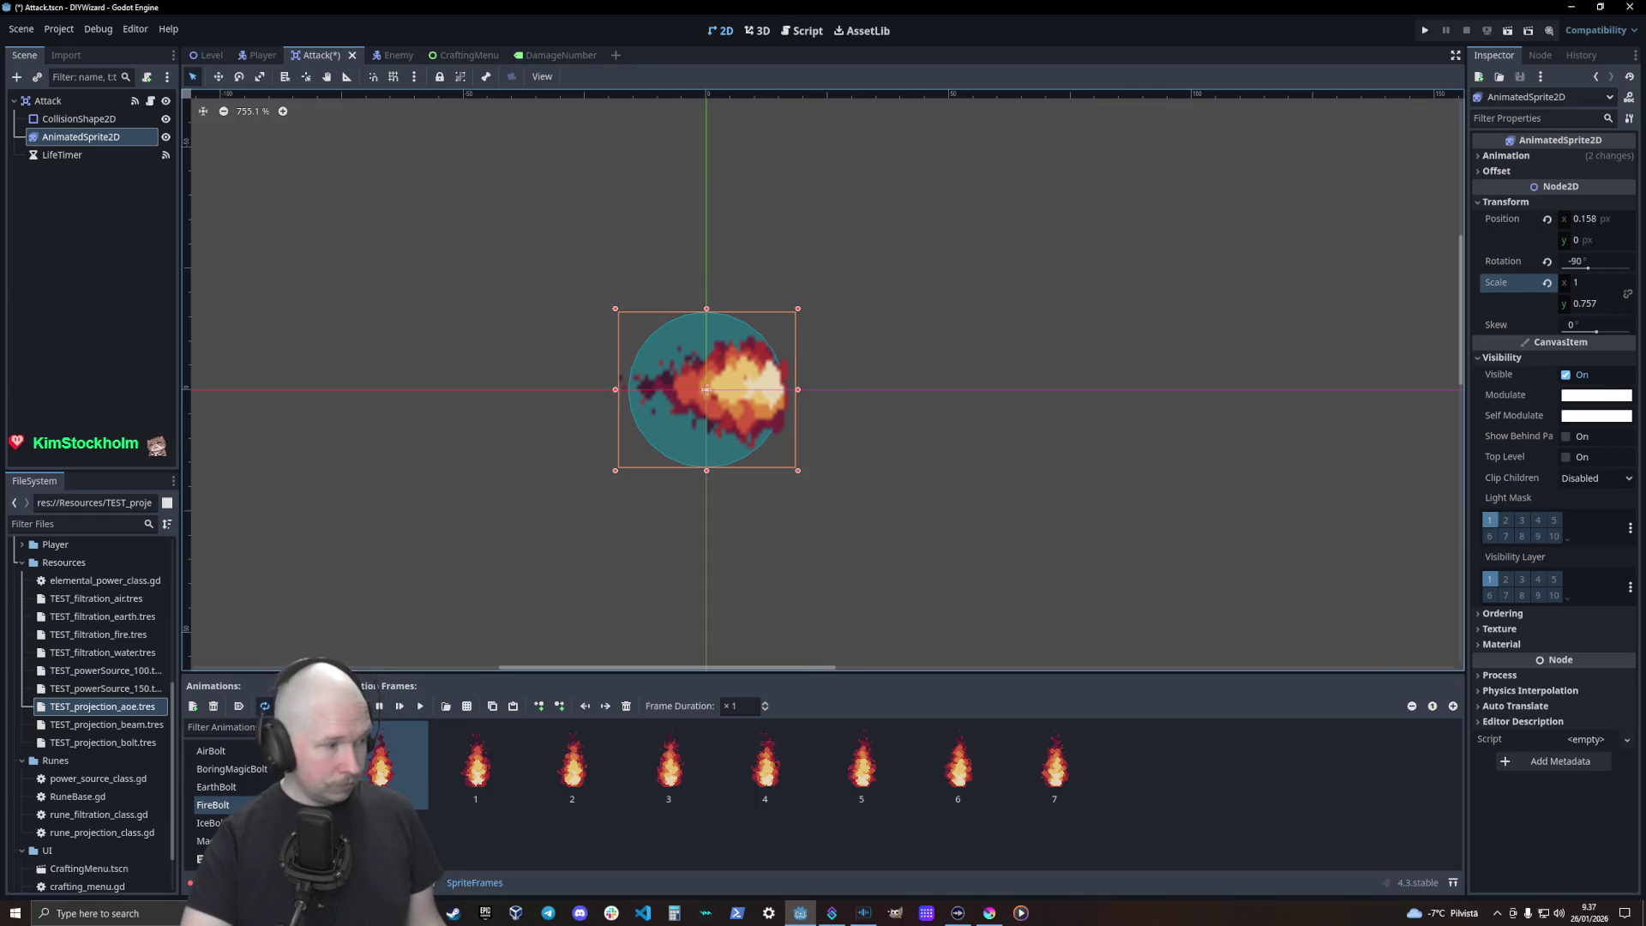
Select the attack's AnimatedSprite2D and add a new empty animation to its SpriteFrames
click(469, 506)
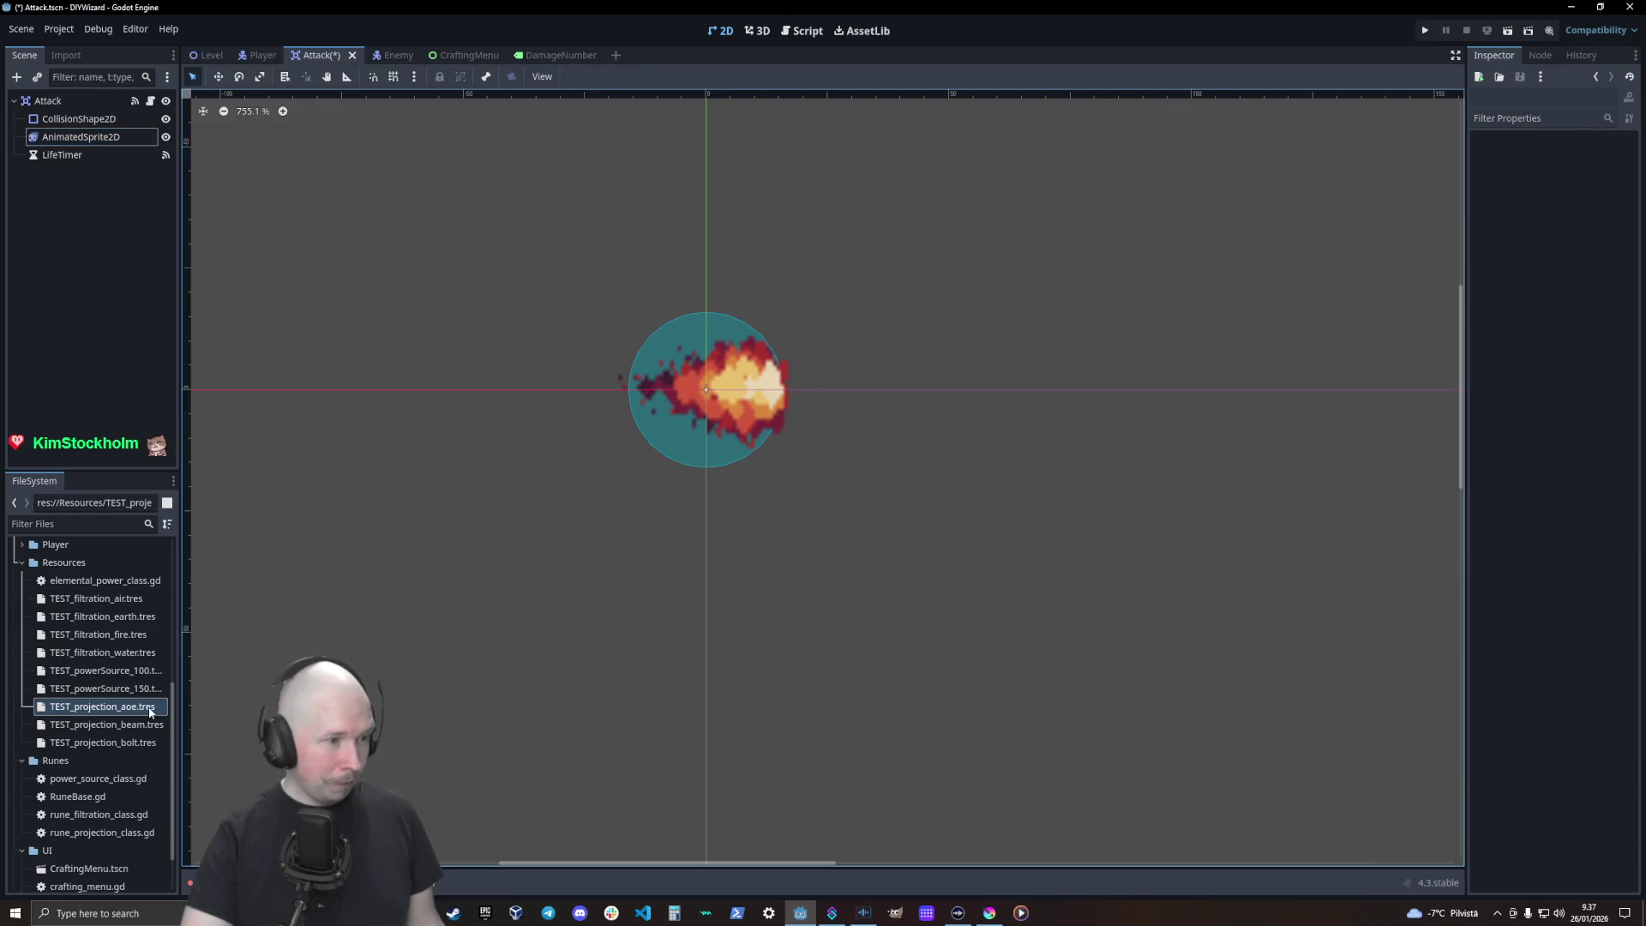
click(112, 136)
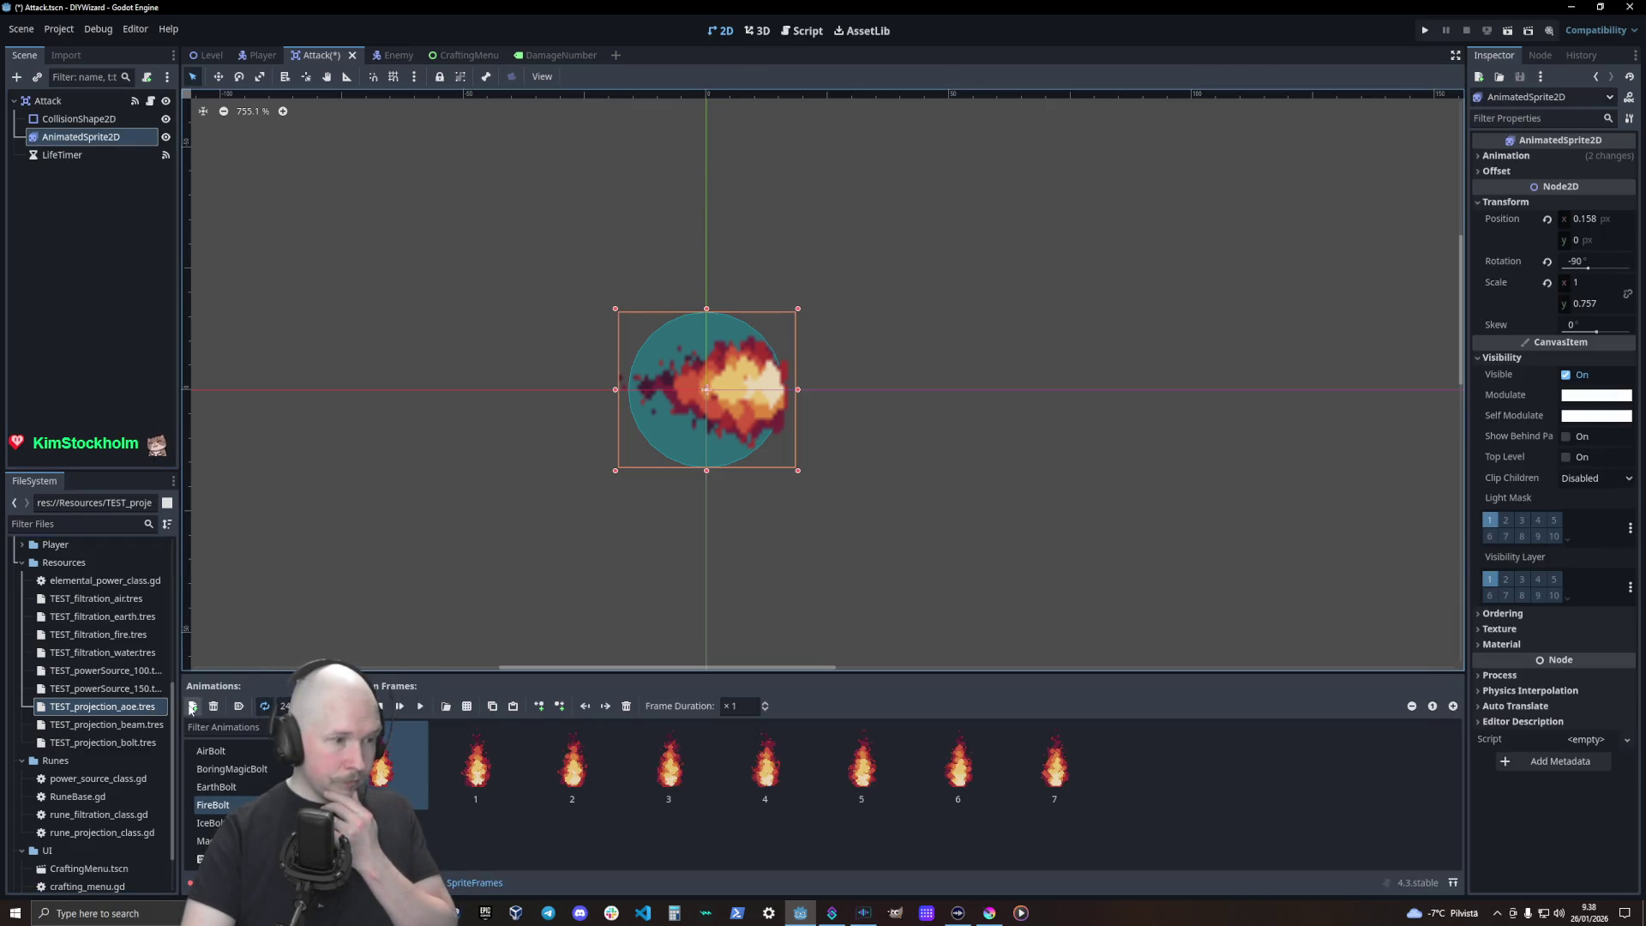
click(193, 705)
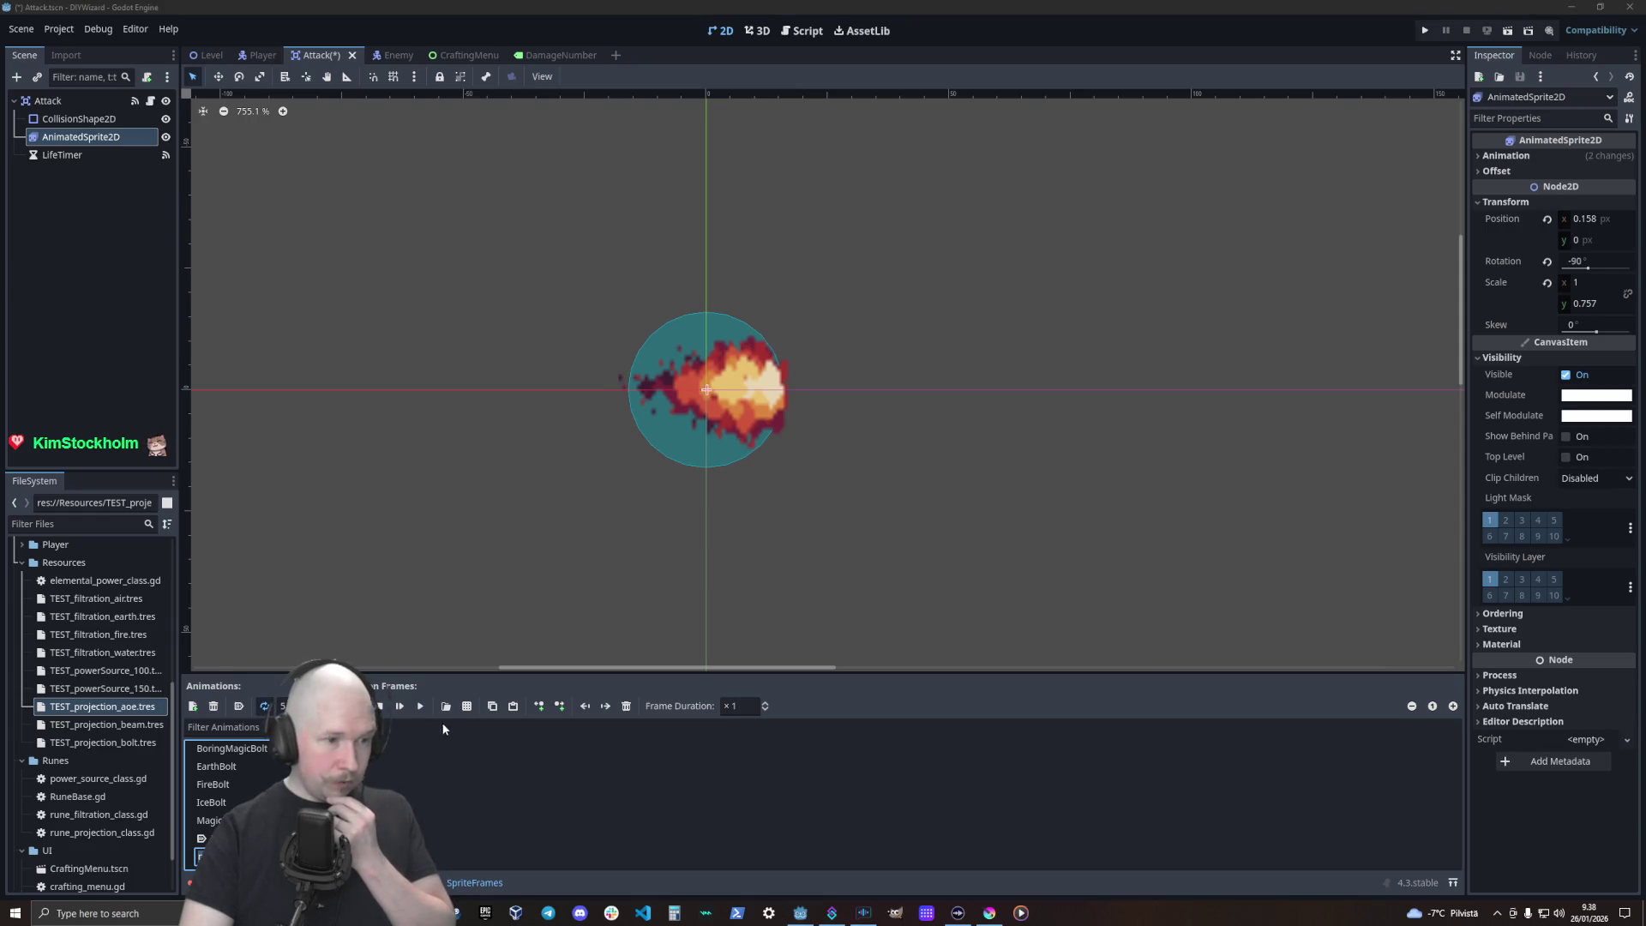
click(466, 706)
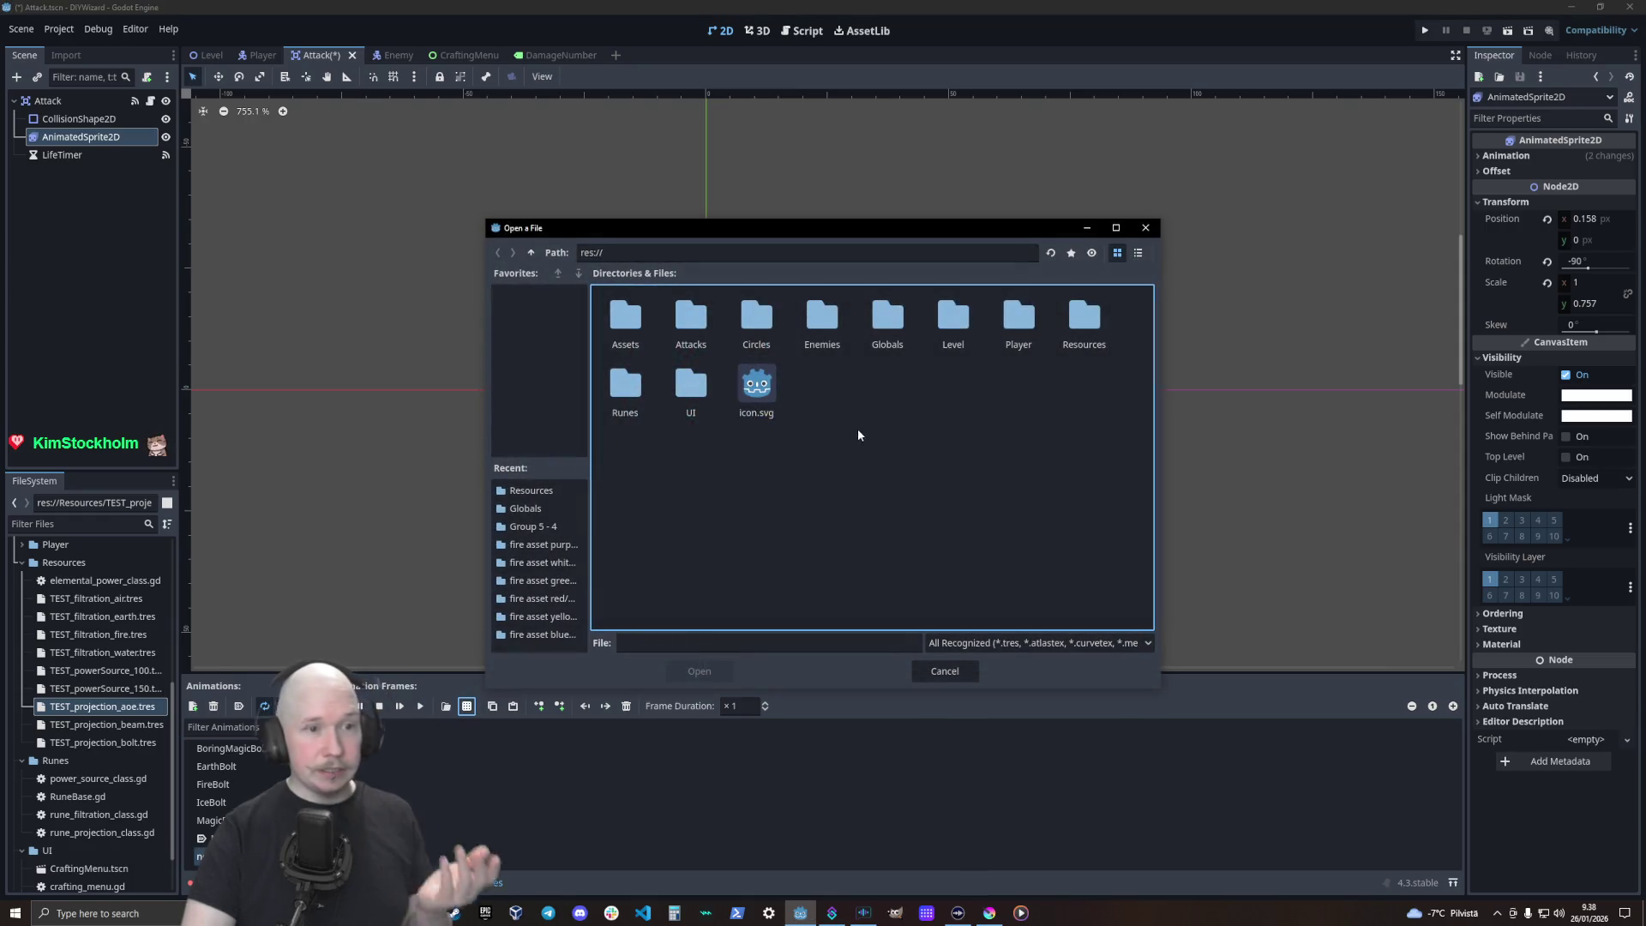
Load the sprite sheet Assets/Pixel fire asset pack/Colored/fire asset yellow/Group 7 - 5.png
double_click(627, 319)
double_click(647, 322)
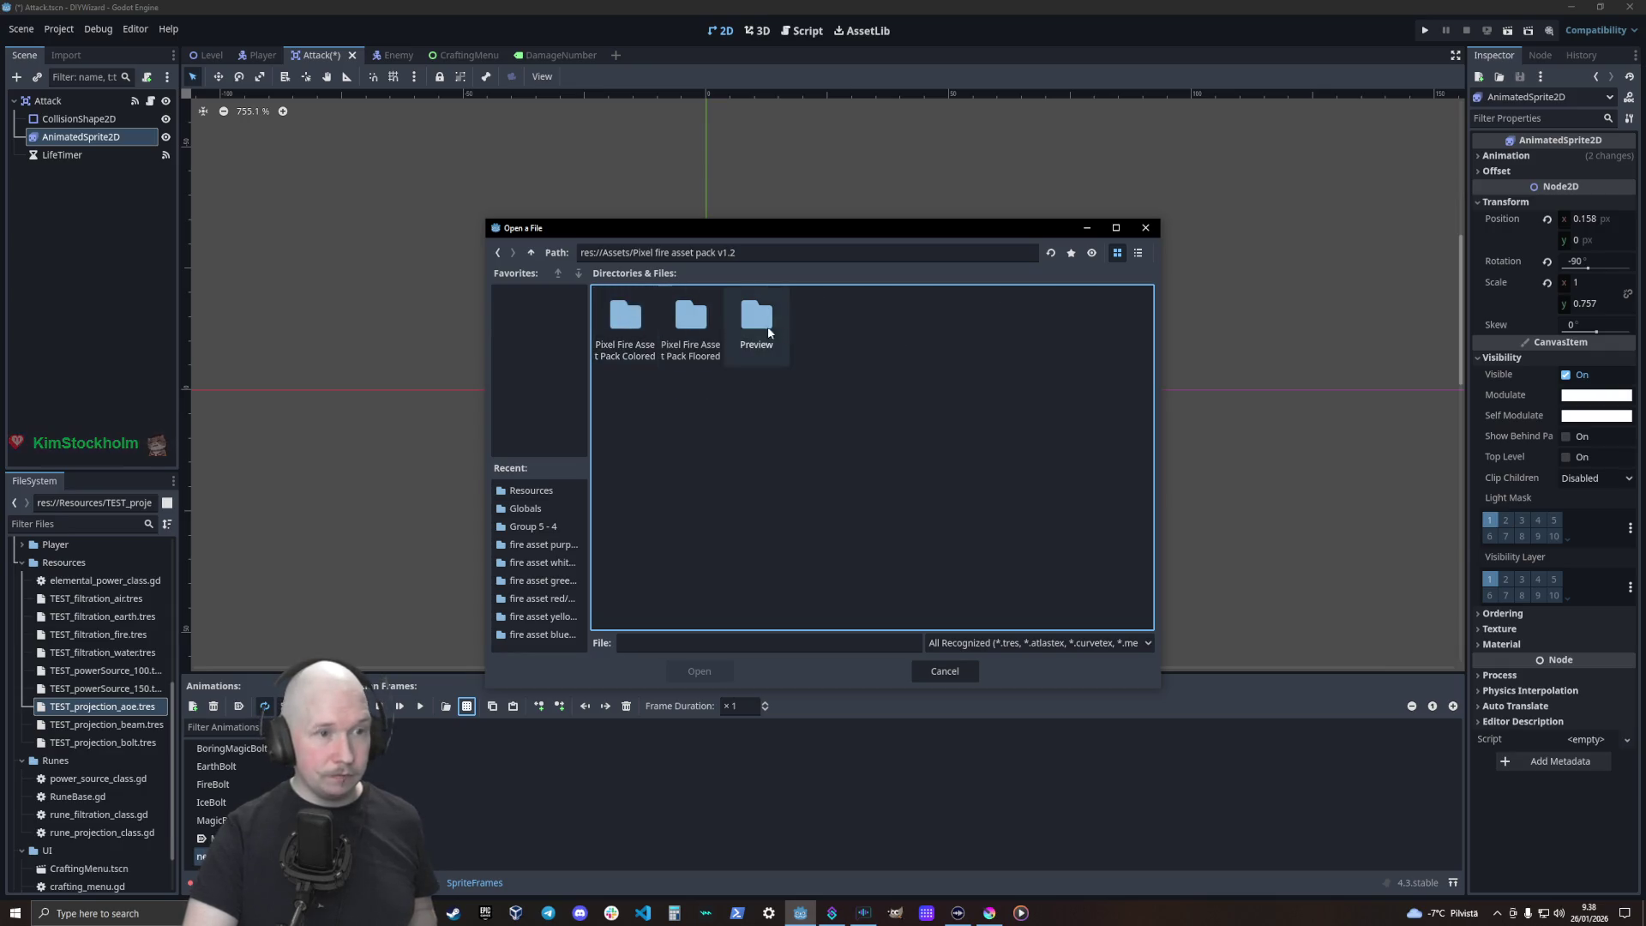
click(632, 333)
double_click(632, 333)
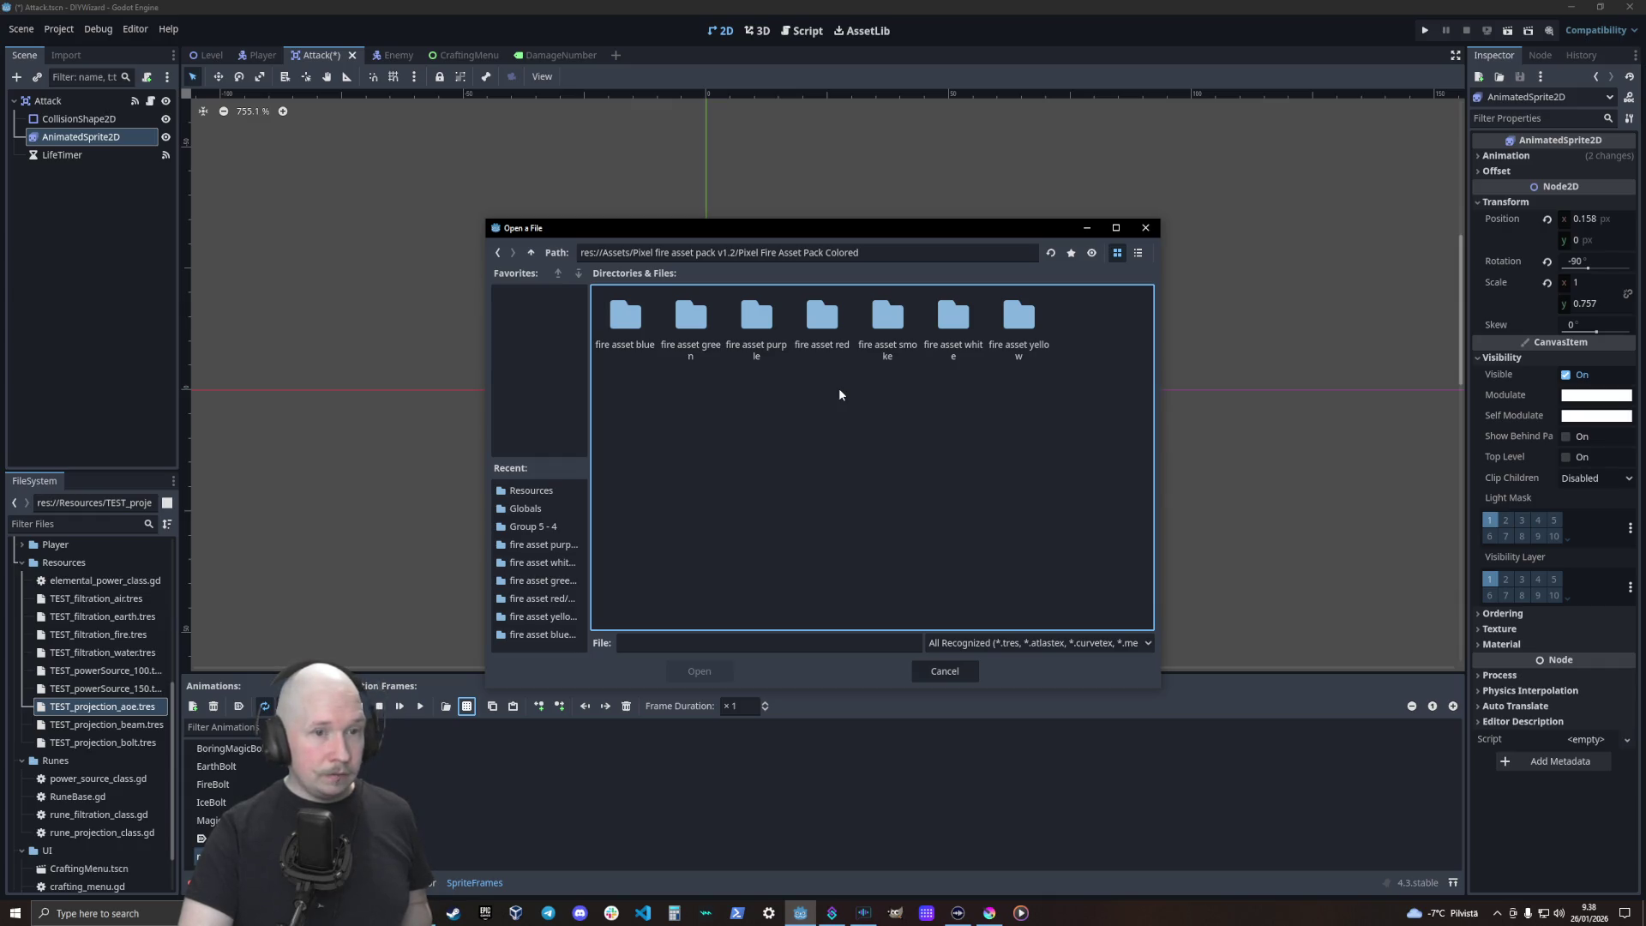
double_click(1019, 321)
double_click(814, 467)
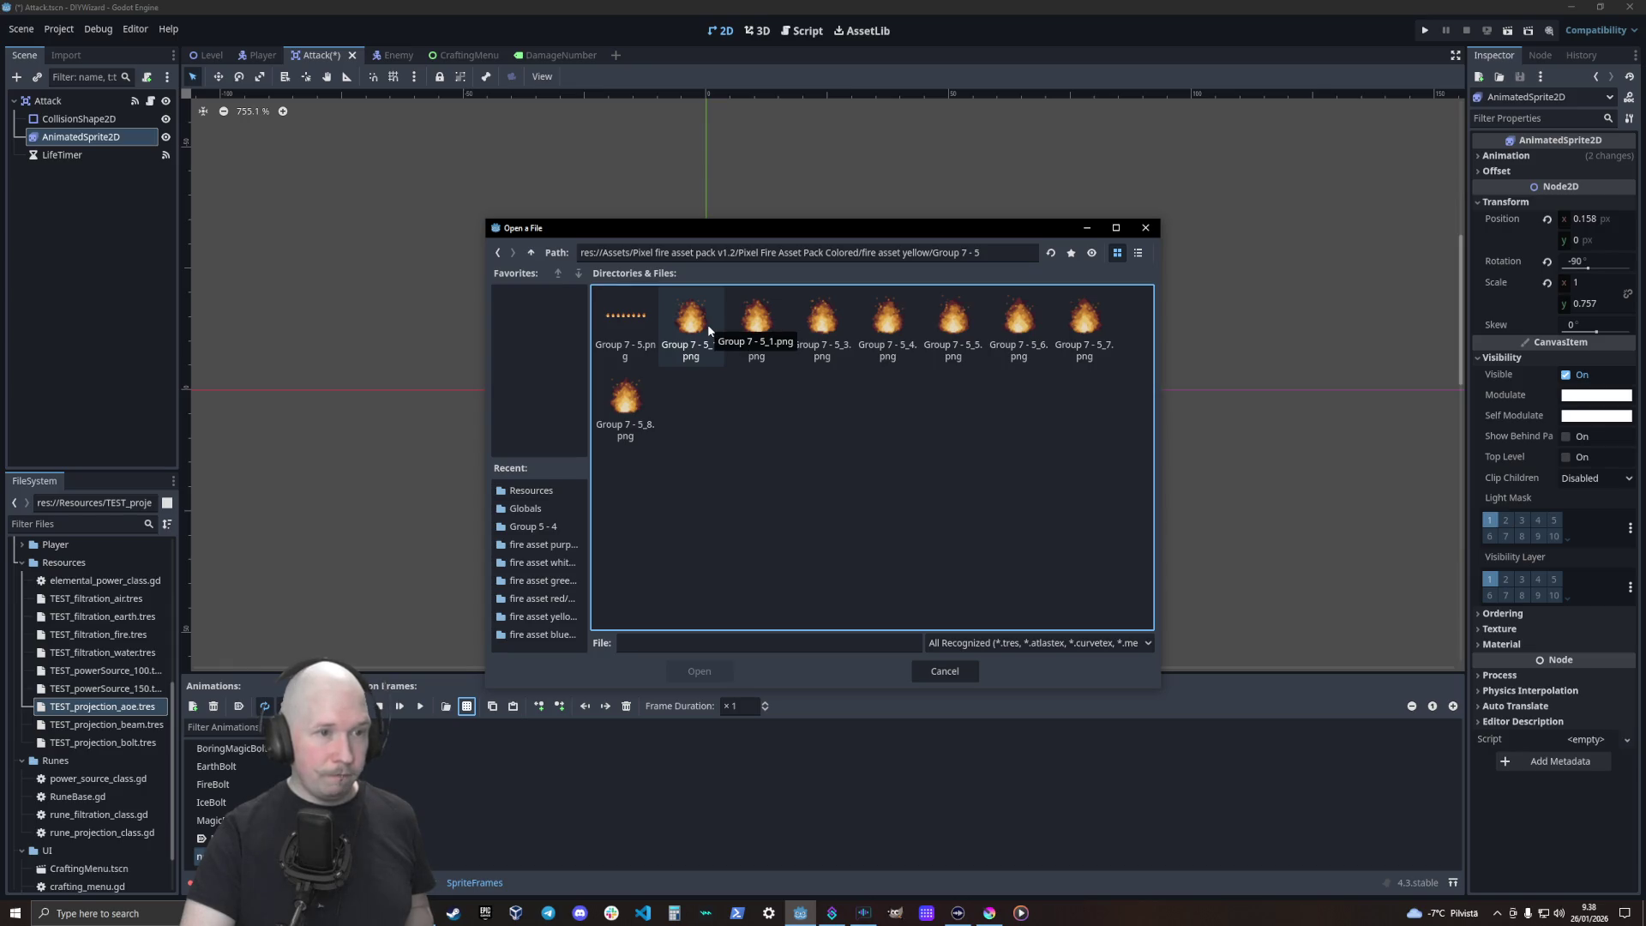
double_click(650, 321)
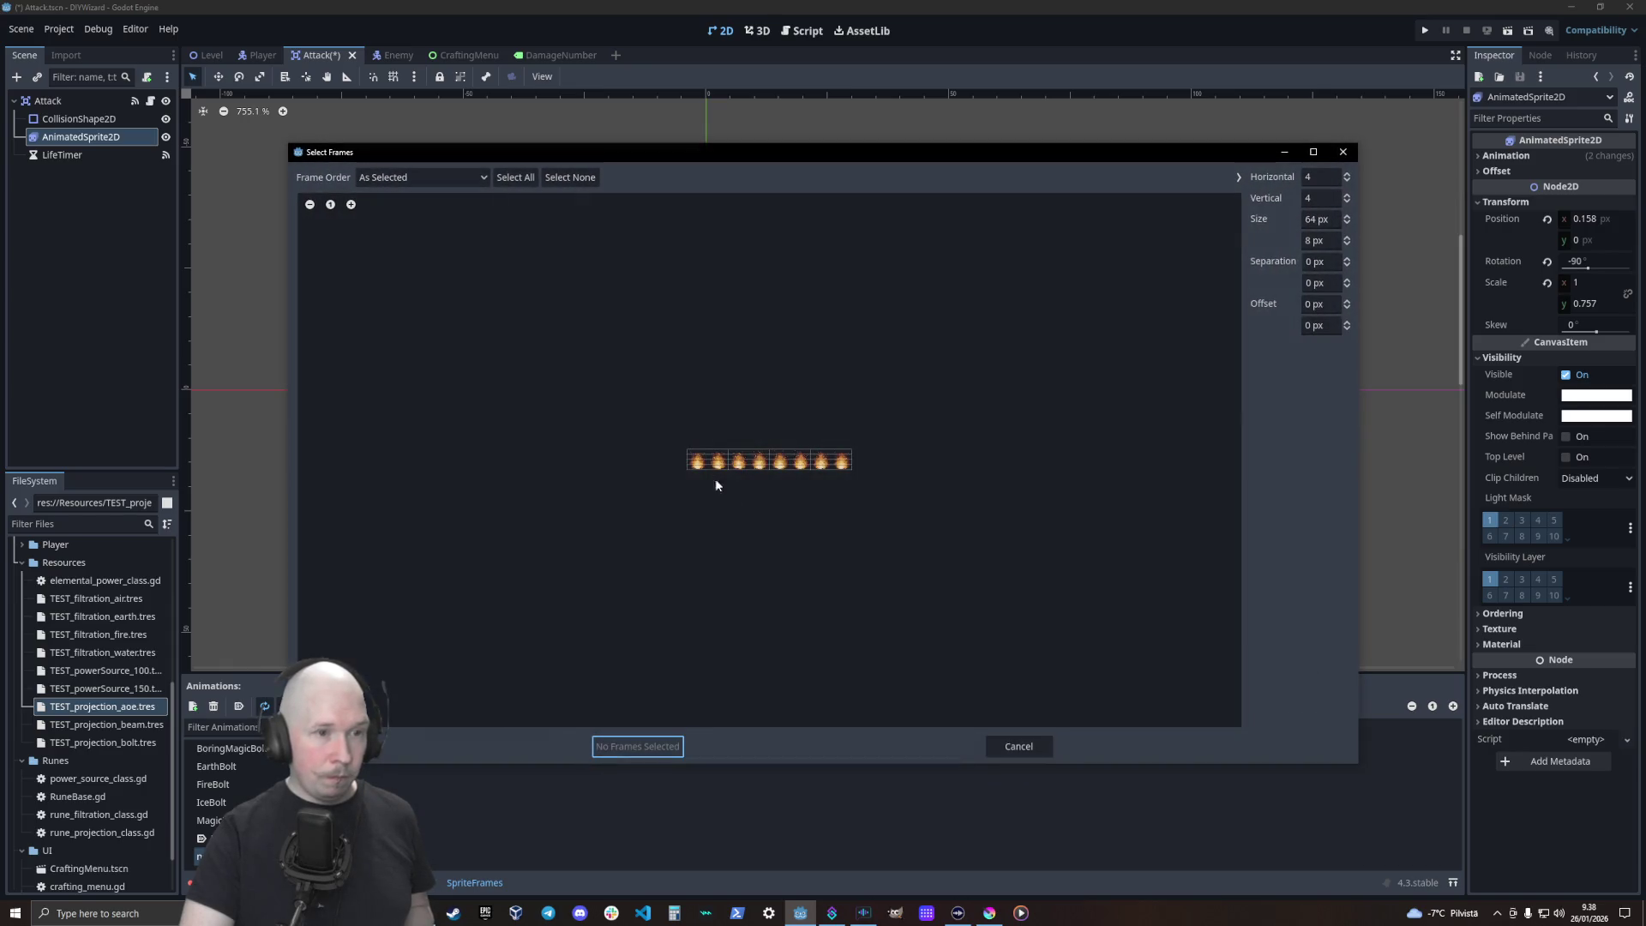
Slice the sheet as an 8×1 grid and add all 8 flame frames to the animation
click(1348, 202)
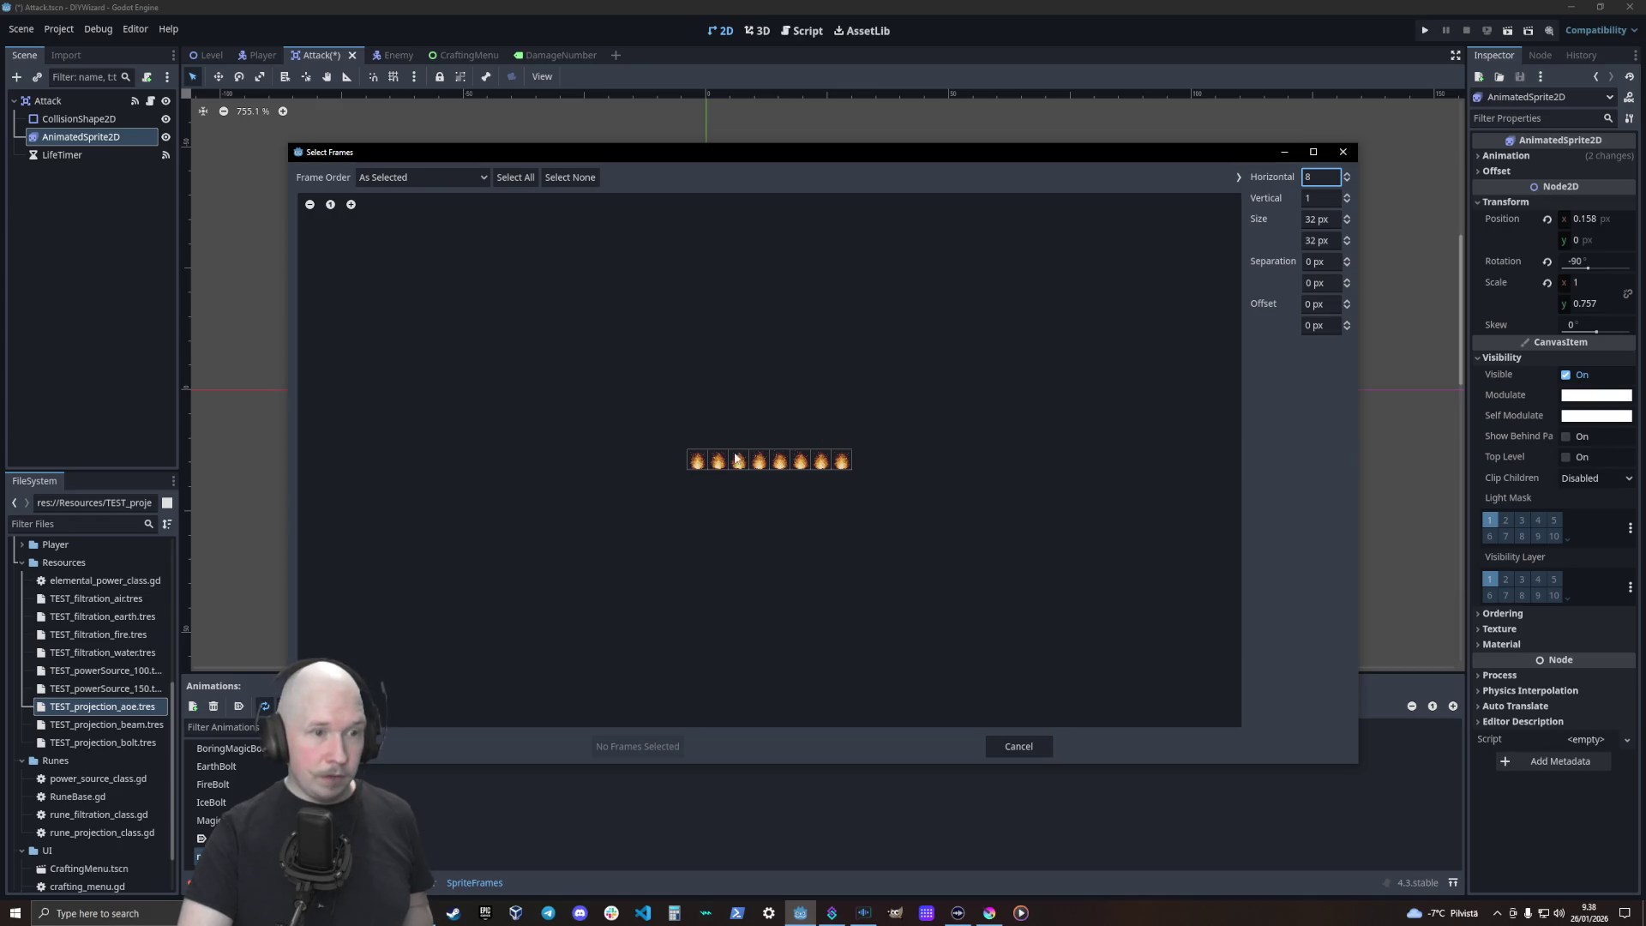
click(697, 460)
click(734, 462)
click(758, 461)
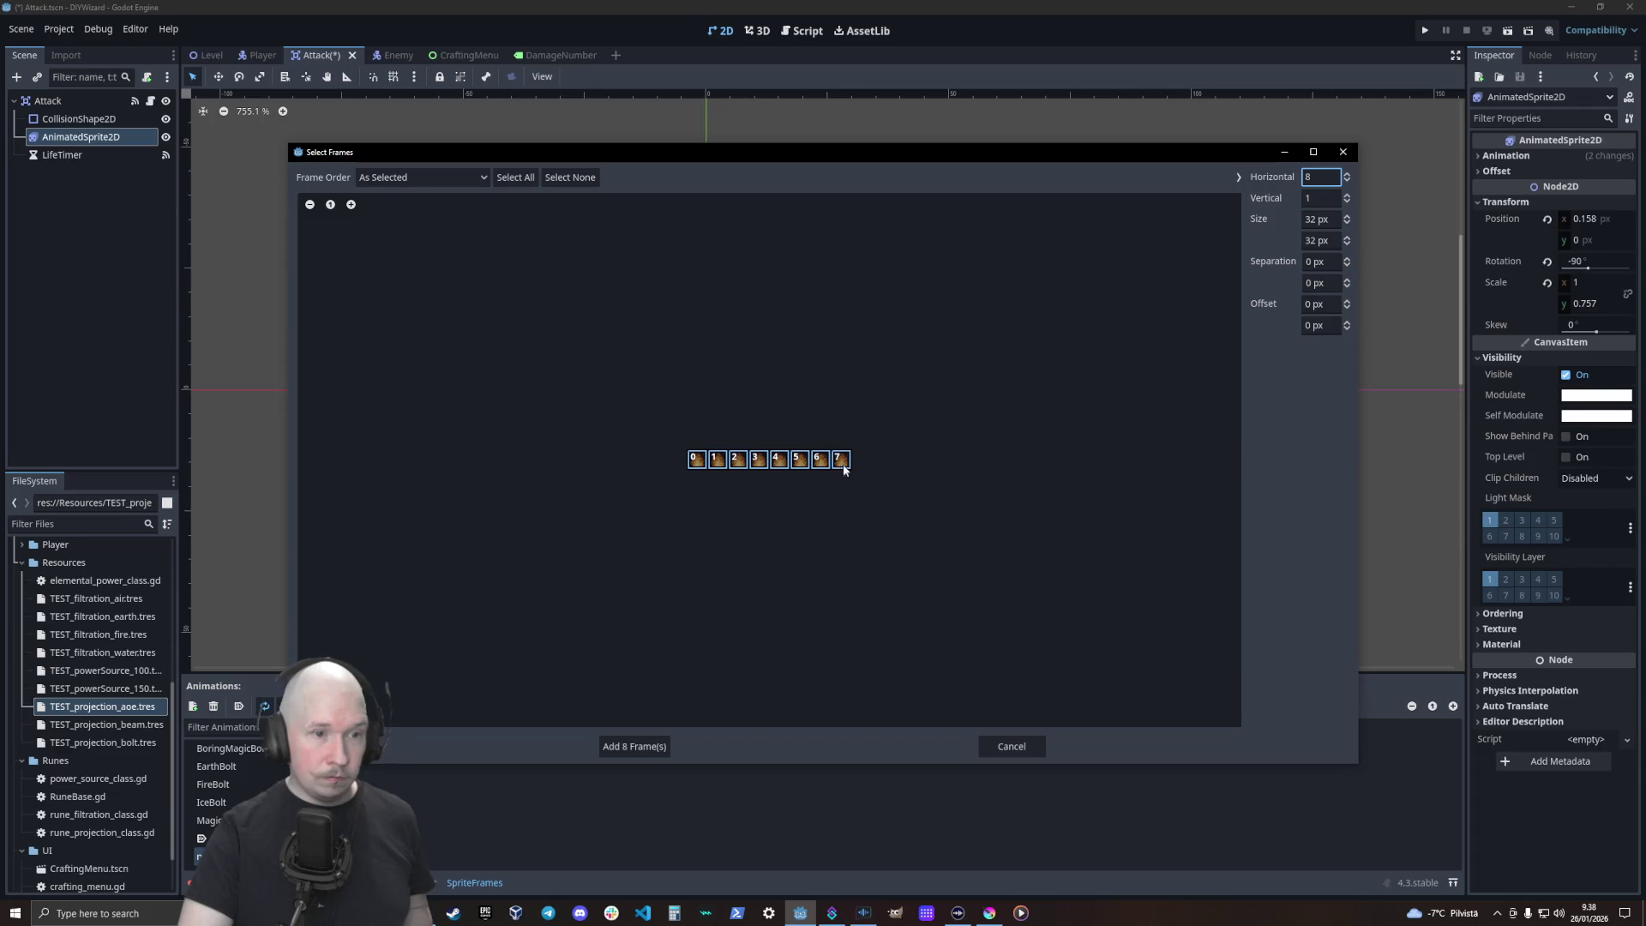
click(638, 746)
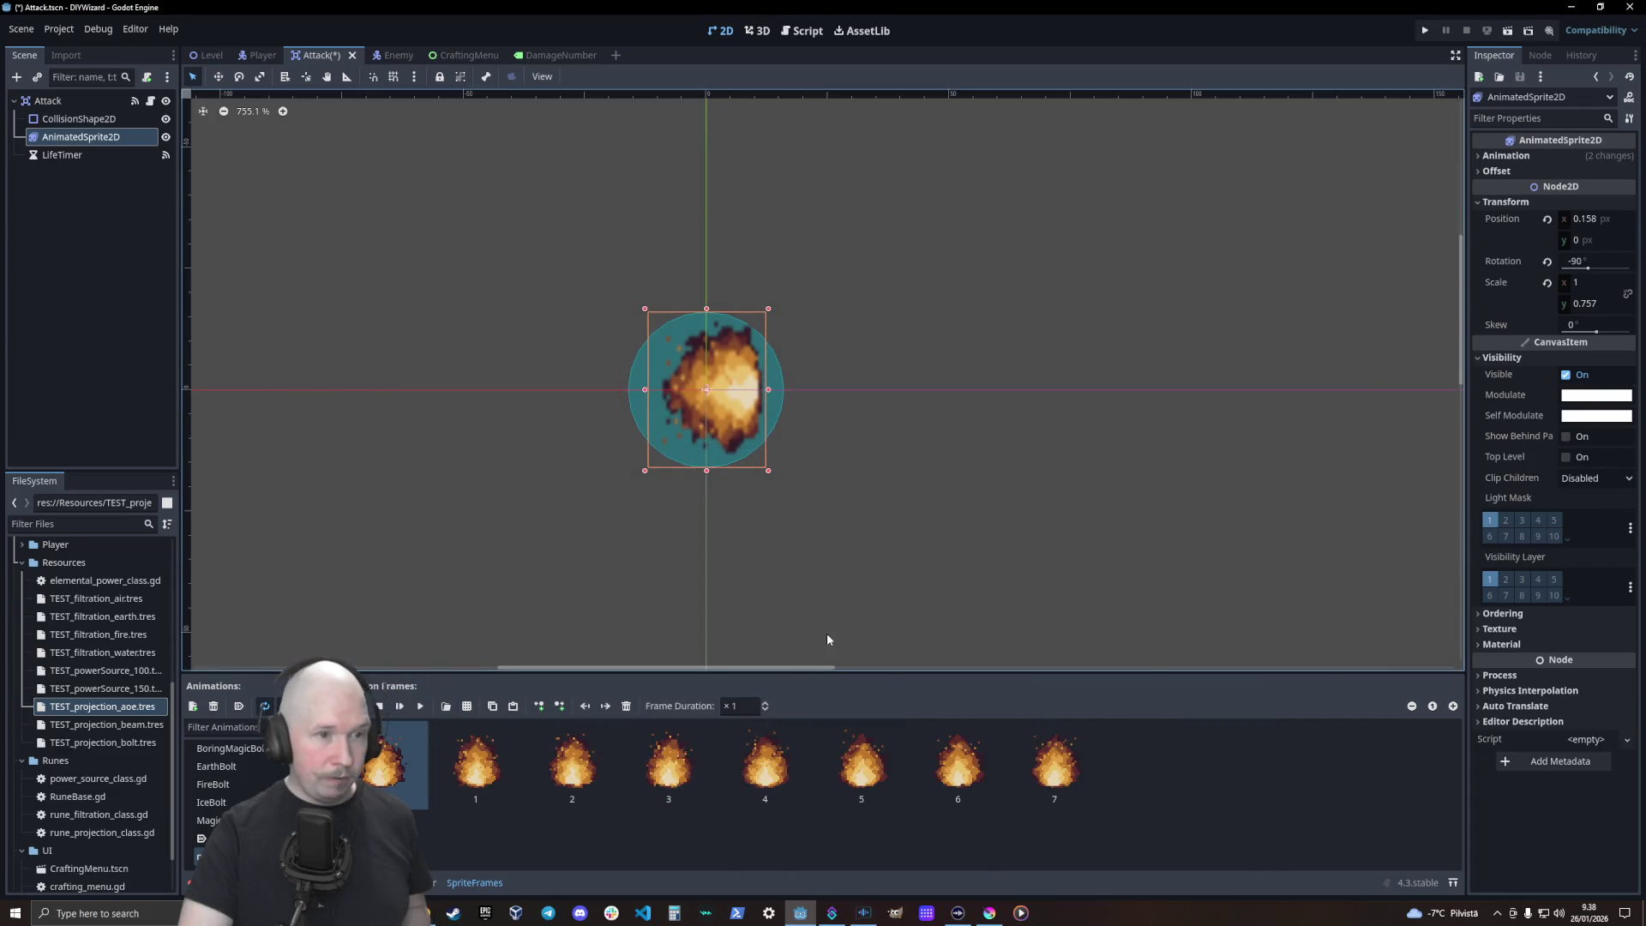
Stretch the flame sprite to fill the circle, set Scale y to 1, and preview the animation
drag(644, 391, 617, 389)
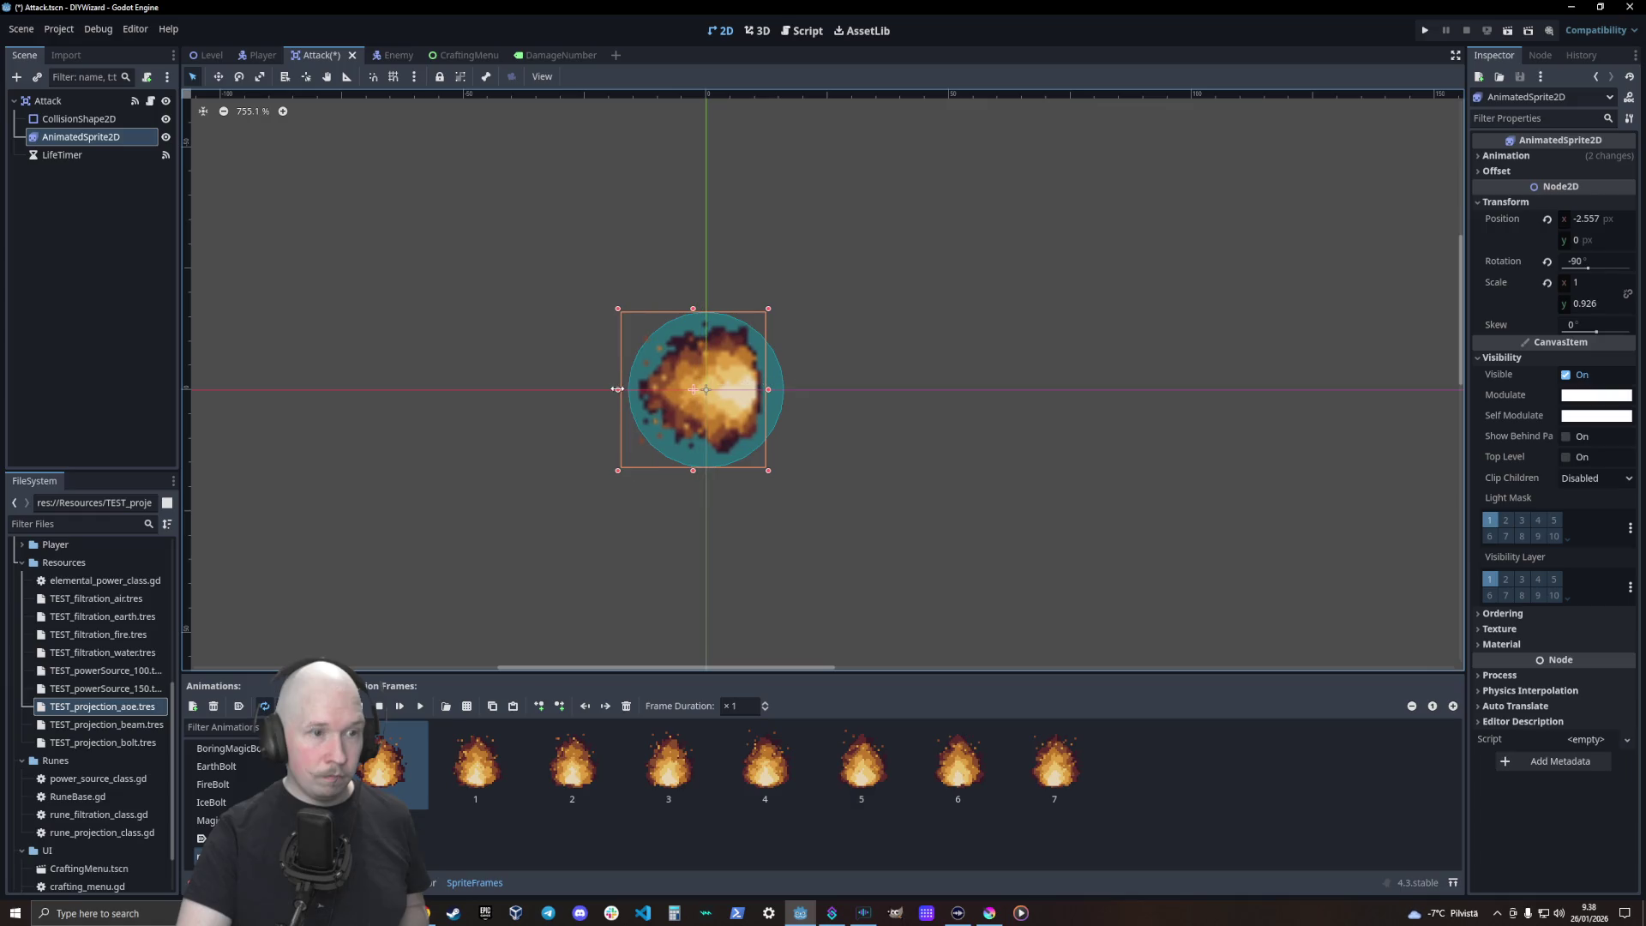
drag(768, 393, 784, 392)
click(1600, 304)
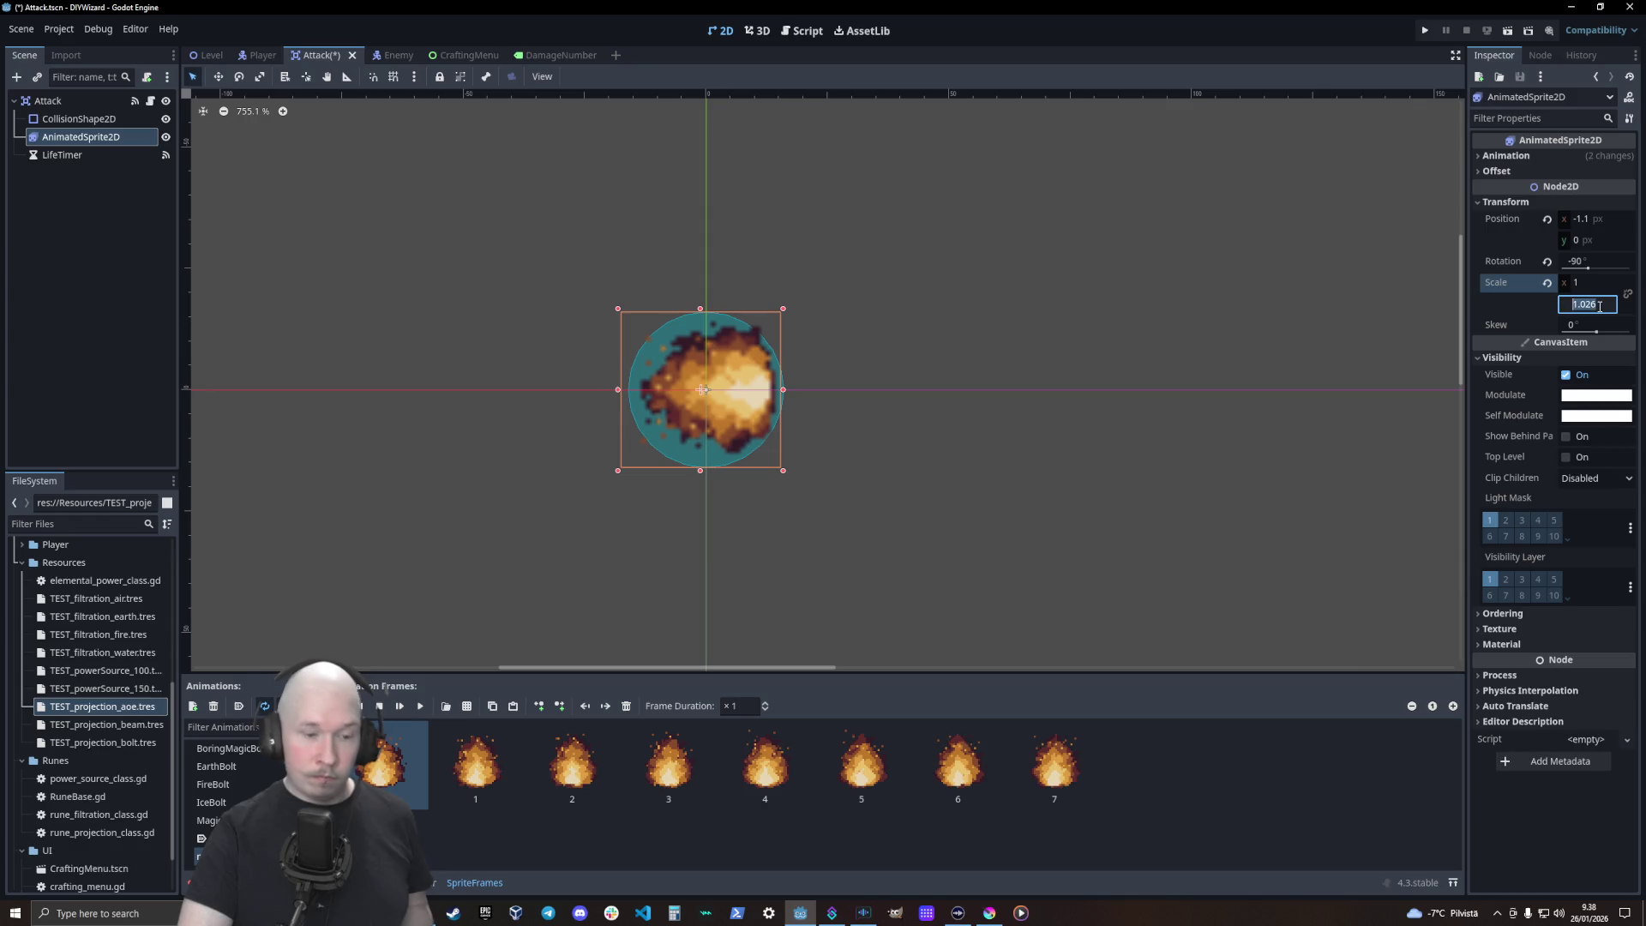
text(1)
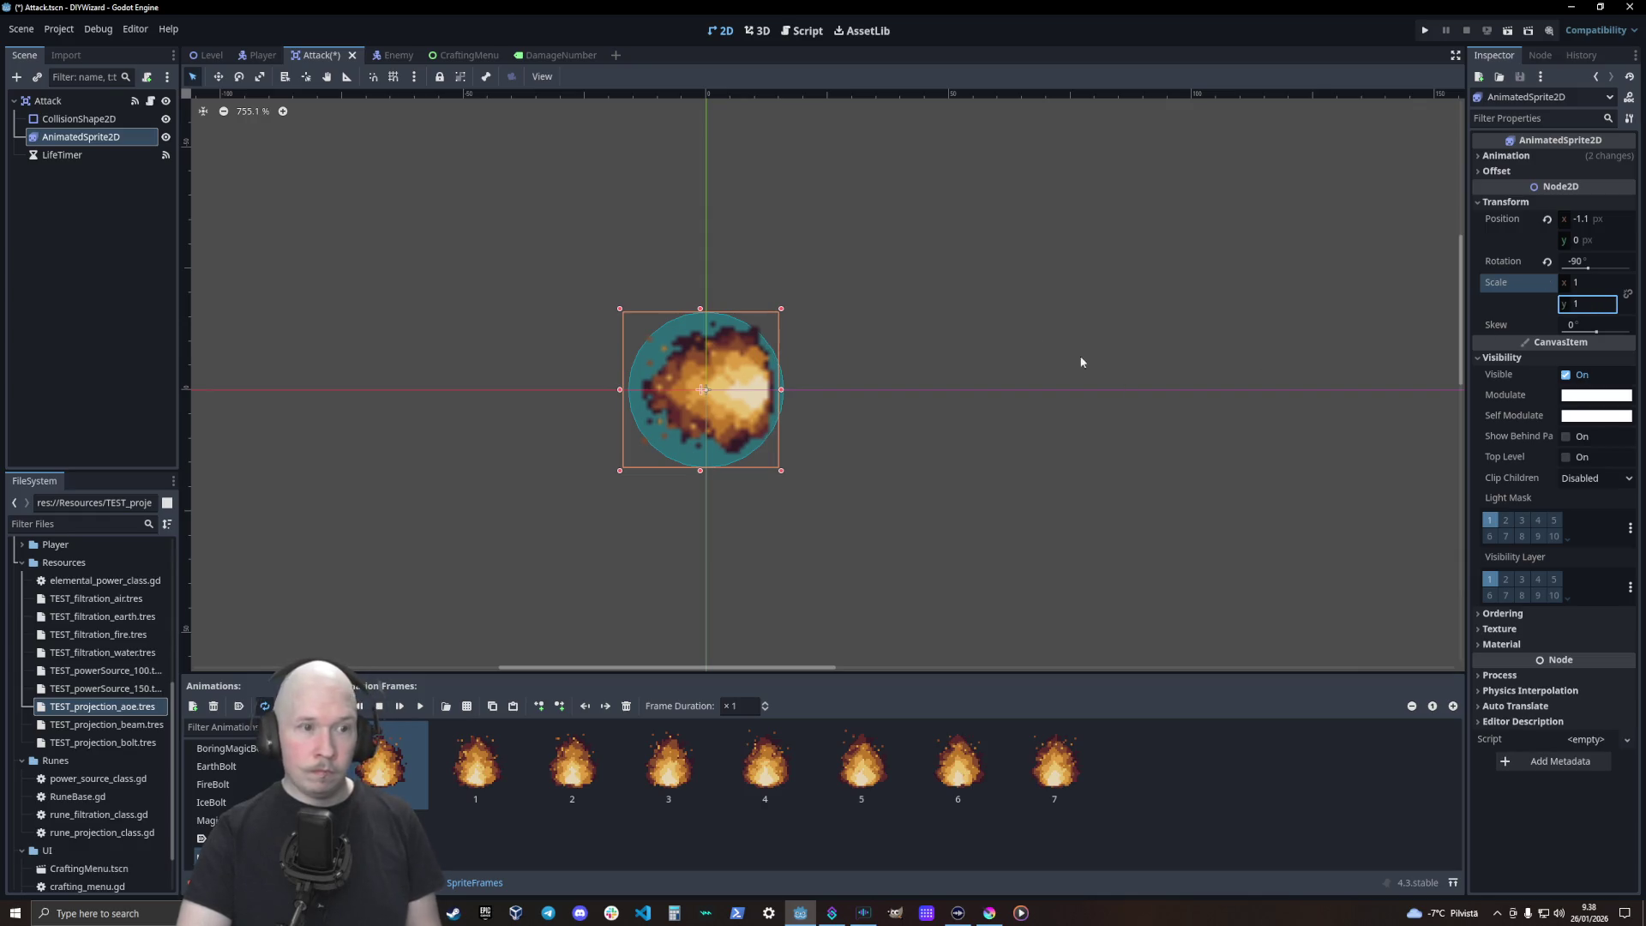
click(991, 452)
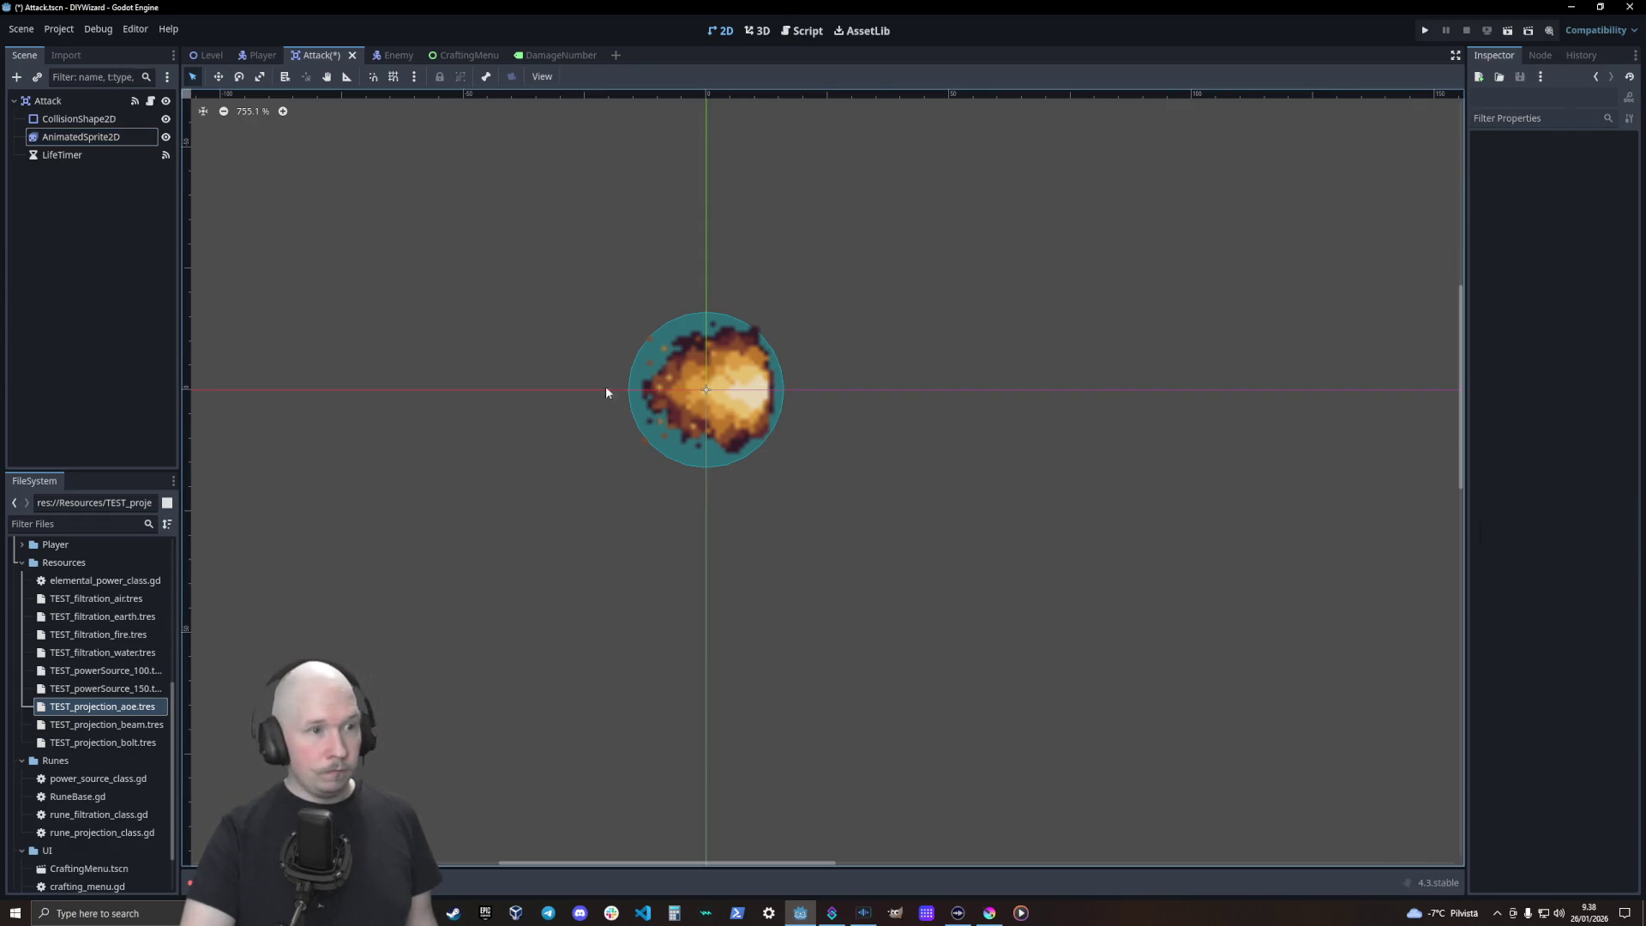
click(99, 143)
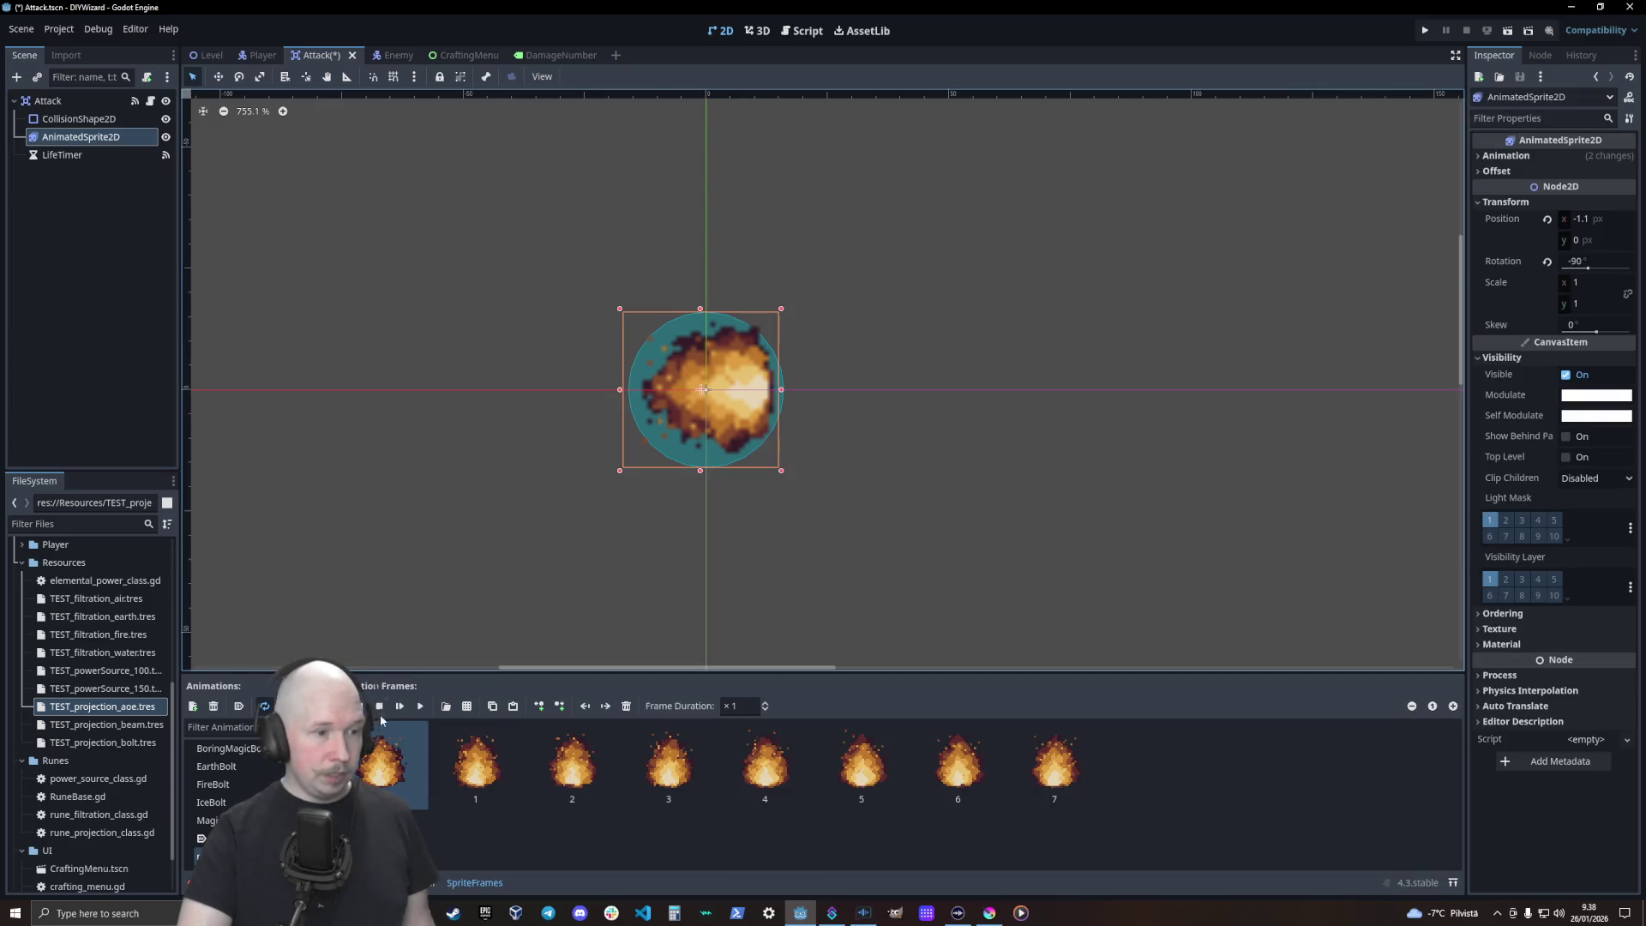
click(420, 708)
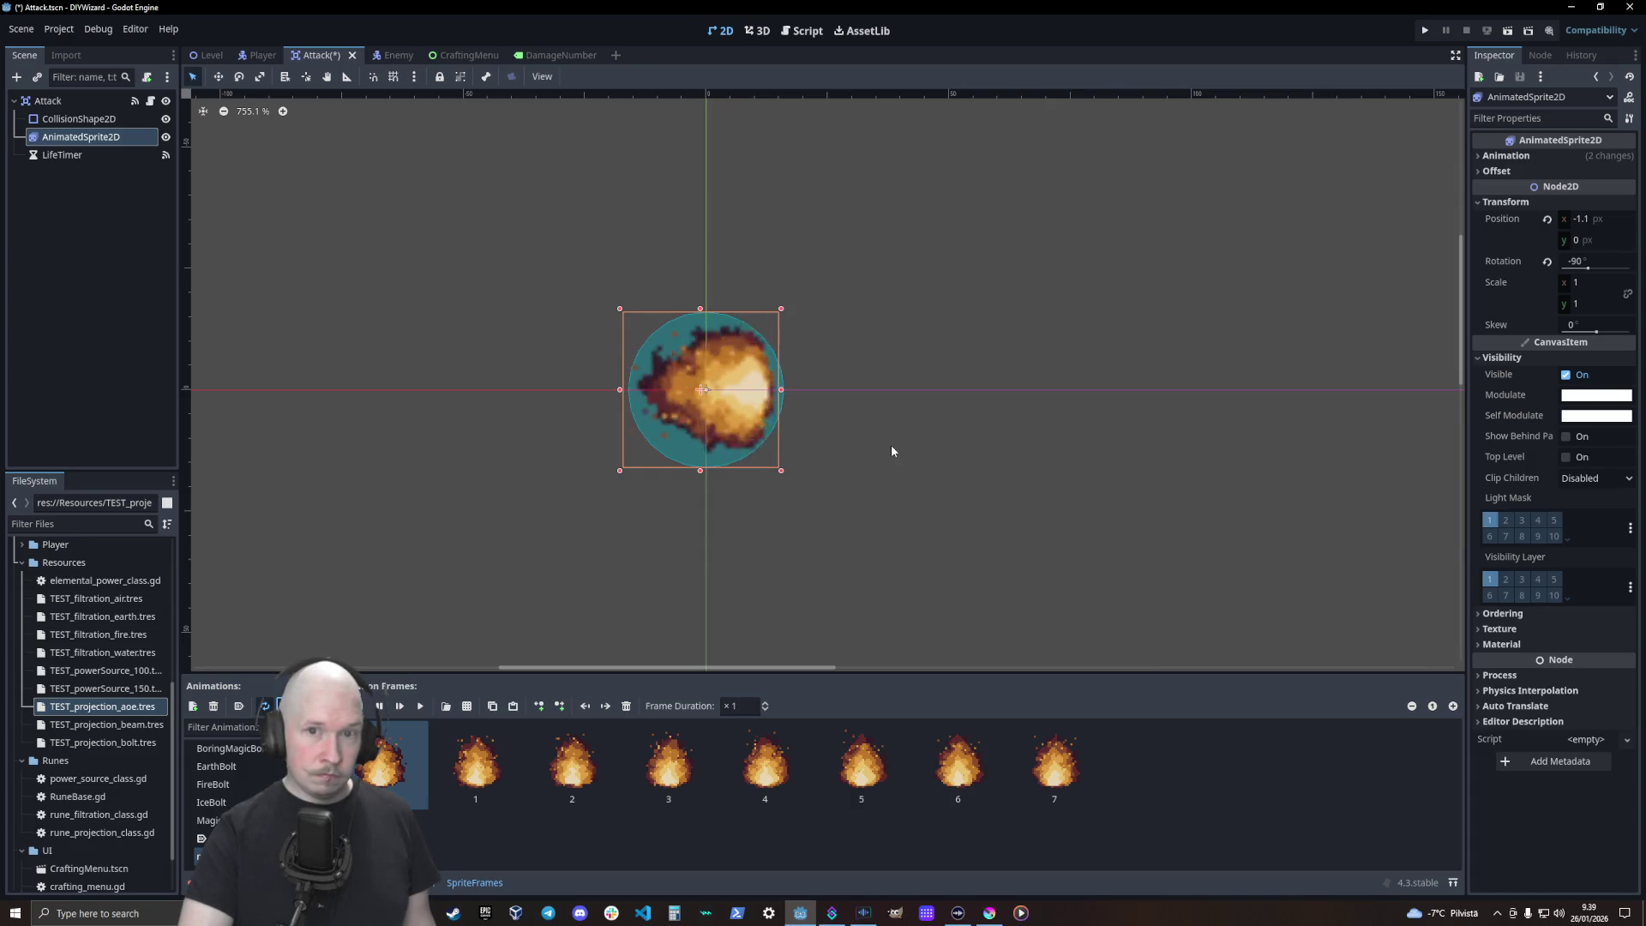
Set the sprite's rotation to 0 and nudge it to x -1.1 px, centred in the circle
click(1575, 261)
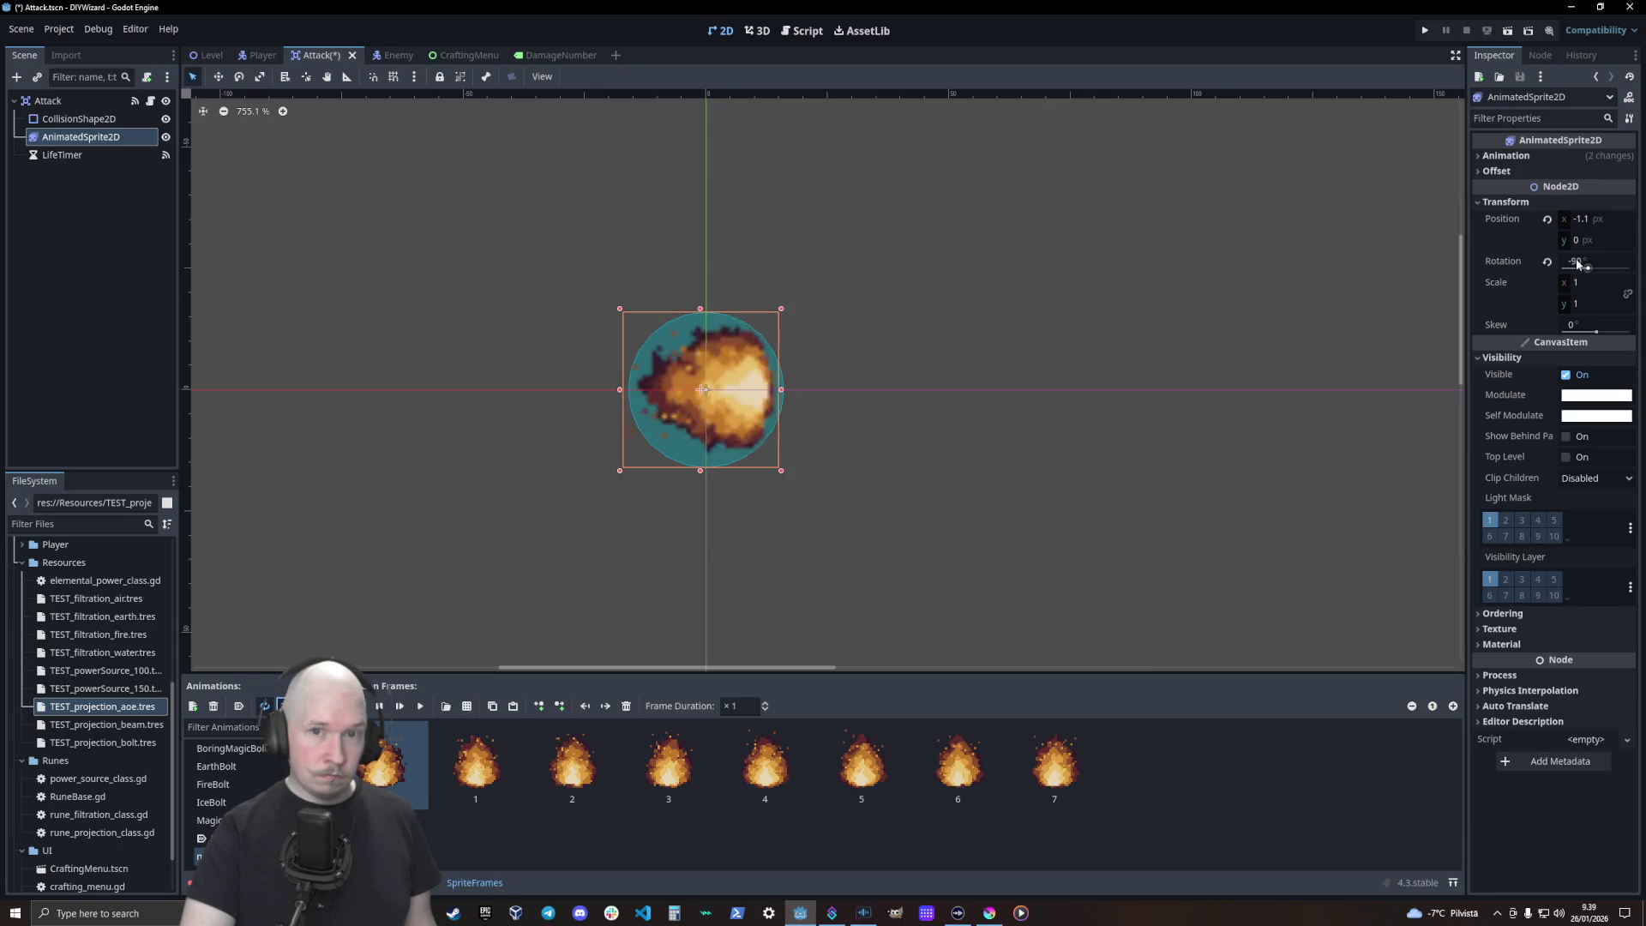
text(0)
key(Return)
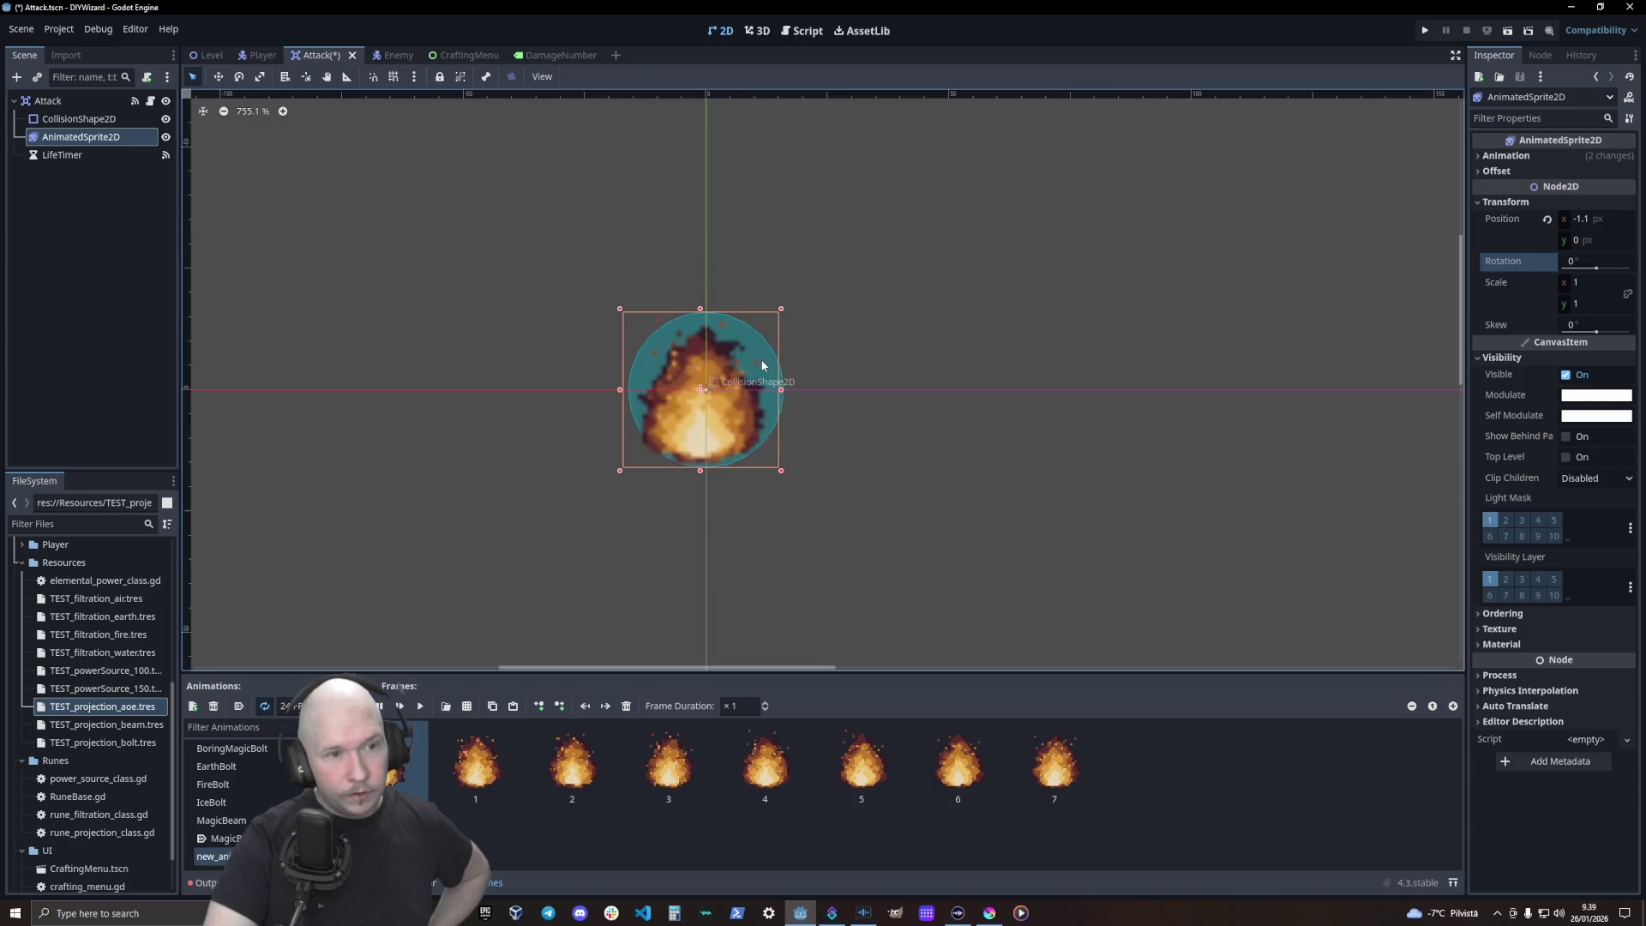
drag(761, 357, 774, 357)
click(888, 362)
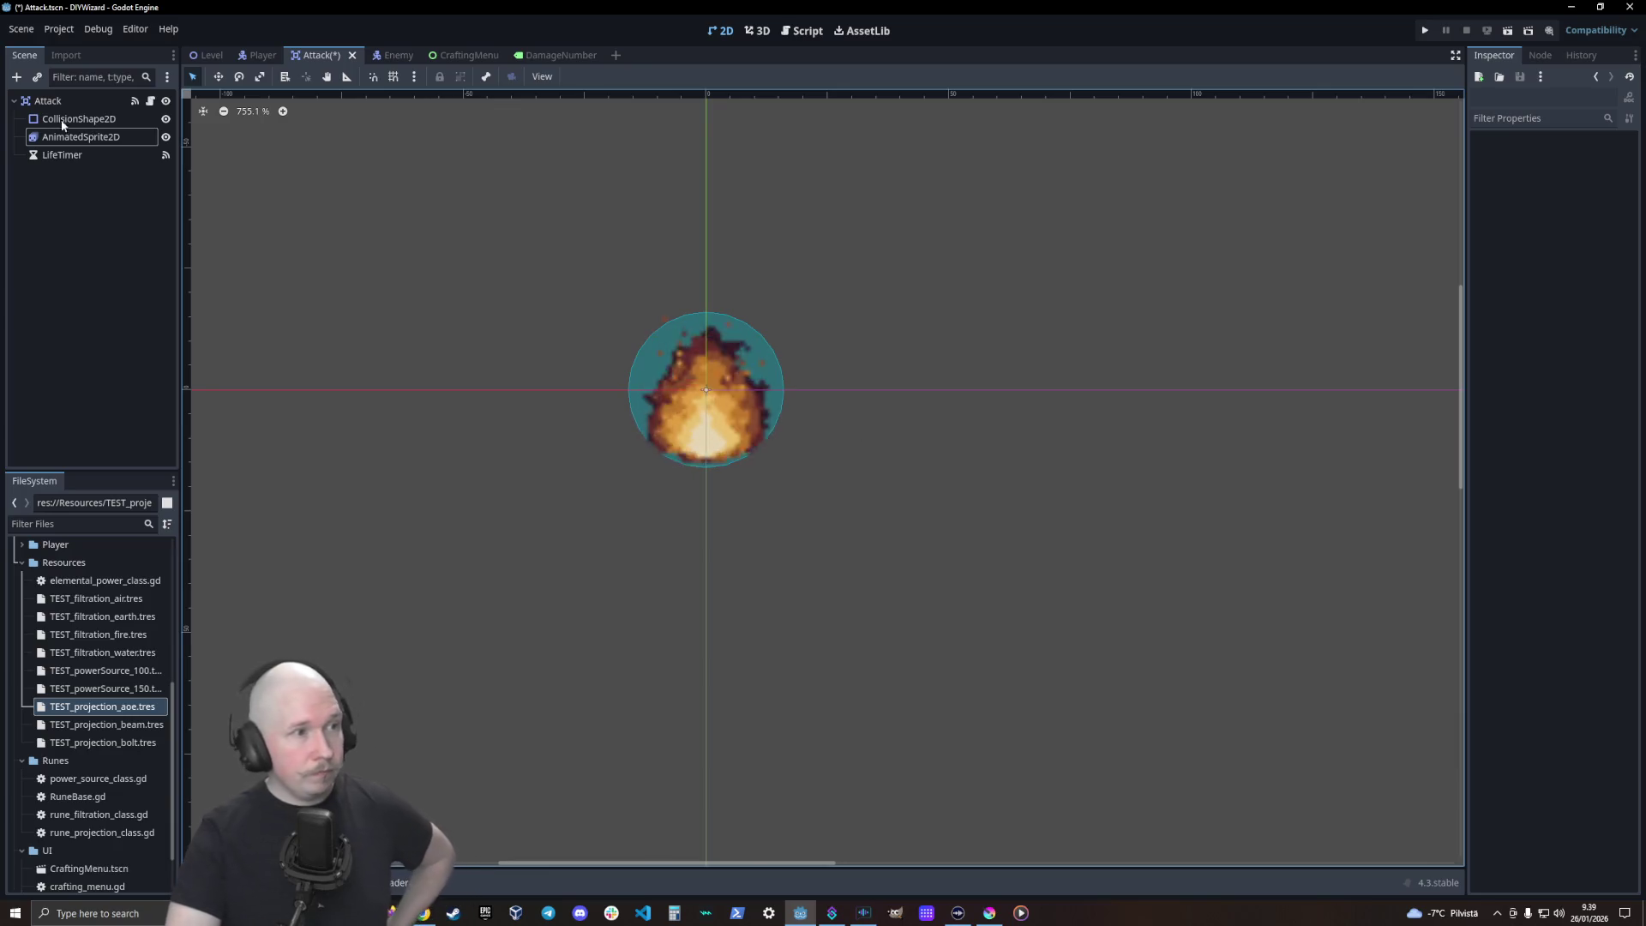
Rename the animation new_anim to MagicExplosion and save the Attack scene
click(77, 138)
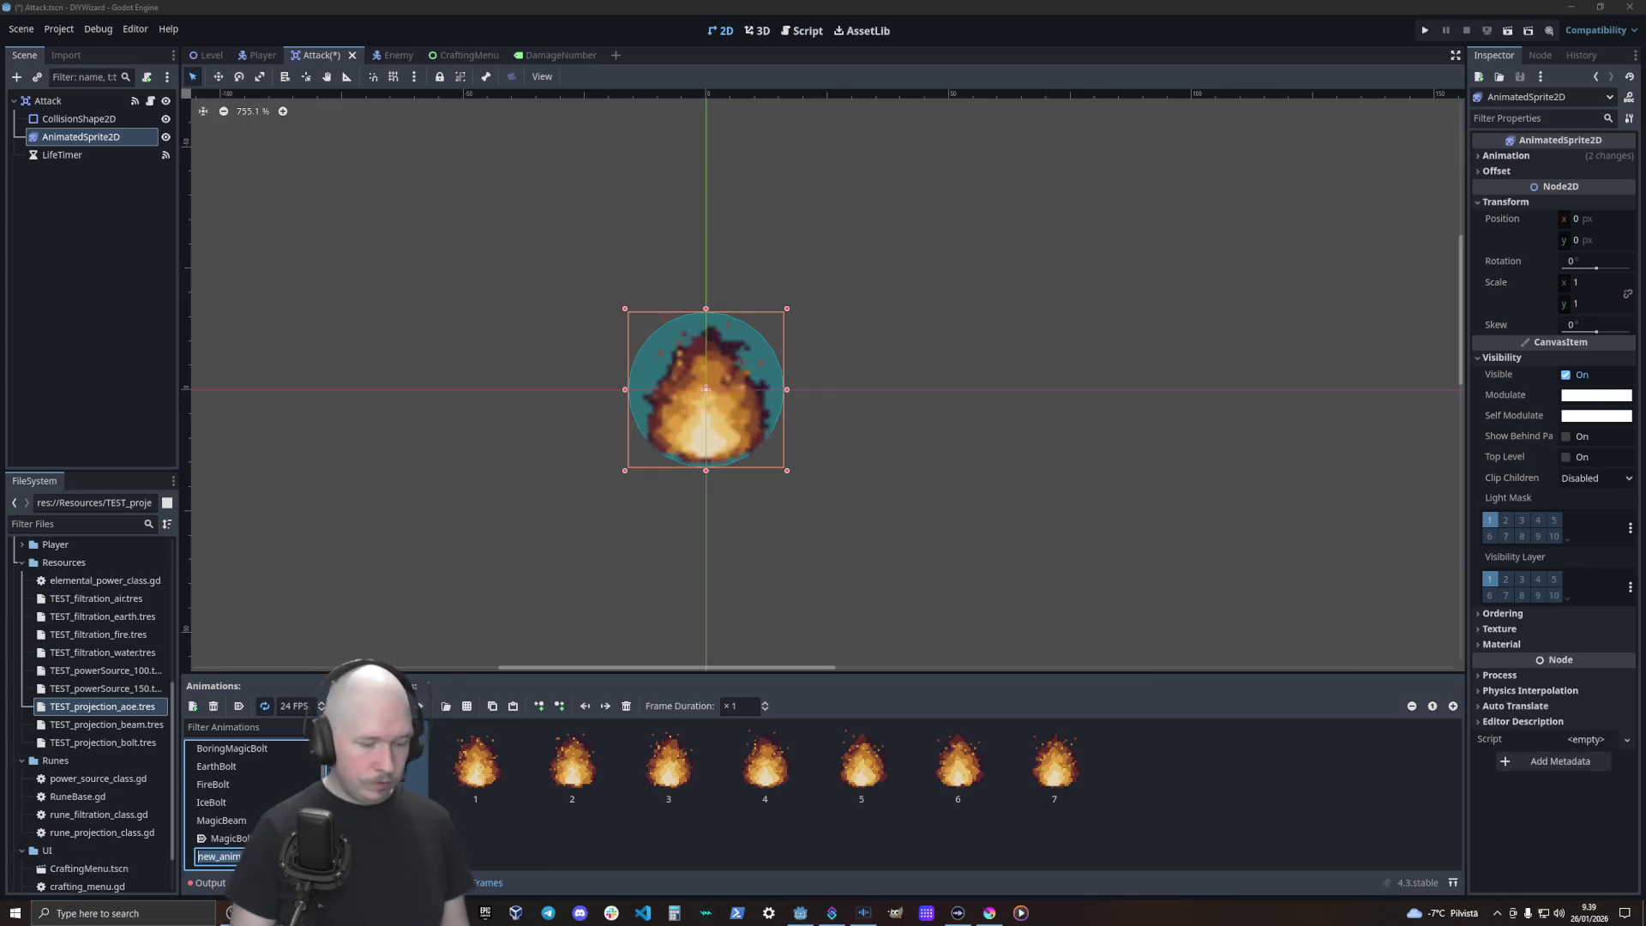
text(Magi)
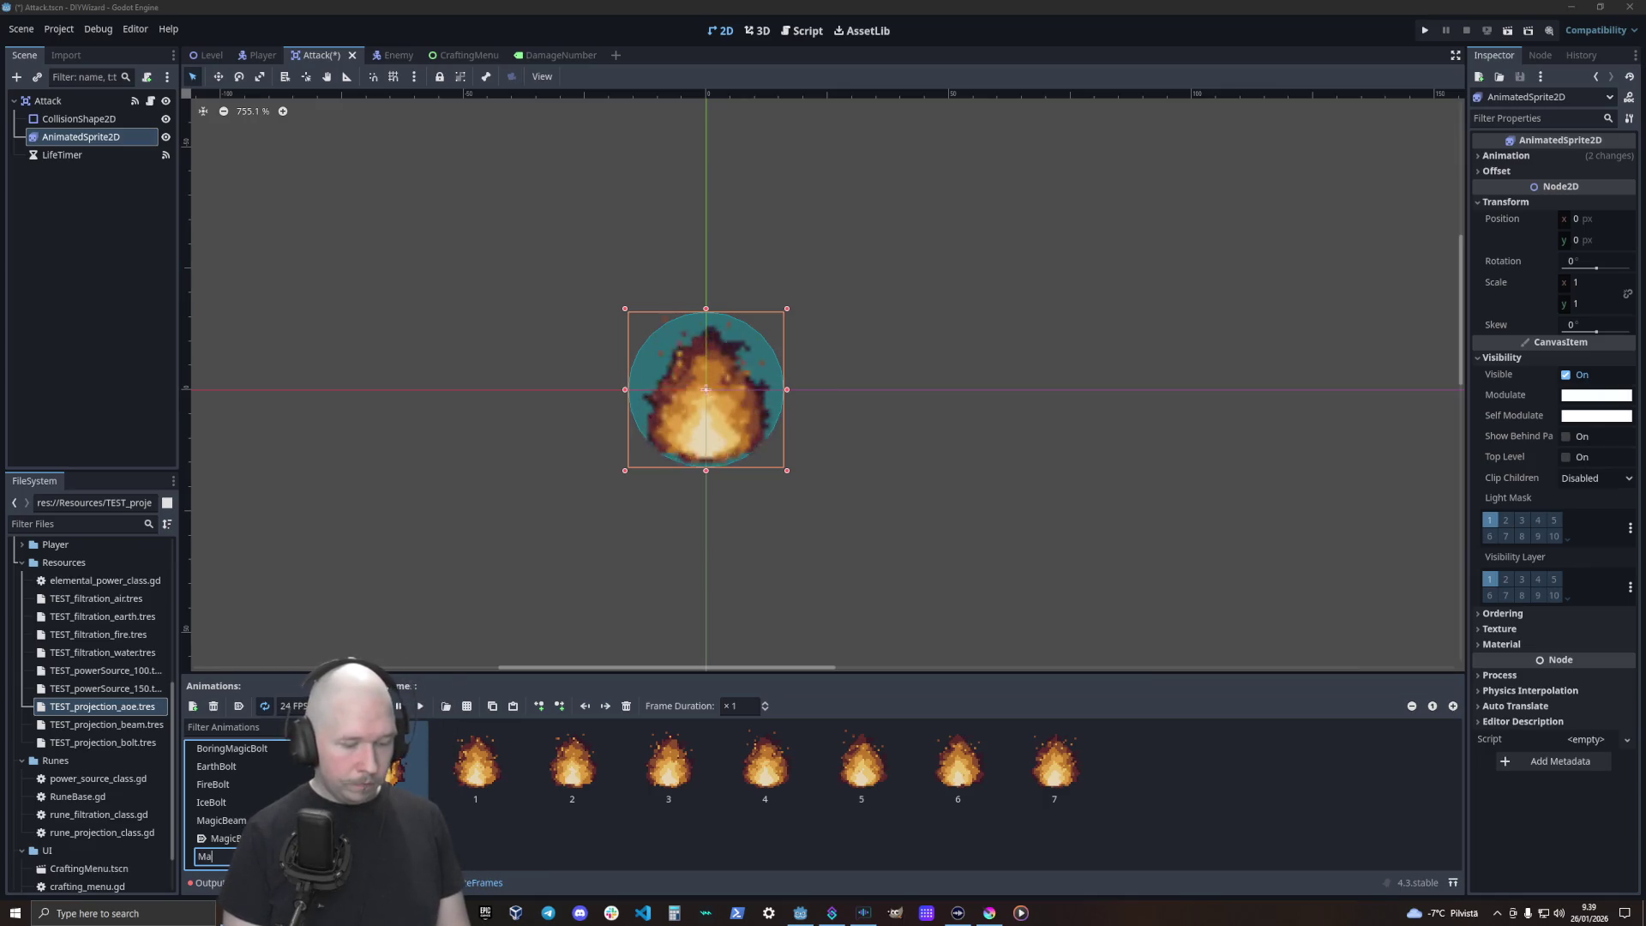
text(cExpl)
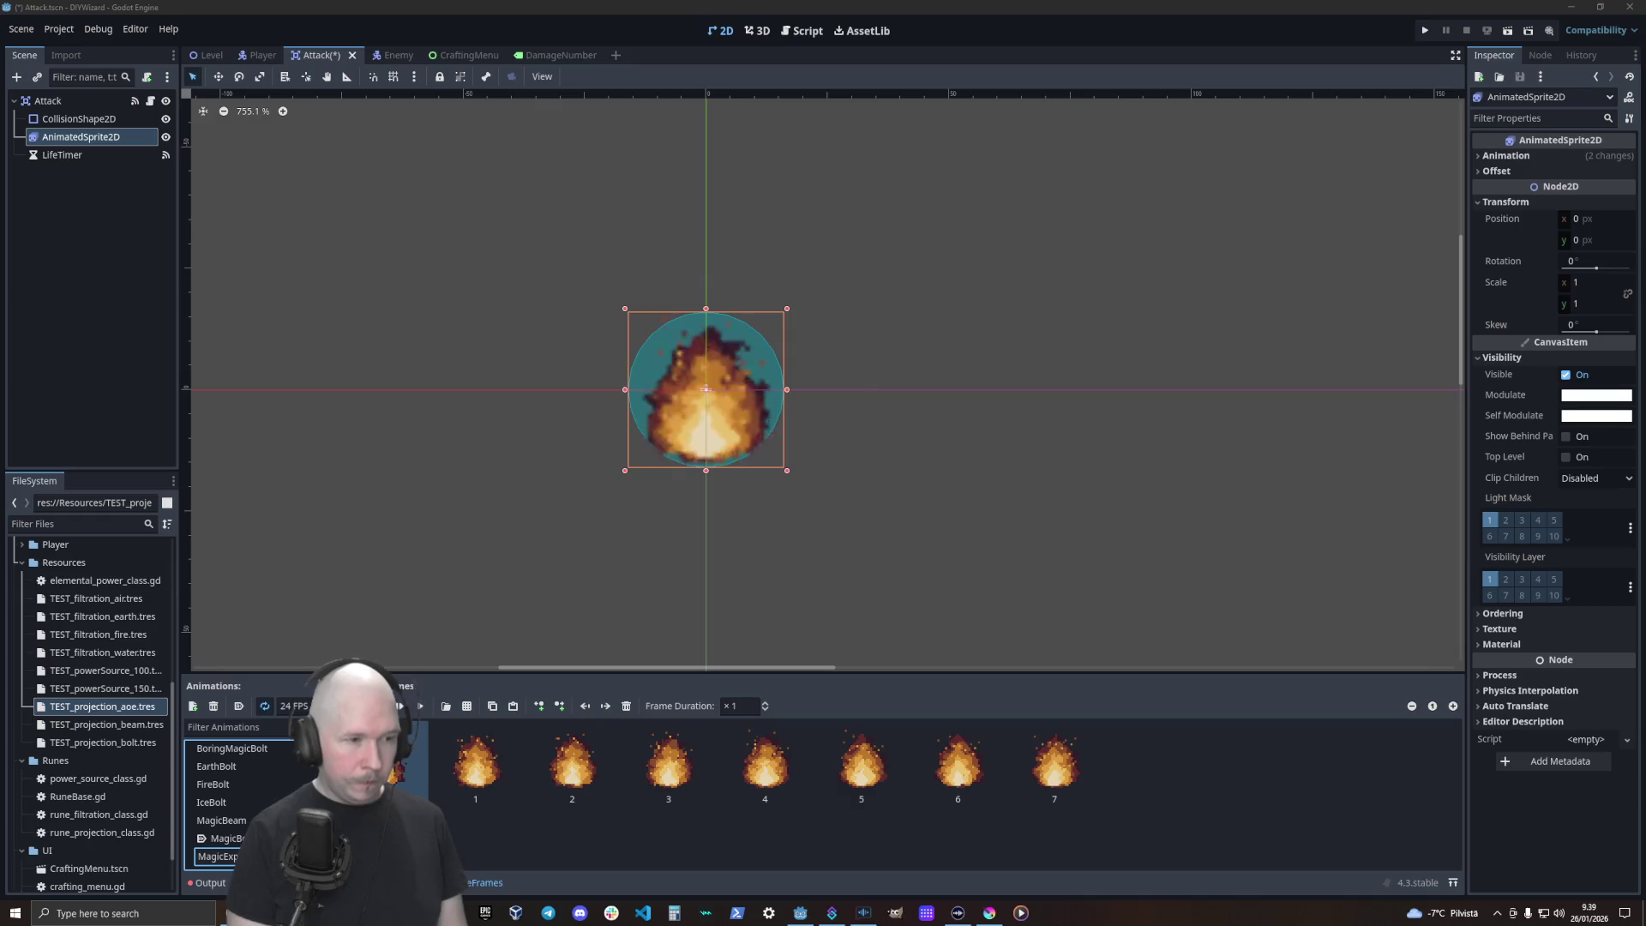
key(Return)
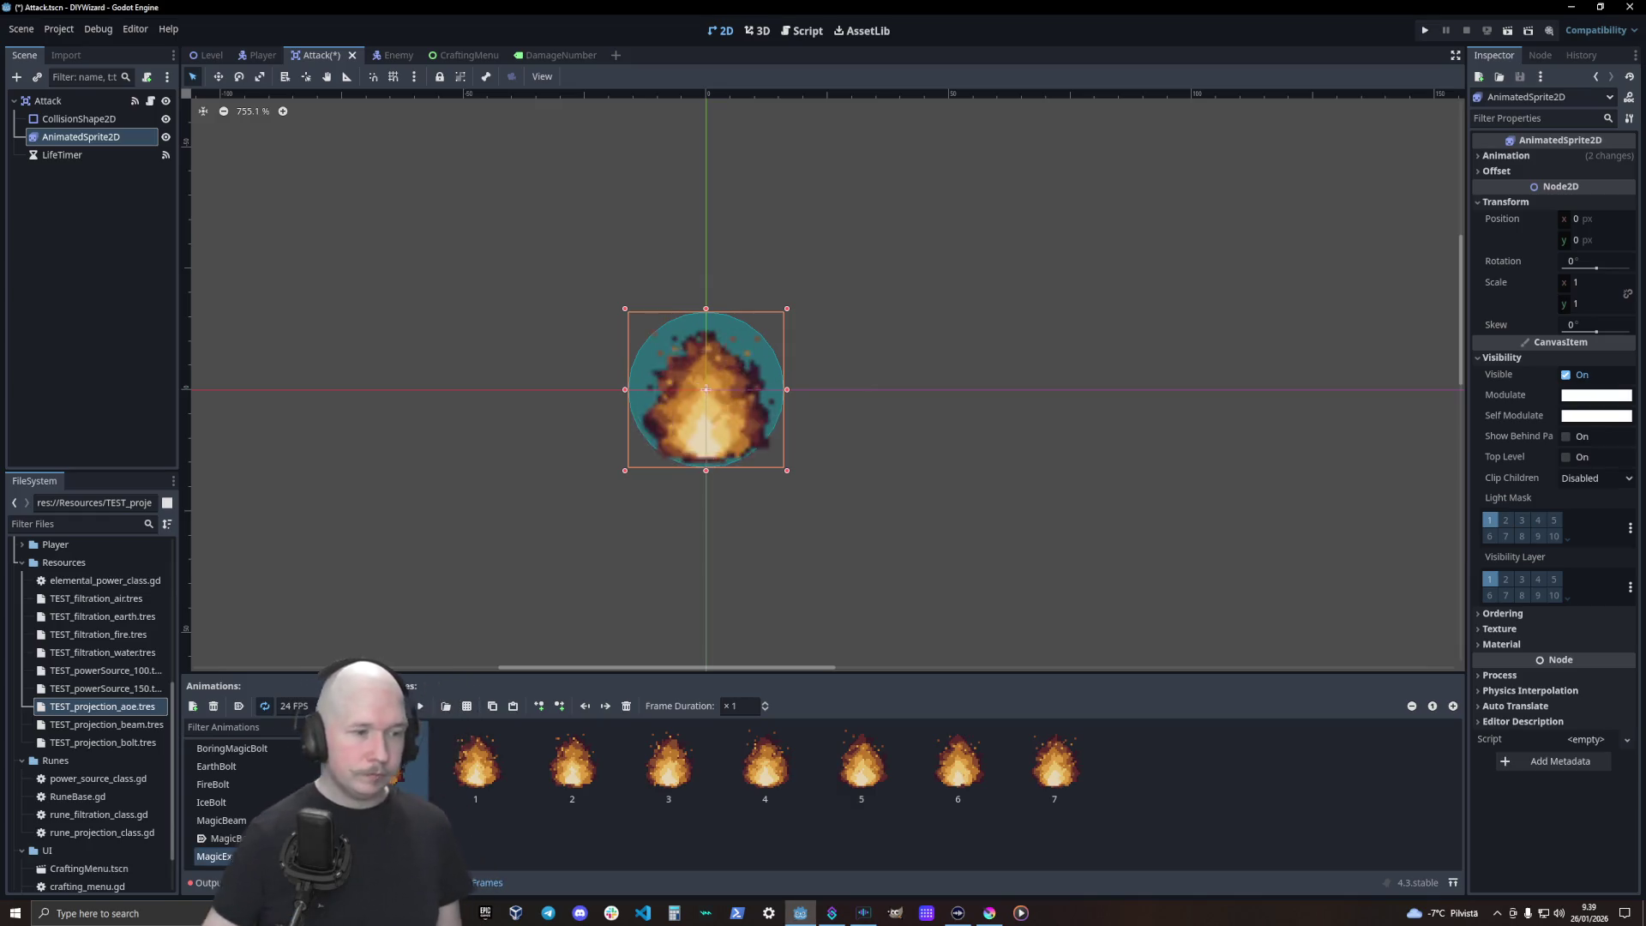
click(532, 409)
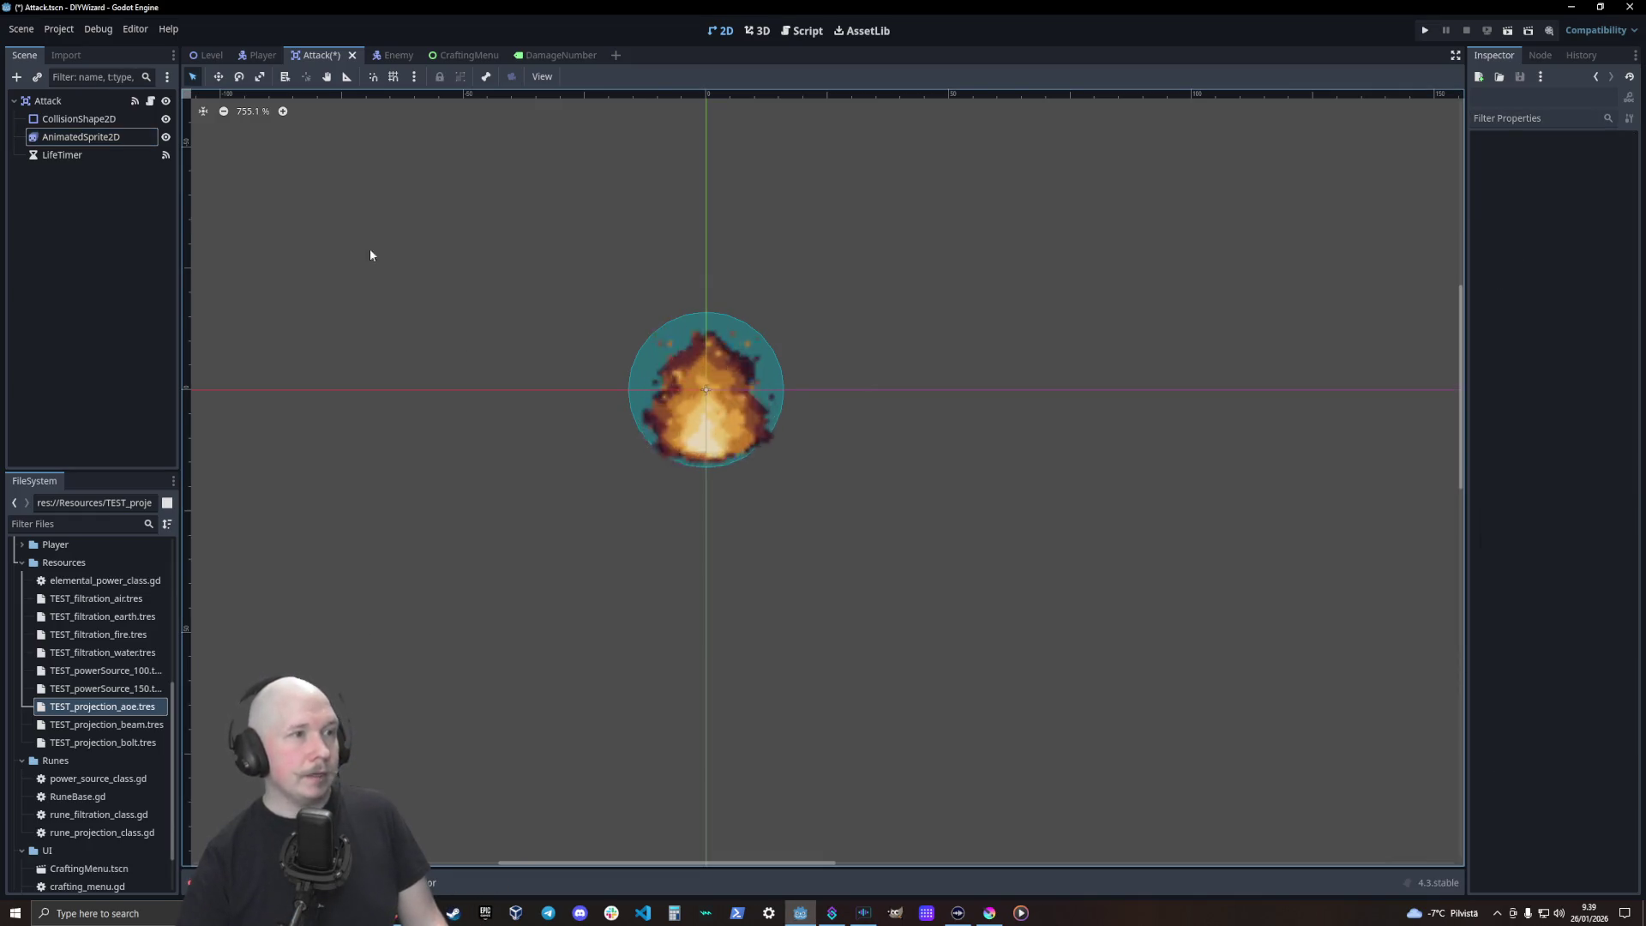
key(ctrl+s)
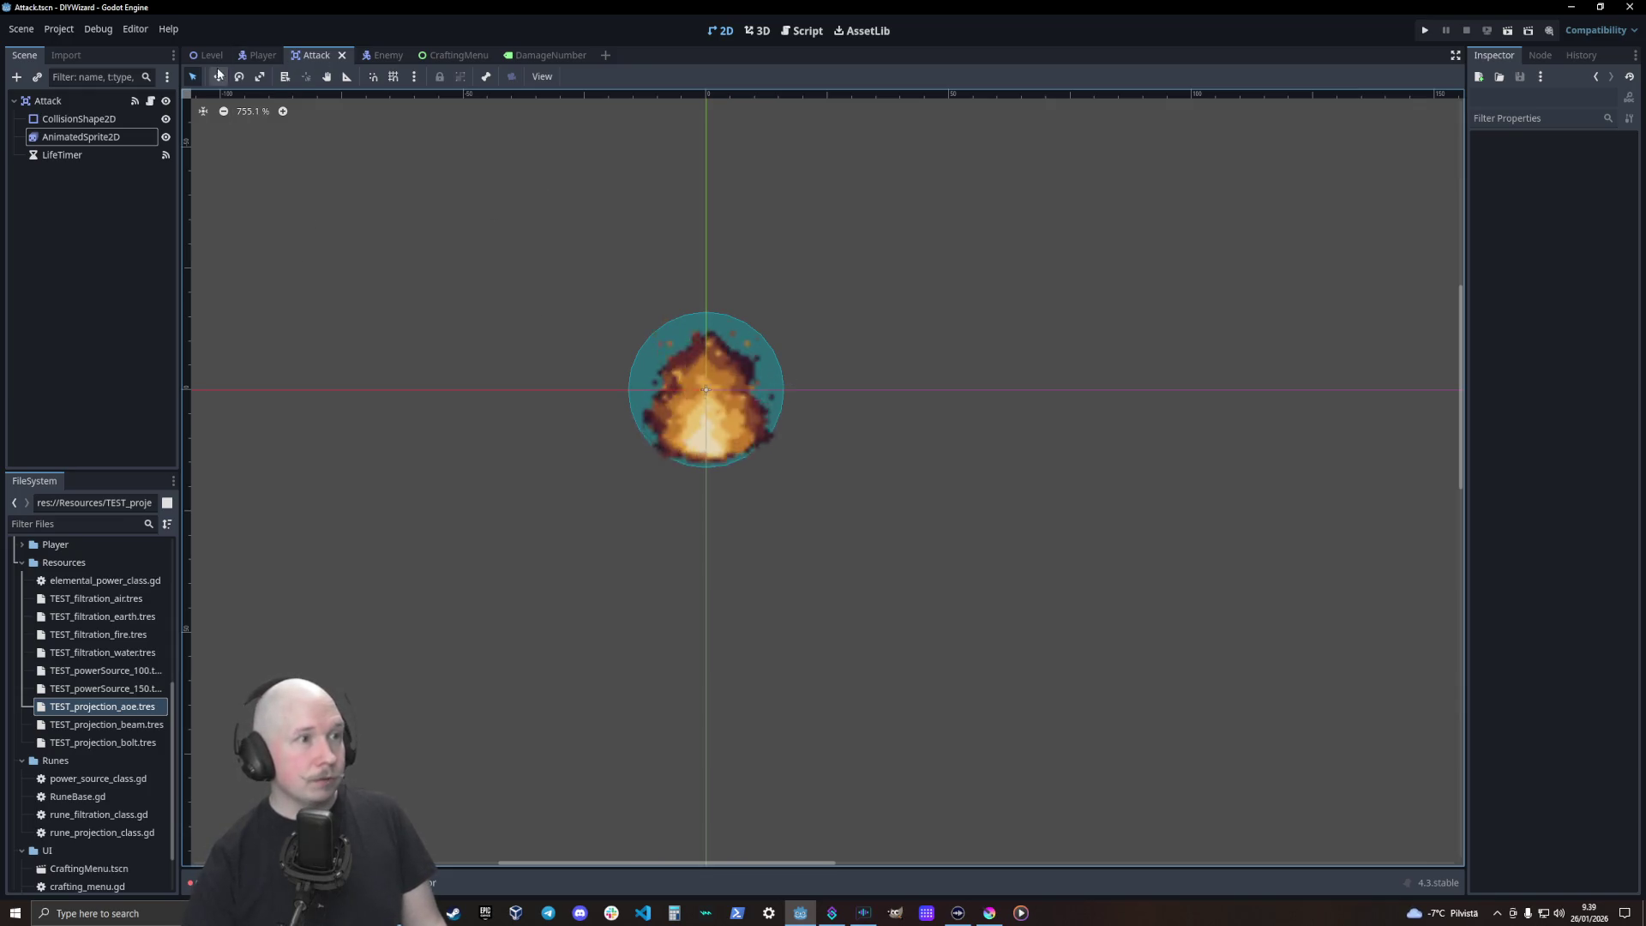
click(150, 100)
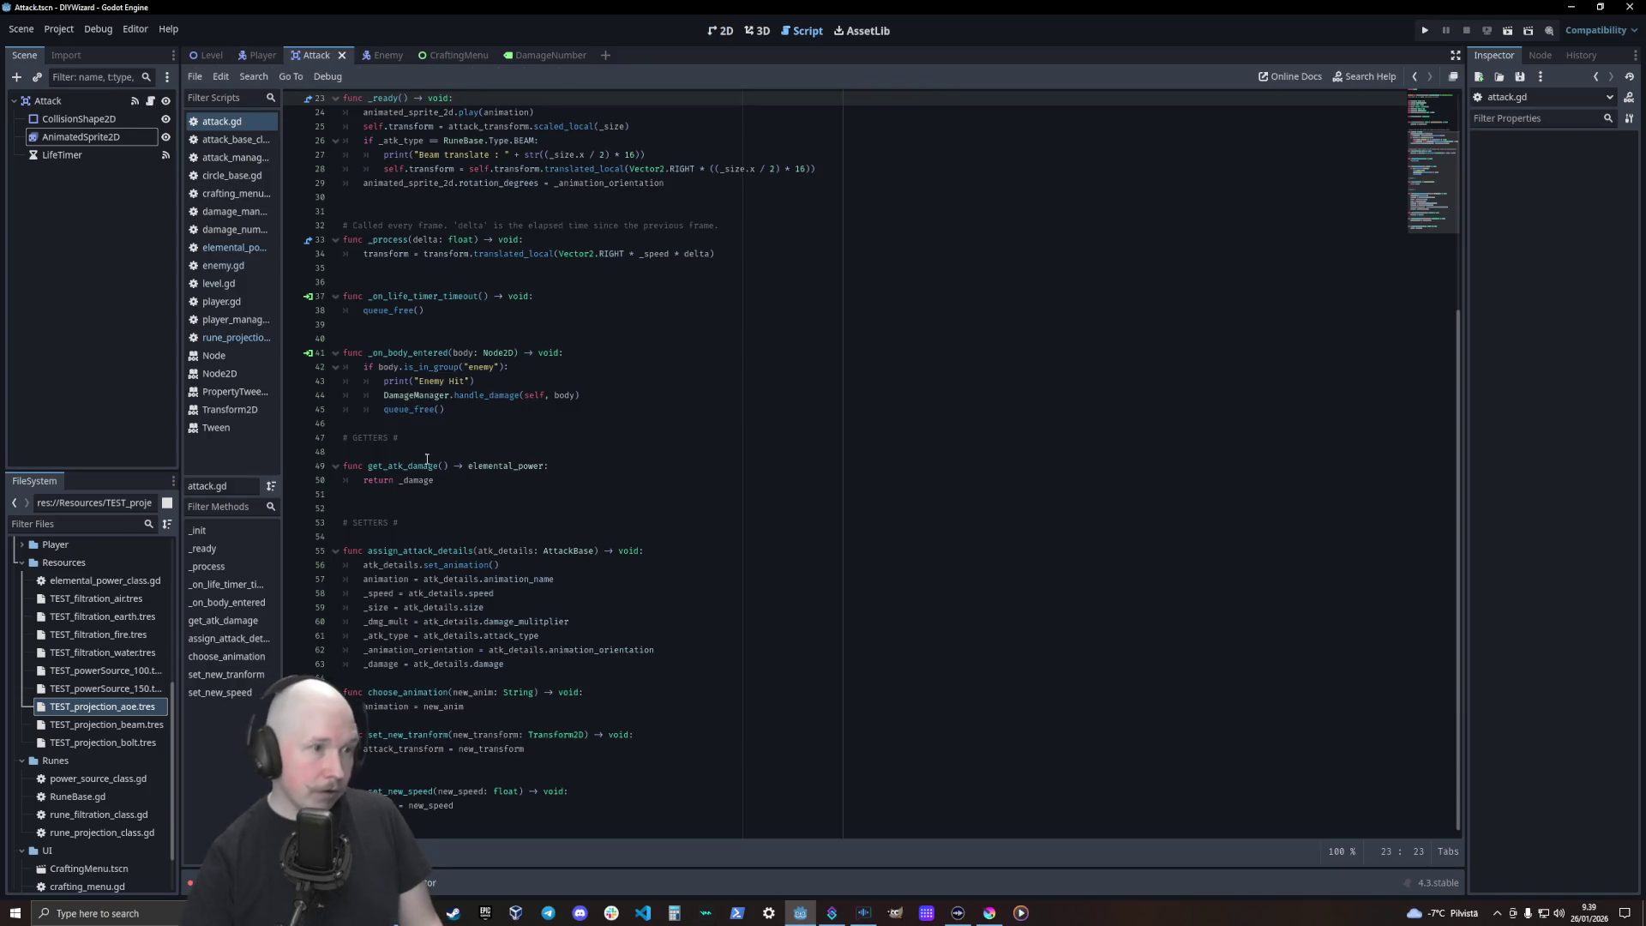
scroll(539, 503, up, 6)
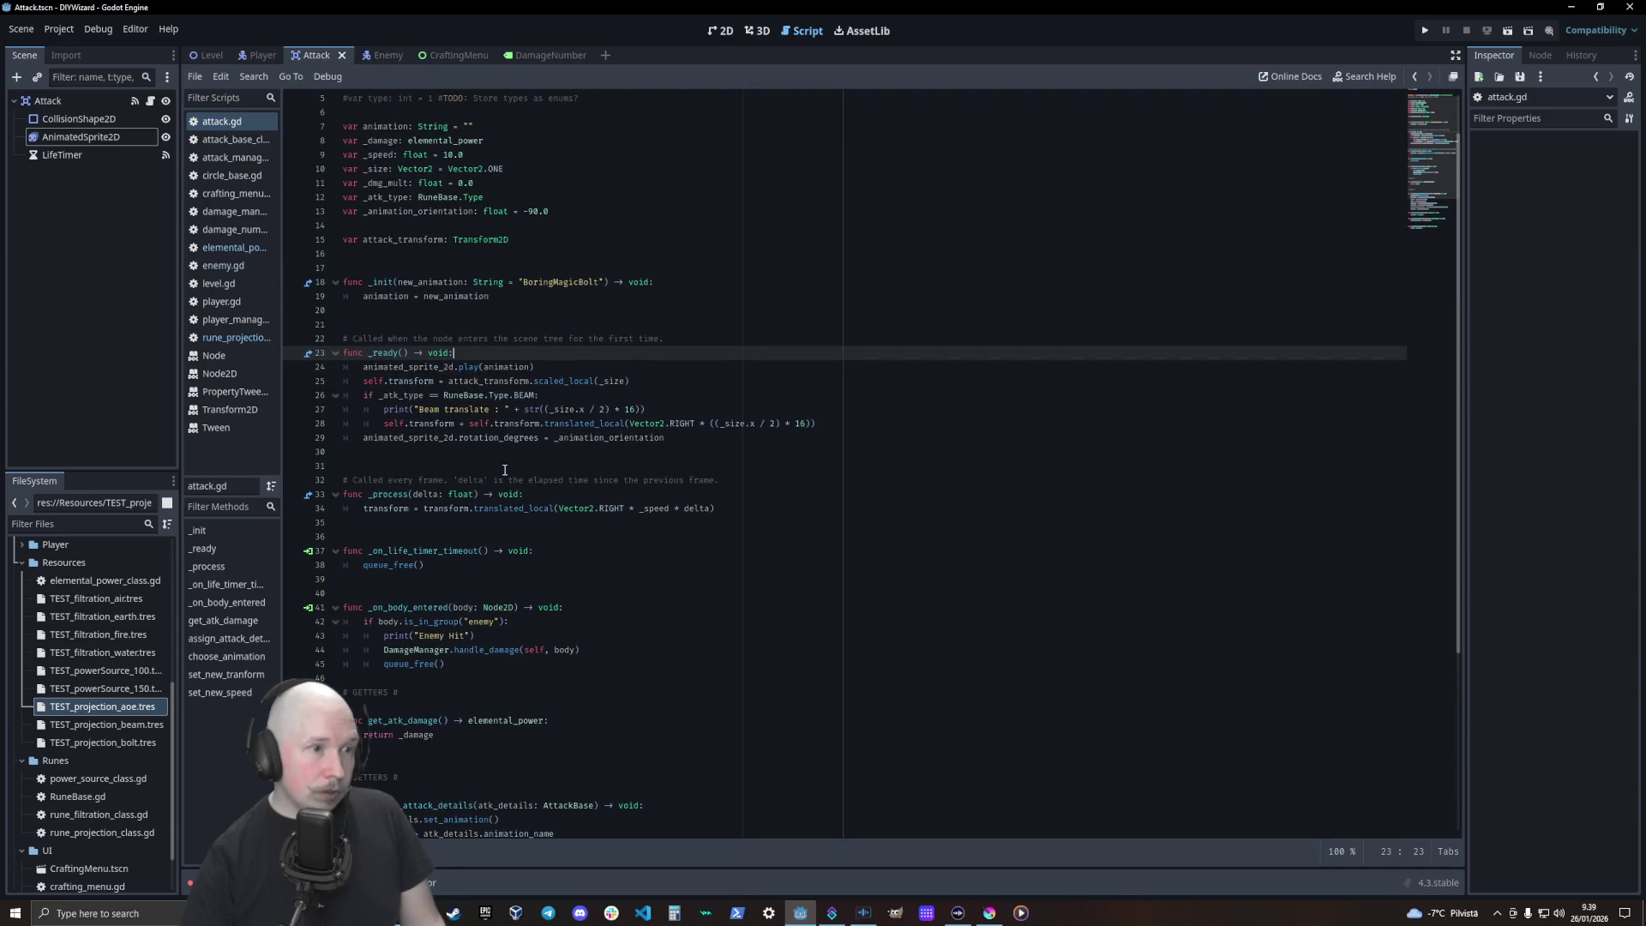
scroll(505, 469, down, 6)
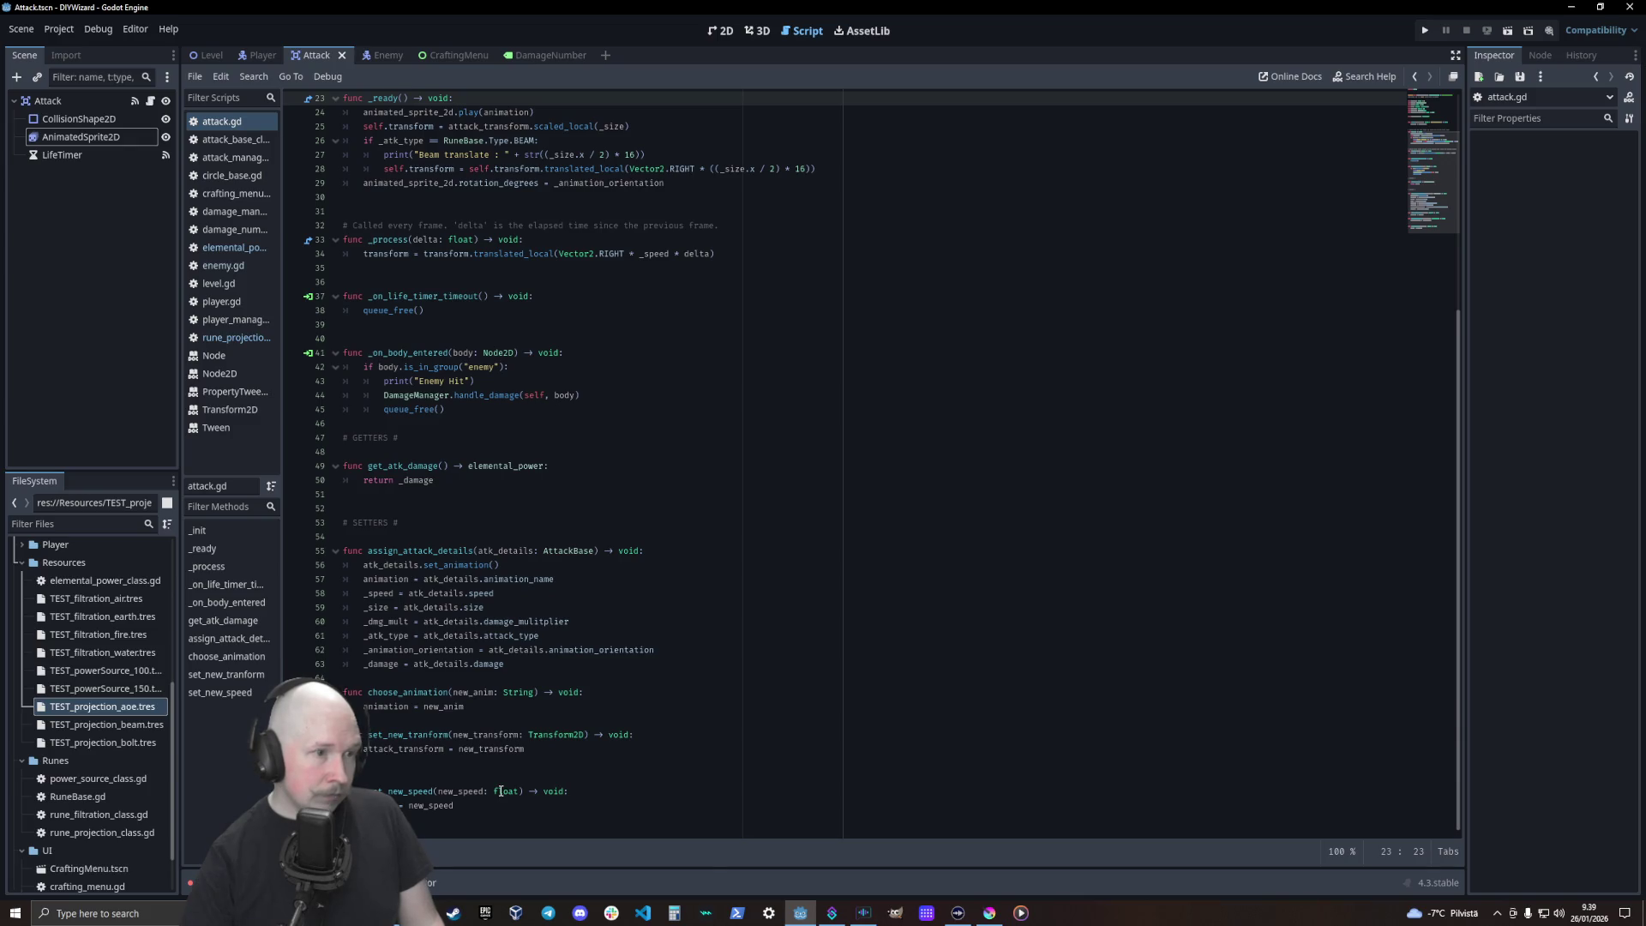
scroll(501, 788, up, 7)
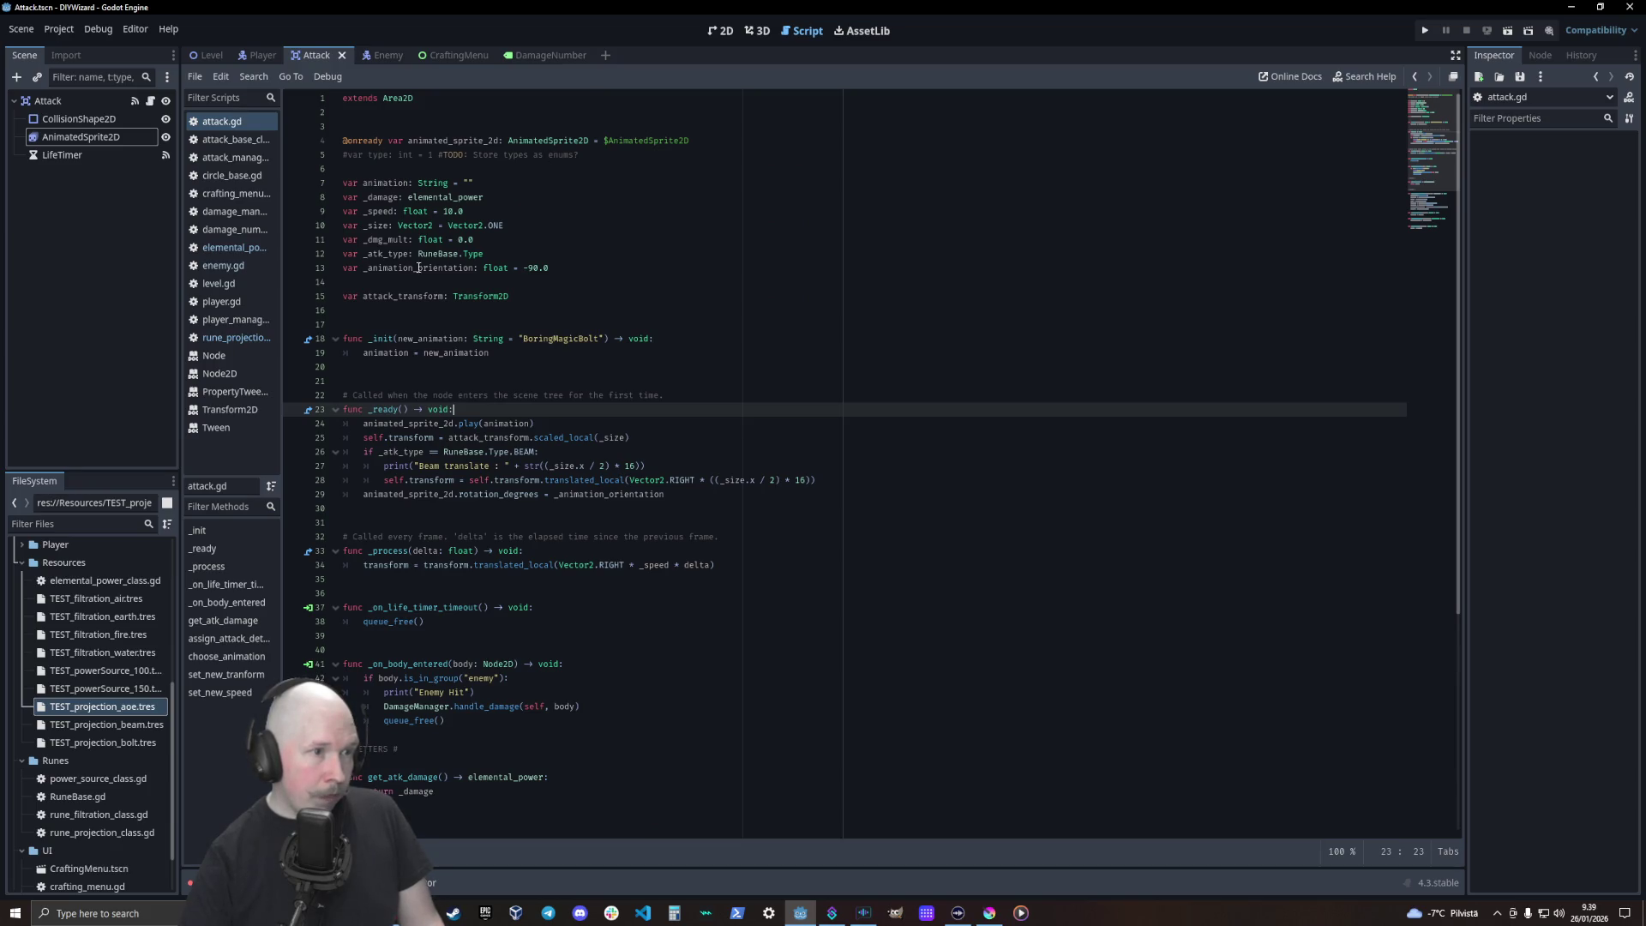
double_click(450, 267)
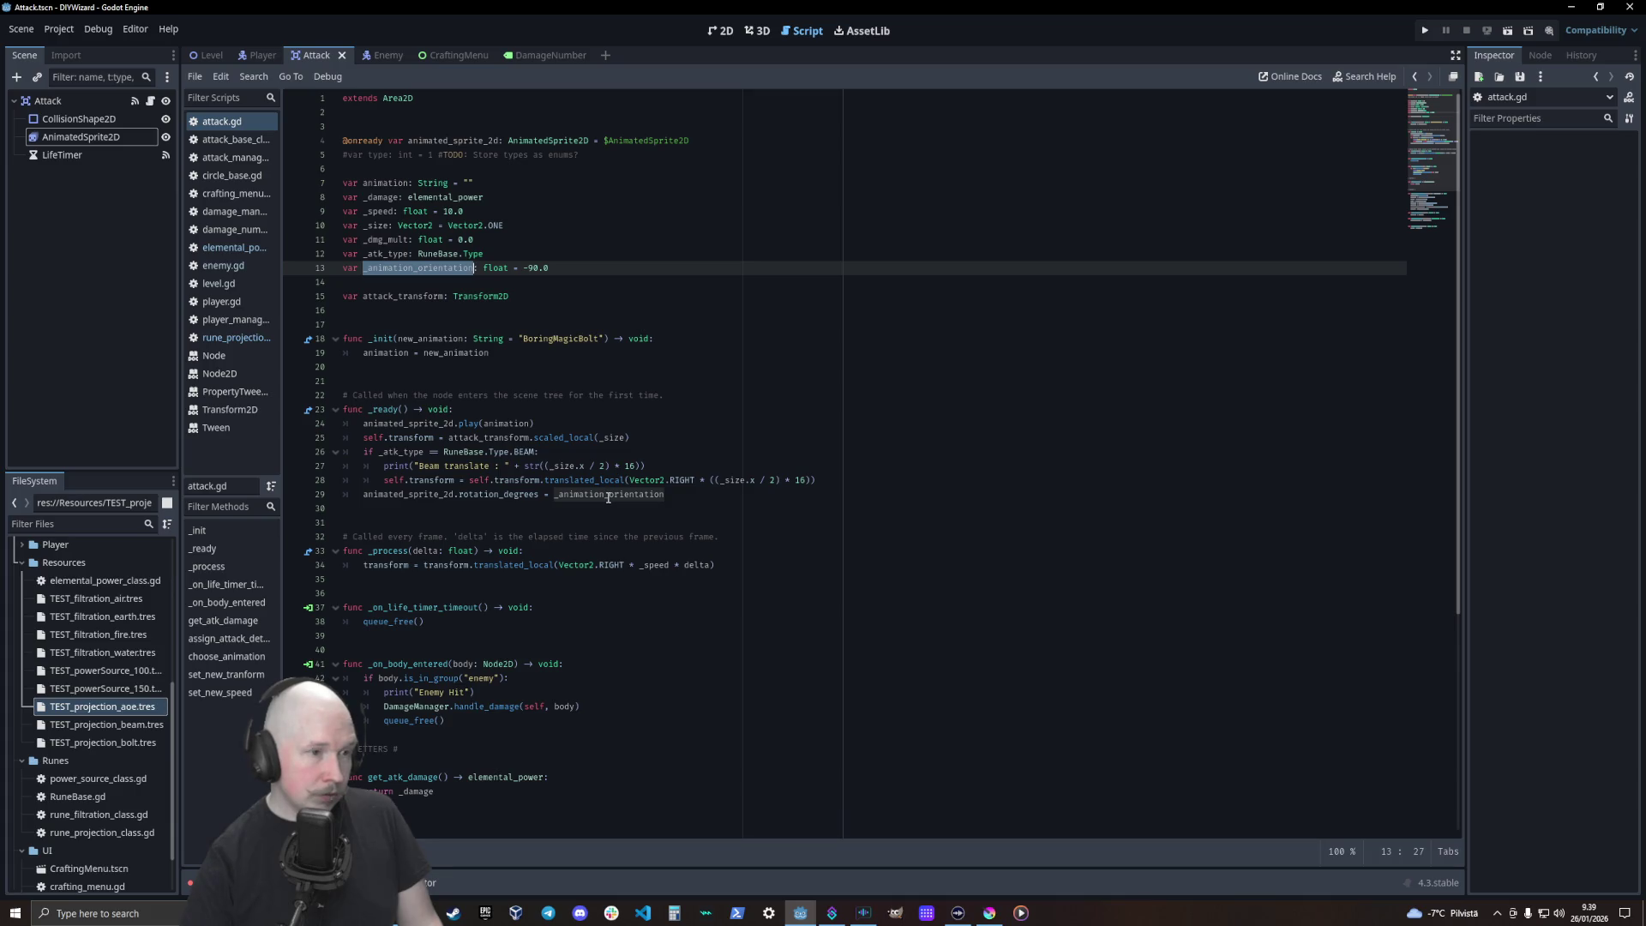
scroll(612, 489, down, 7)
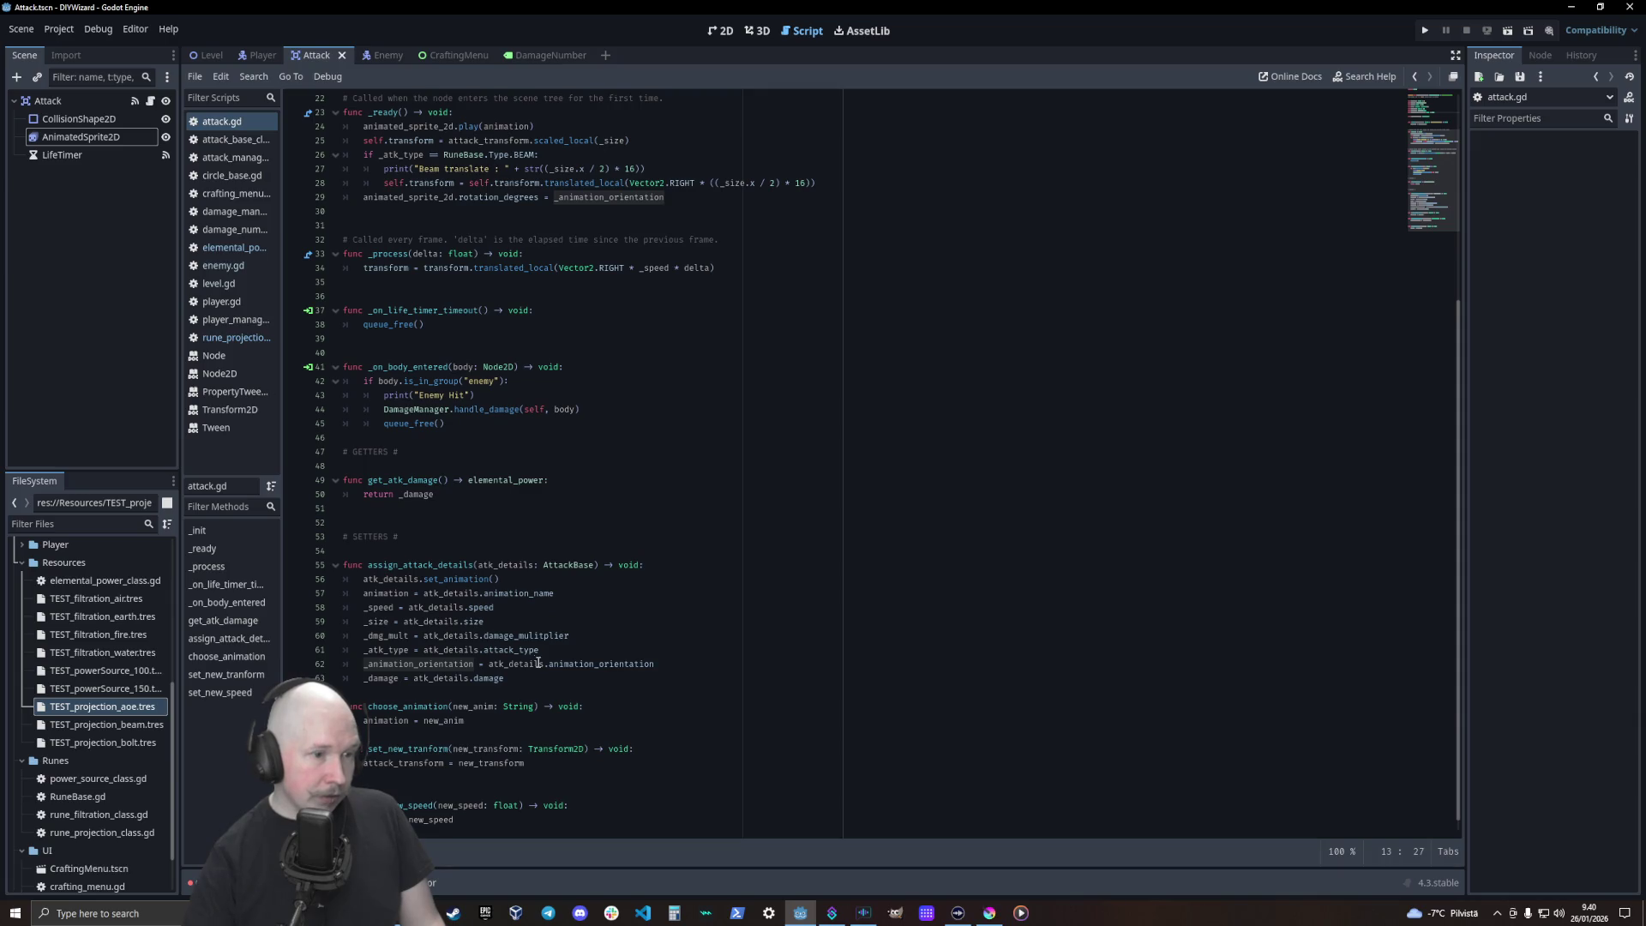
Open attack_base_class.gd and start a new line after the set_beam_animation() branch
ctrl+click(560, 564)
click(576, 539)
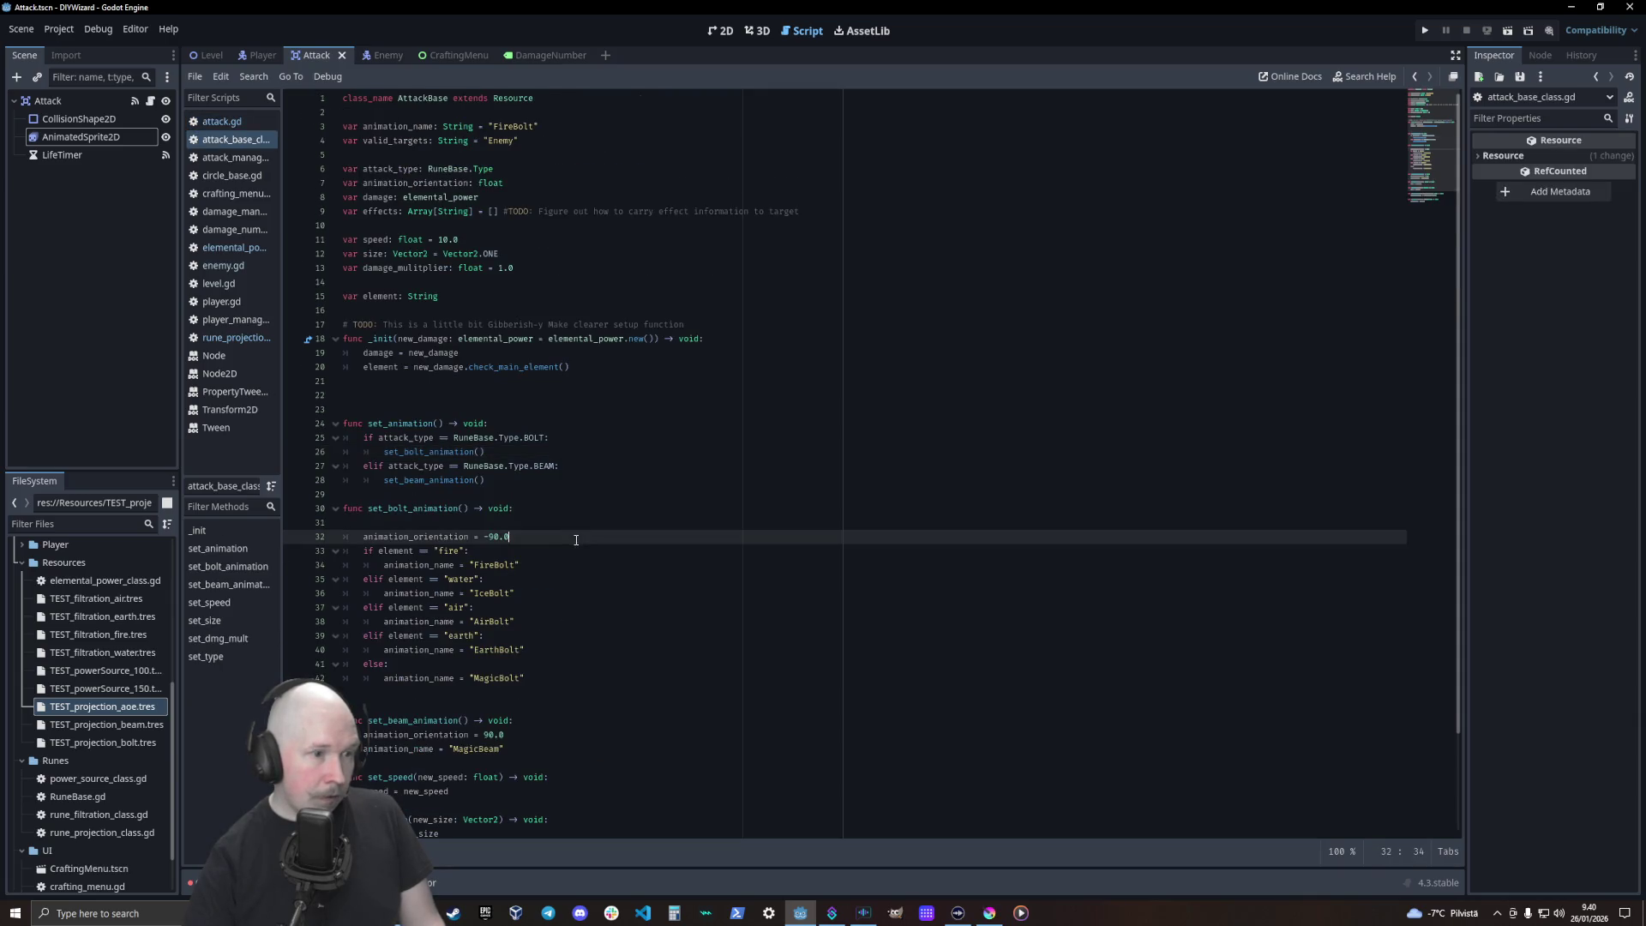
click(593, 480)
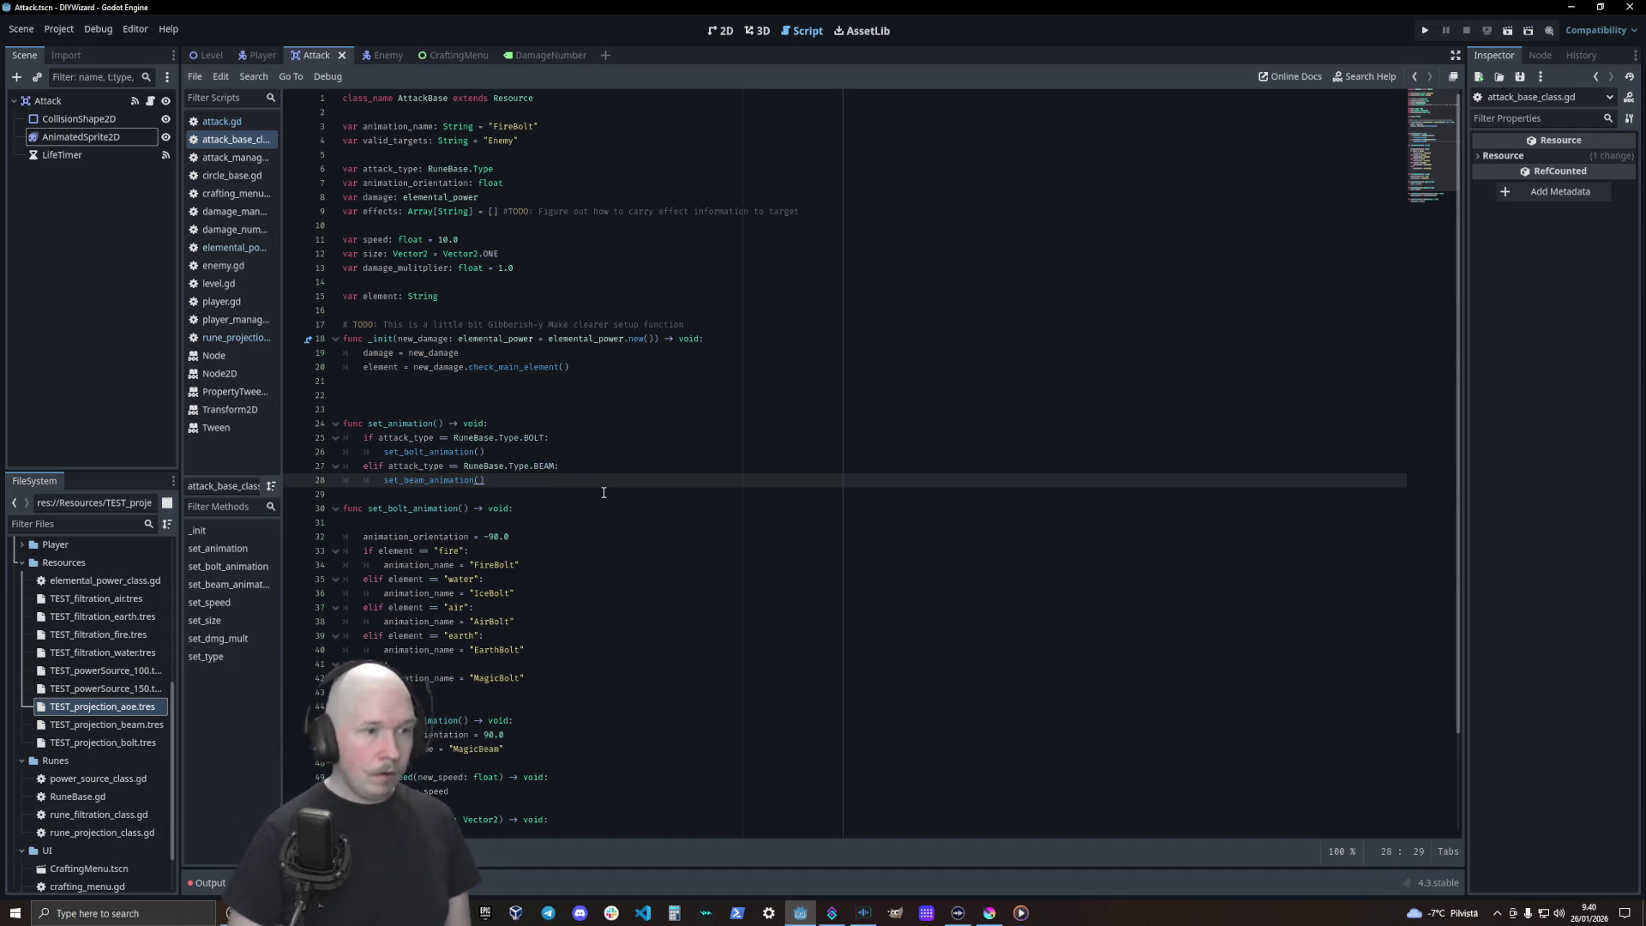
key(Return)
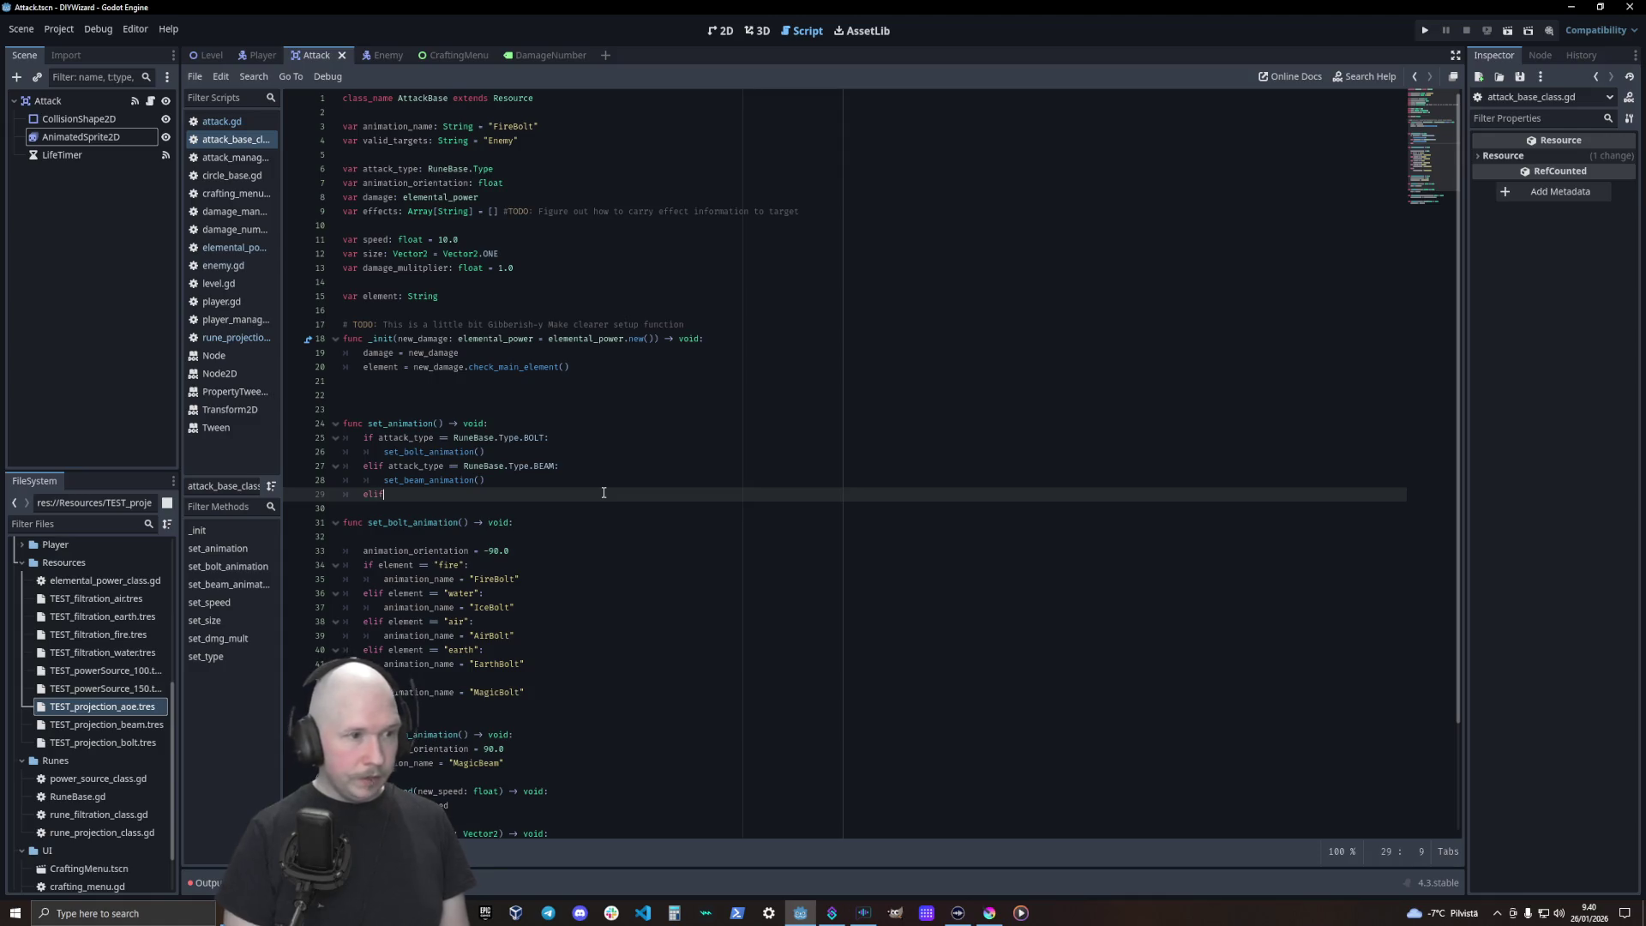
Write the condition 'elif attack_type == RuneBase.Type.AOE:' below the beam branch
text(sta)
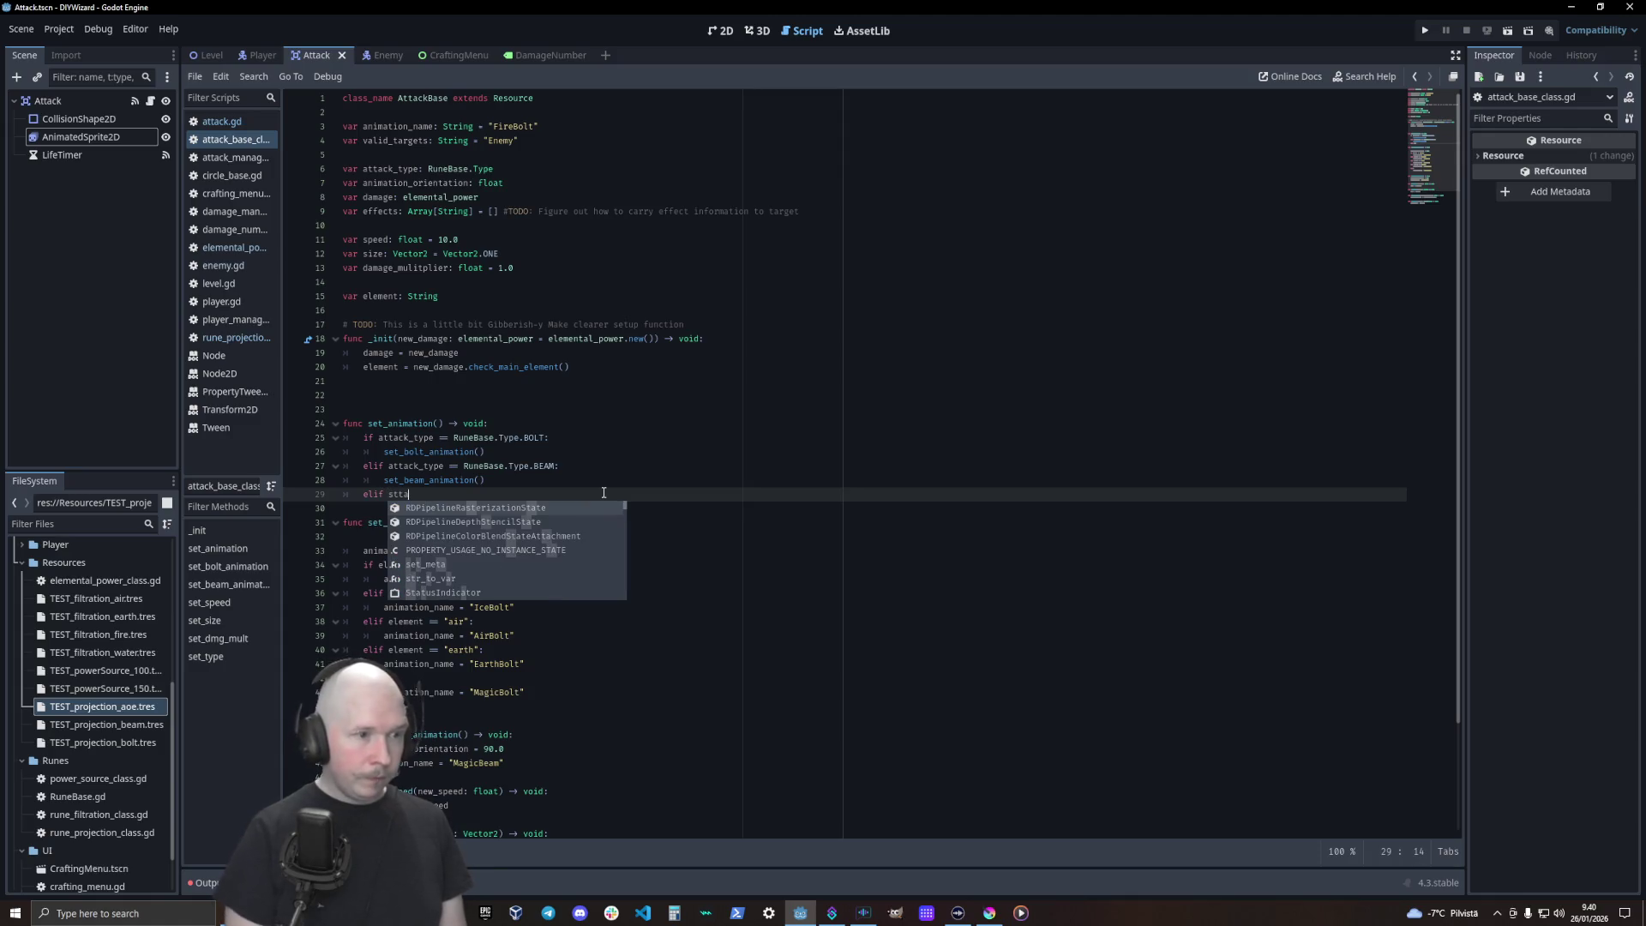
key(BackSpace)
key(BackSpace)
key(BackSpace)
text(atta)
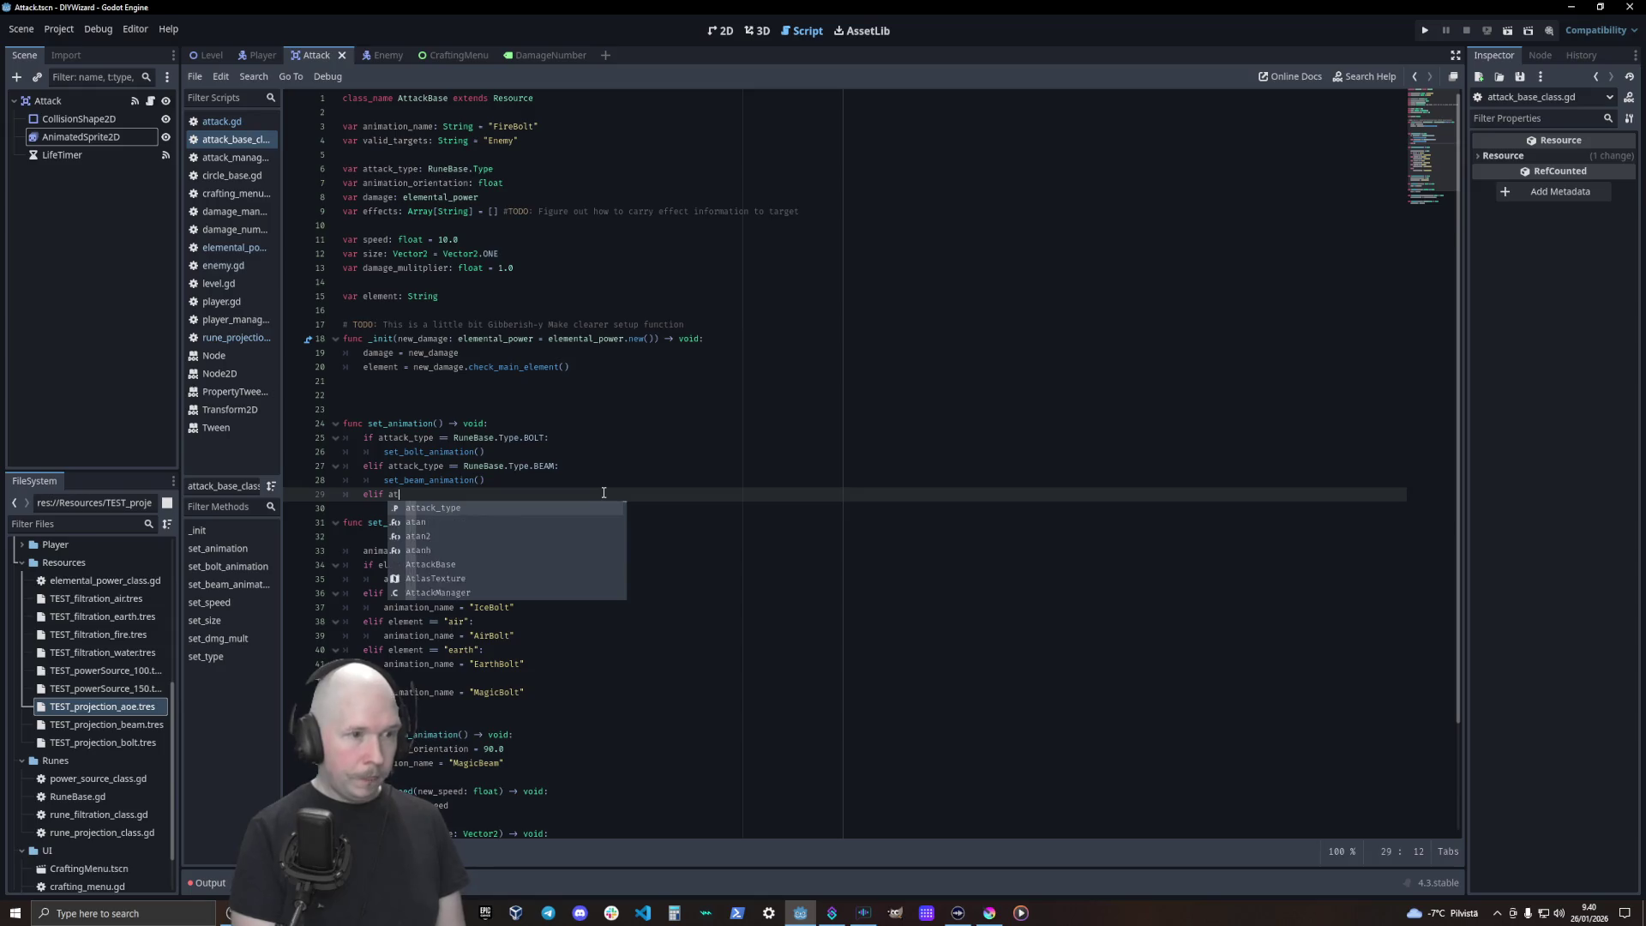
key(Return)
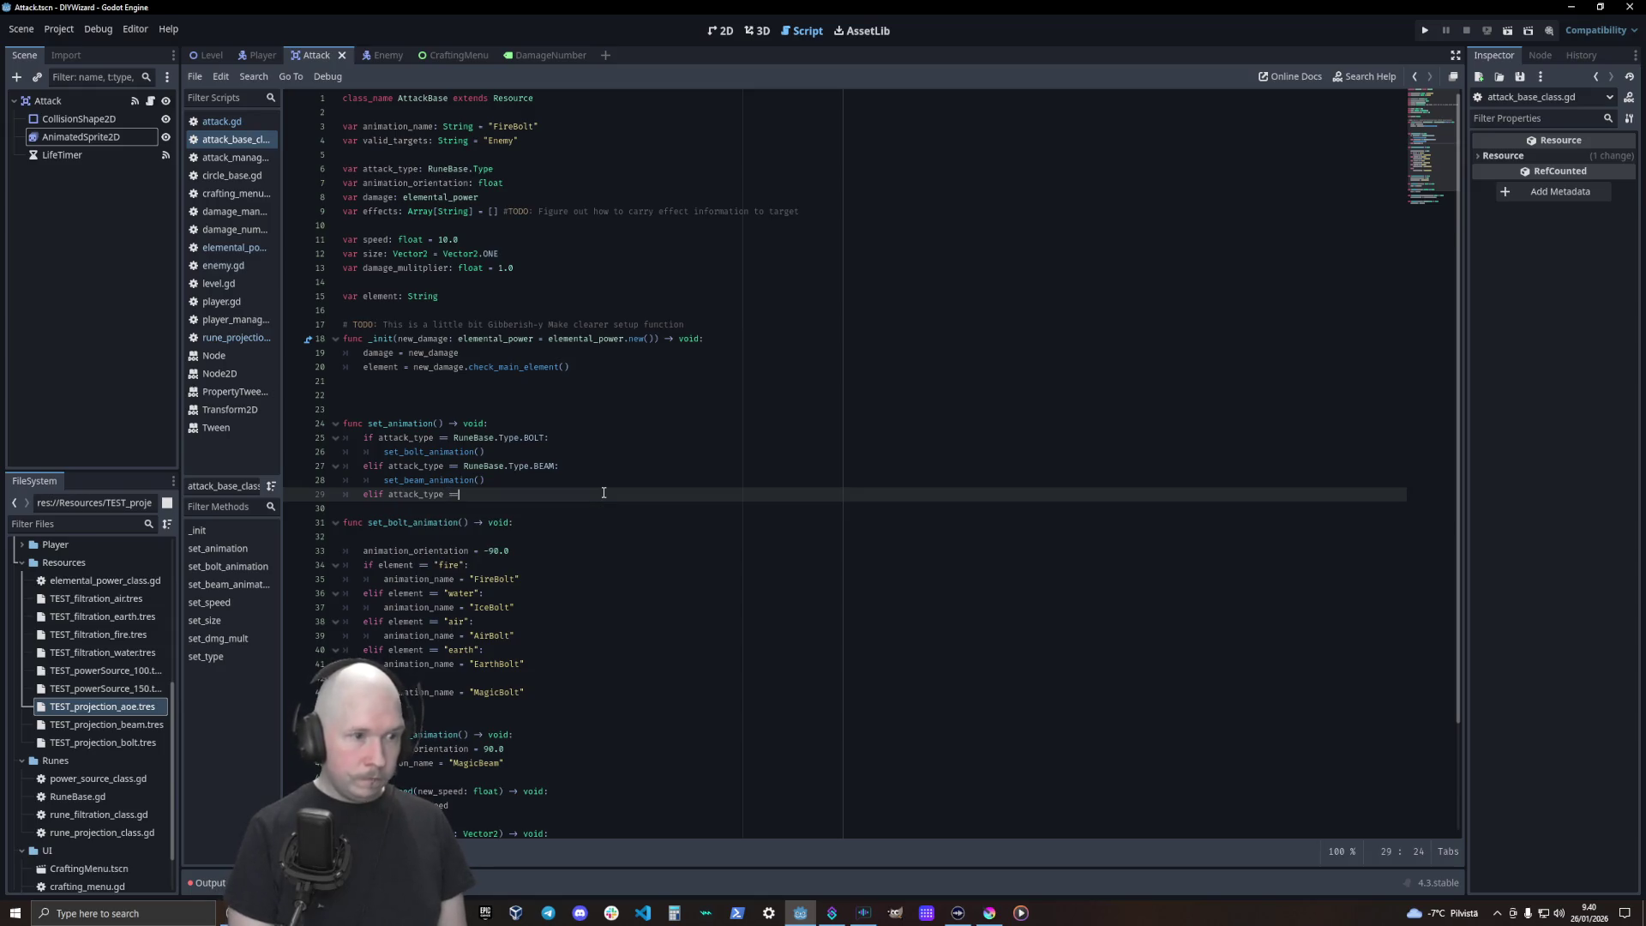
text(Rune)
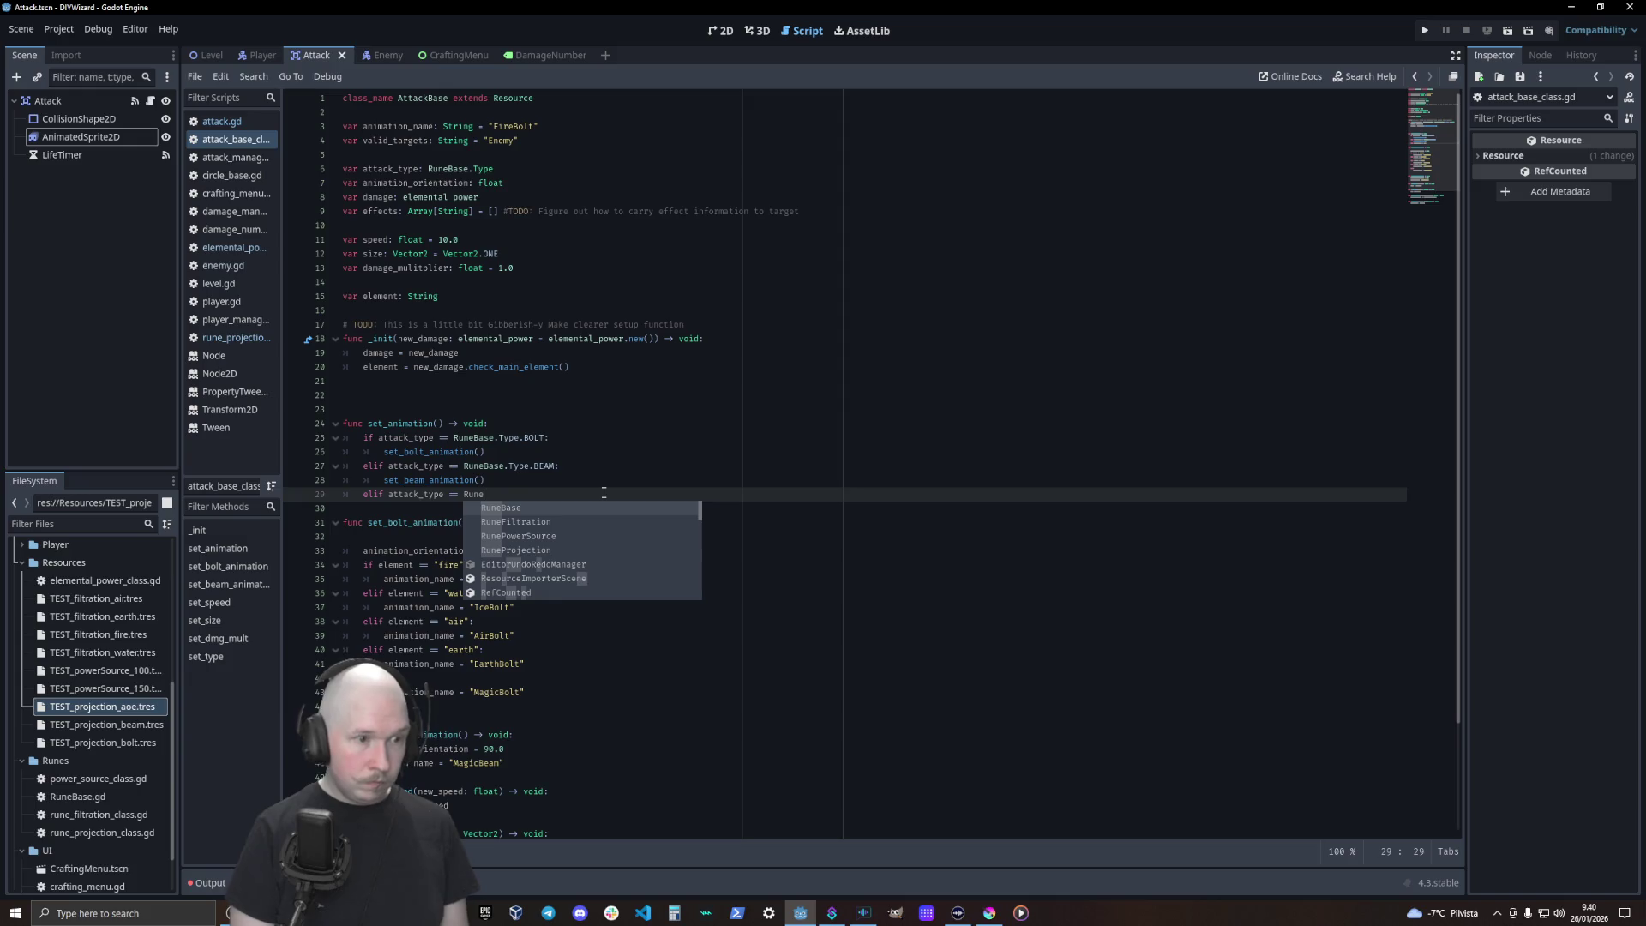
key(Return)
text(.T)
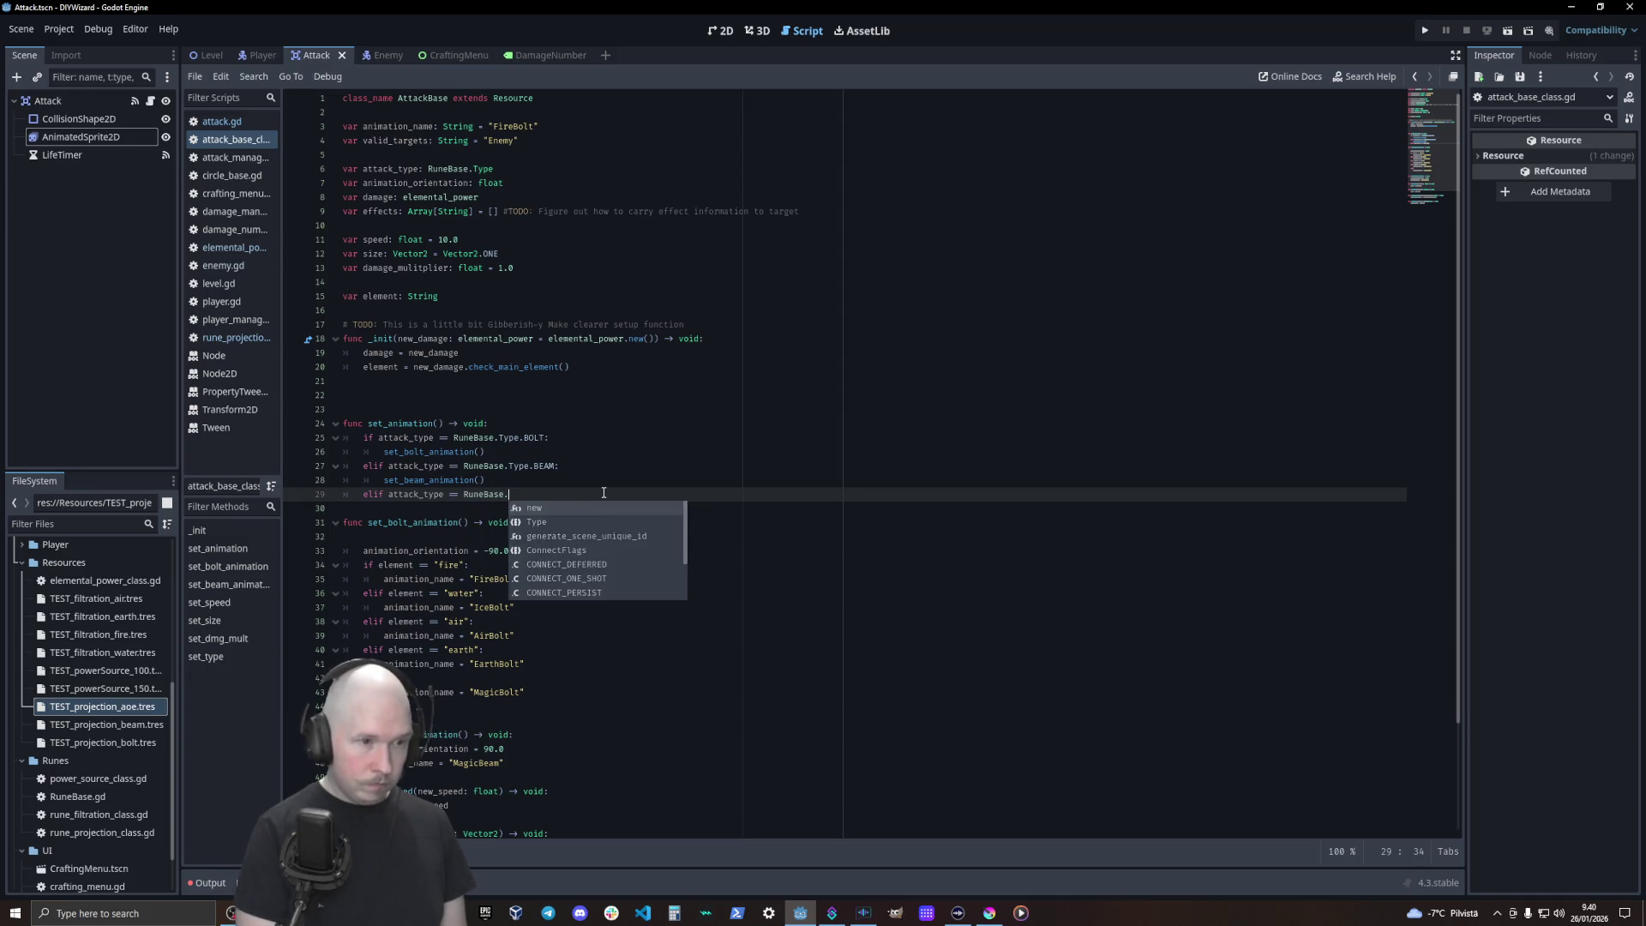
key(Return)
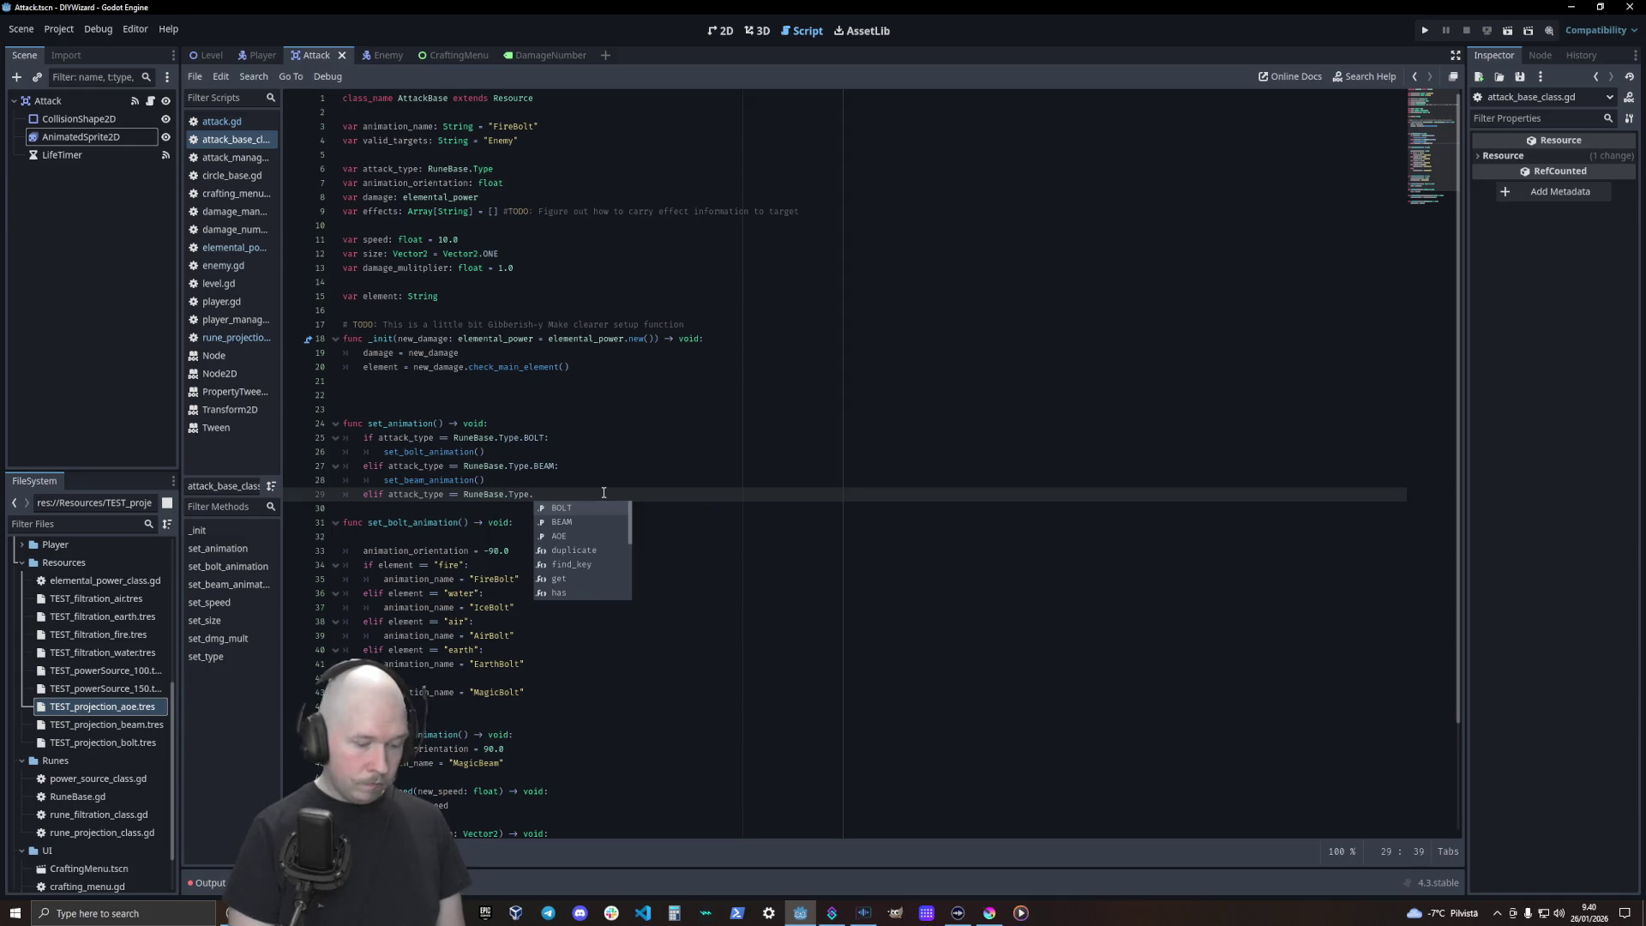
text(A)
key(Return)
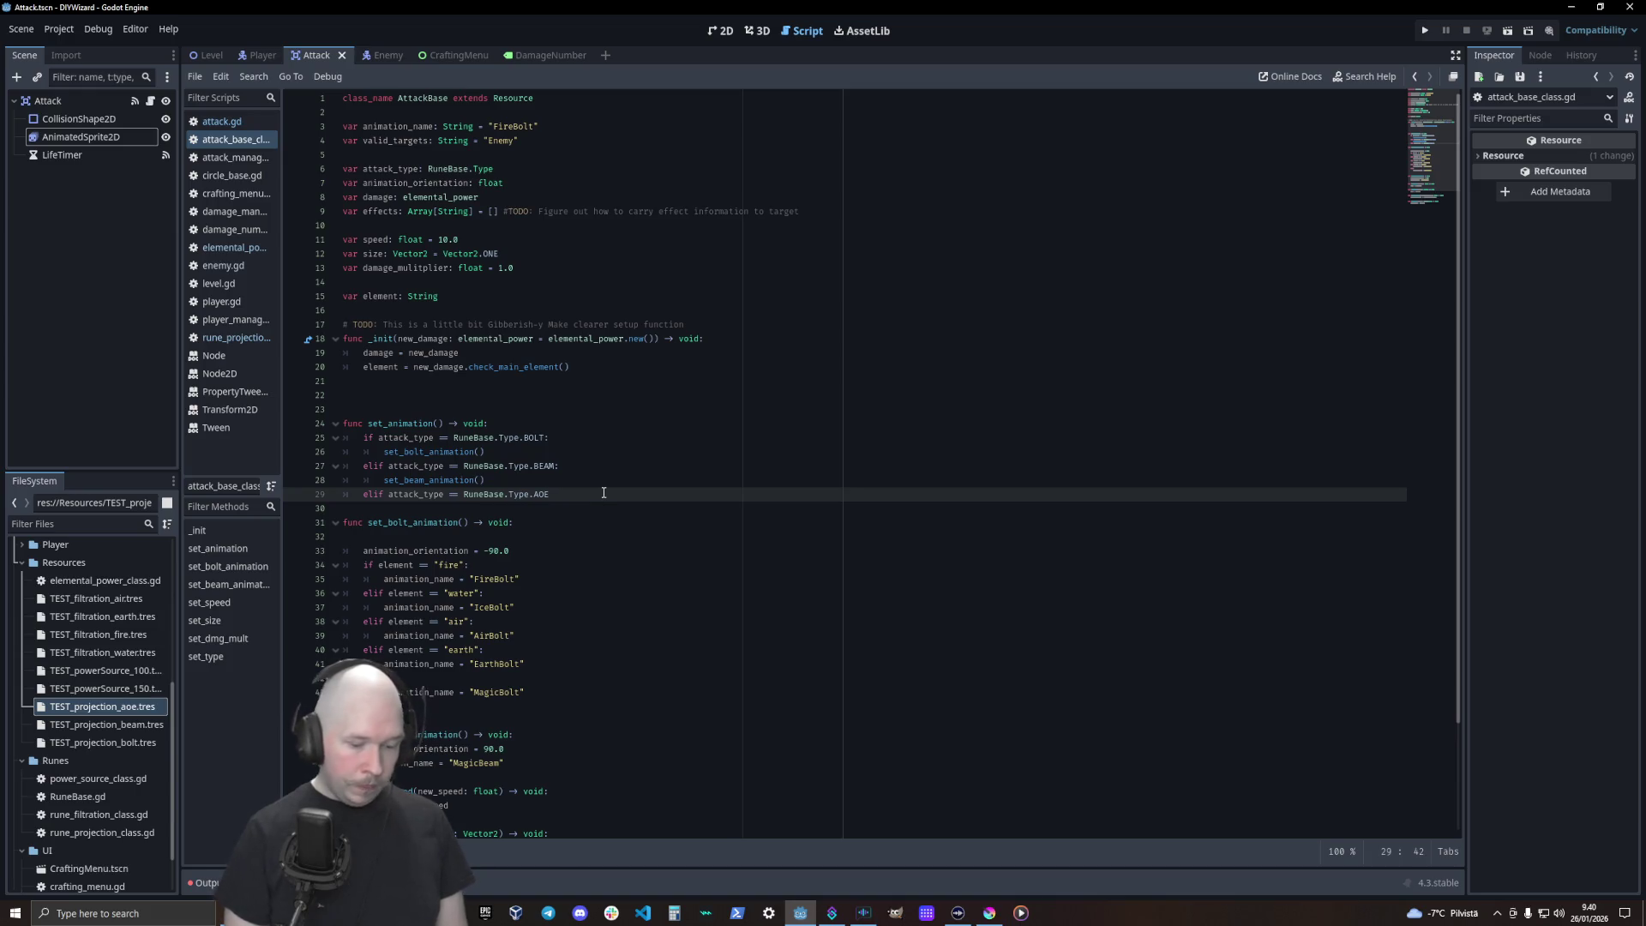
Call set_aoe_animation() inside the AOE branch and remove the extra blank line
key(Return)
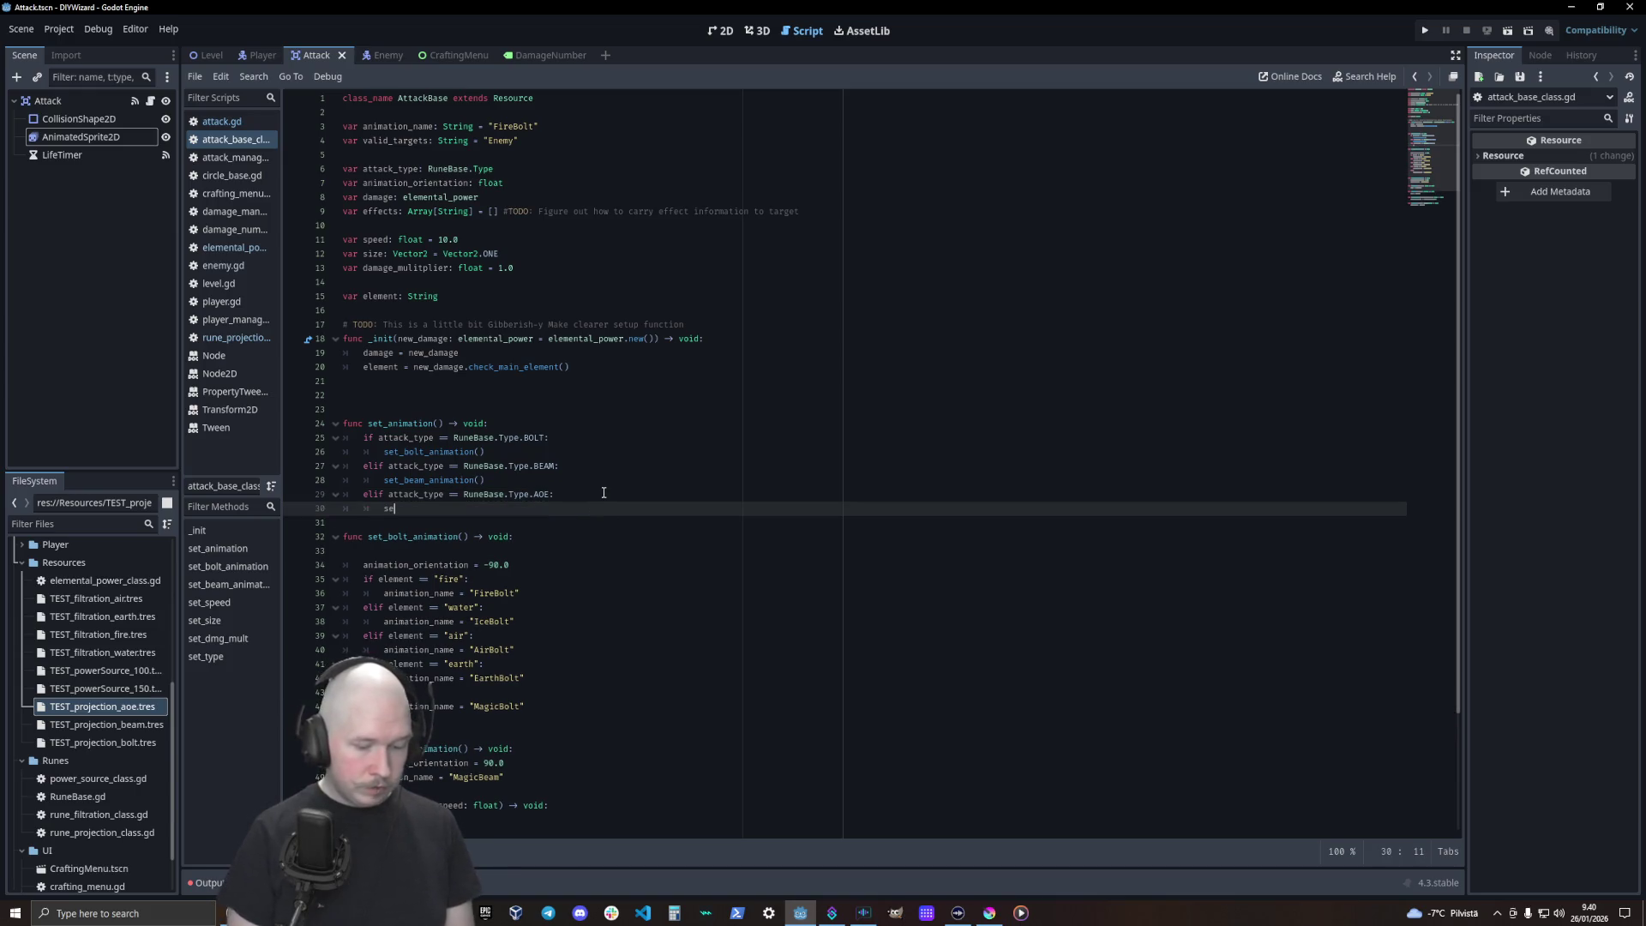
text(t_)
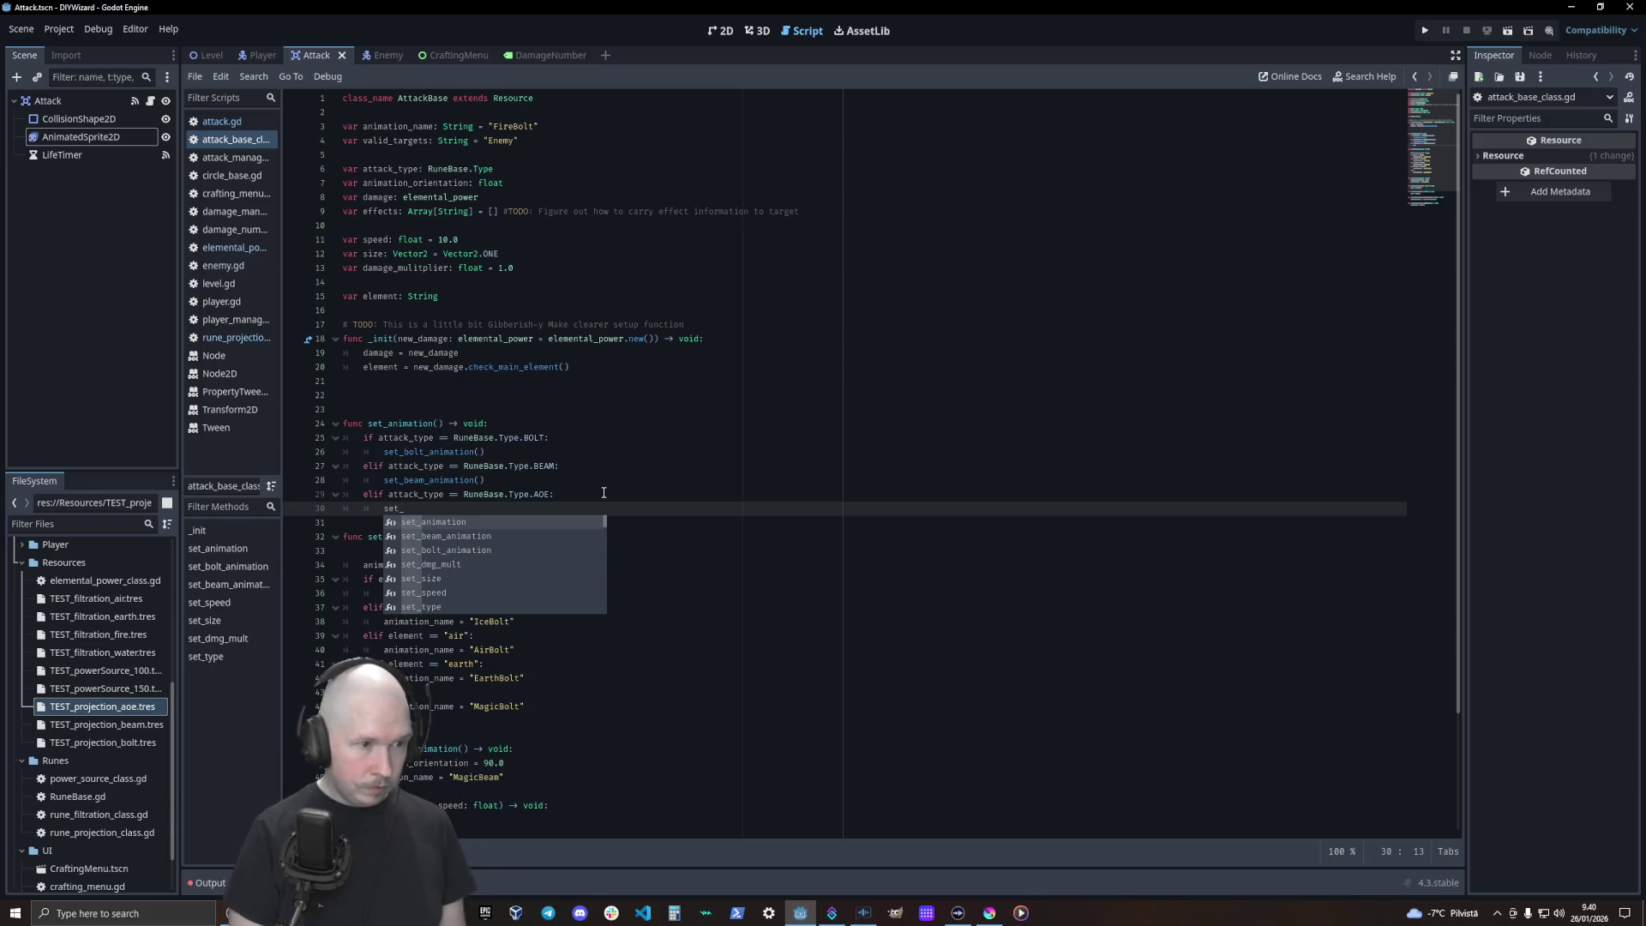
text(aoe_)
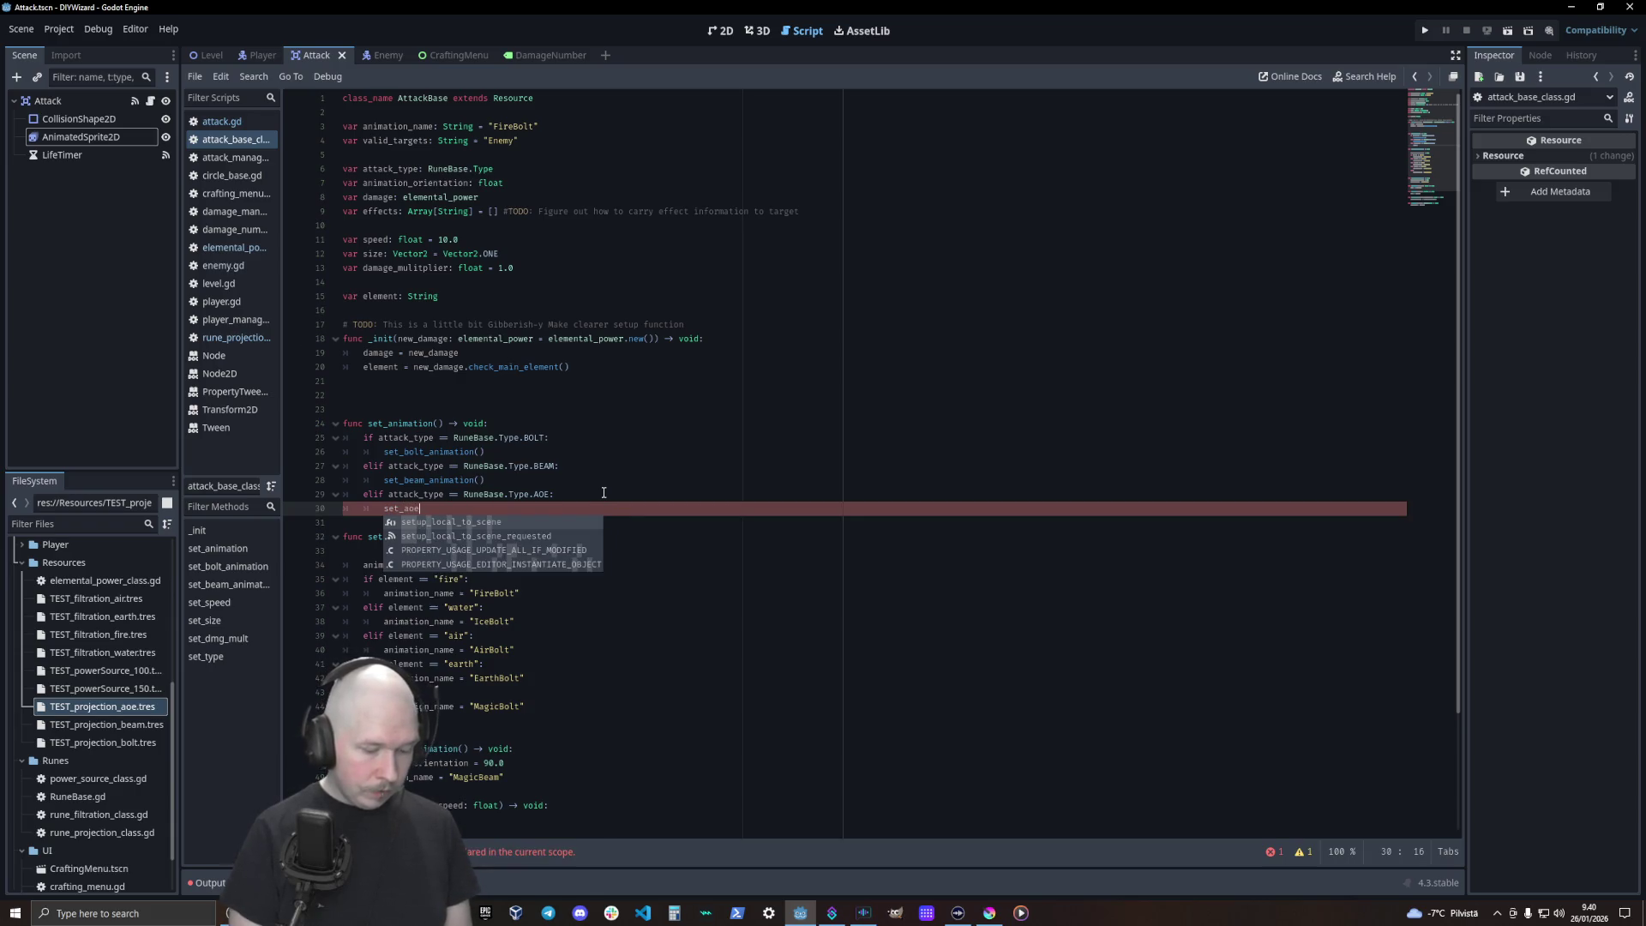
text(animation()
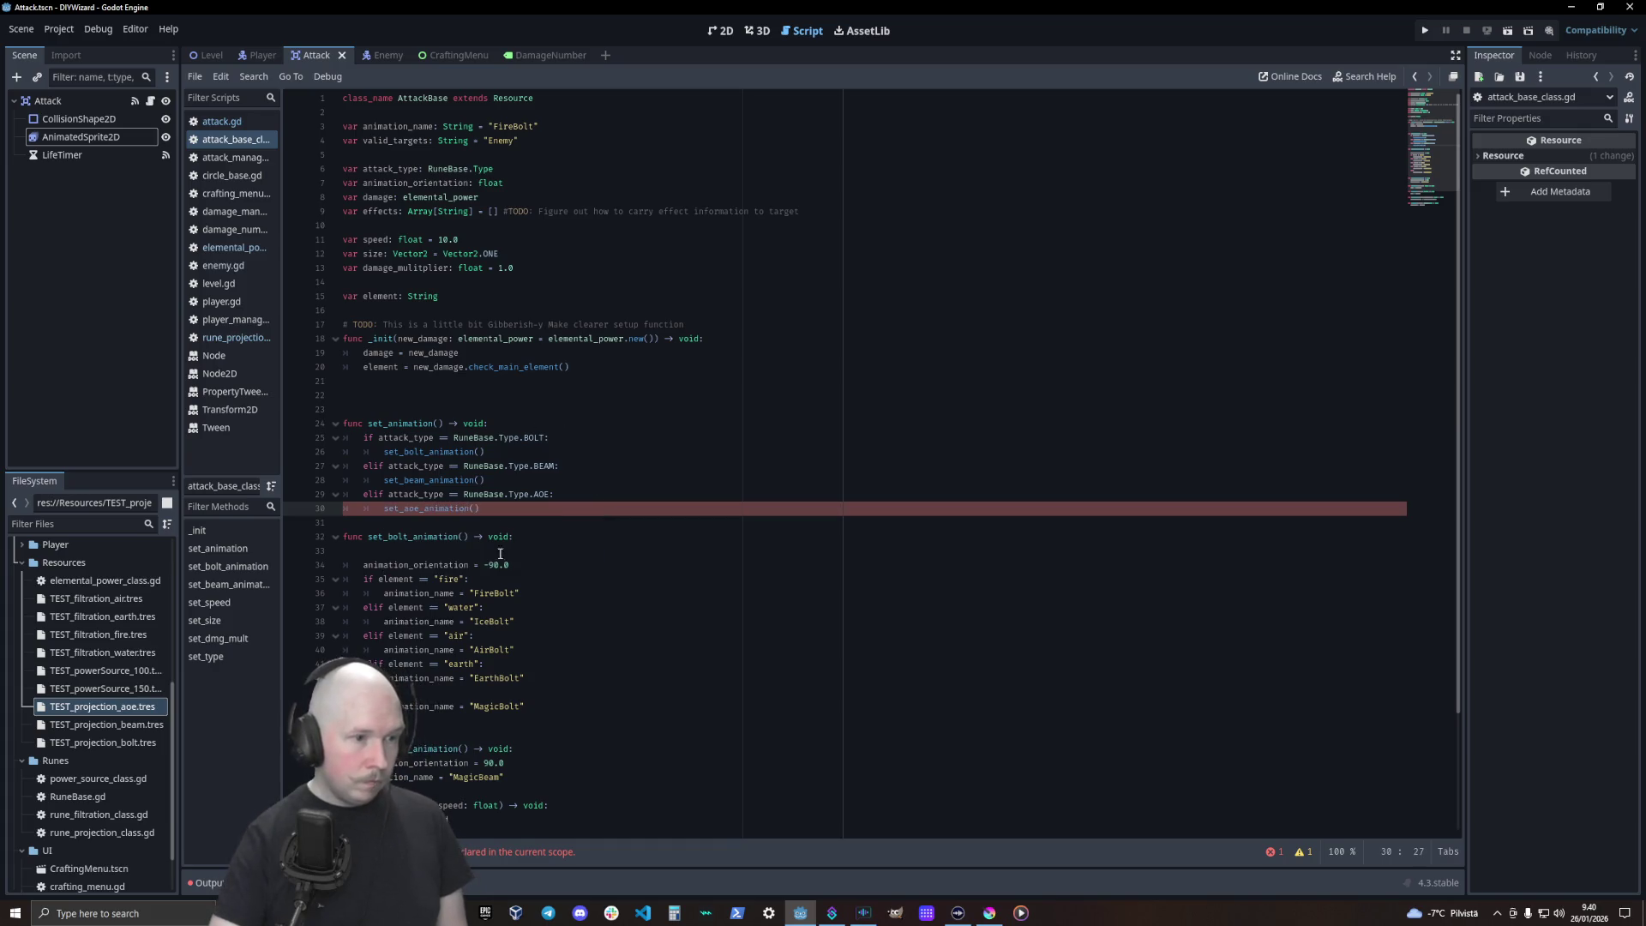
click(378, 551)
key(BackSpace)
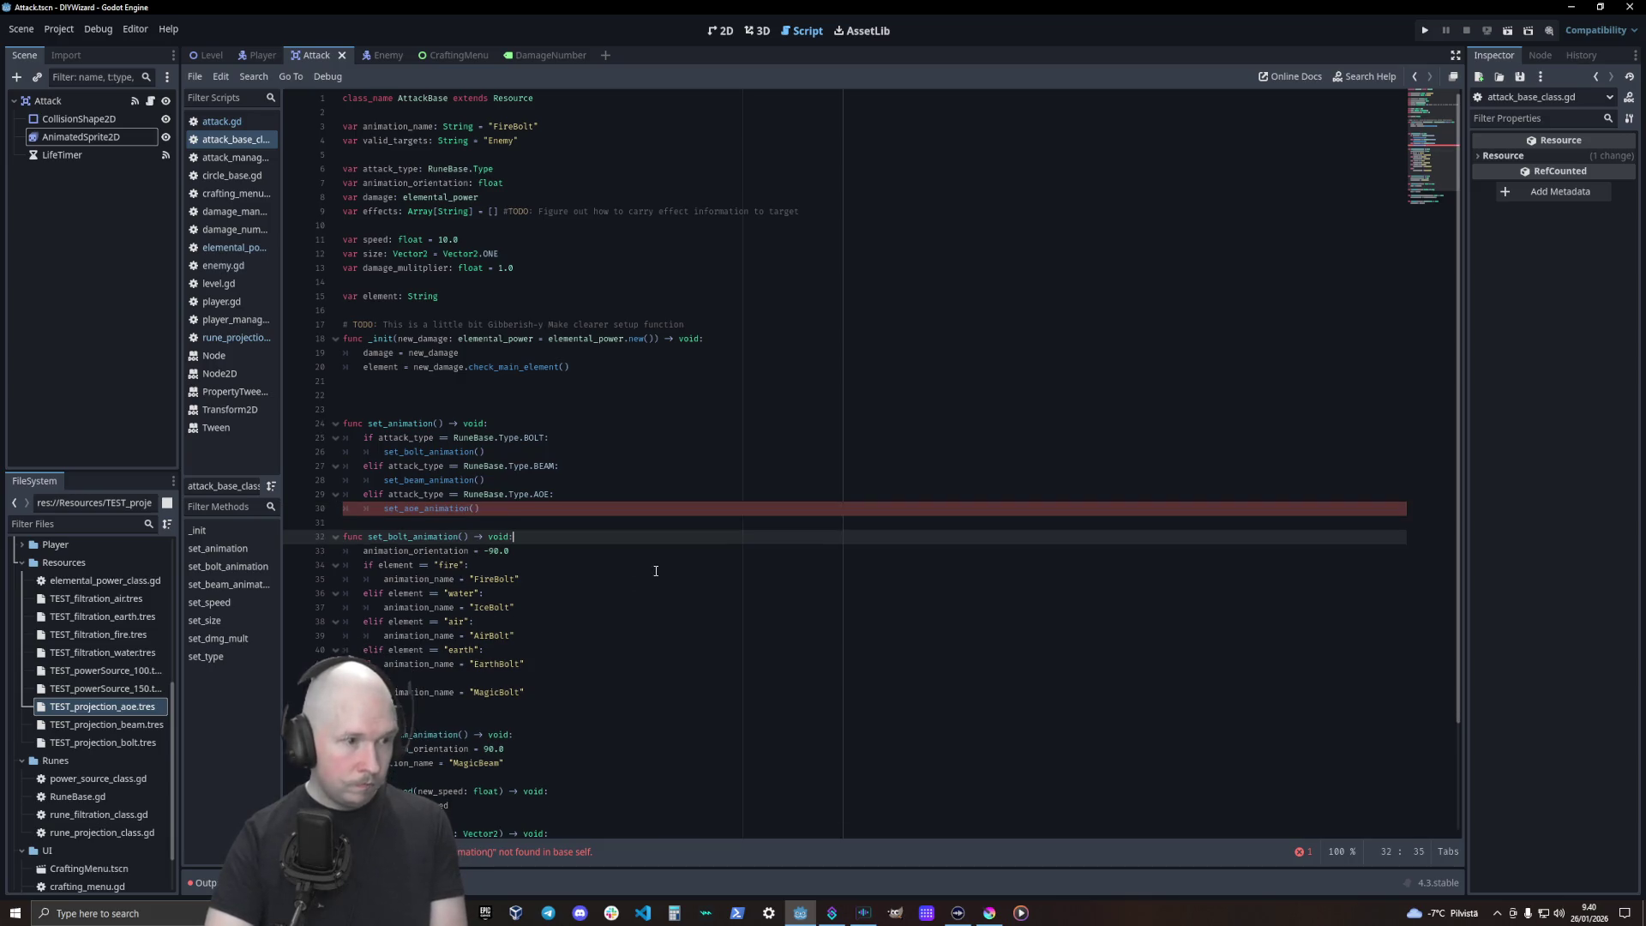
scroll(572, 672, down, 3)
Write 'func set_aoe_animation() -> void:' with 'animation_orientation = 0.0' and a line assigning "MagicExplosion"
click(605, 649)
key(Return)
key(Return)
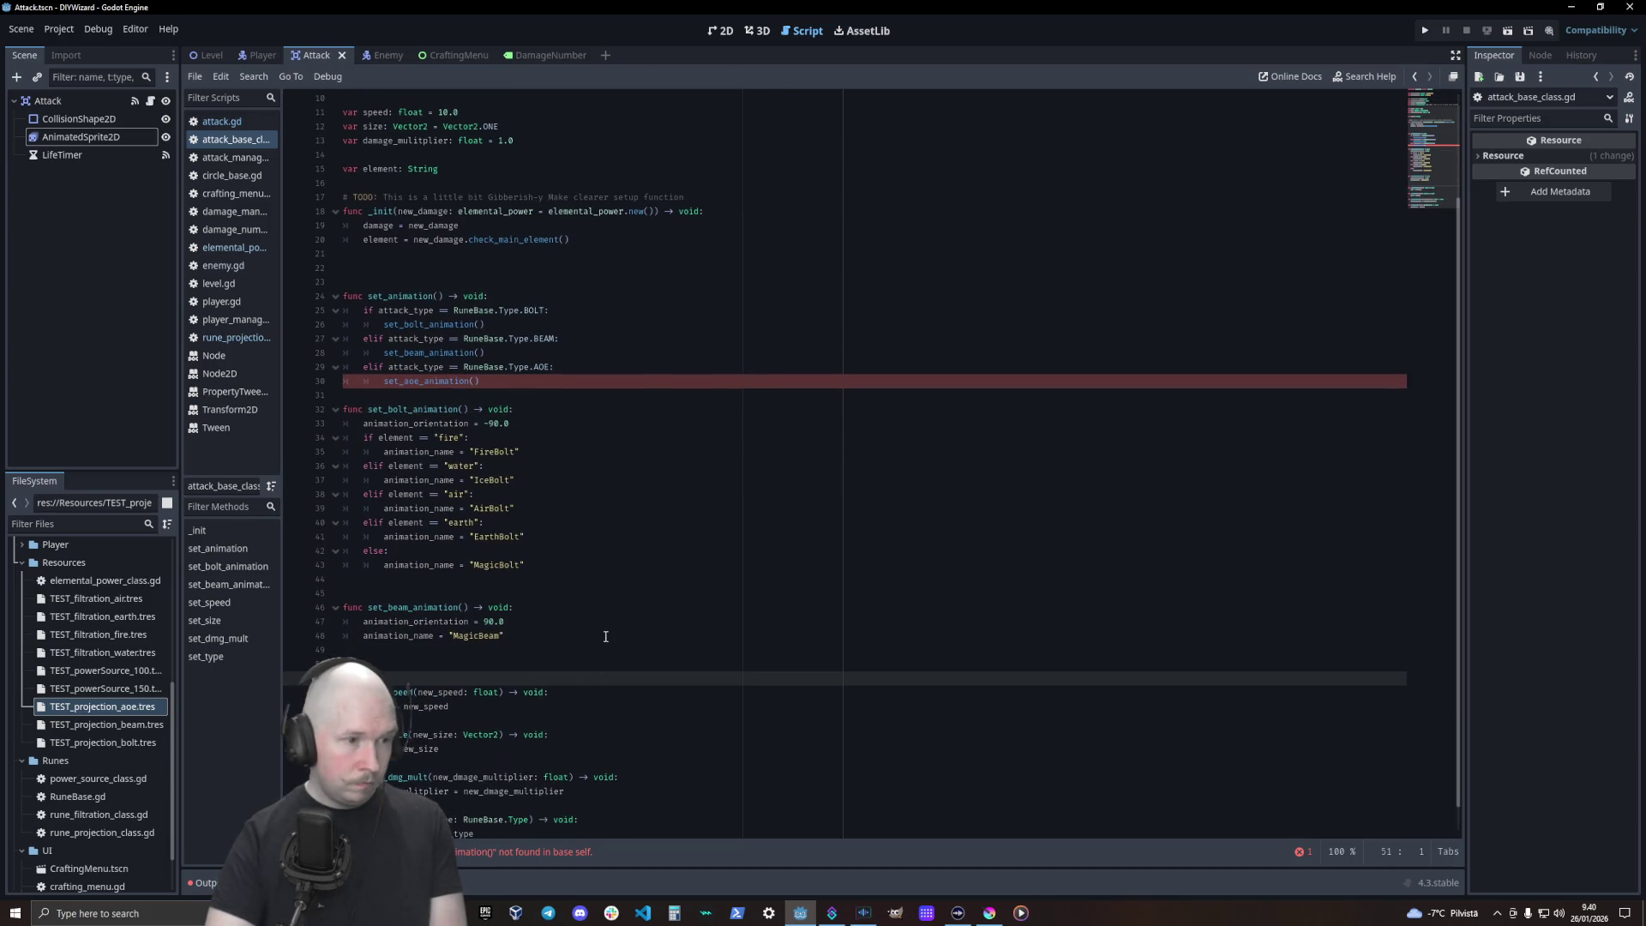
key(Up)
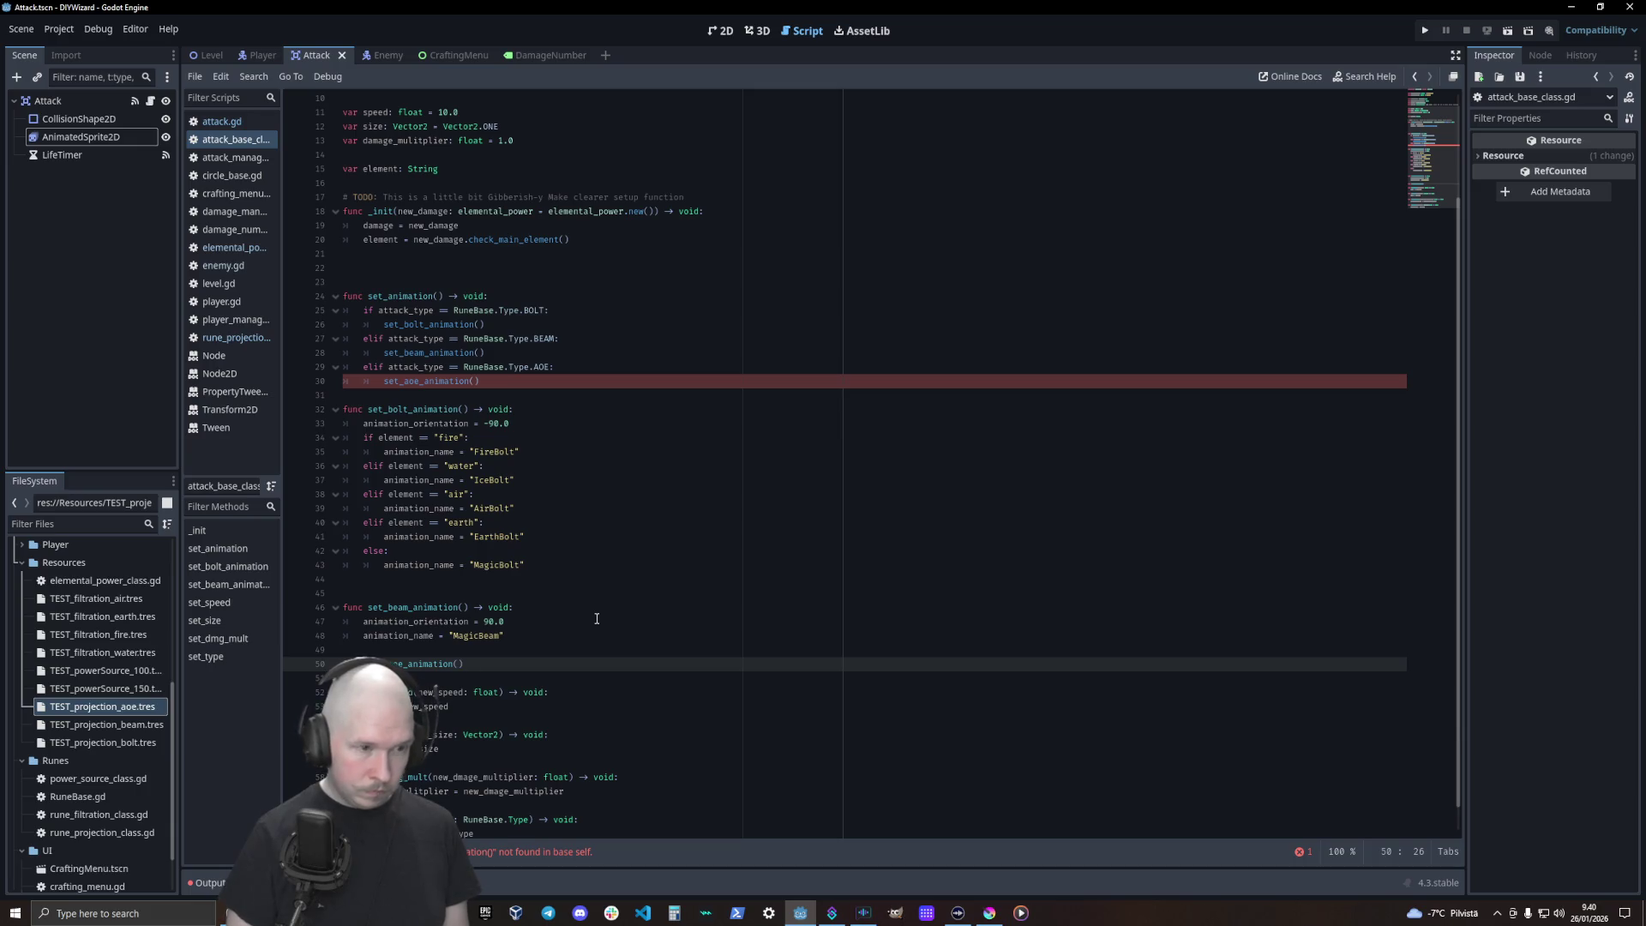
text(:)
key(Return)
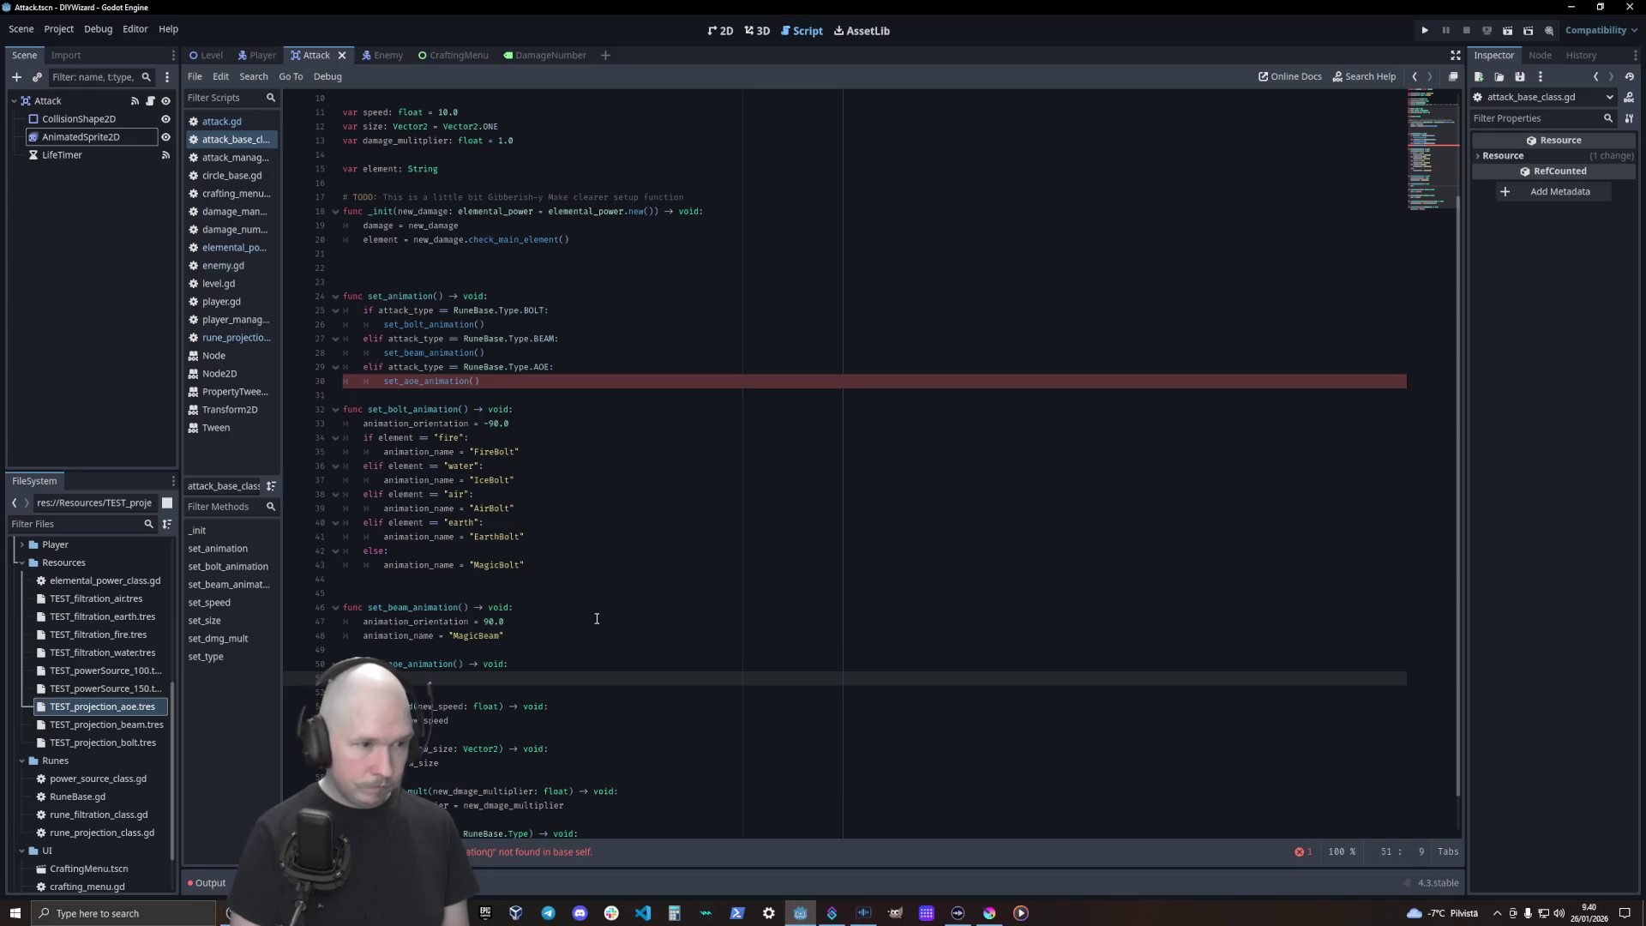
text(a)
key(Down)
key(Return)
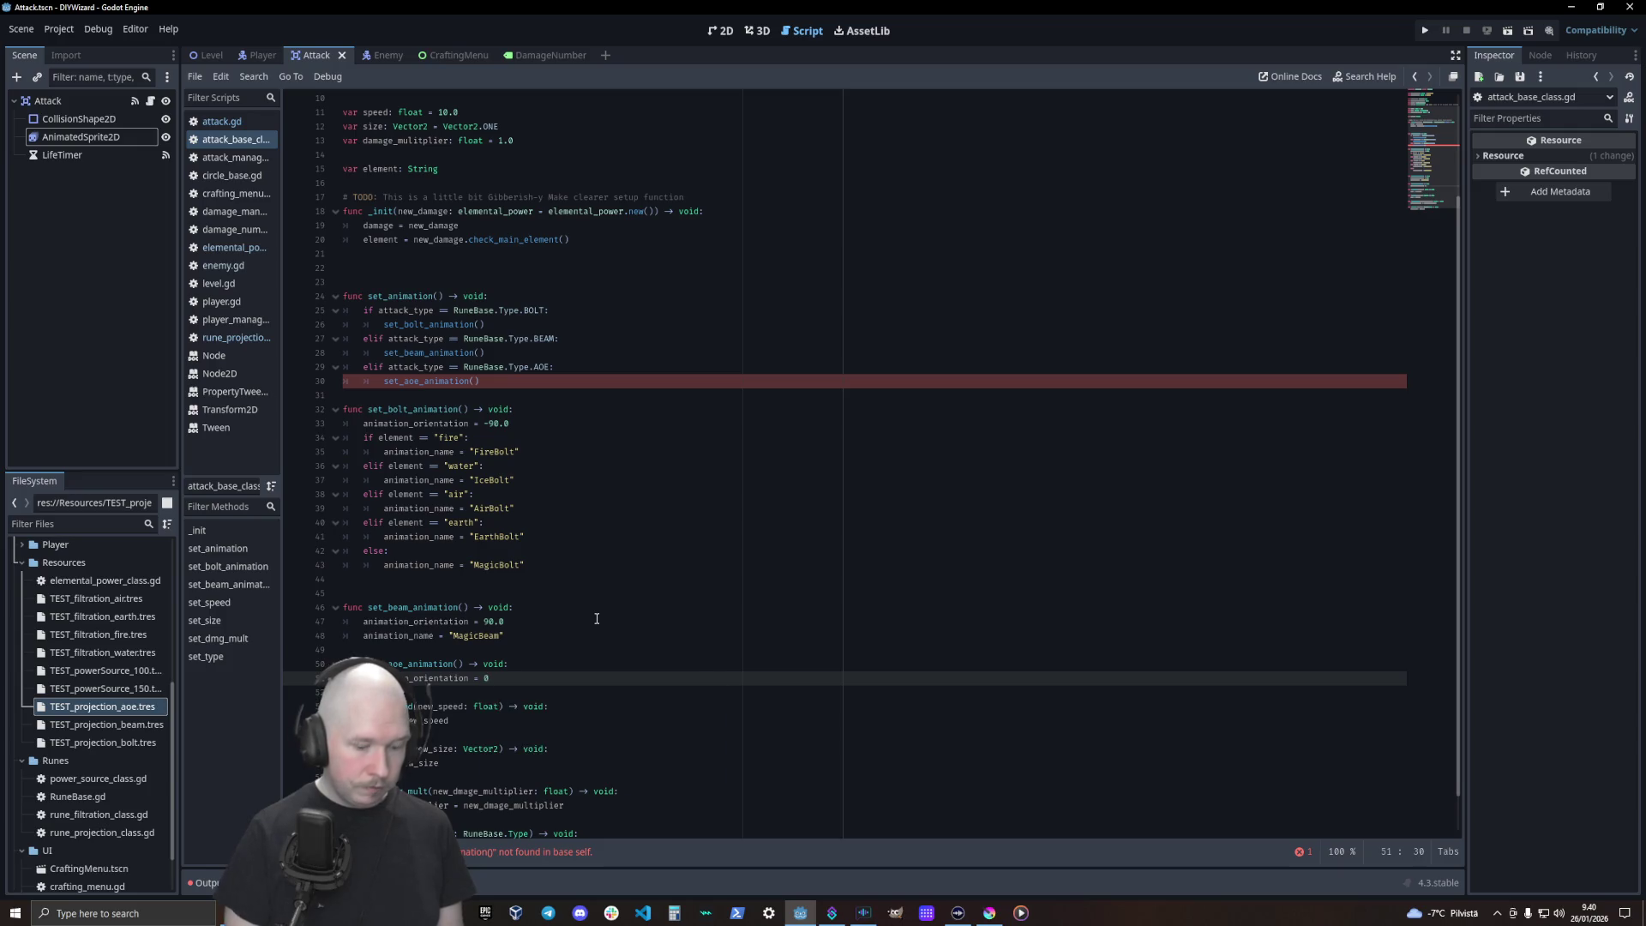
key(Return)
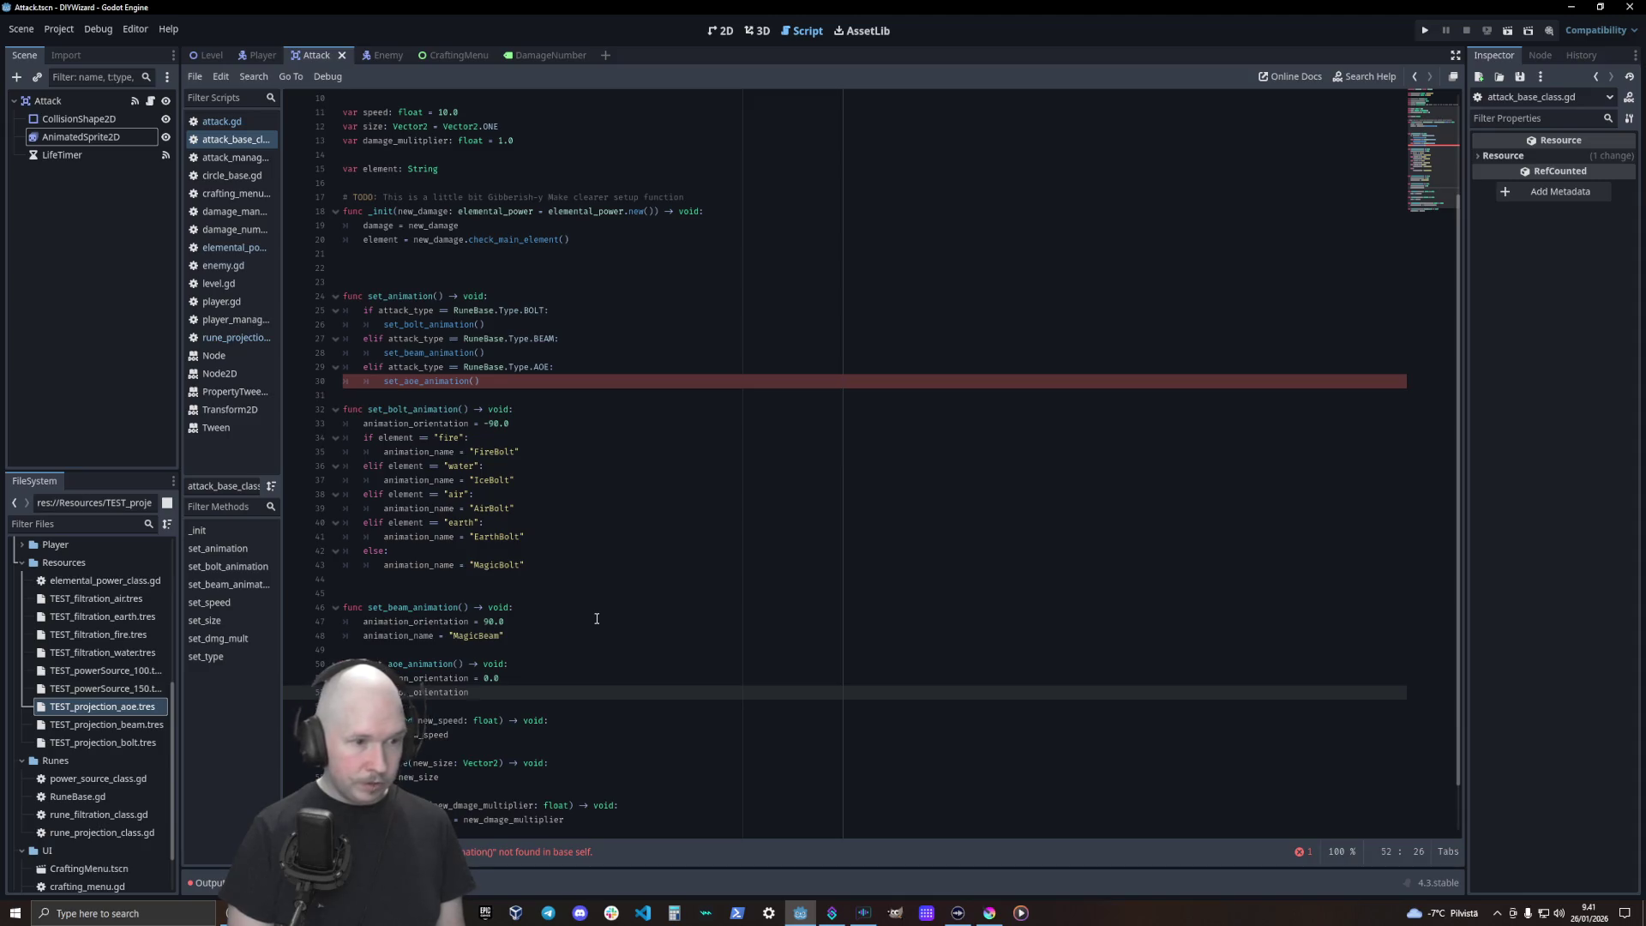
text(= )
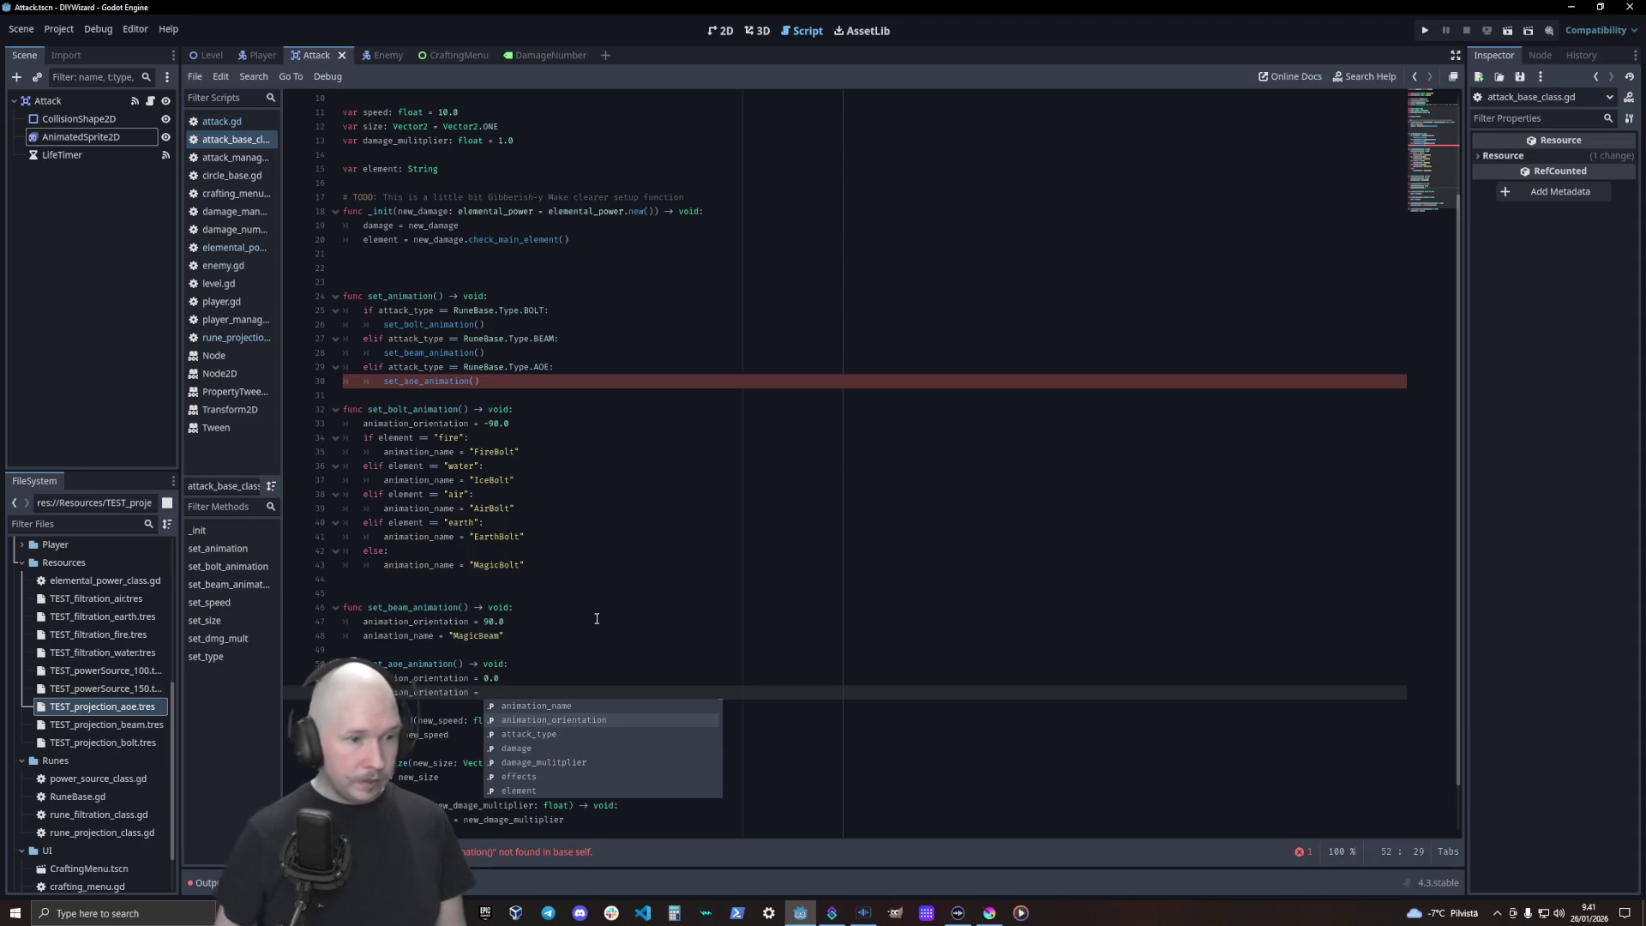
text("Mag)
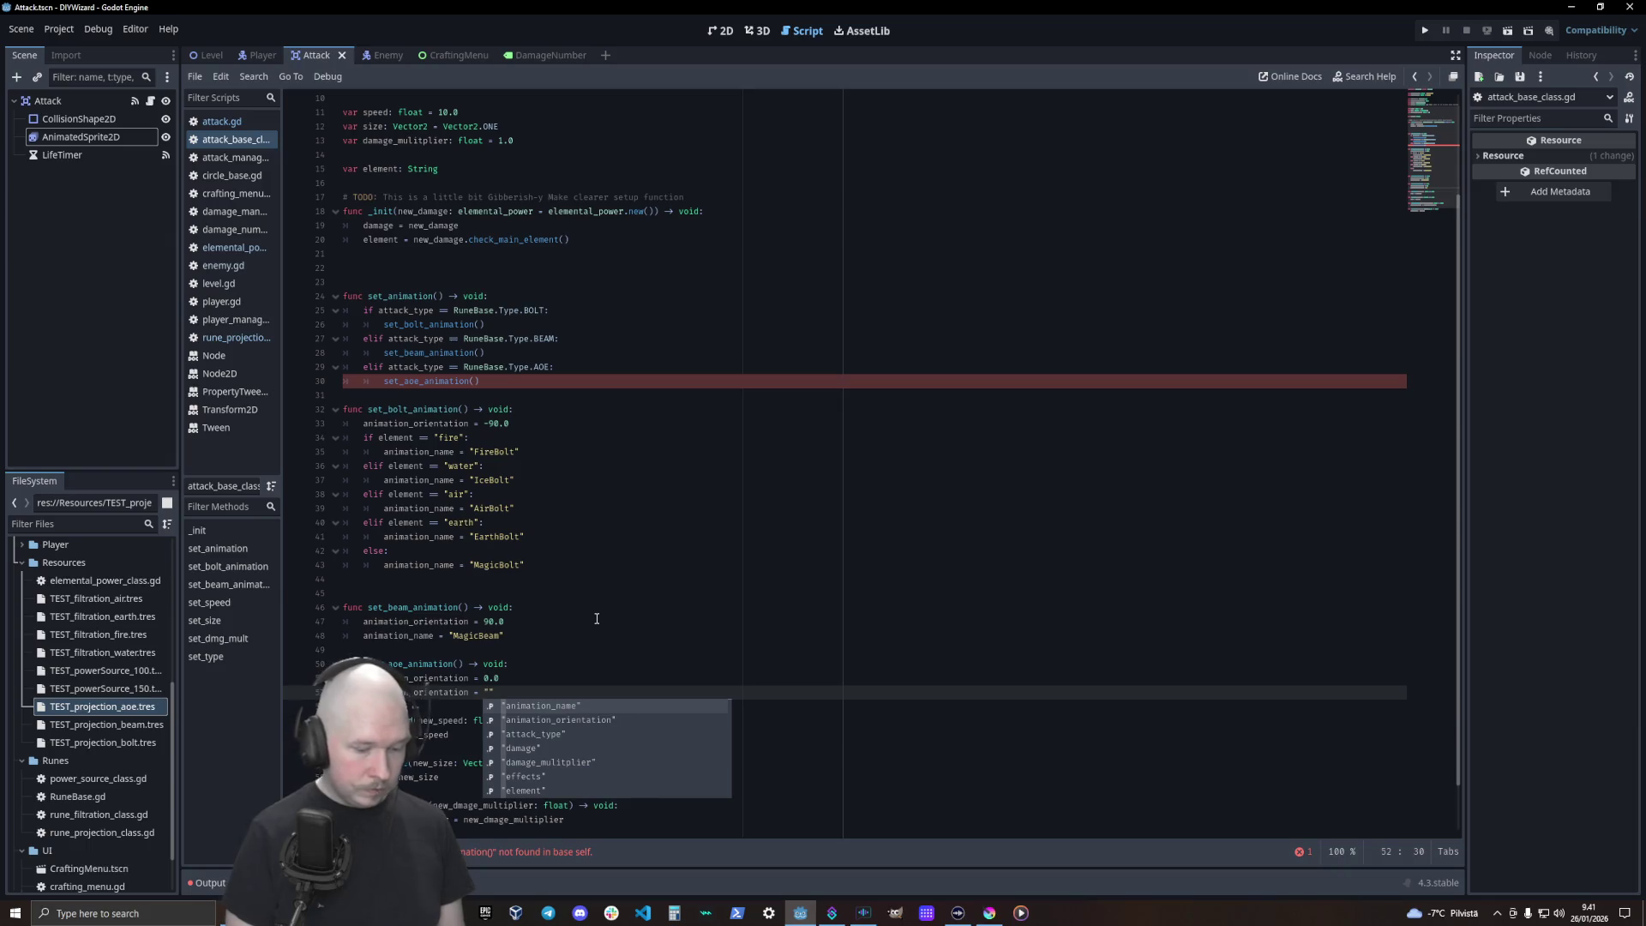
text(ic)
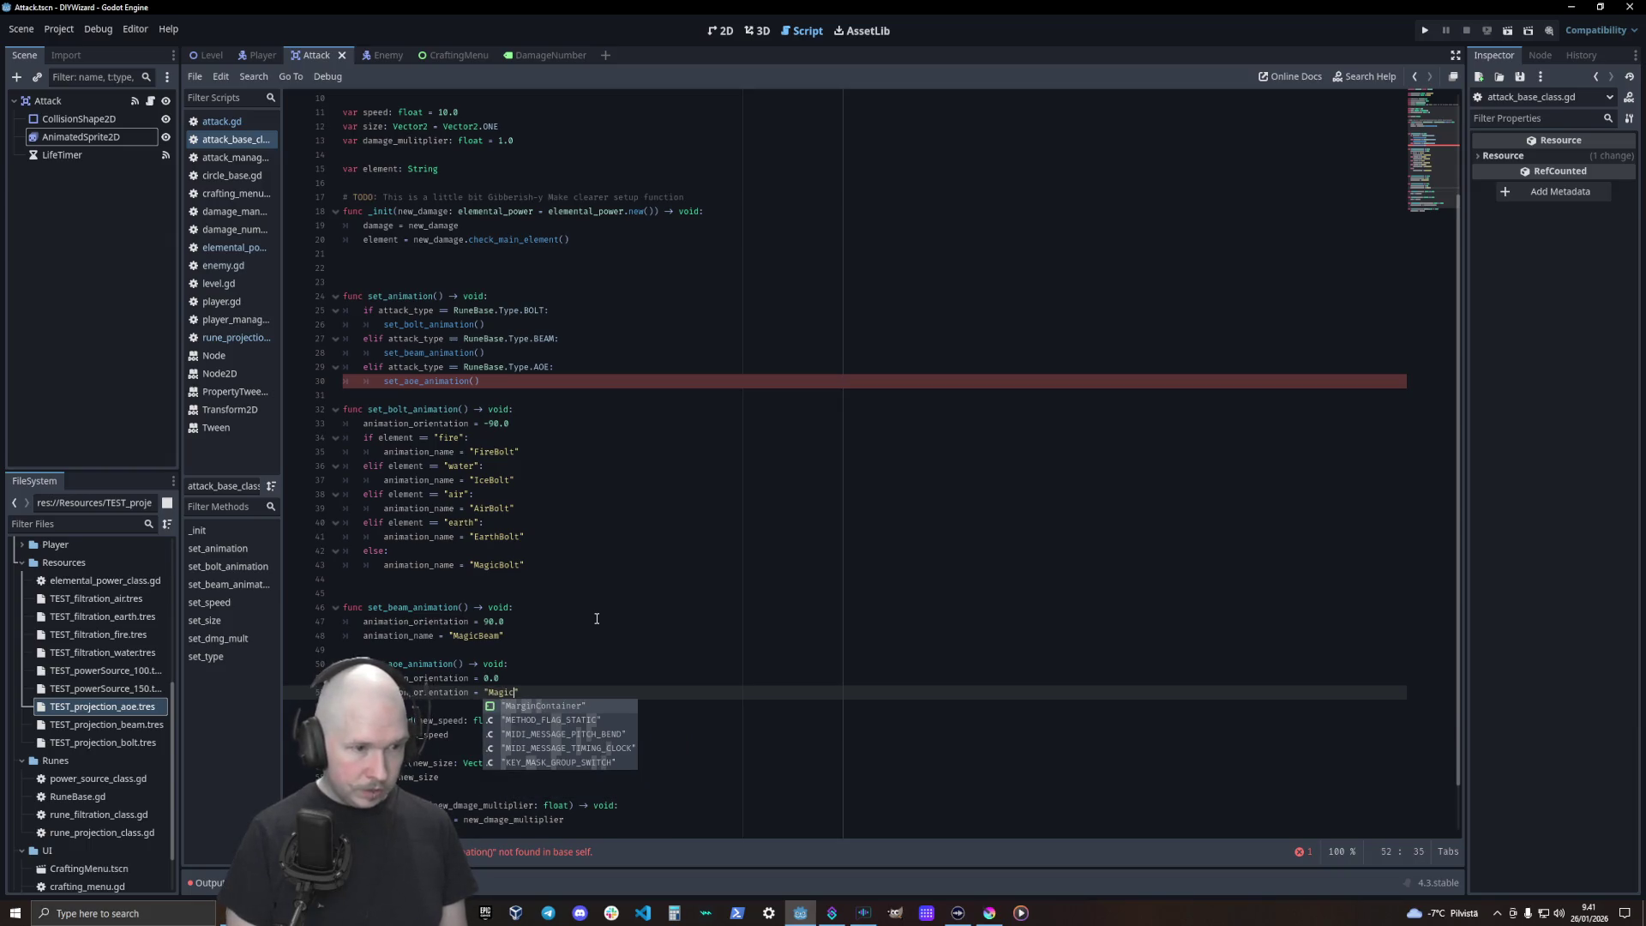
text(Explosion)
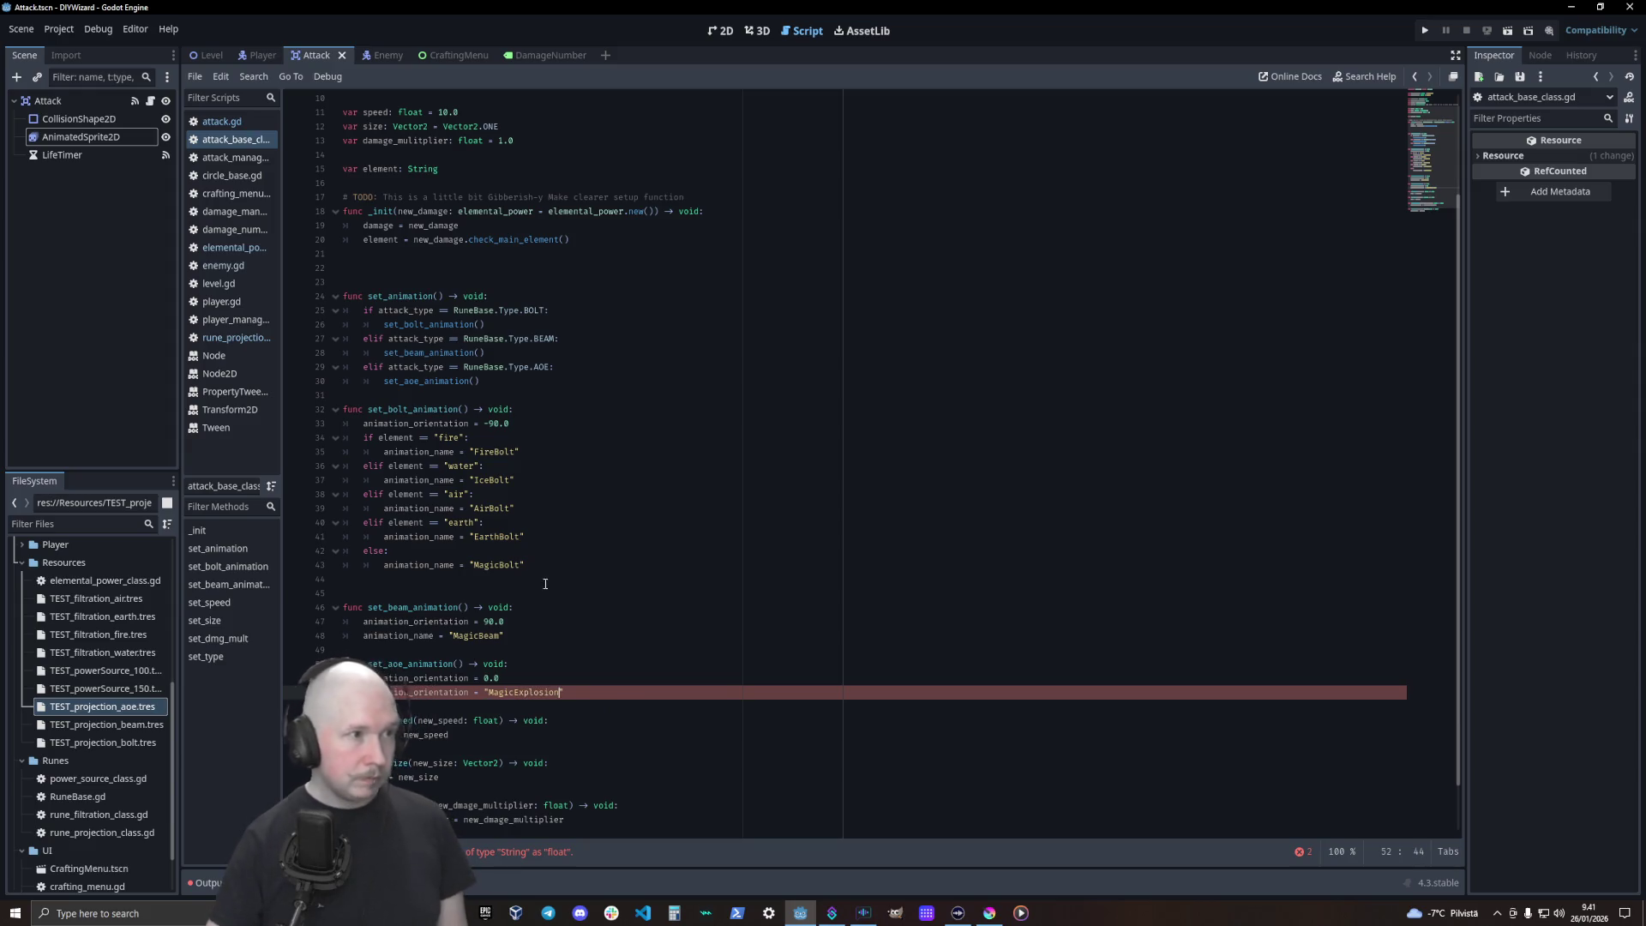
click(110, 138)
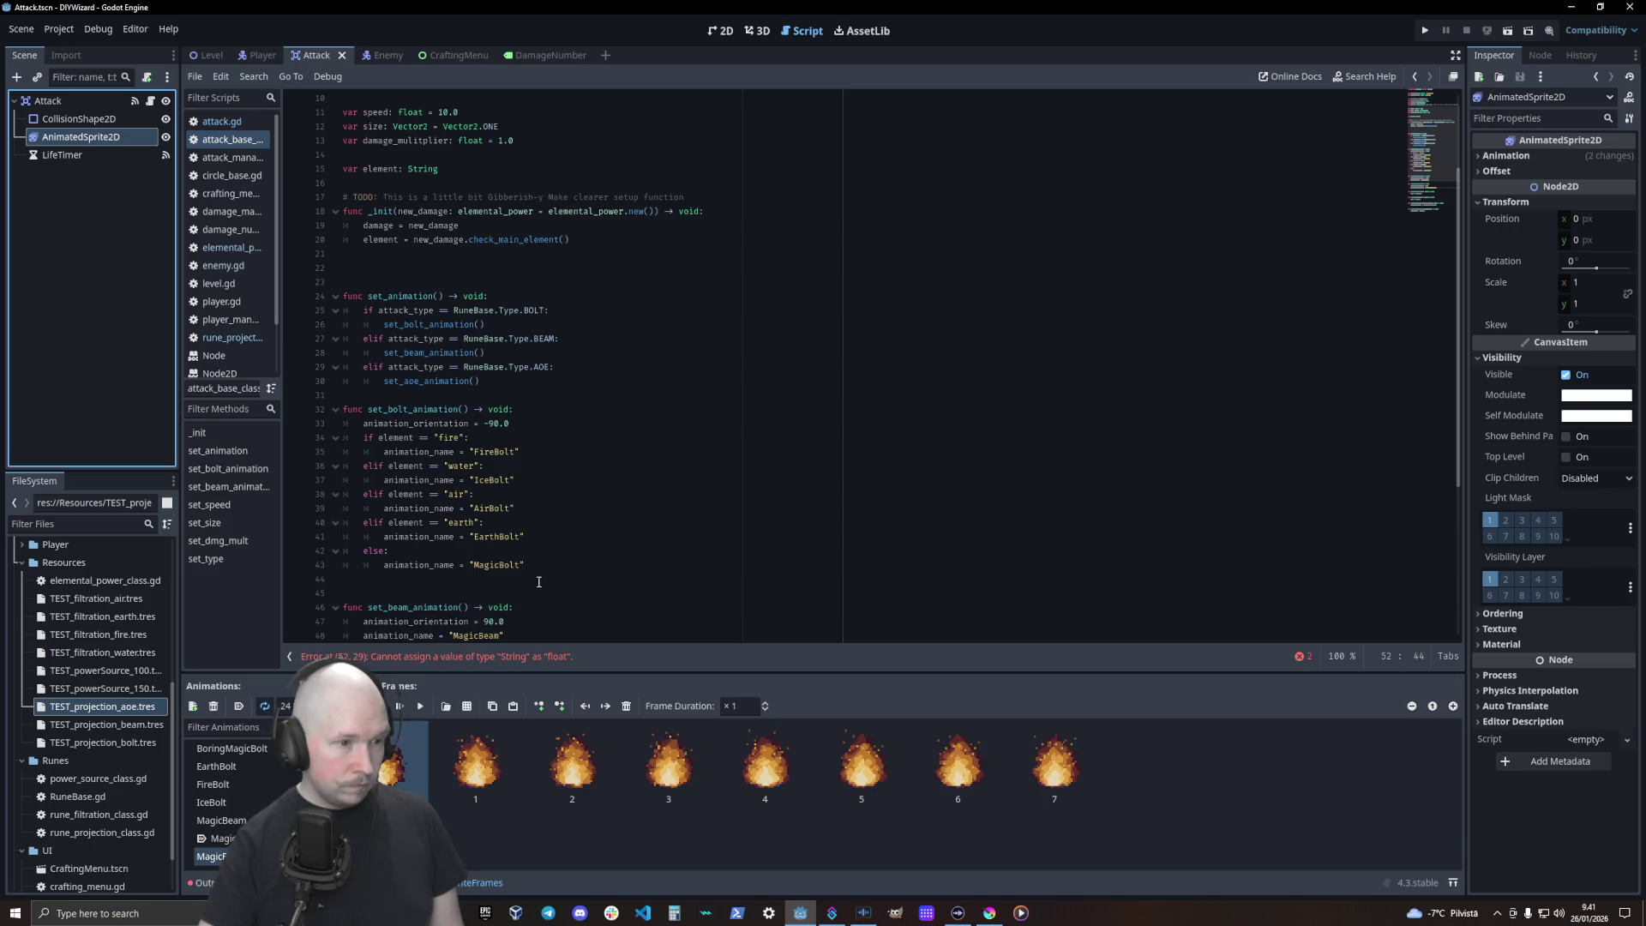
Change animation_orientation on line 52 to animation_name so it receives "MagicExplosion"
scroll(508, 563, down, 4)
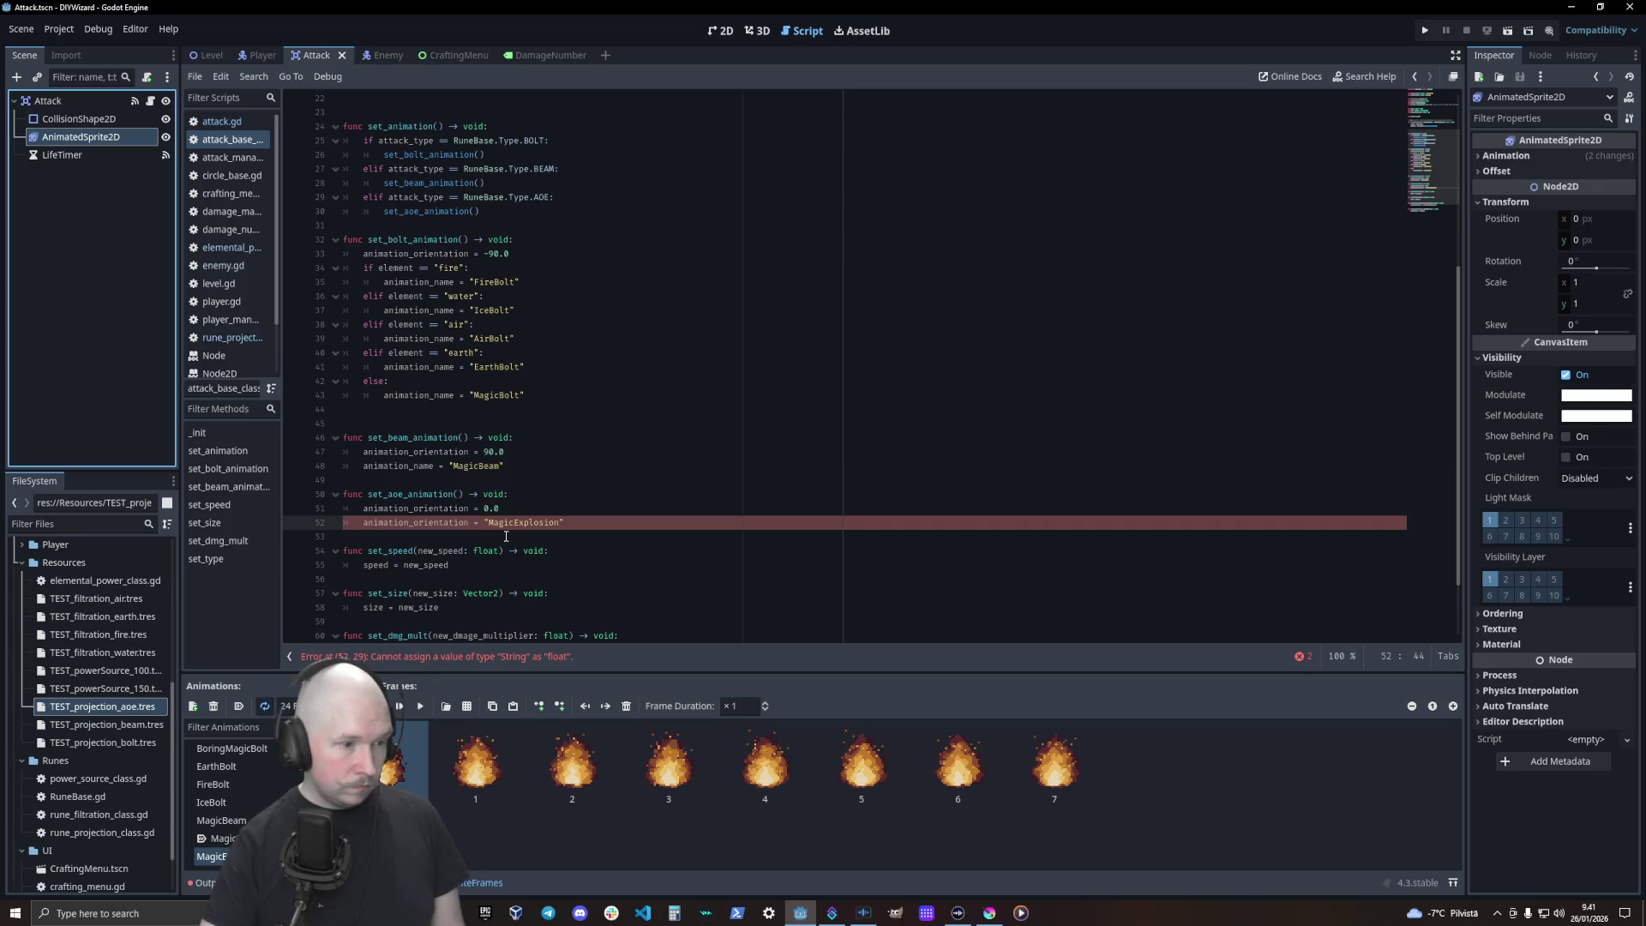
click(573, 508)
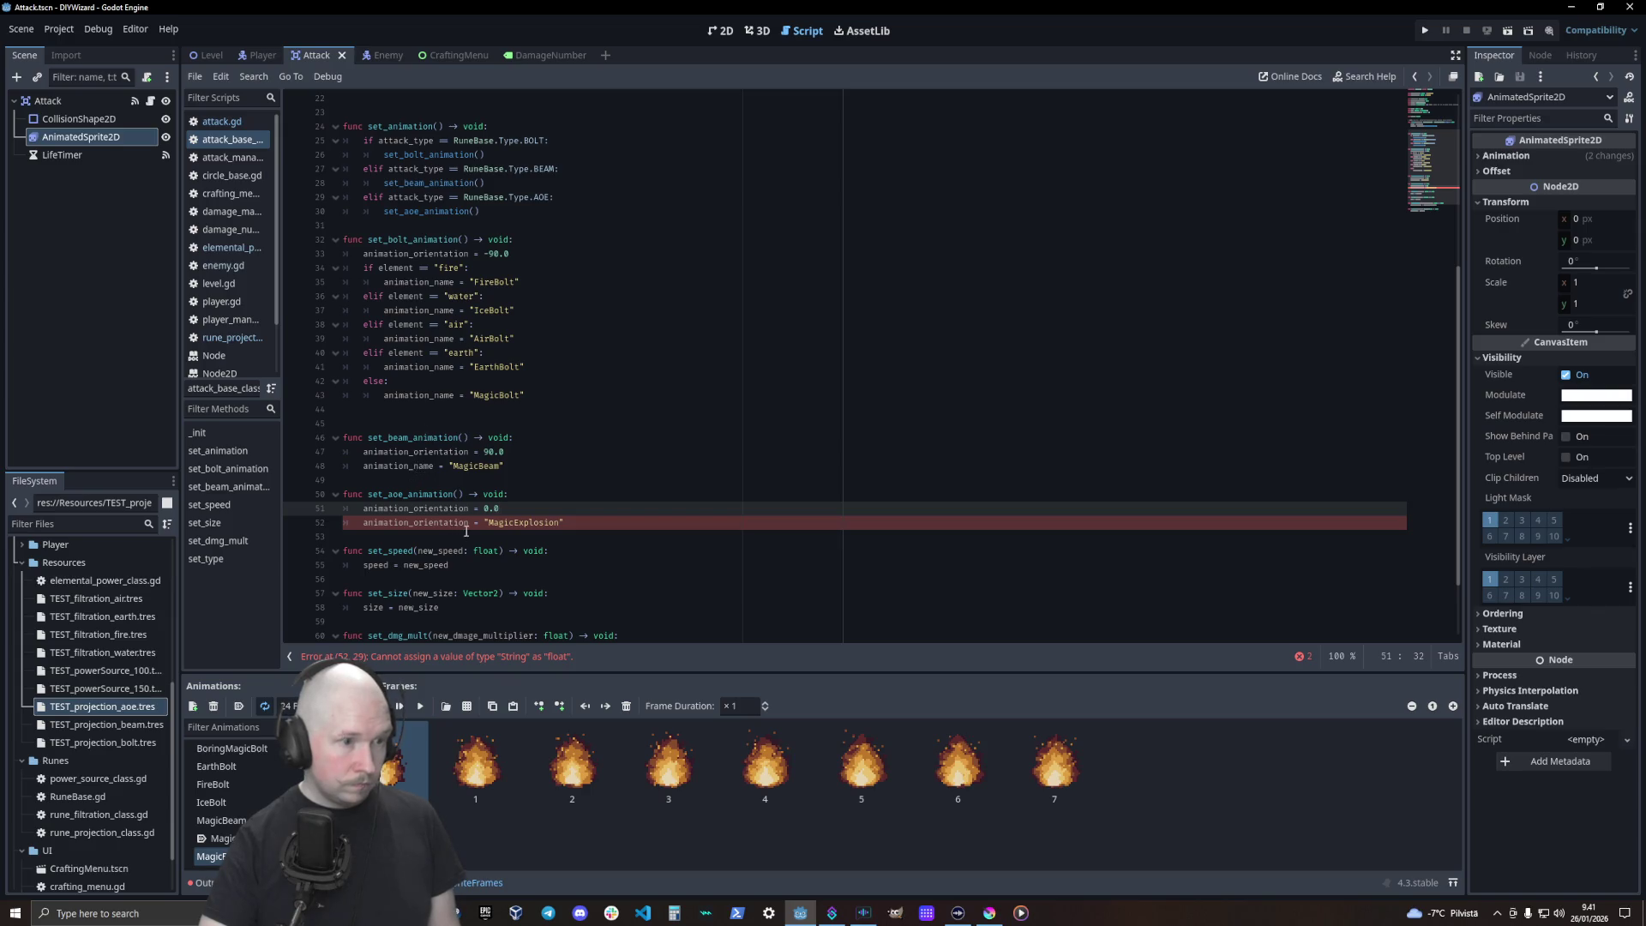
drag(459, 524, 420, 524)
key(BackSpace)
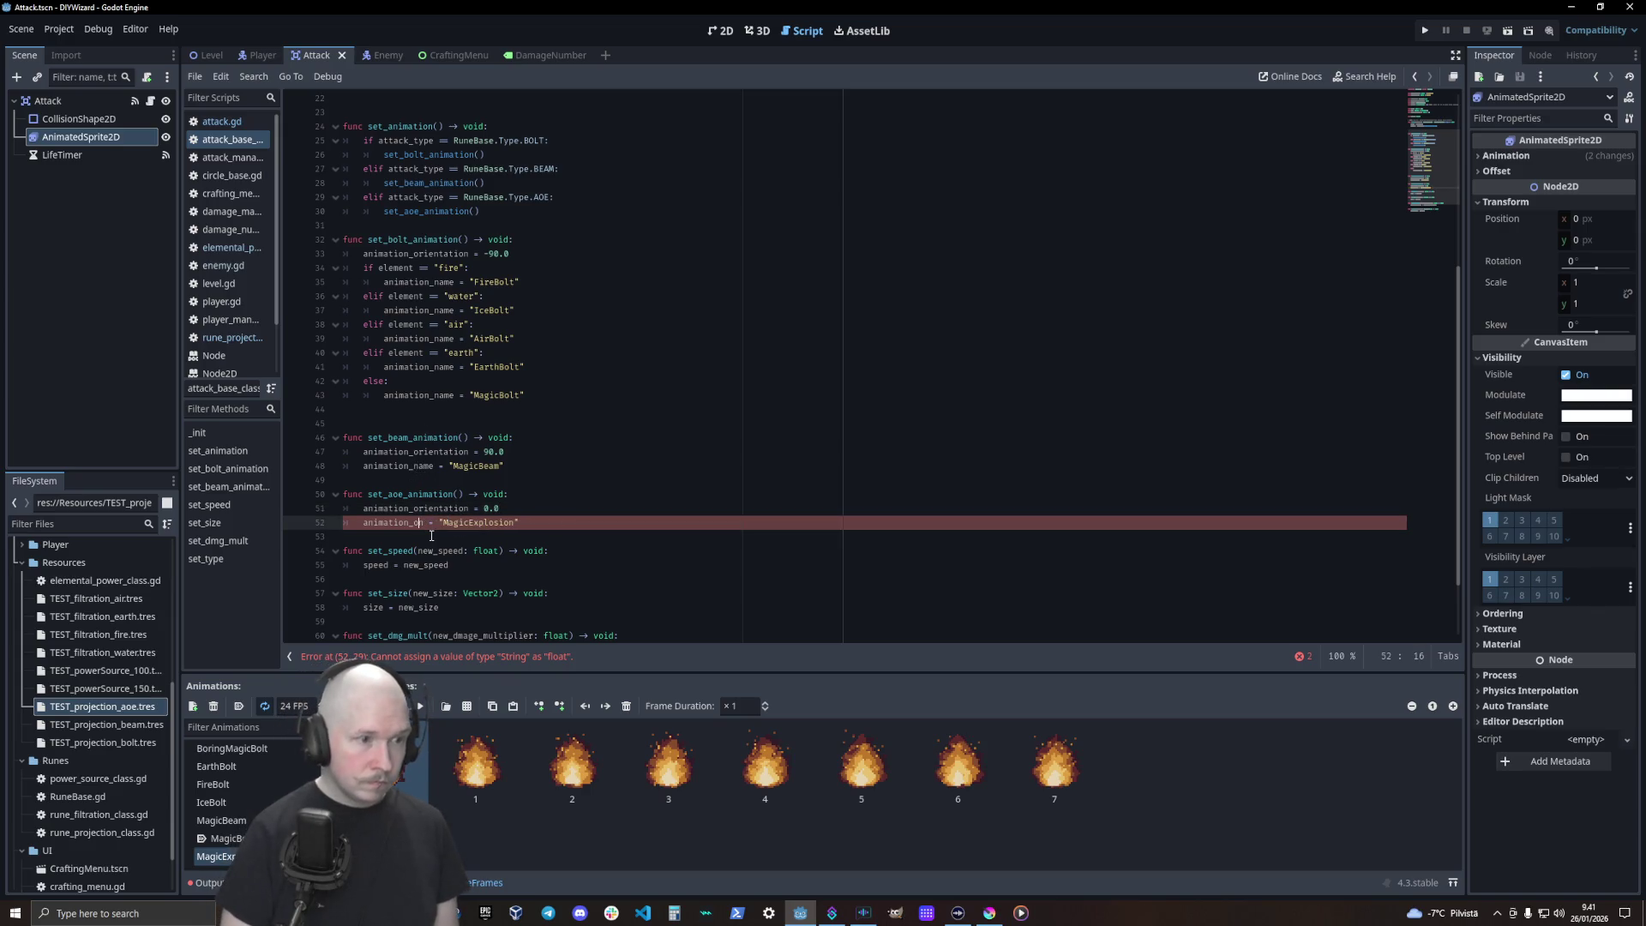
key(BackSpace)
key(Delete)
text(name)
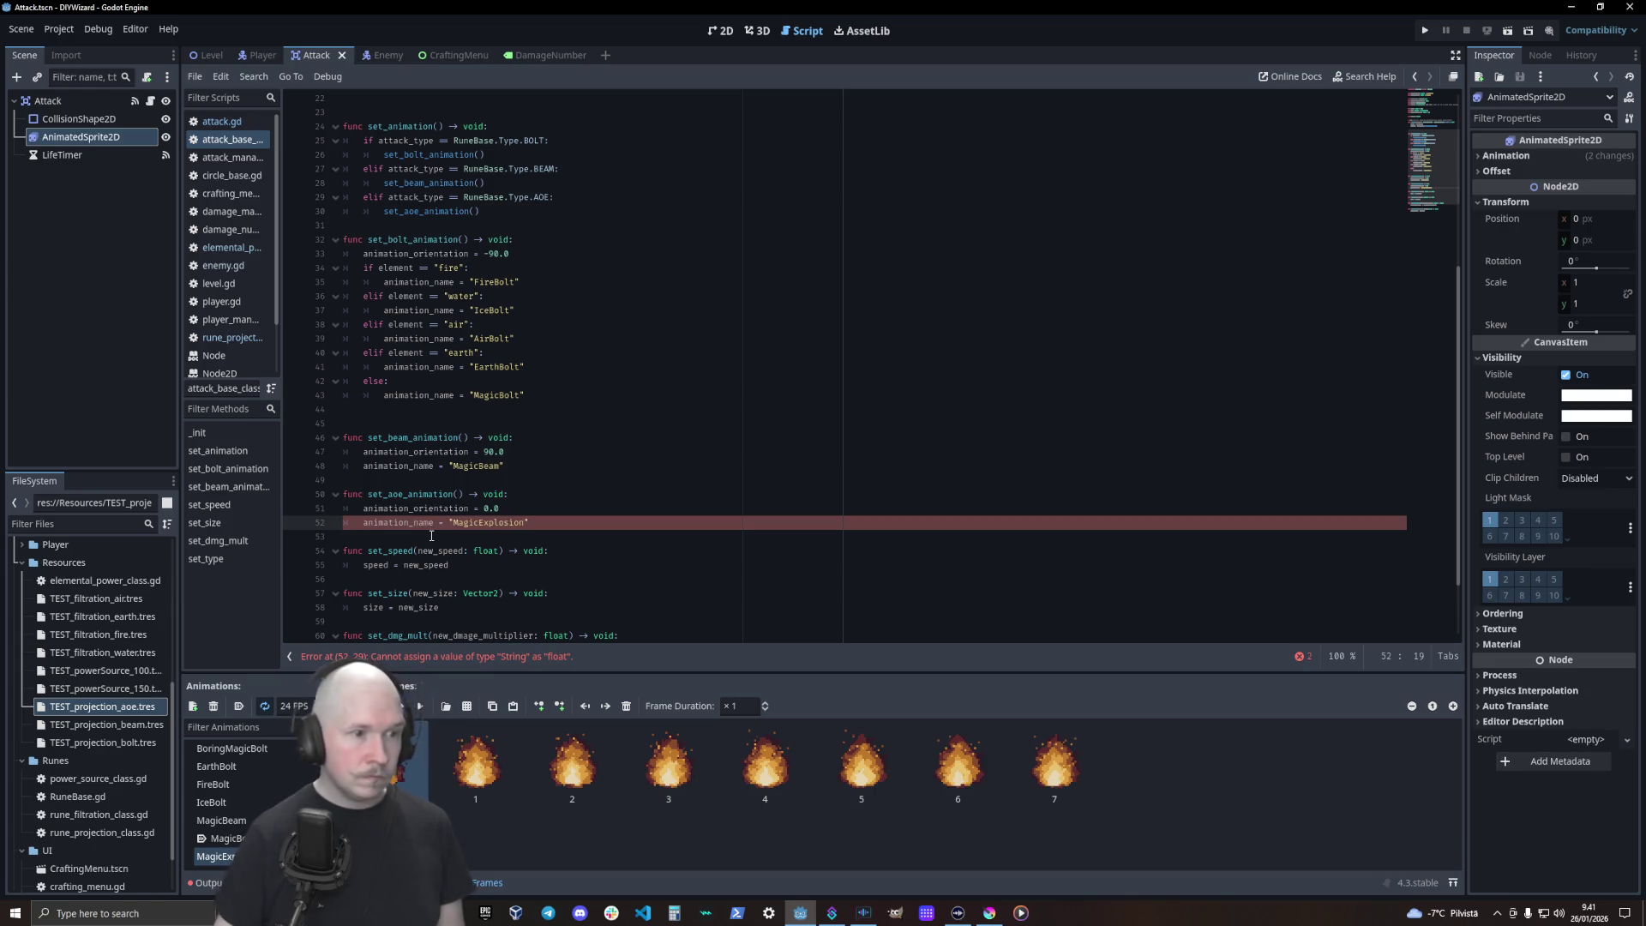
click(677, 508)
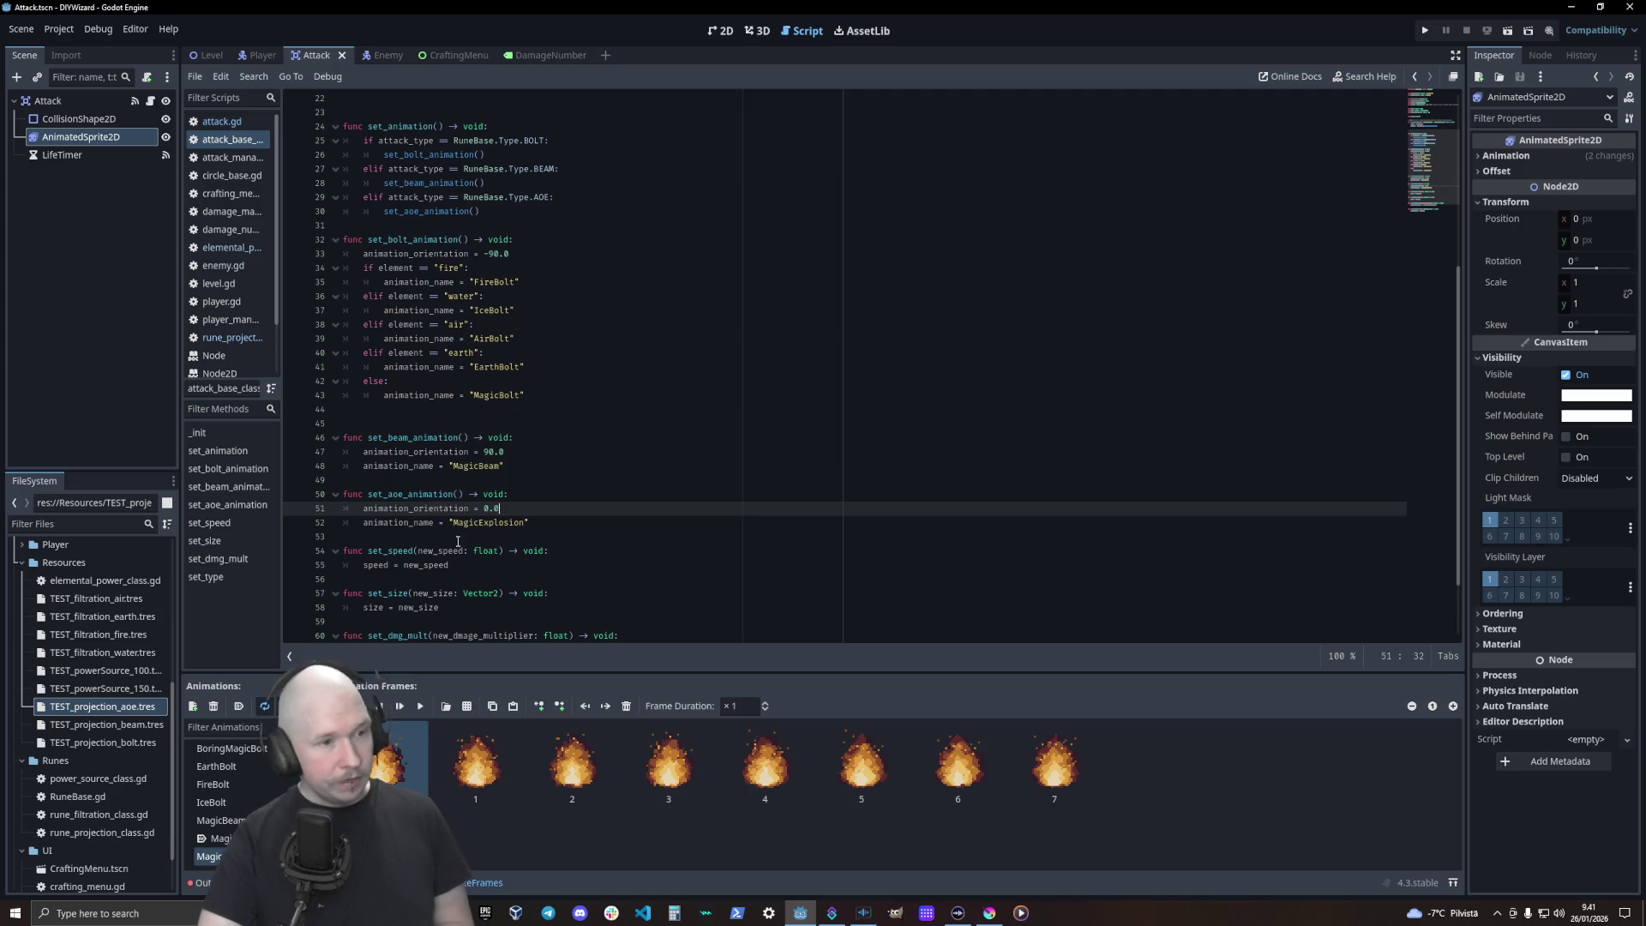
click(601, 393)
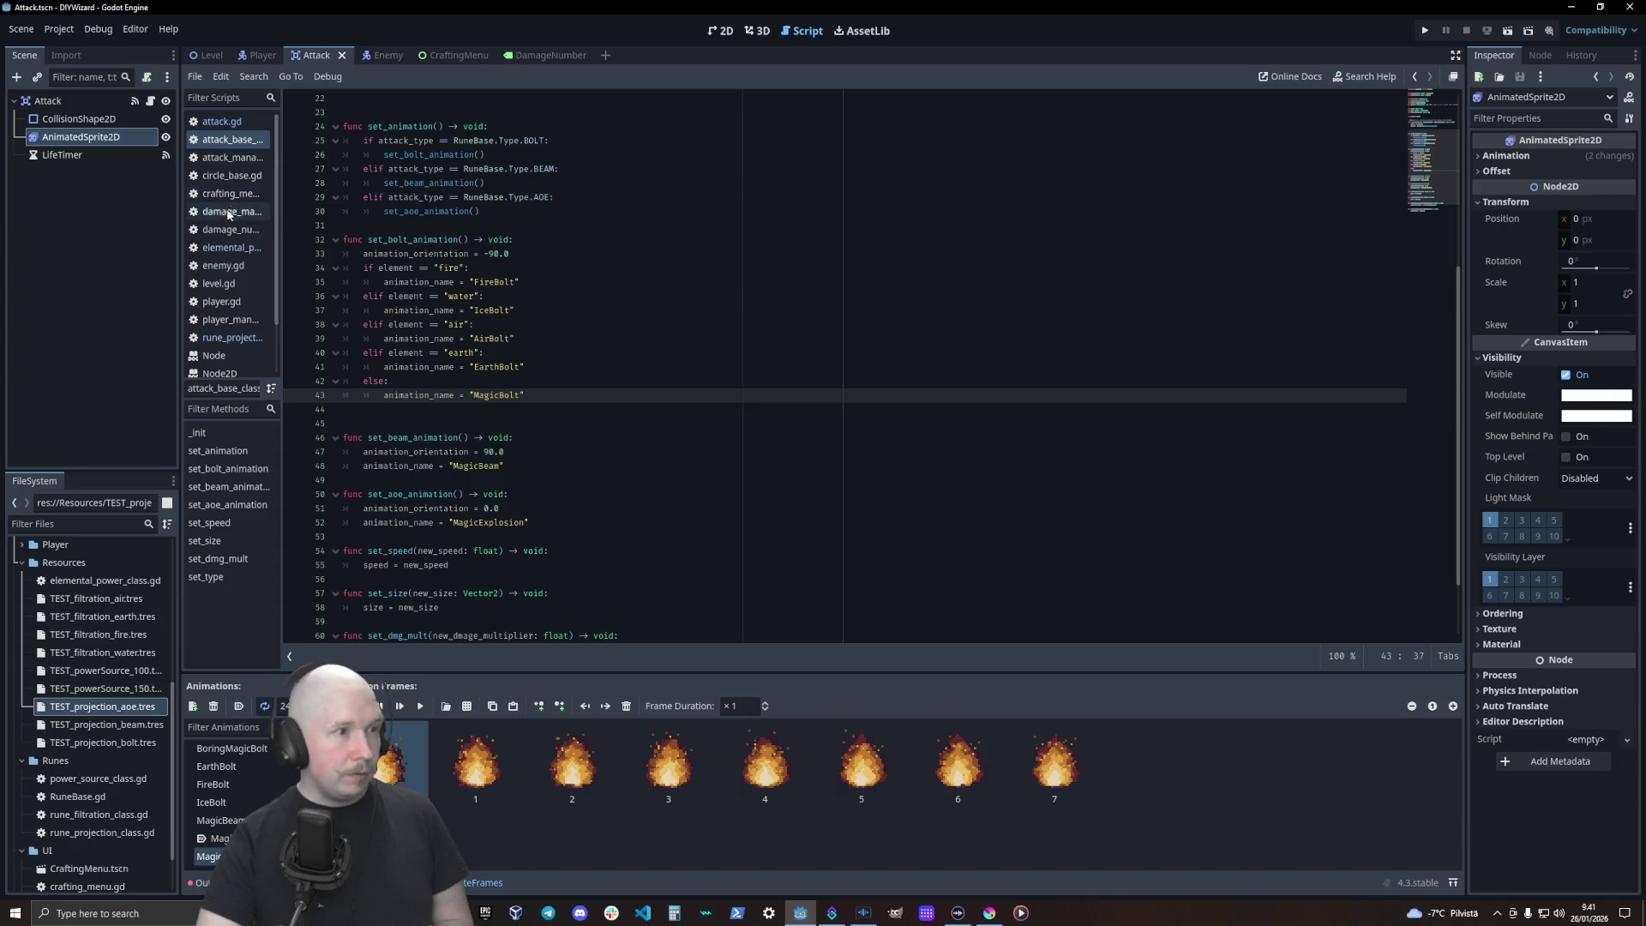
Preload TEST_projection_aoe.tres as TEST_PROJECTION_AOE in player_manager.gd, append it to projection_rune_list, and save
click(225, 324)
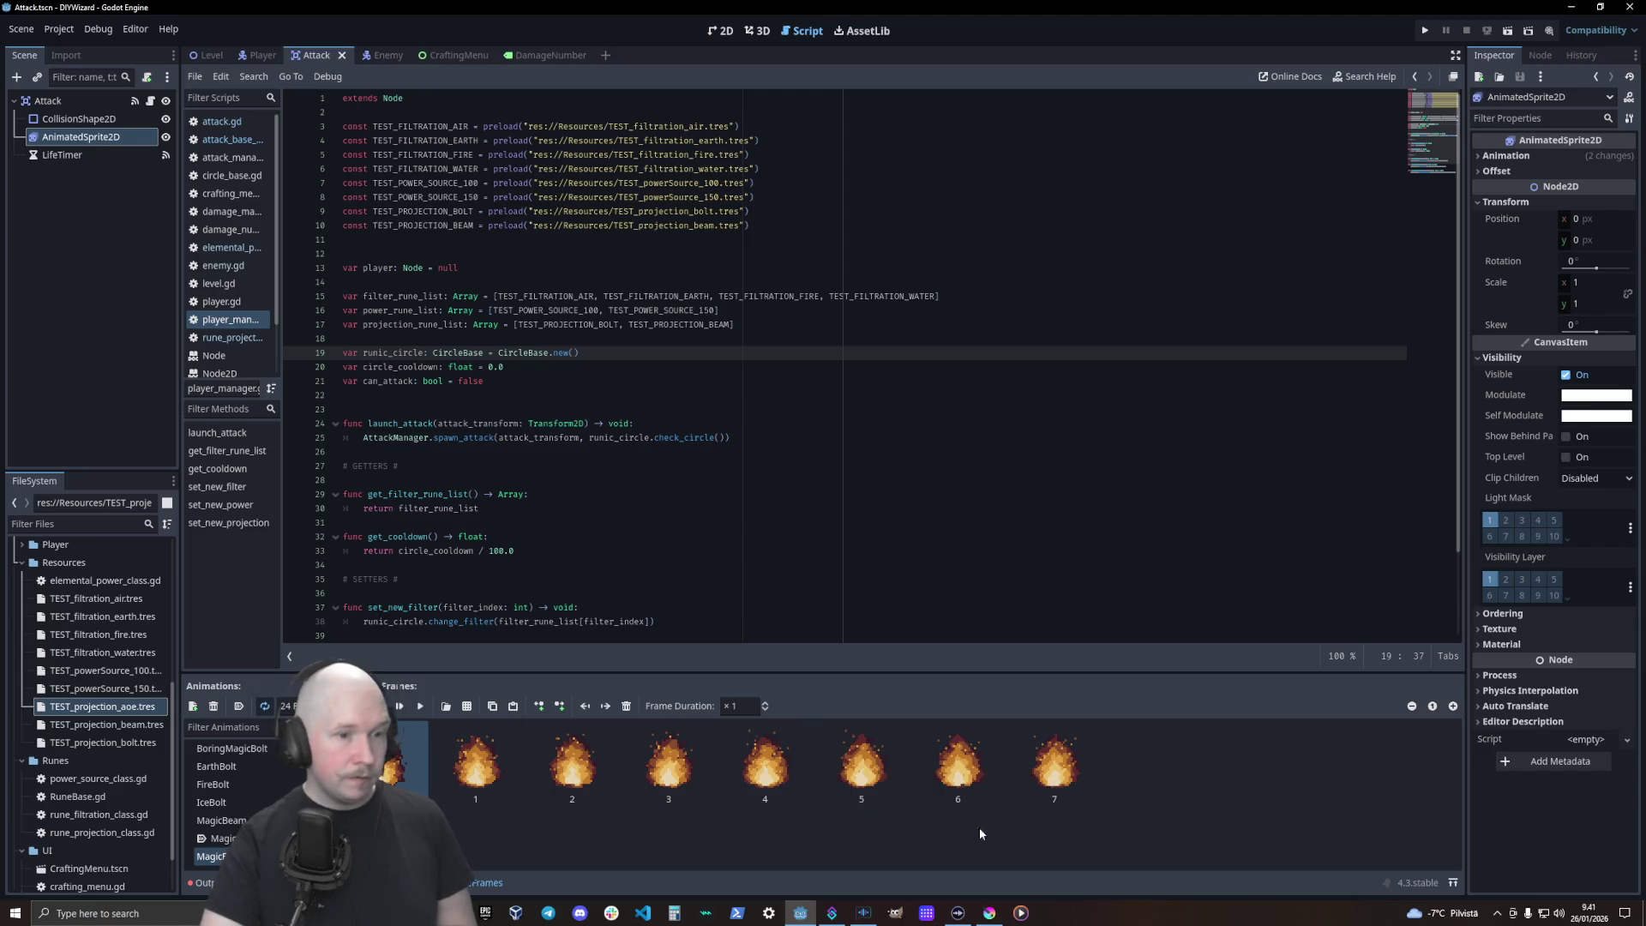
click(69, 101)
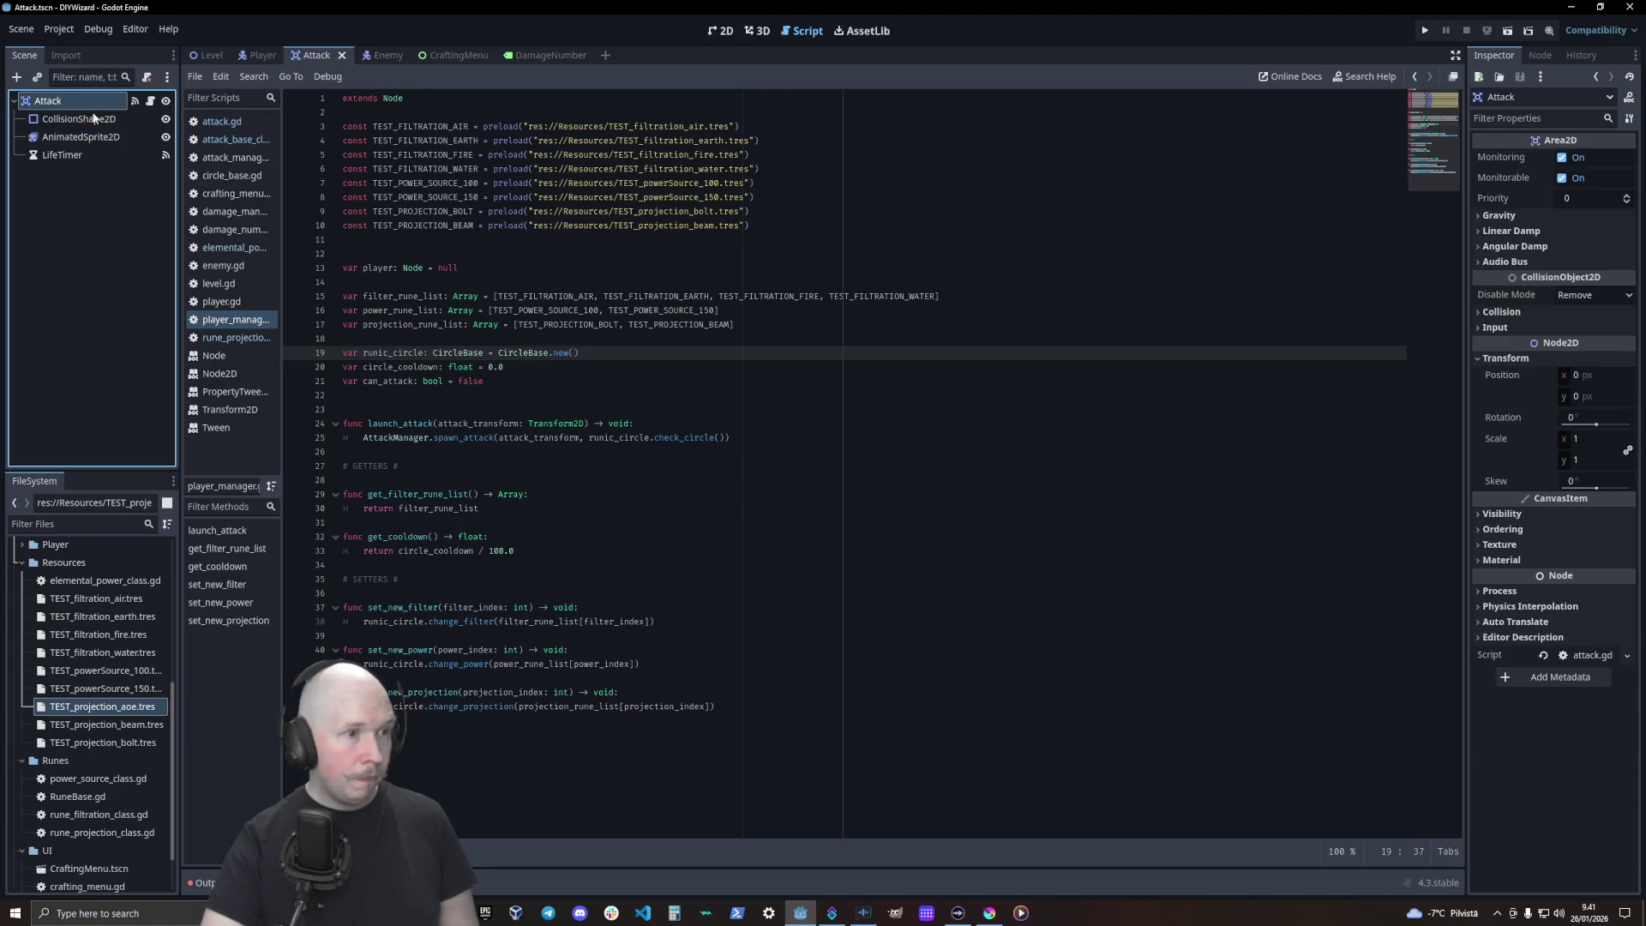
click(581, 370)
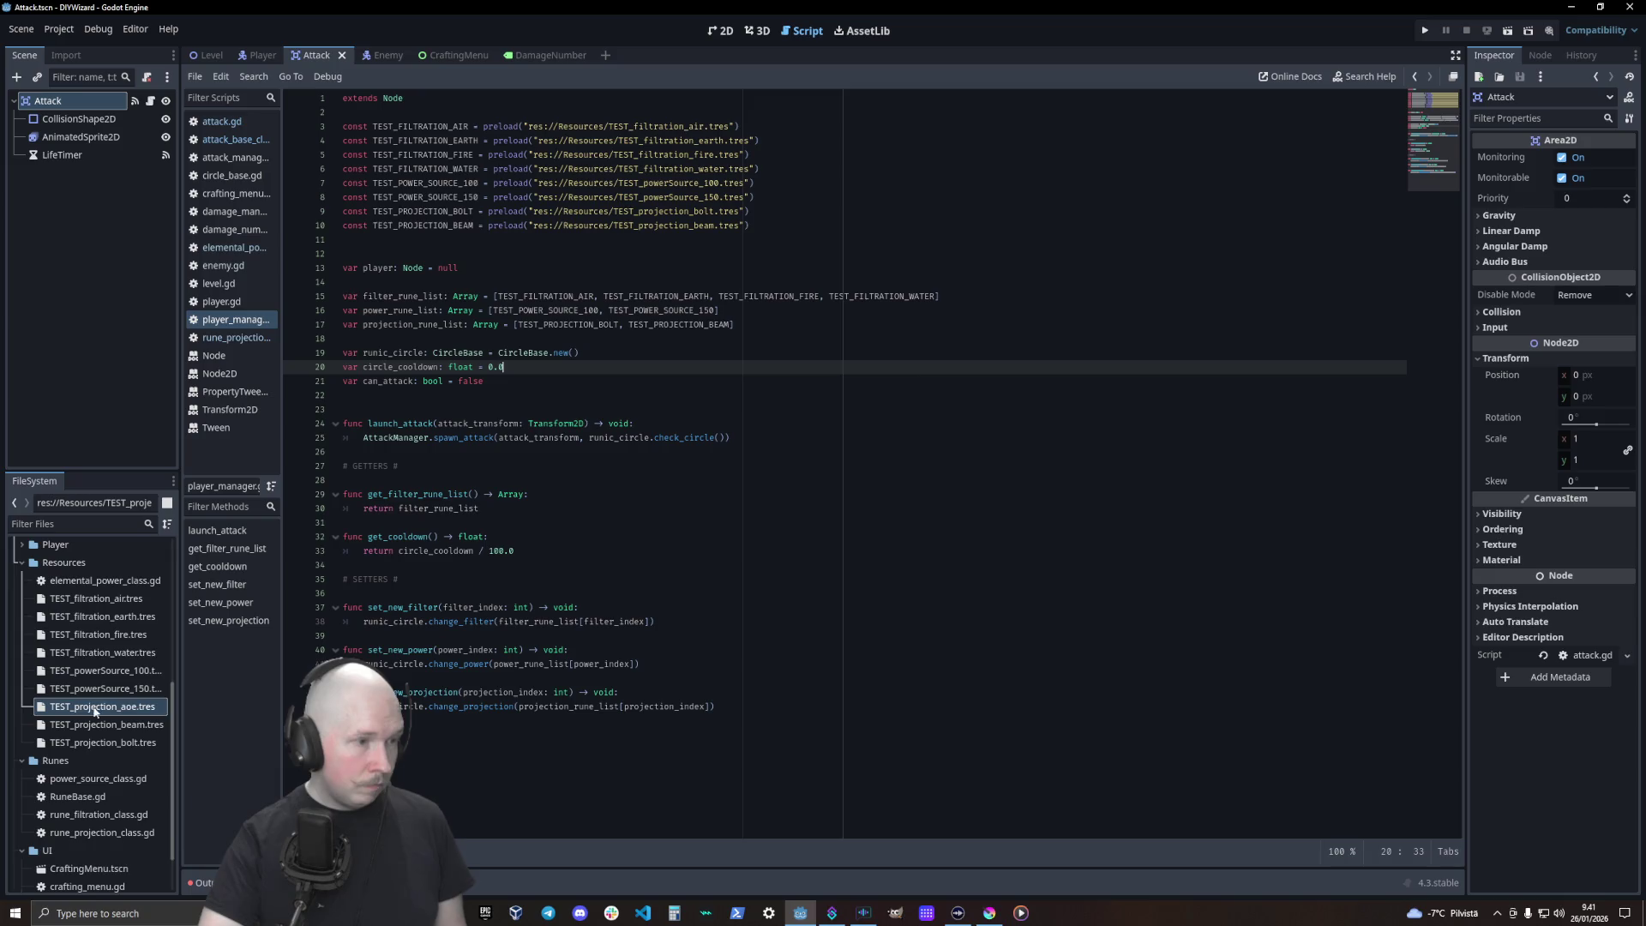
drag(98, 707, 547, 240)
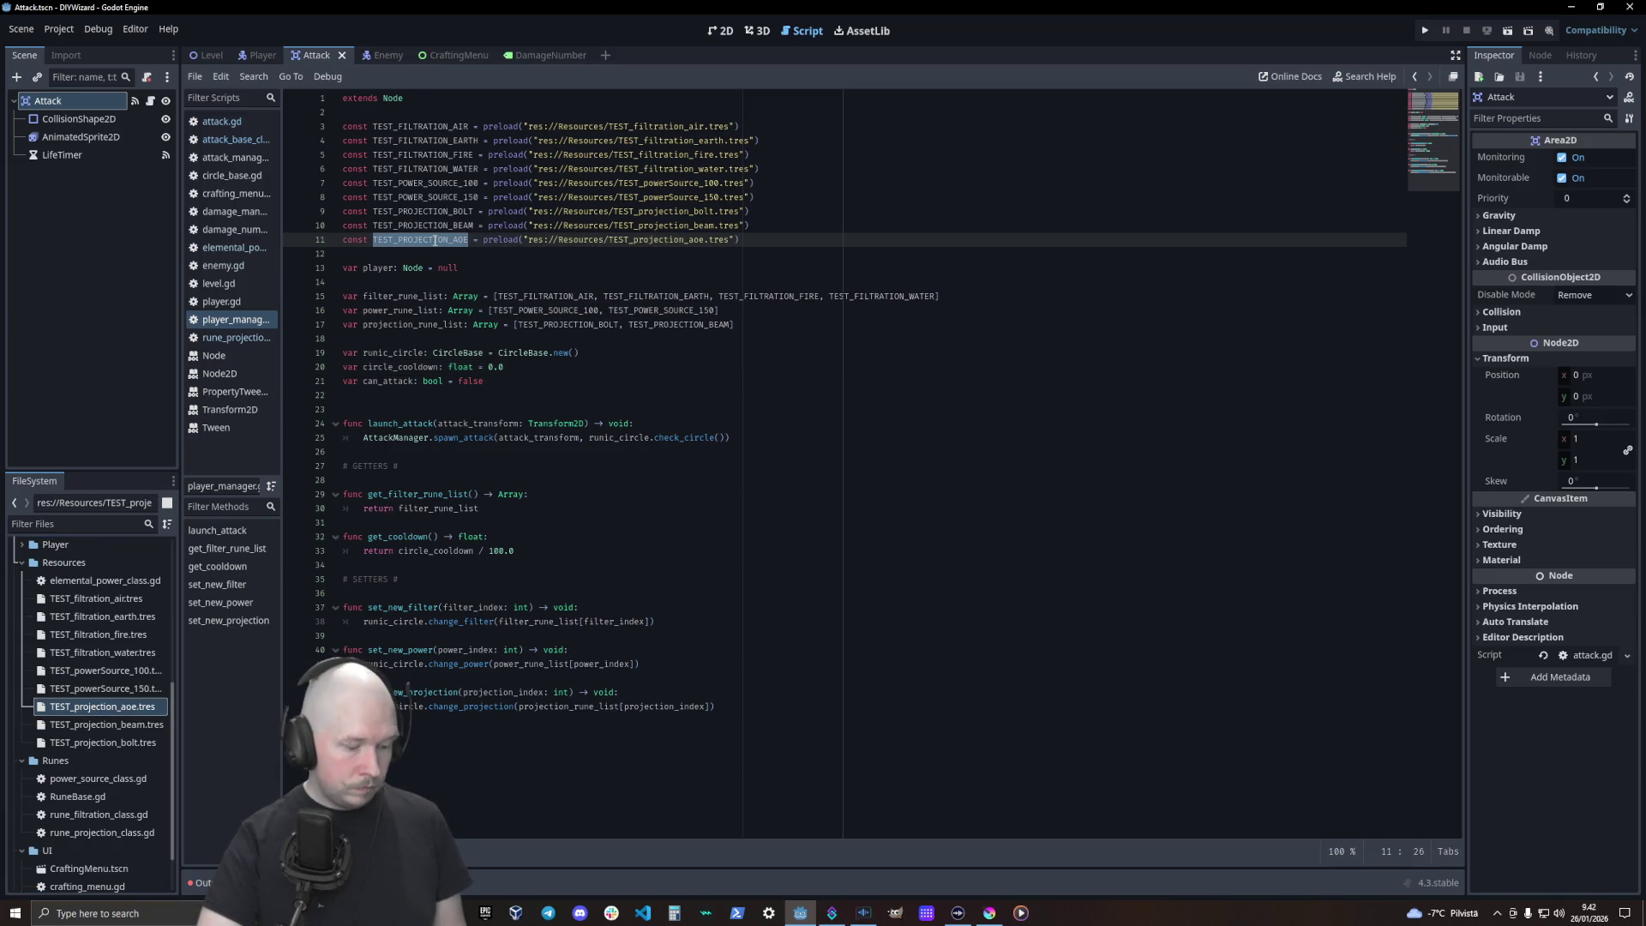
click(734, 325)
text(, TEST_PROJECTION_AOE)
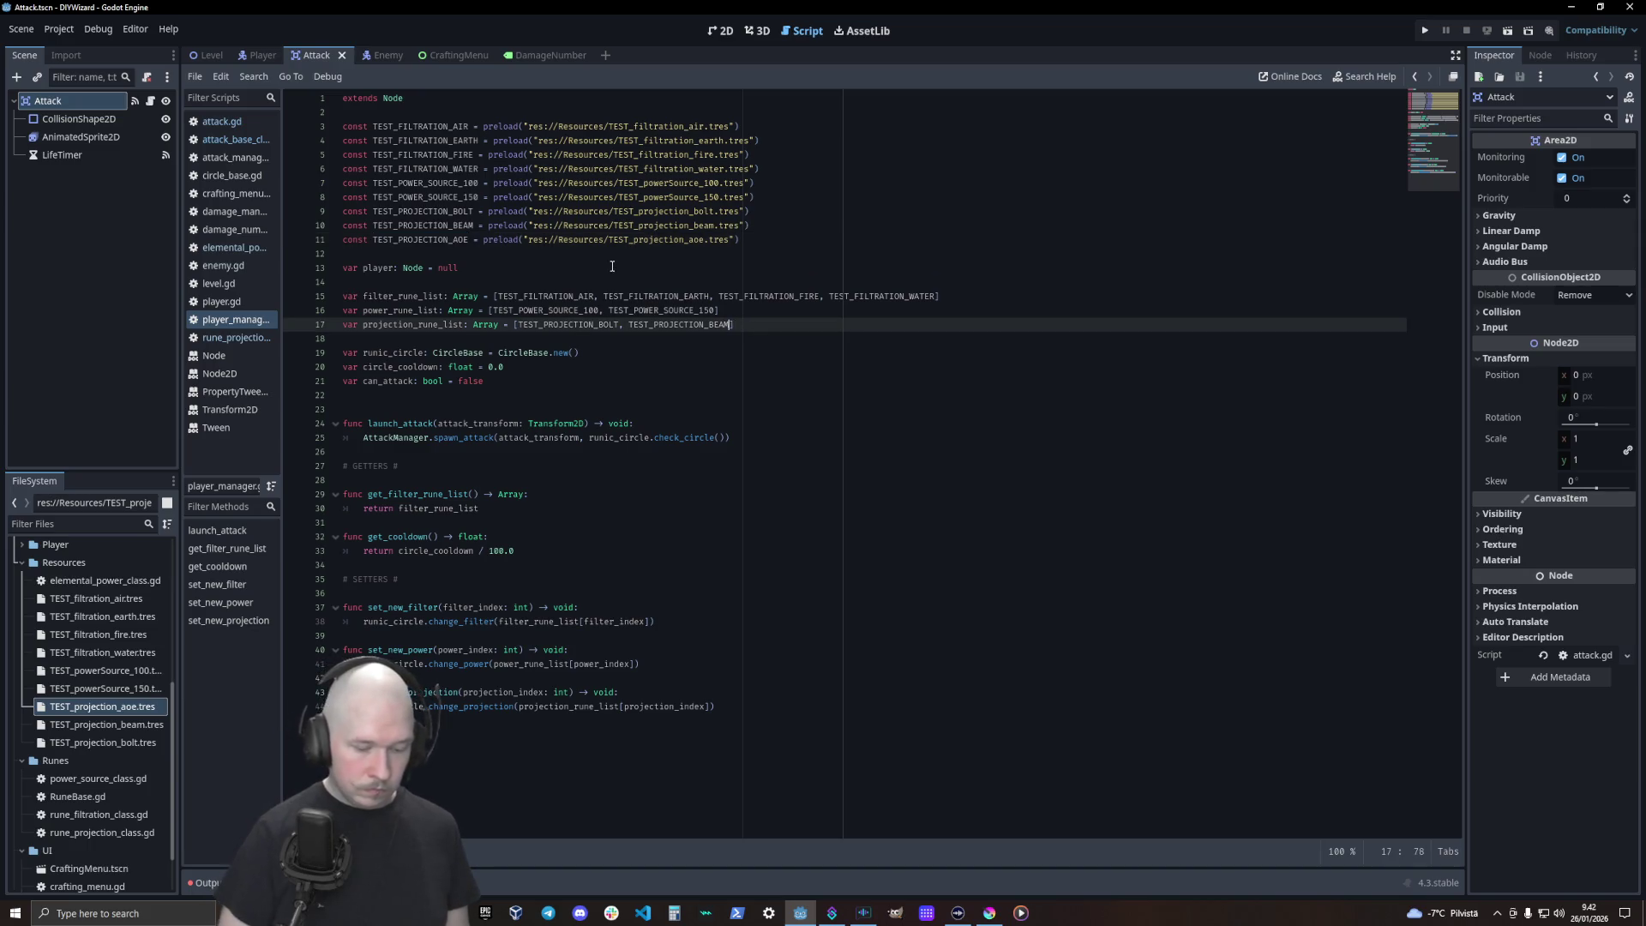
key(ctrl+s)
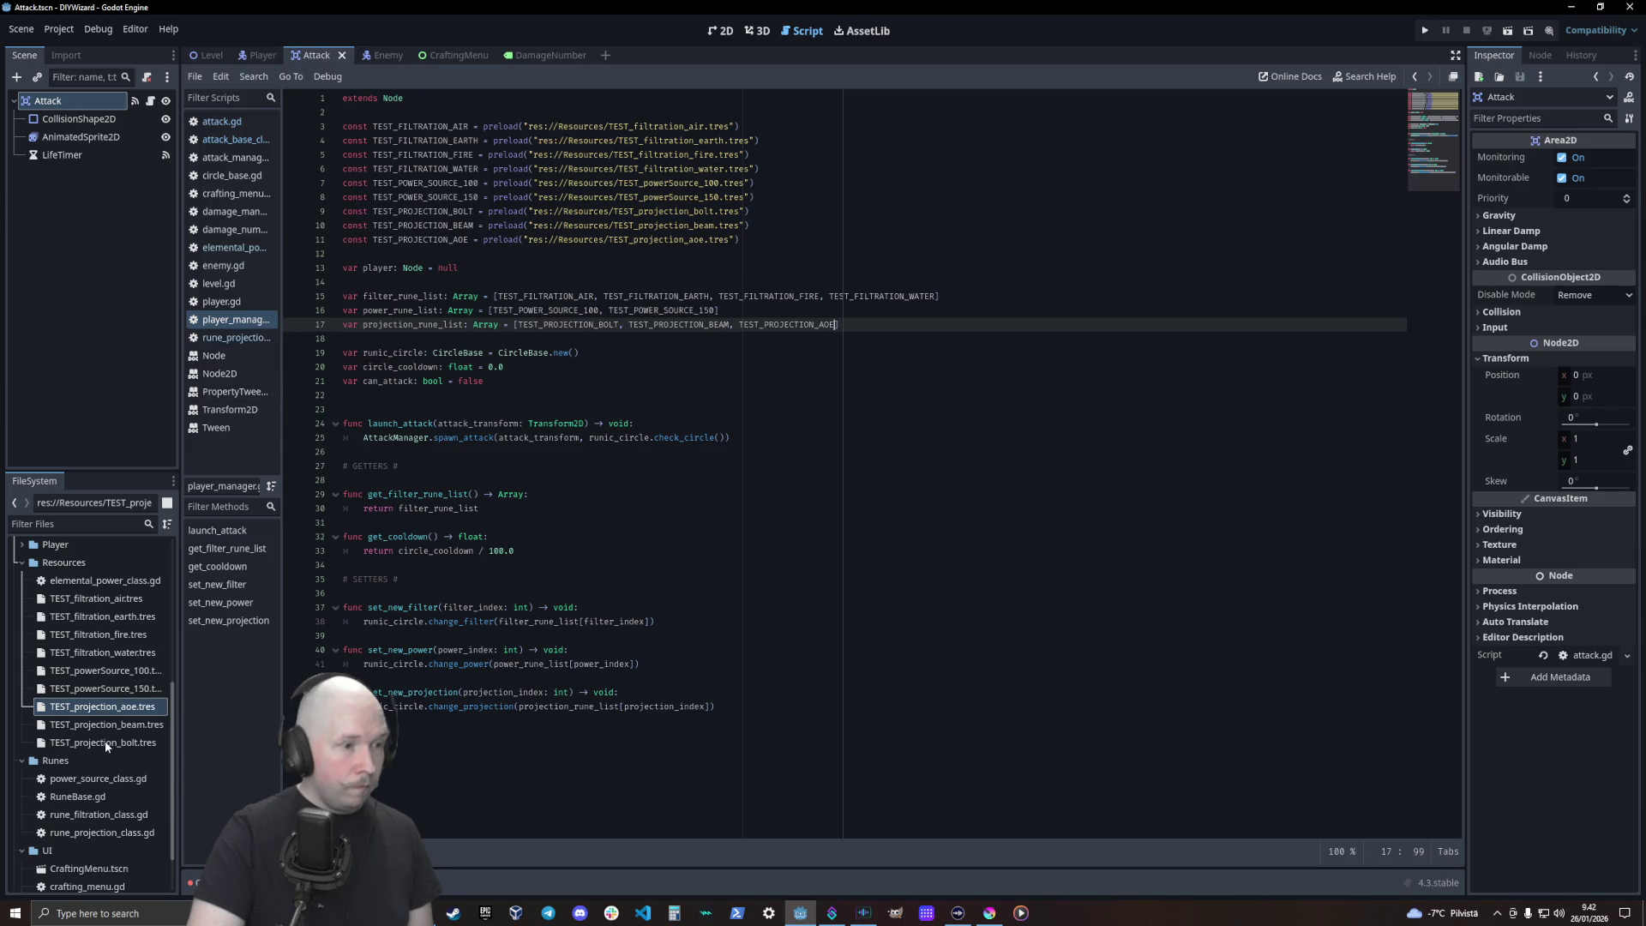
click(123, 708)
Open TEST_projection_aoe.tres, compare with the beam resource, and set its Rune Name to AOE
double_click(122, 708)
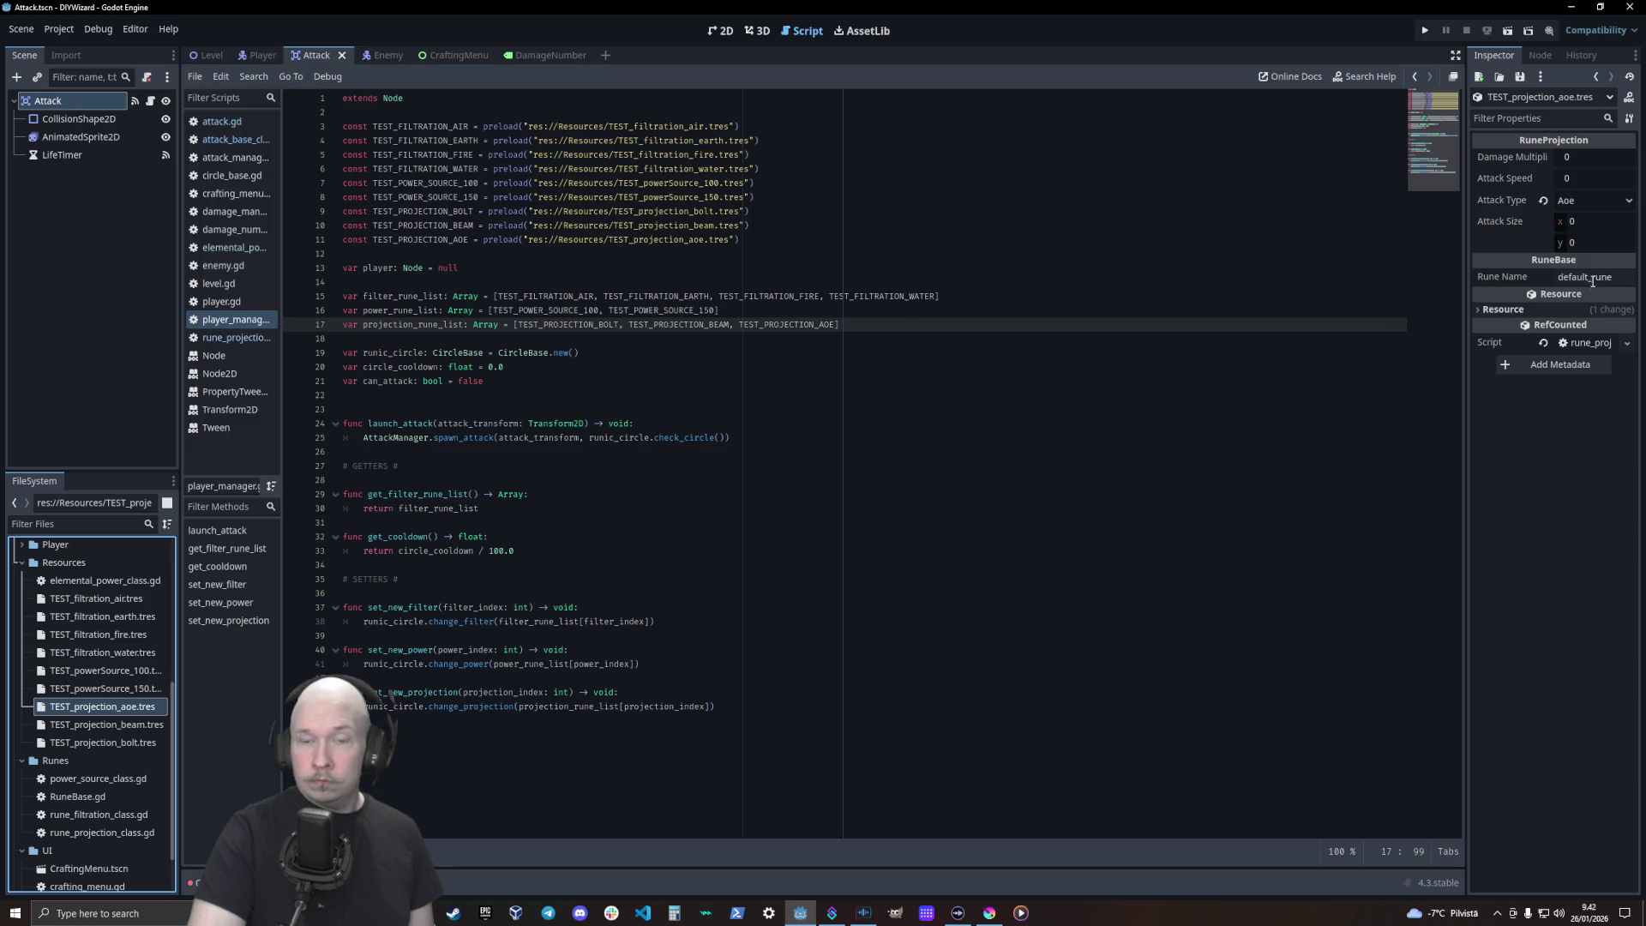
click(127, 725)
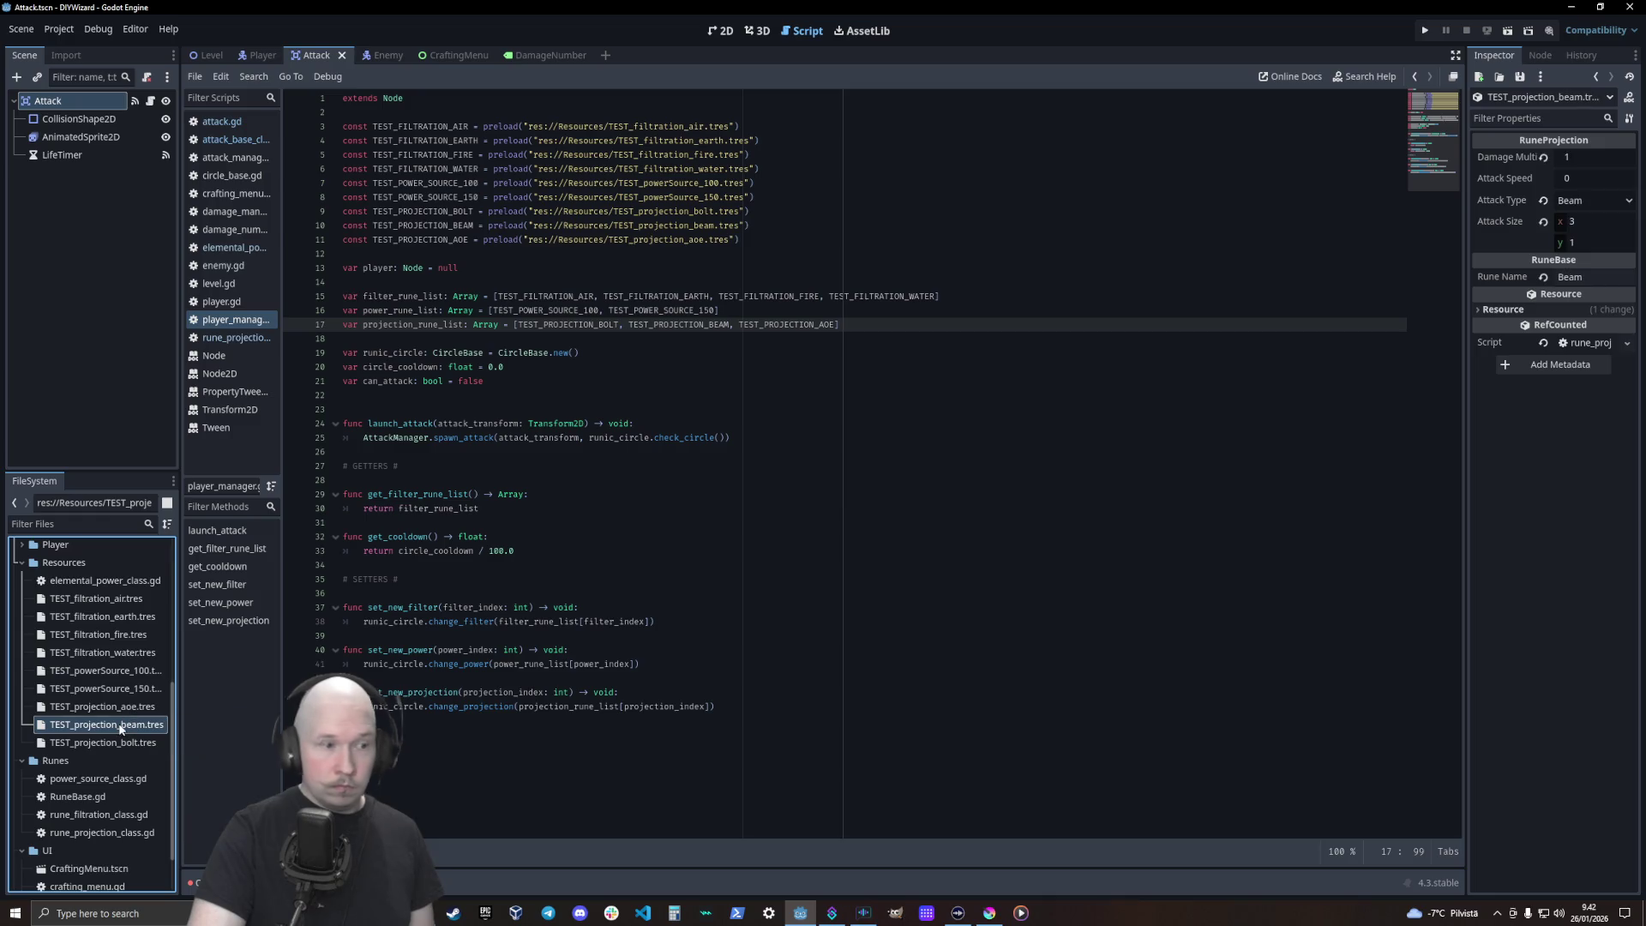
click(131, 711)
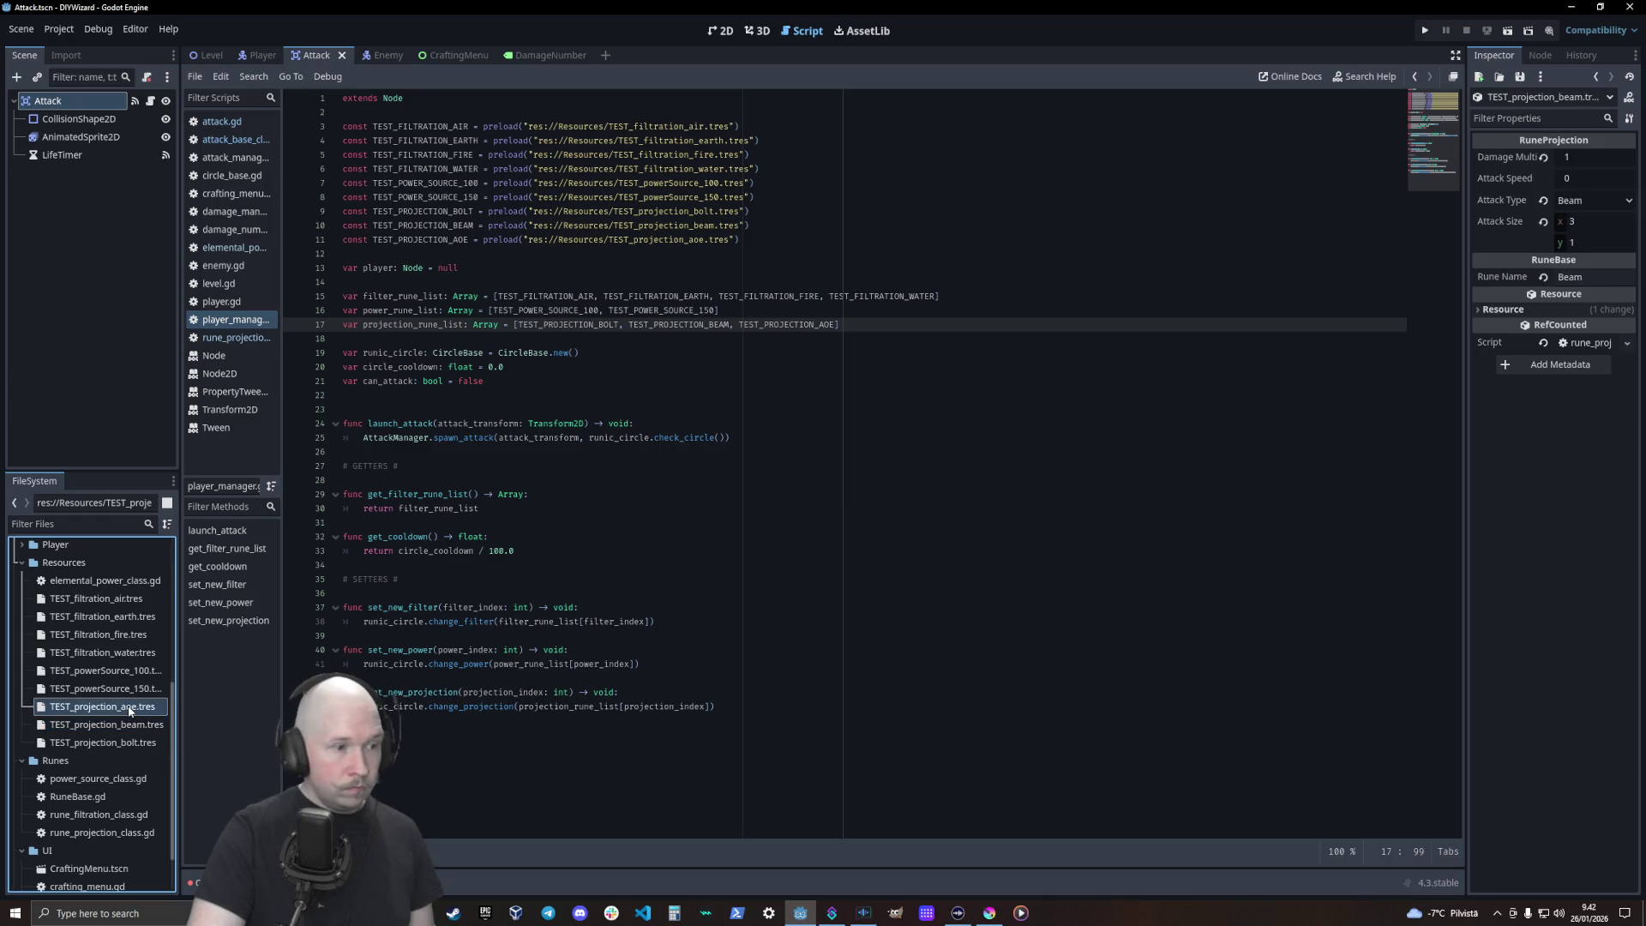
click(1596, 276)
text(AOE)
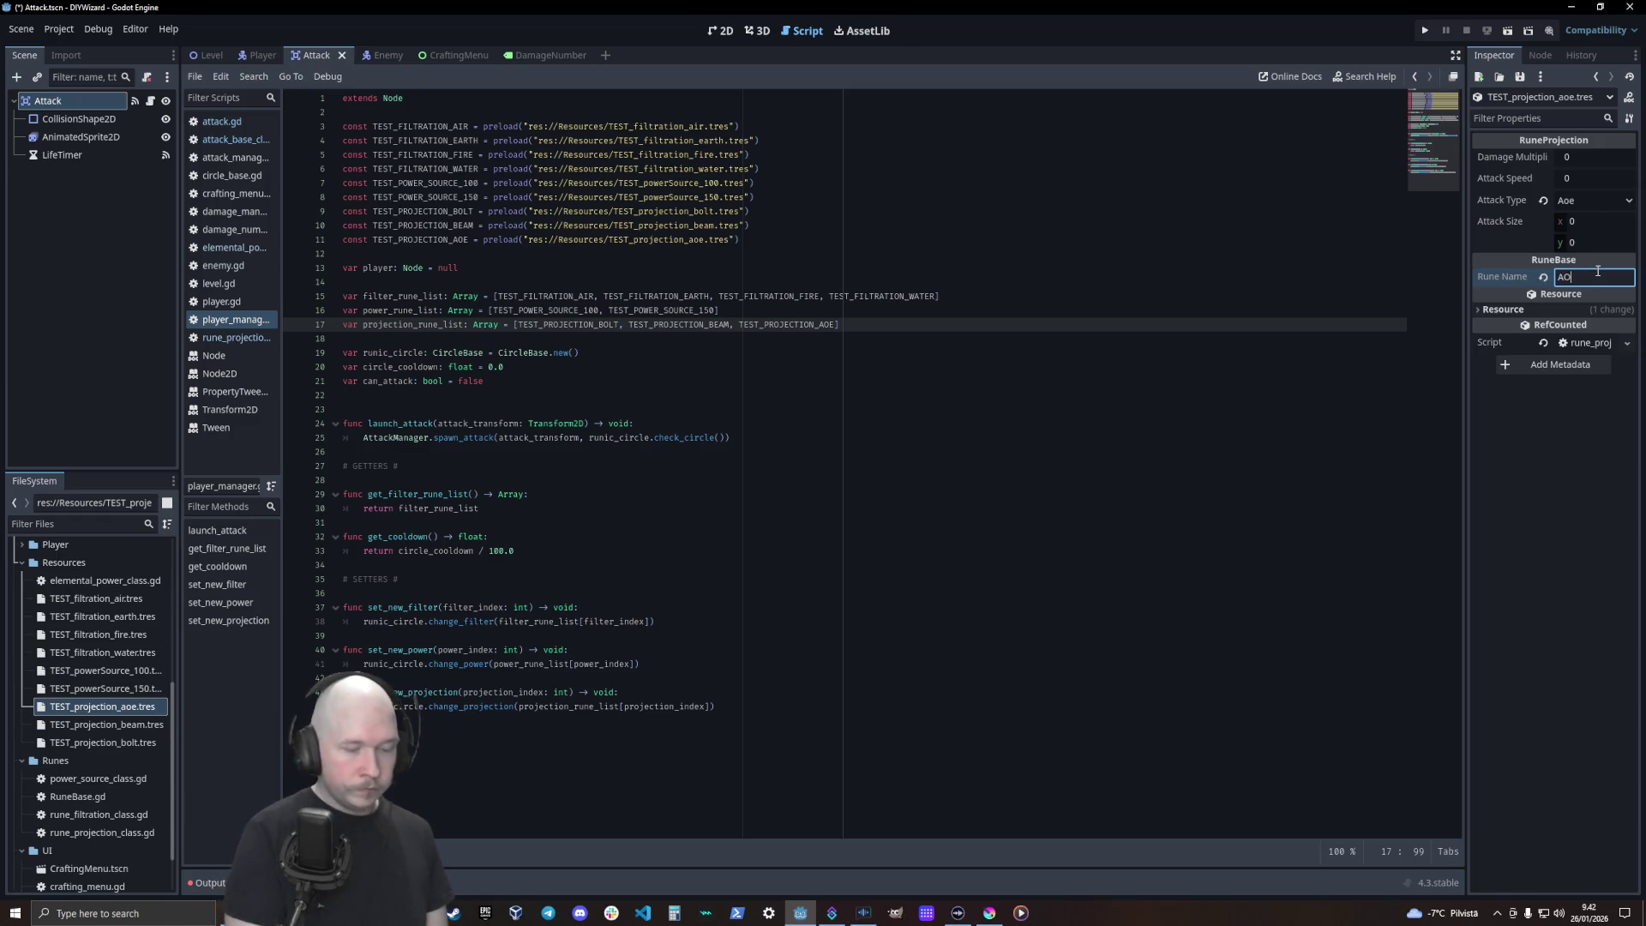
Set Attack Size to 3 × 3 and Damage Multiplier to 1, then save the resource
click(1592, 220)
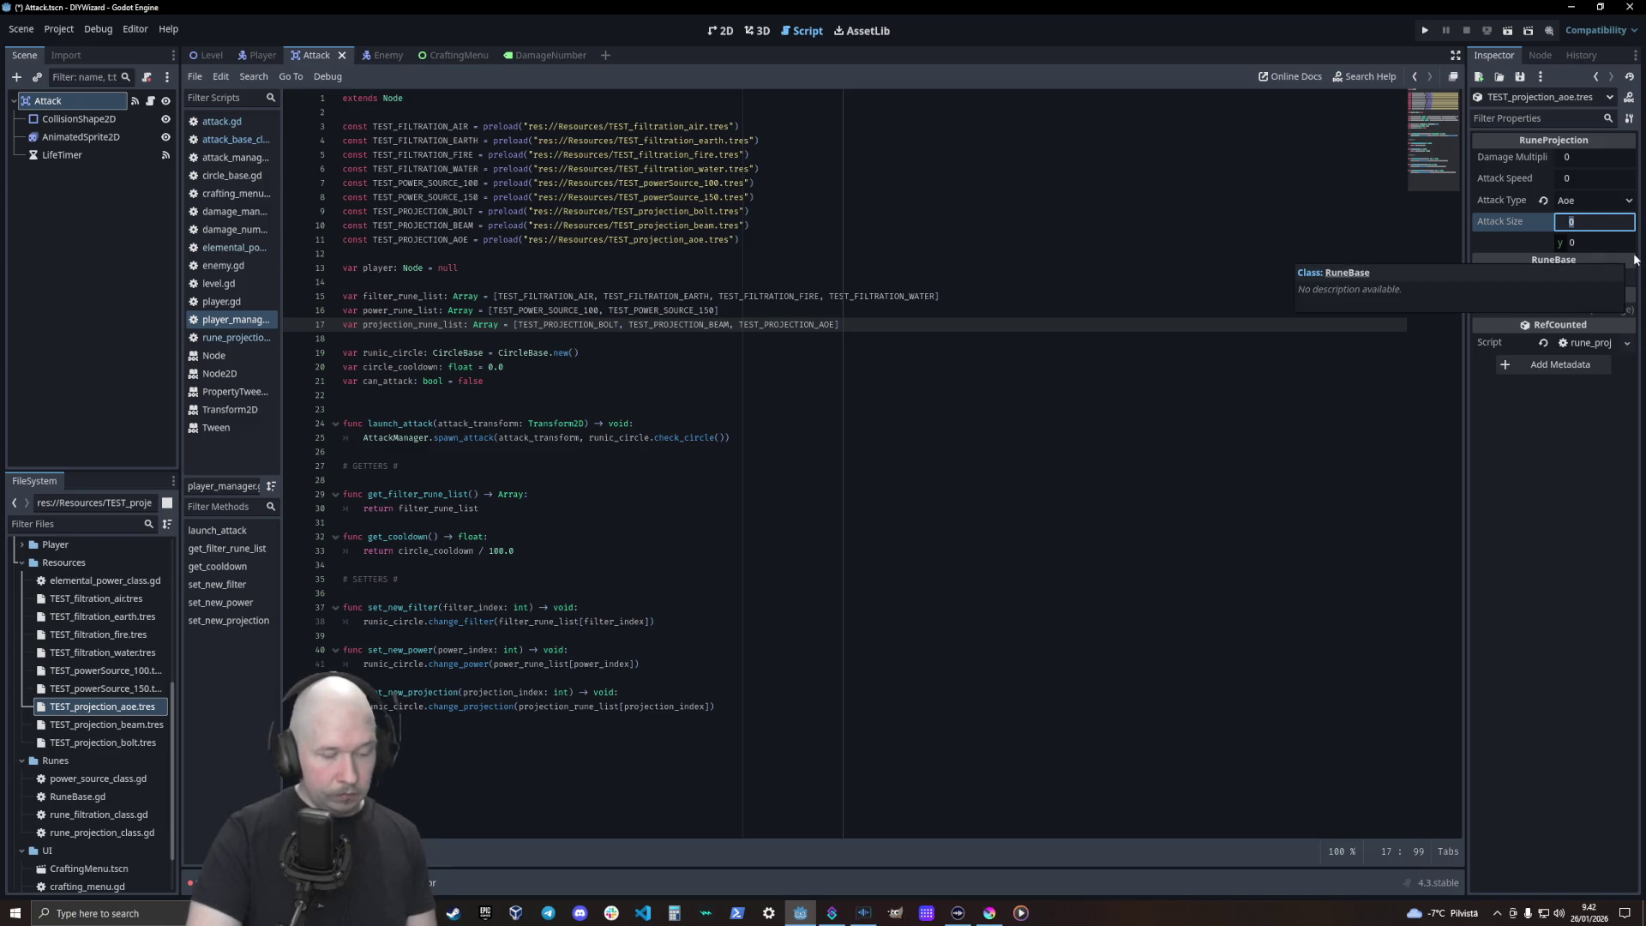
text(3)
key(Tab)
text(3)
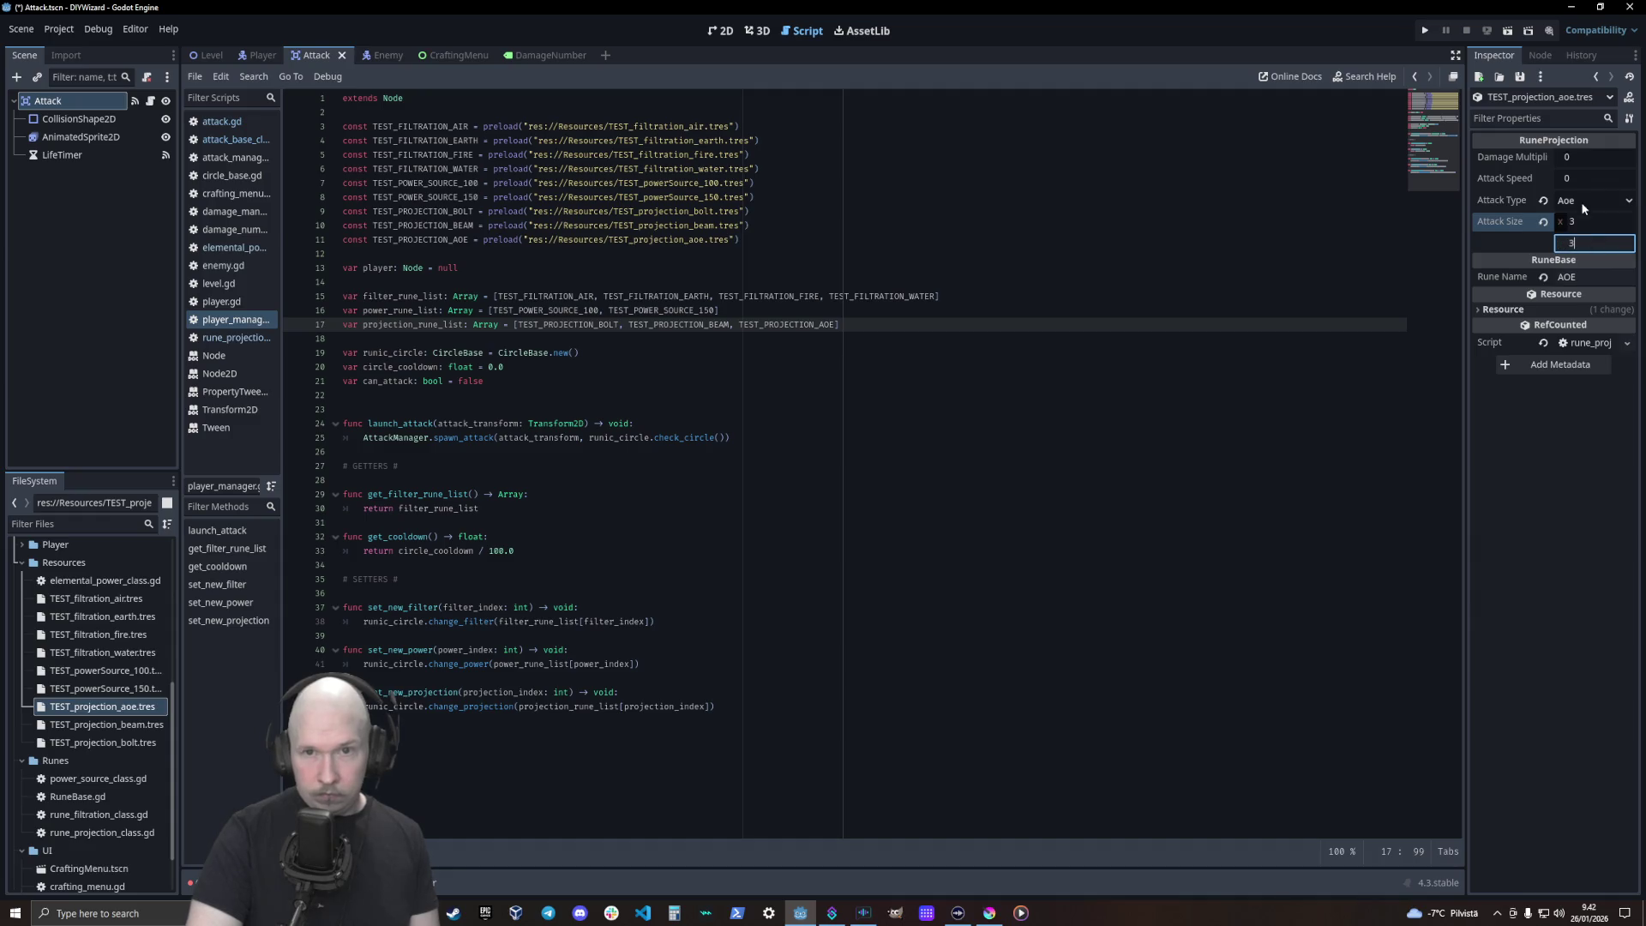
click(1581, 180)
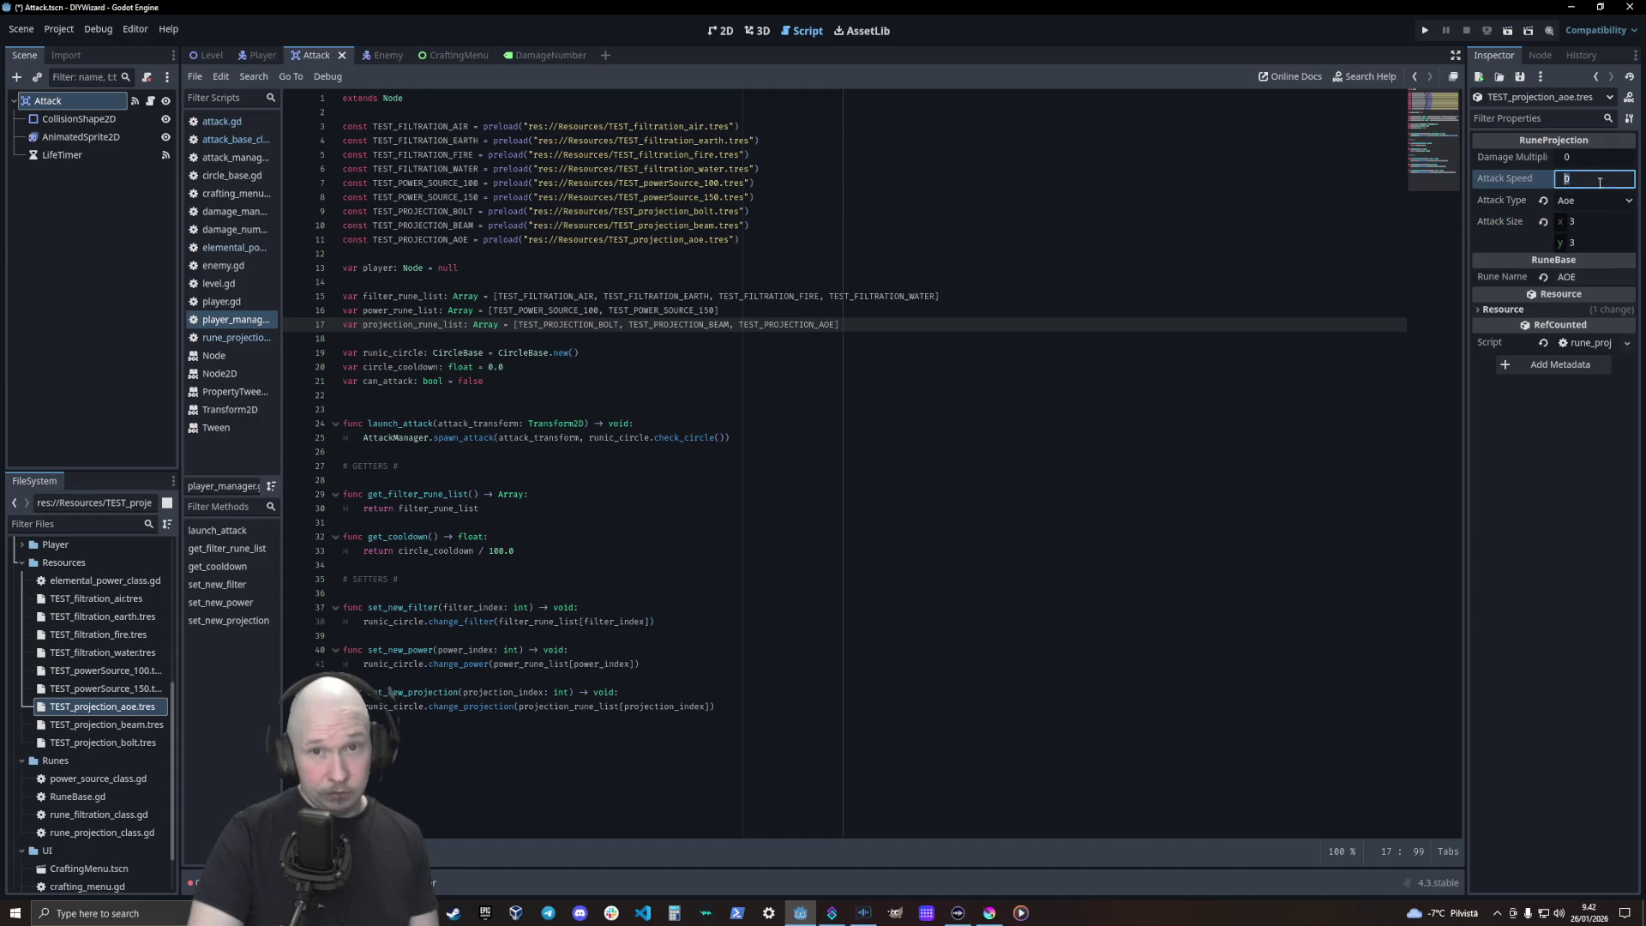
click(1575, 159)
text(1)
click(1277, 222)
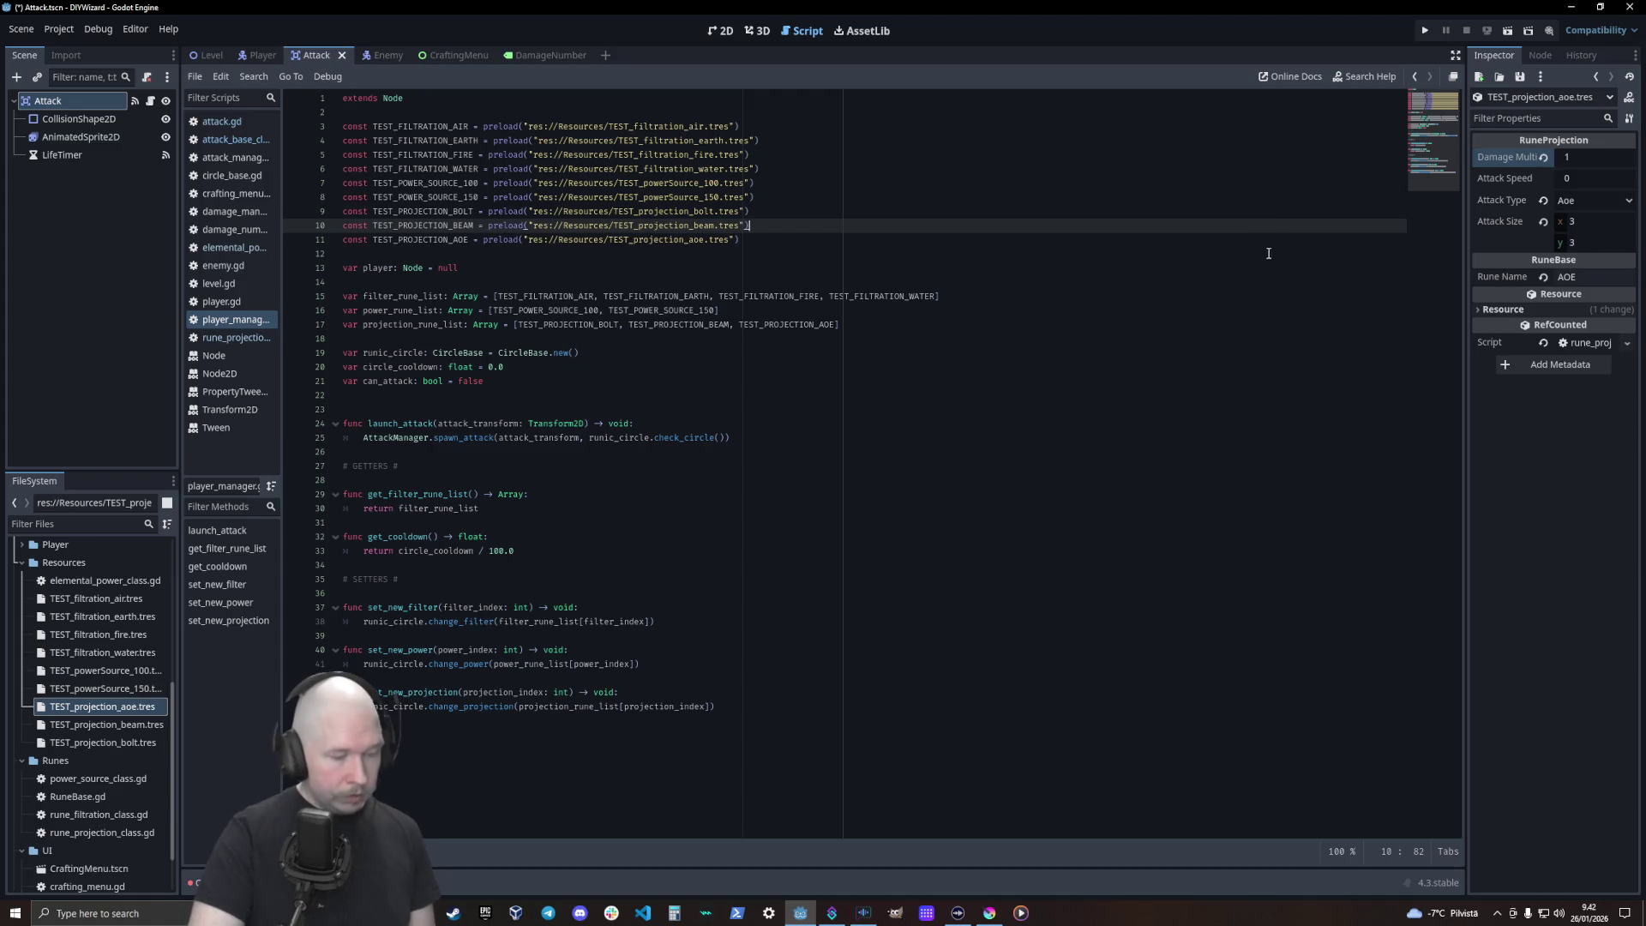
key(ctrl+s)
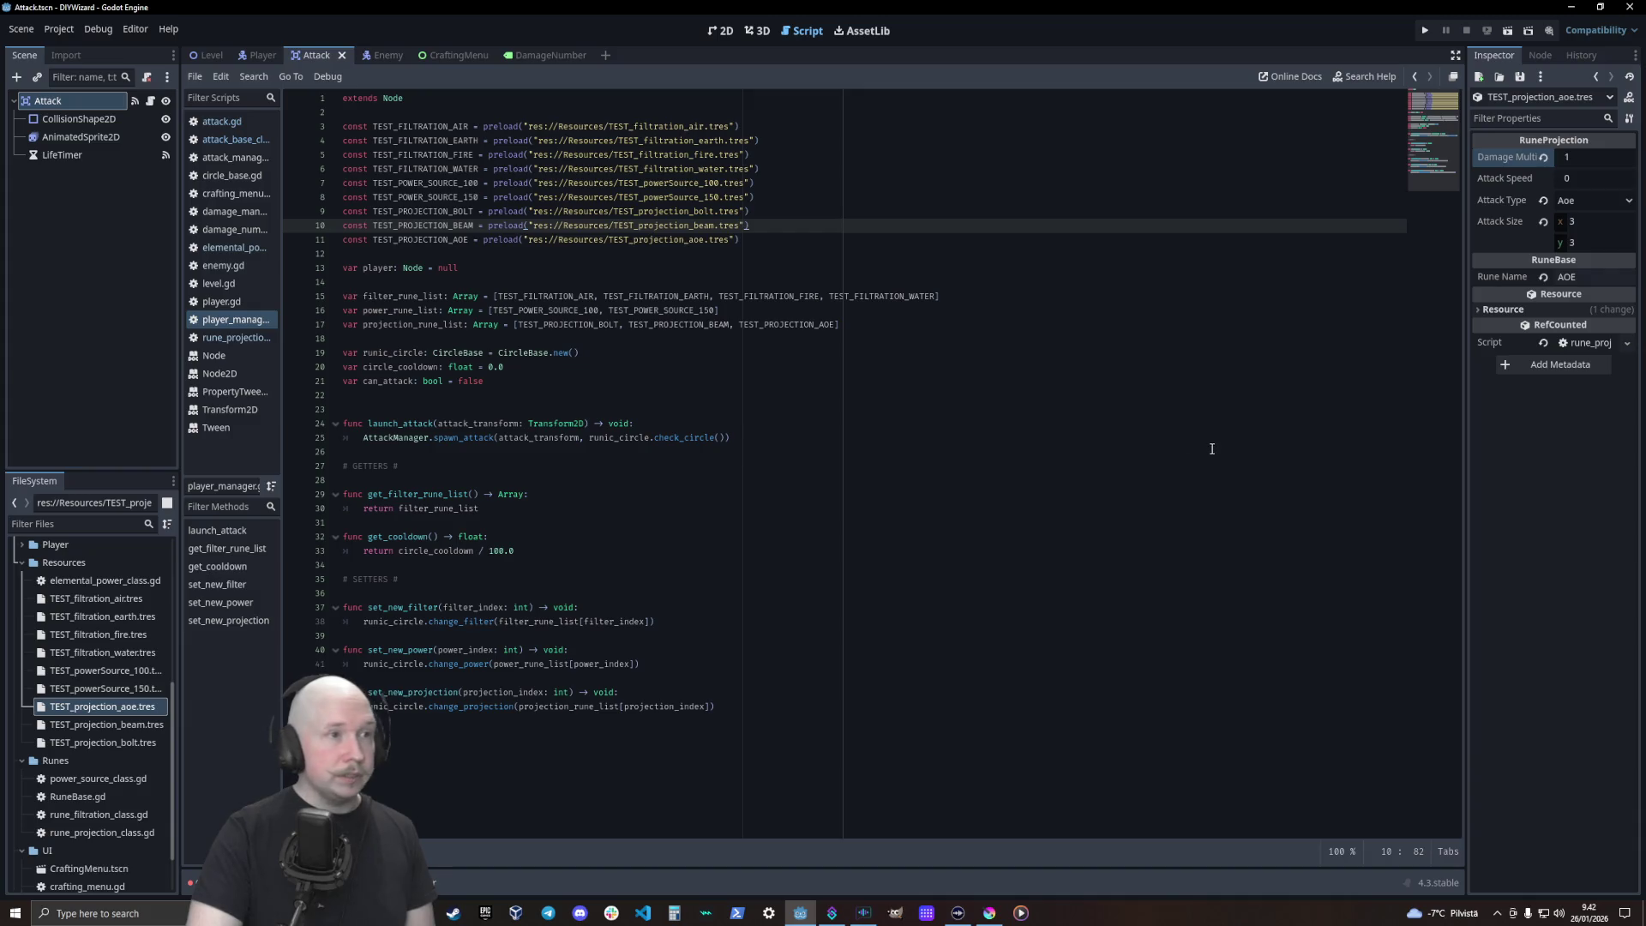
Run the game from the Level scene and craft an Earth, Power_100, AOE spell
click(208, 55)
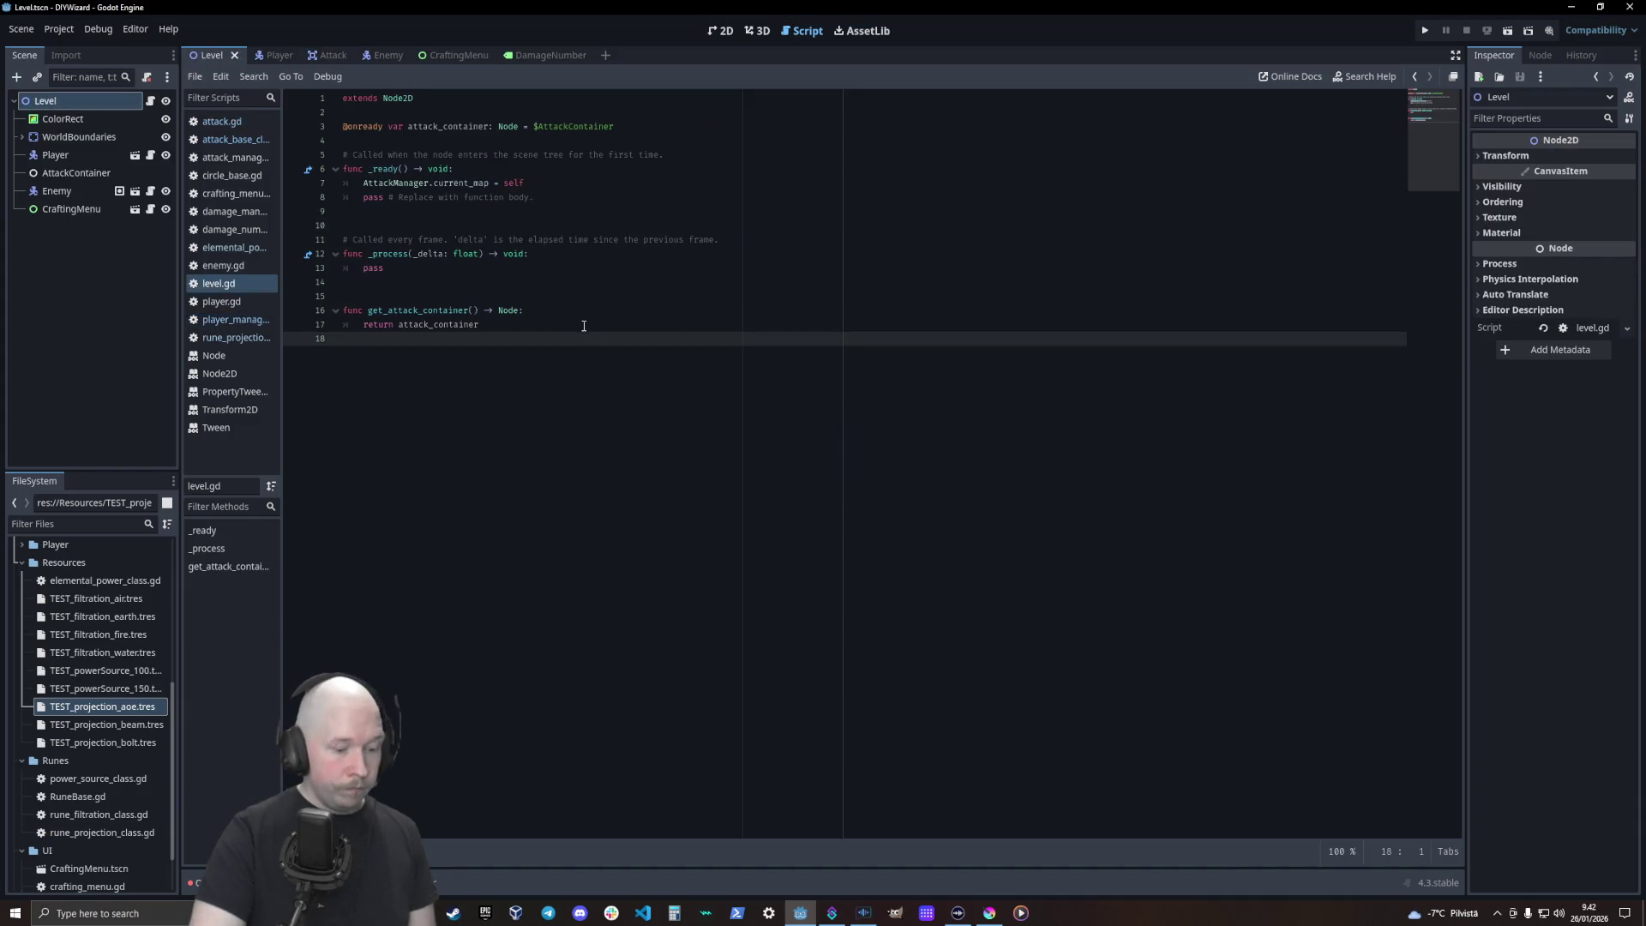
key(F5)
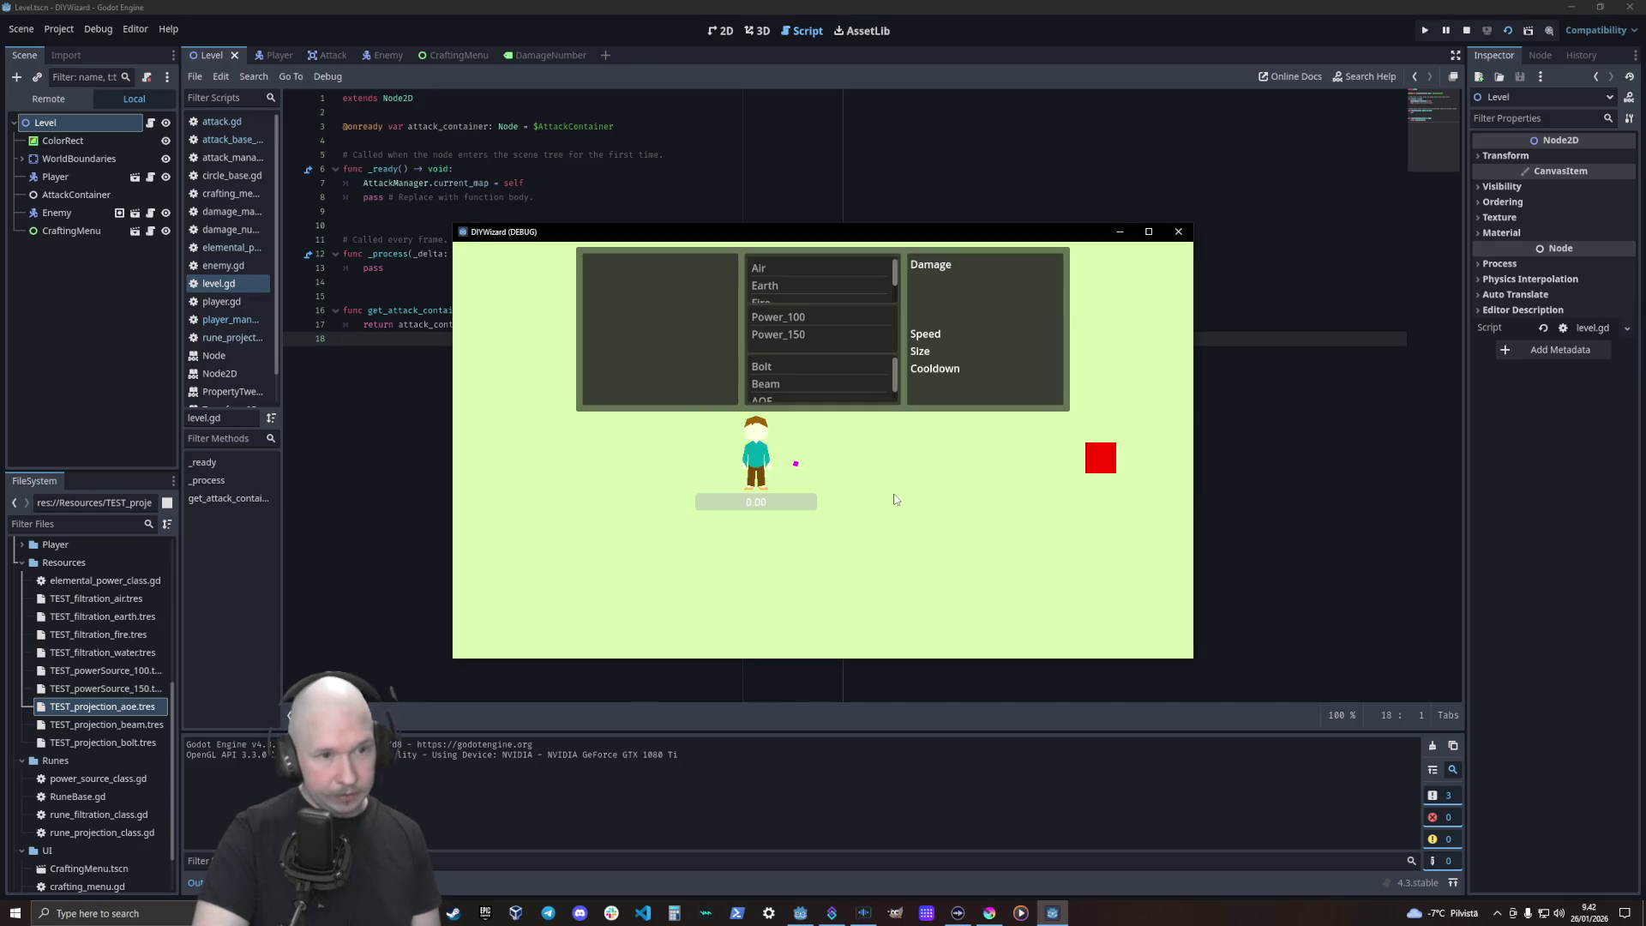
click(781, 274)
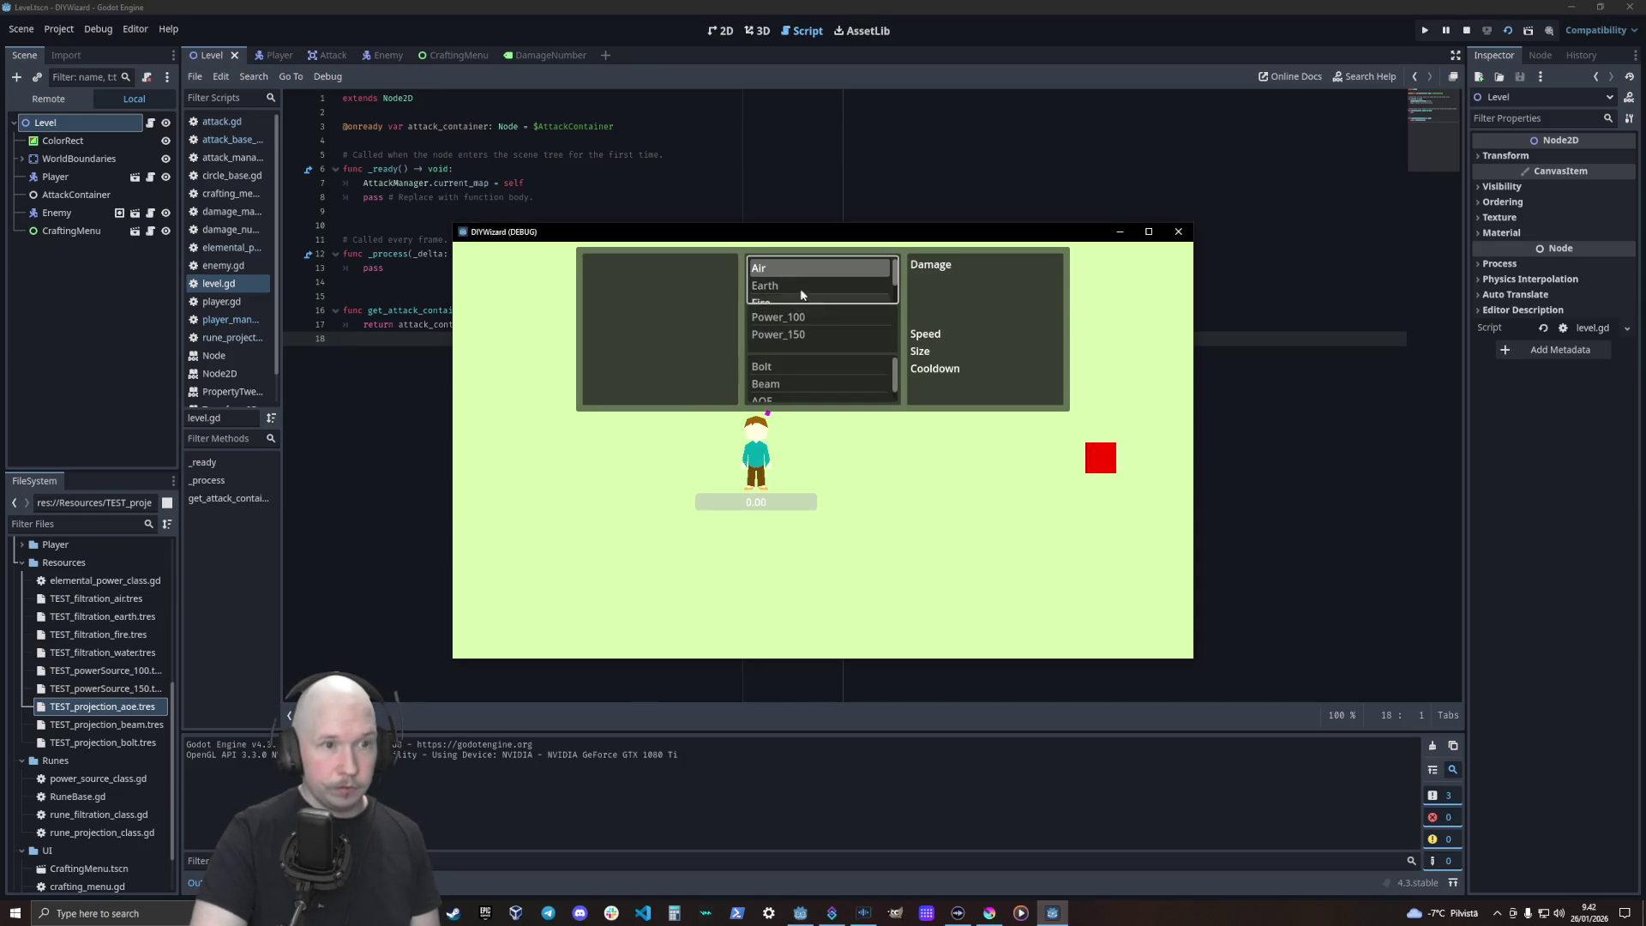
click(785, 289)
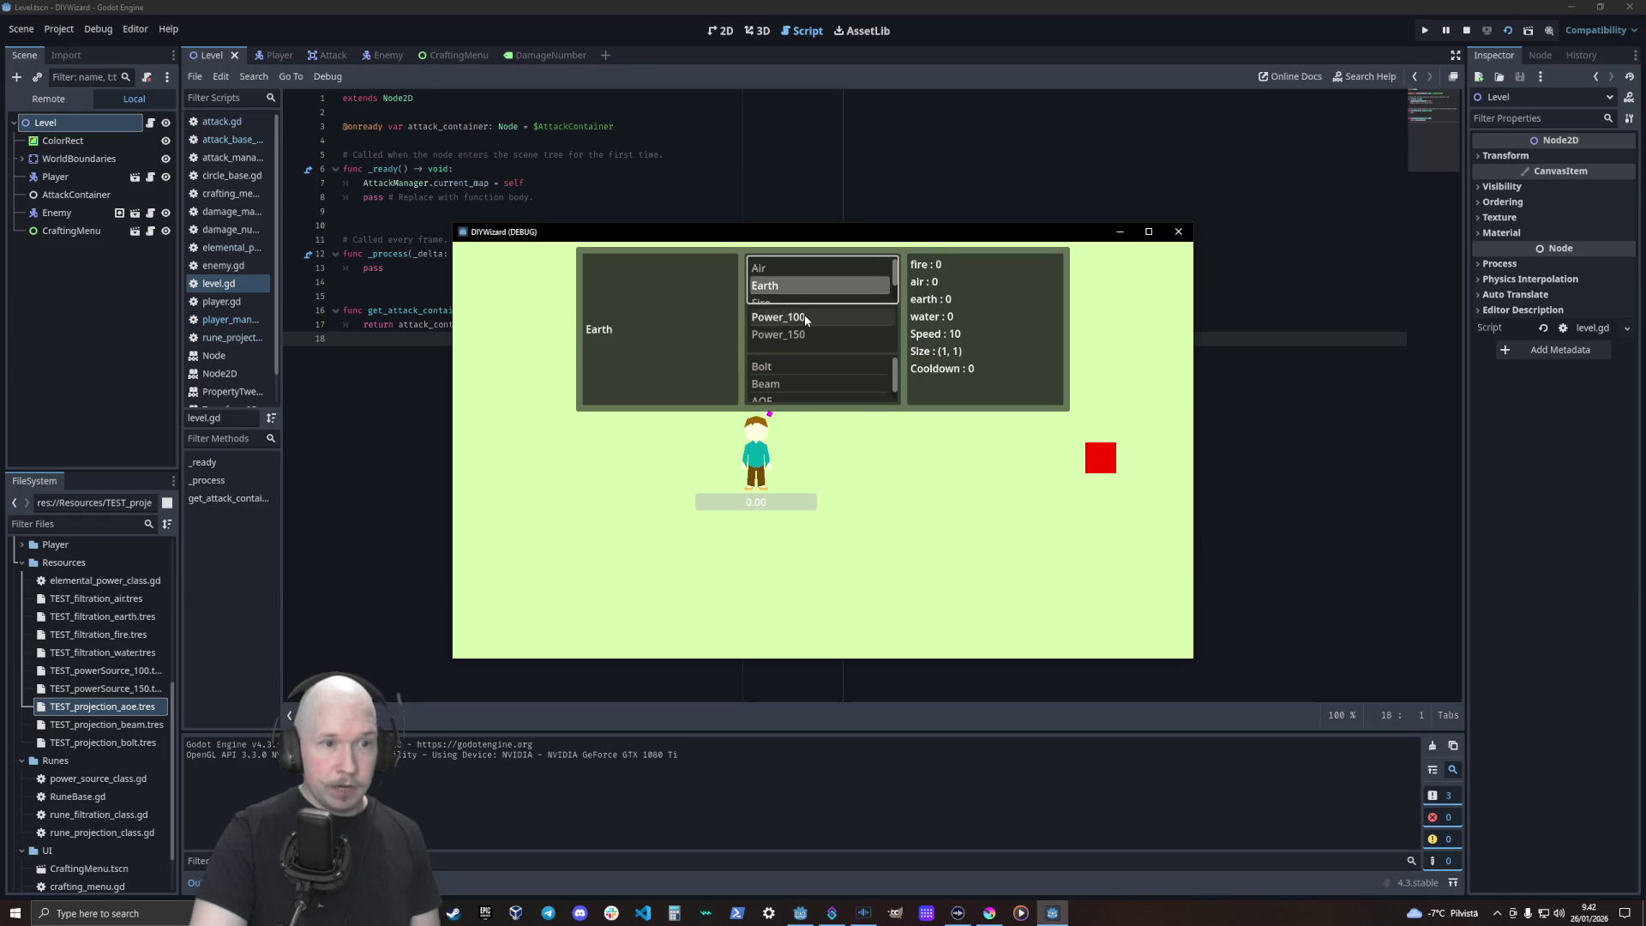
click(797, 317)
click(826, 384)
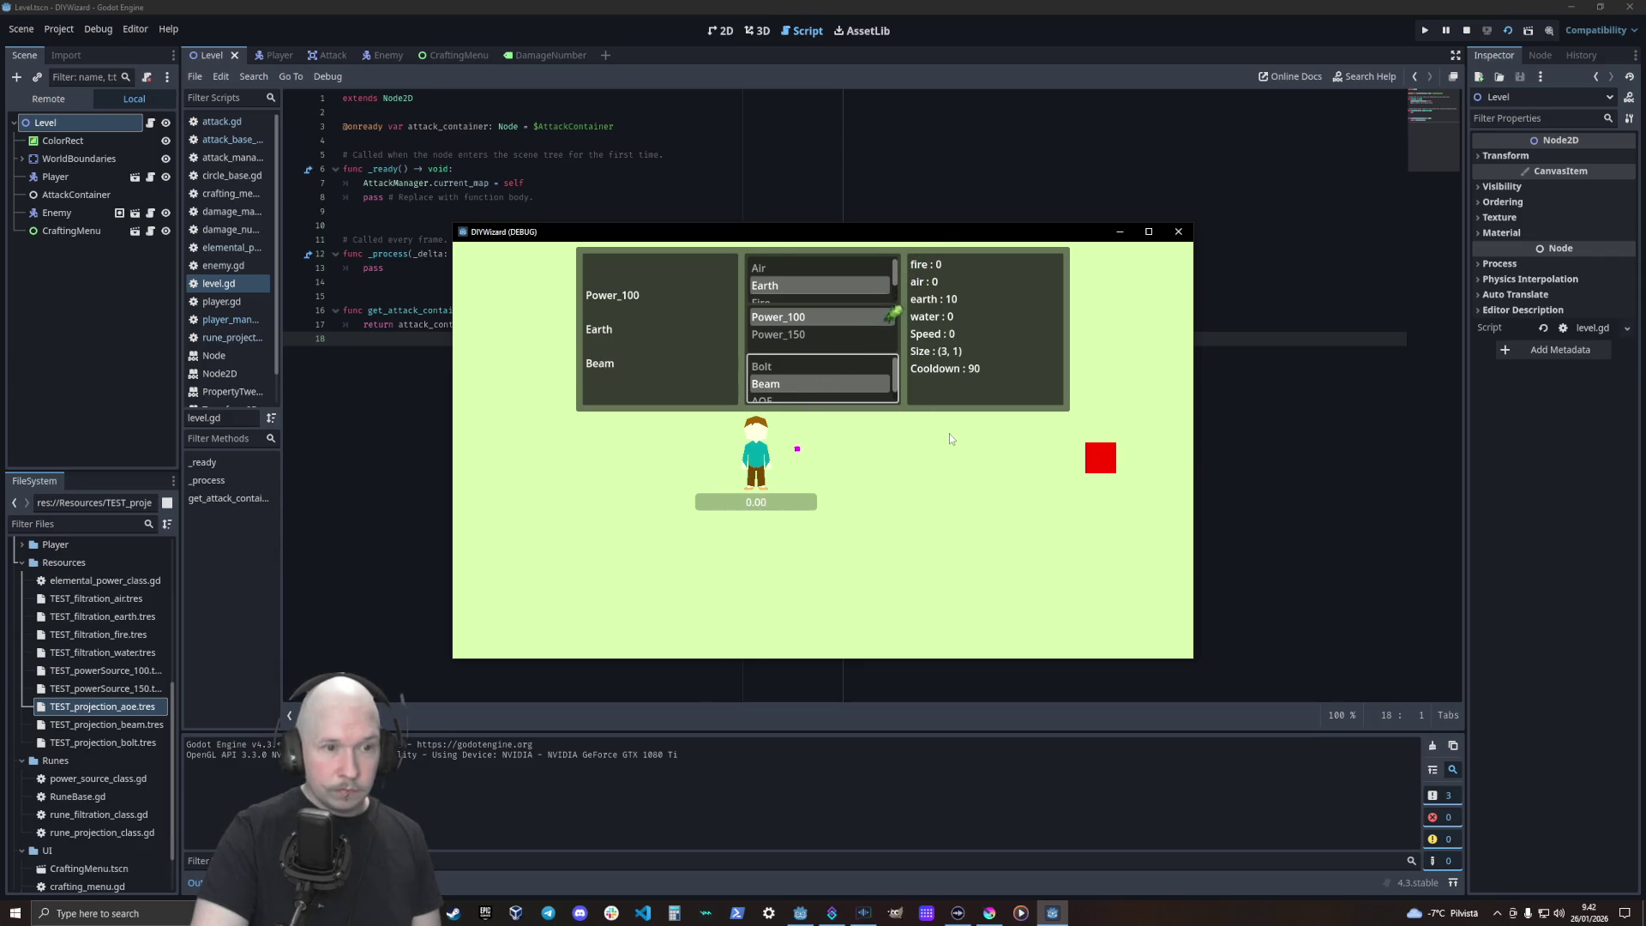
click(806, 400)
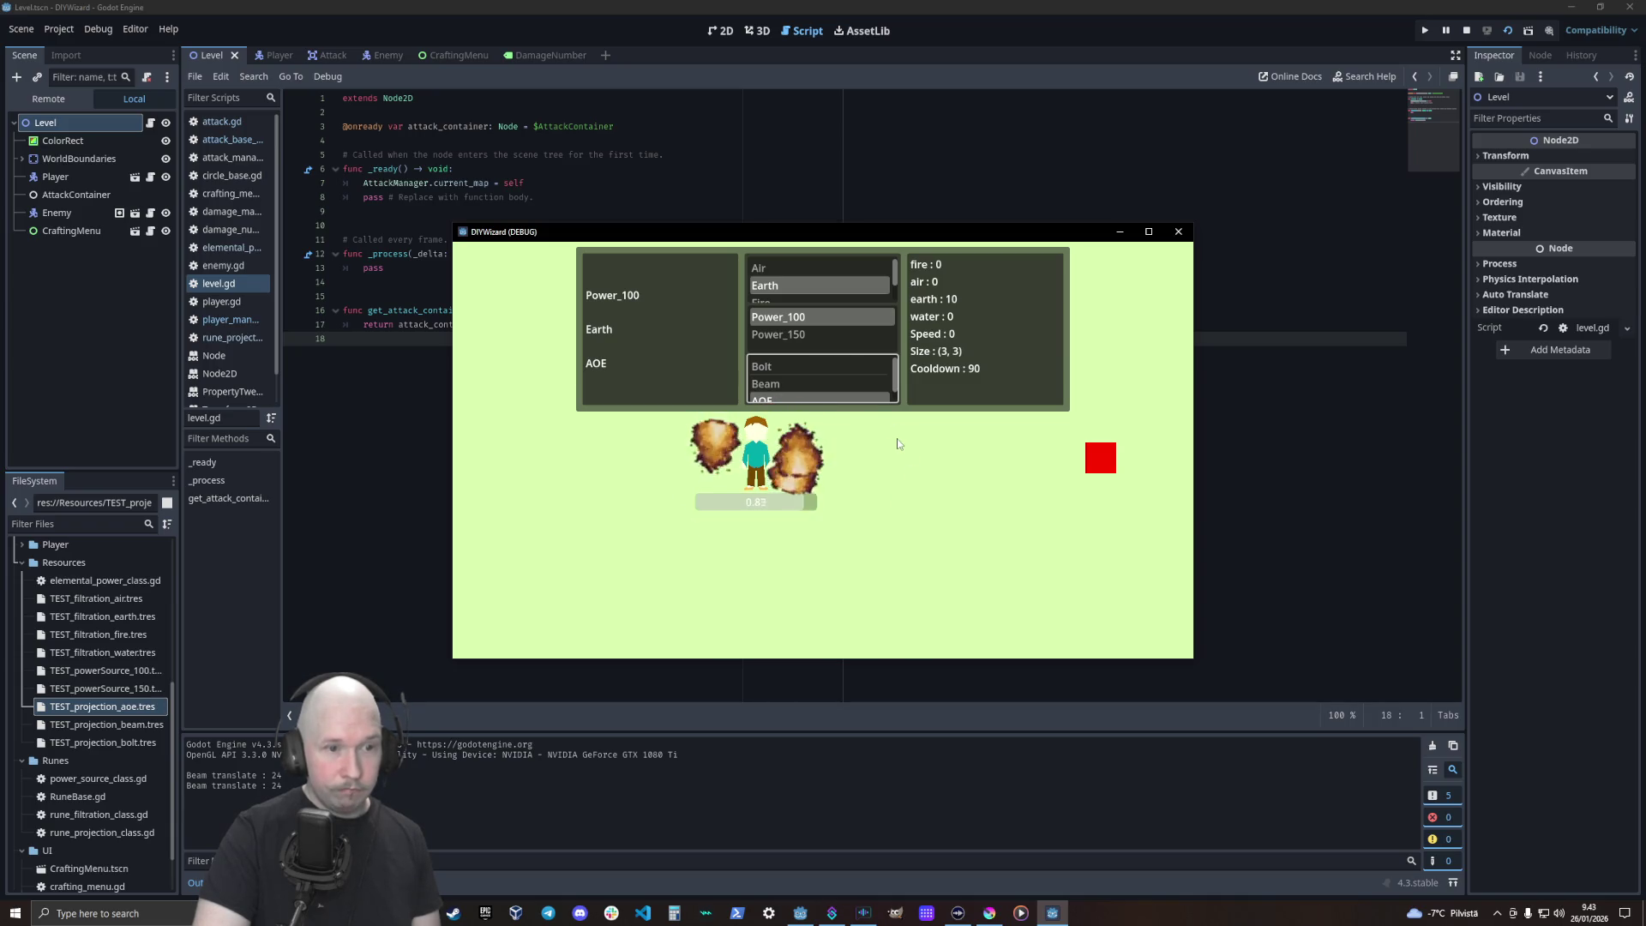
Walk the player to the red enemy so the AoE bursts hit it, then back left
click(946, 490)
click(1011, 479)
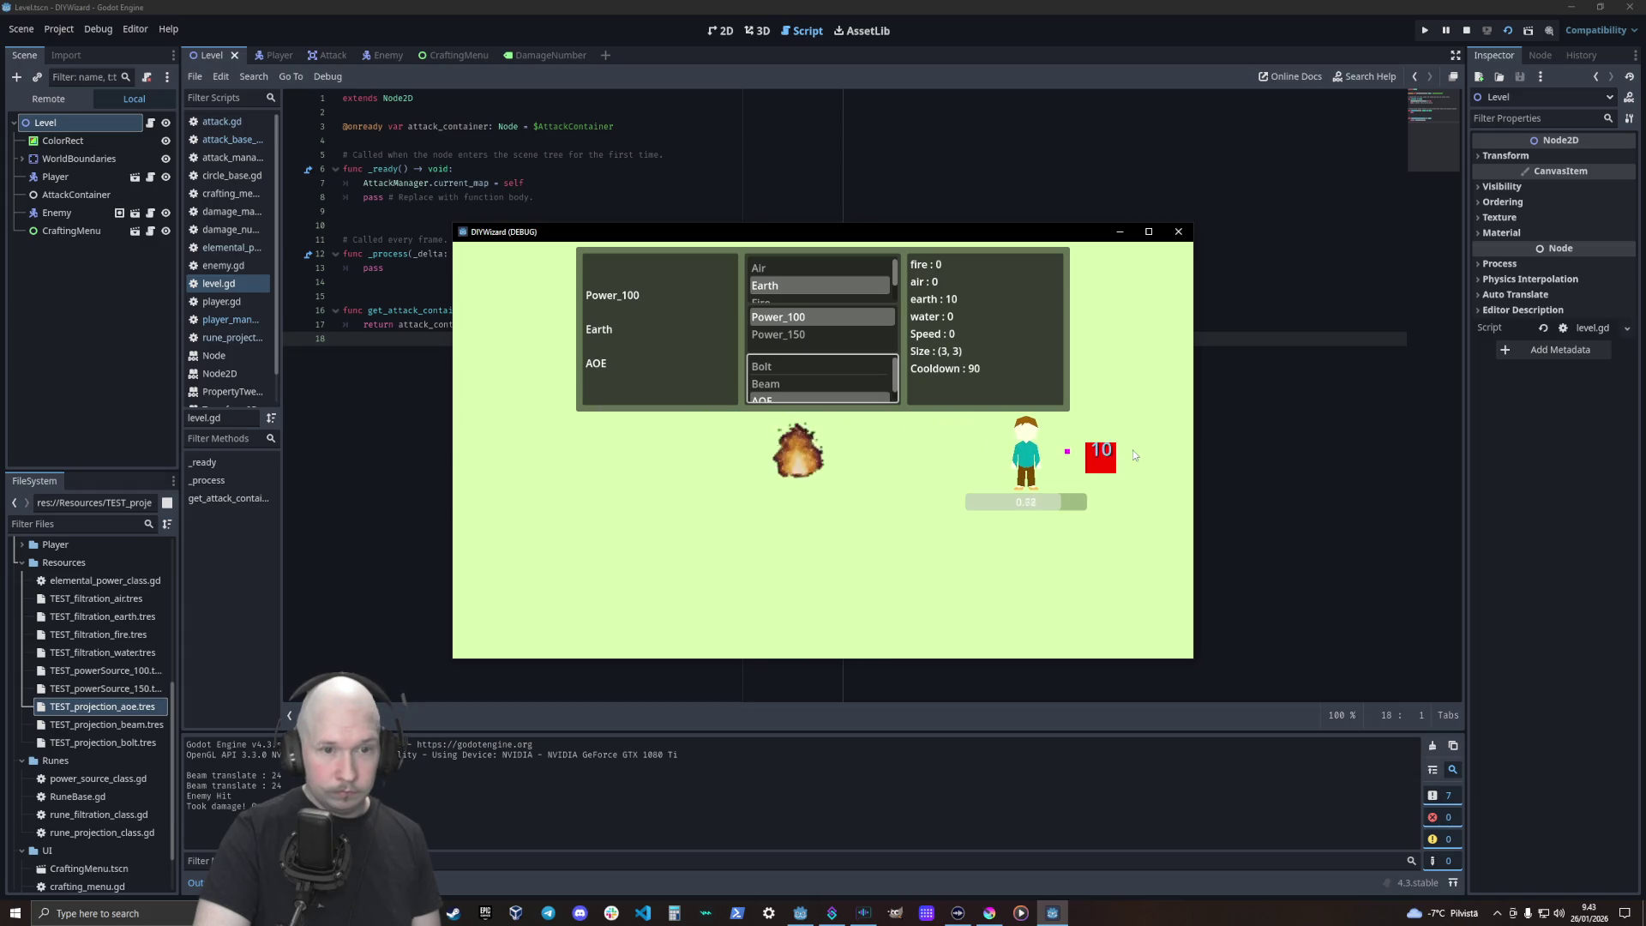
click(1125, 454)
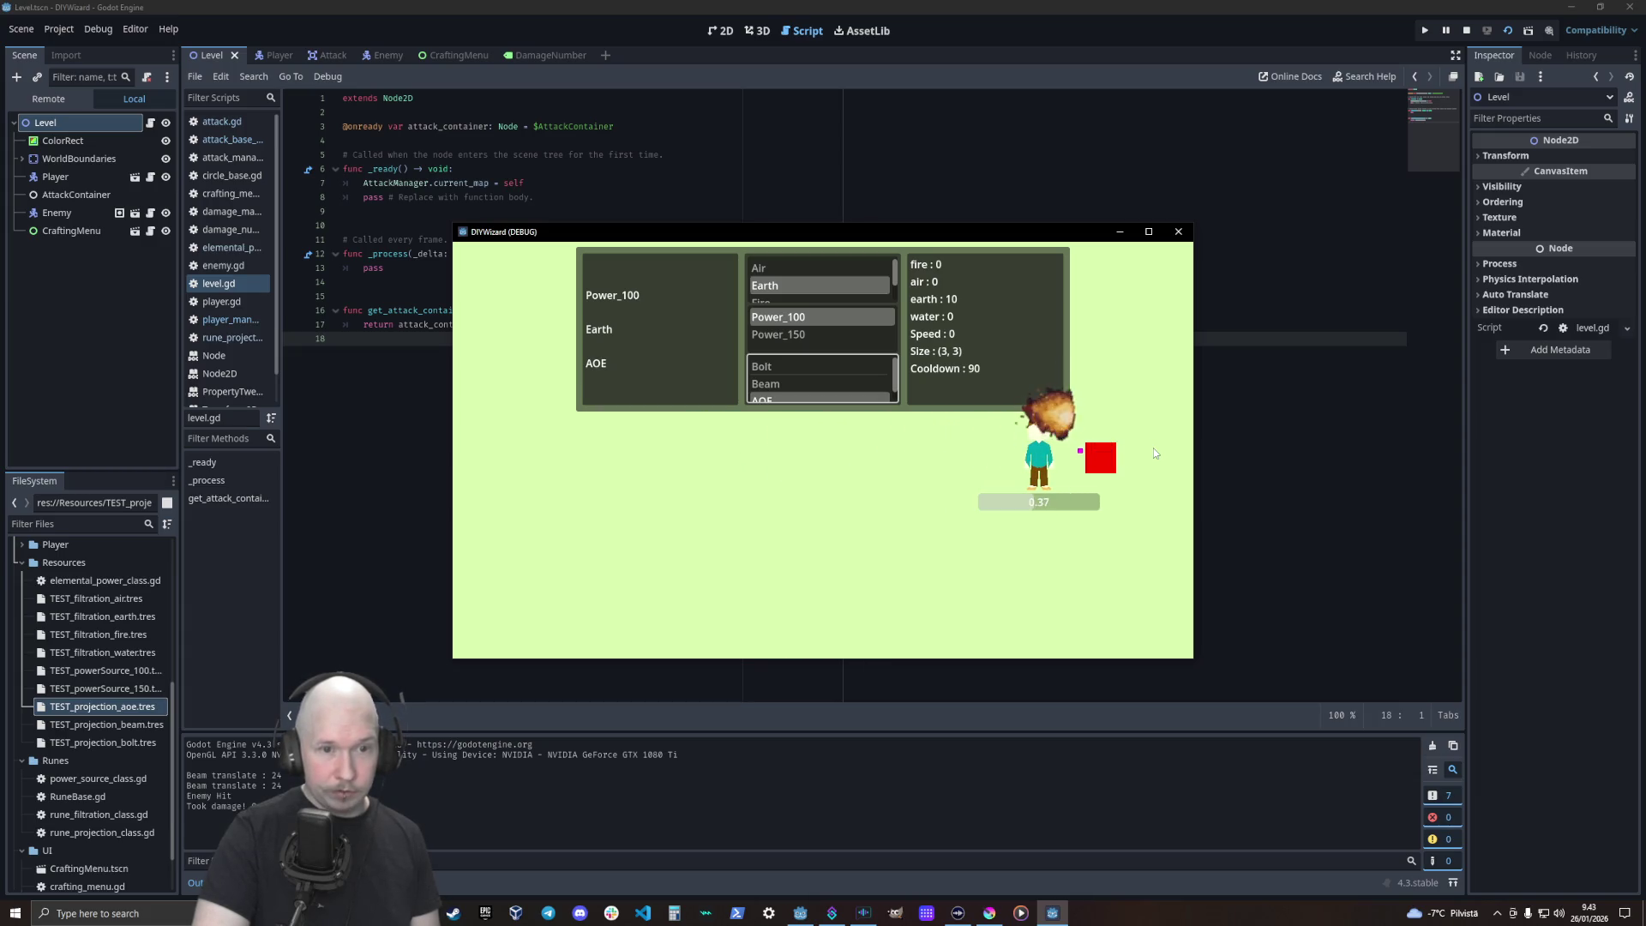
click(837, 463)
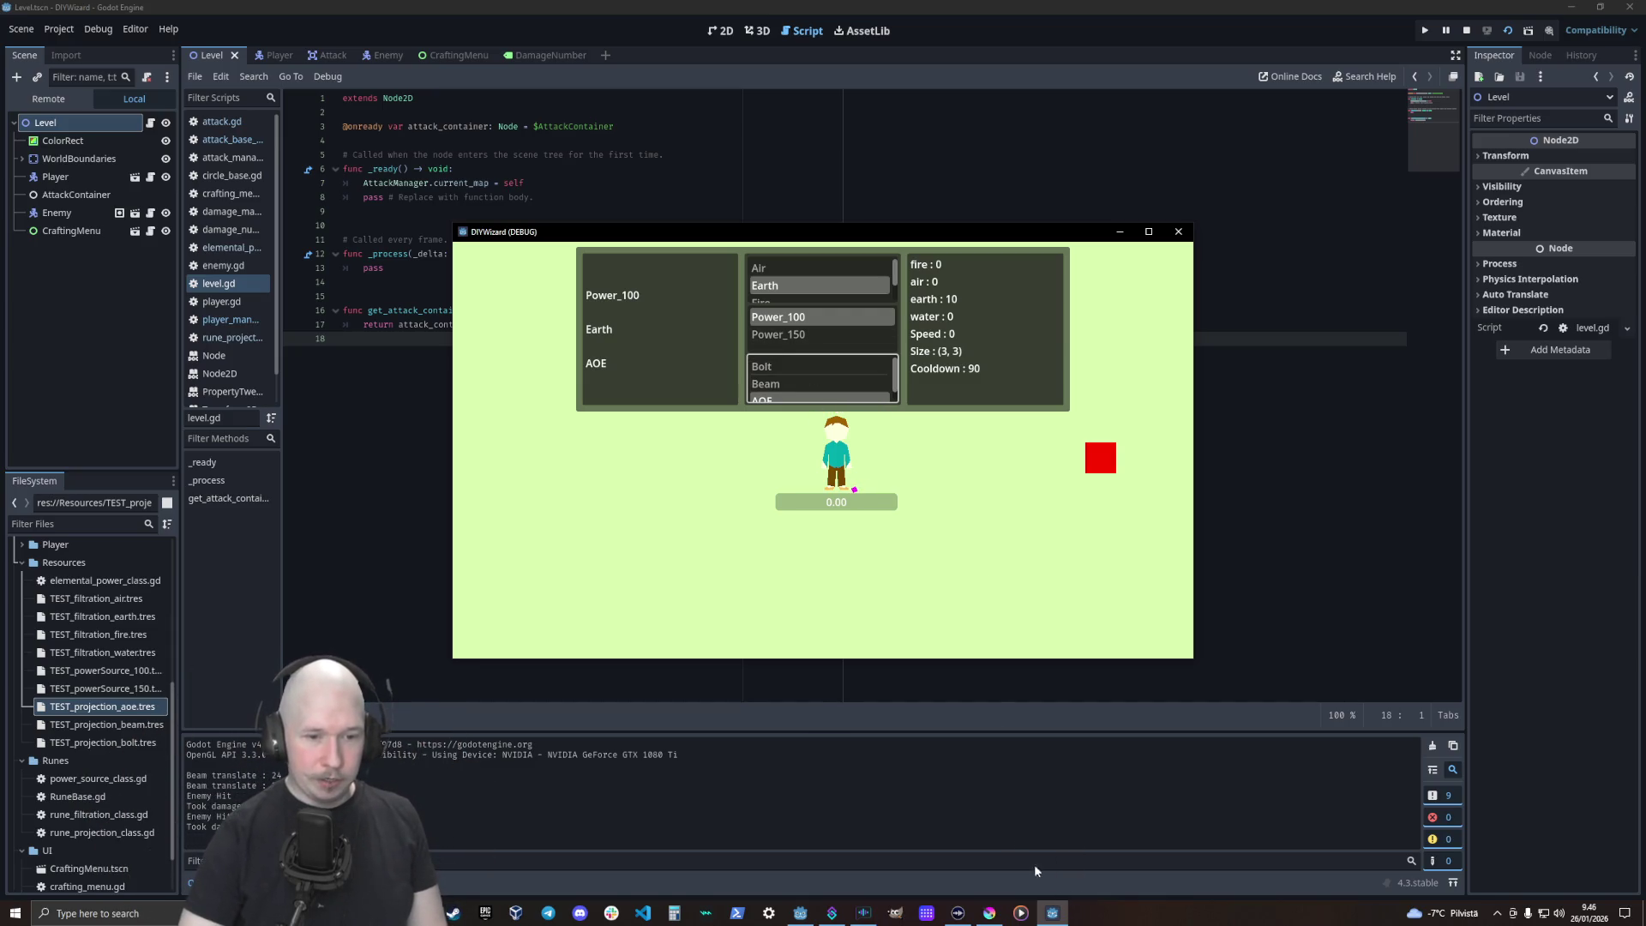
Bring up the DIYWizard goals sheet for 26.1.26 in Krita
click(989, 912)
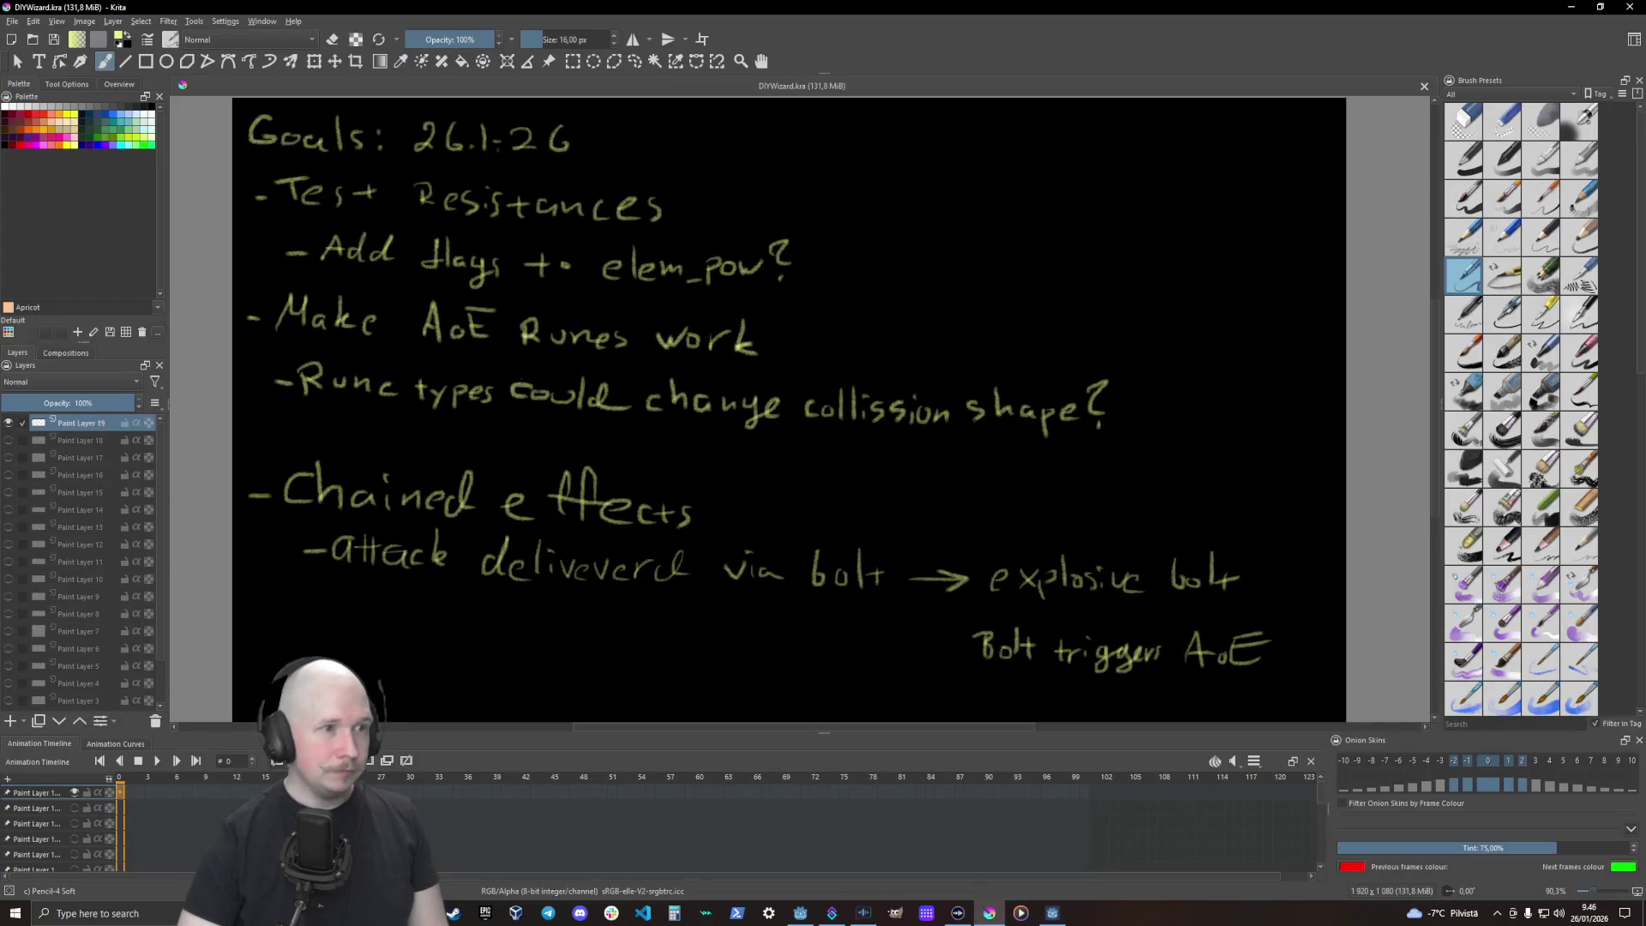
Check off Test Resistances and Make AoE Runes work, then return to Godot
mouse_move(763, 212)
mouse_down()
mouse_move(775, 225)
mouse_move(861, 171)
mouse_up()
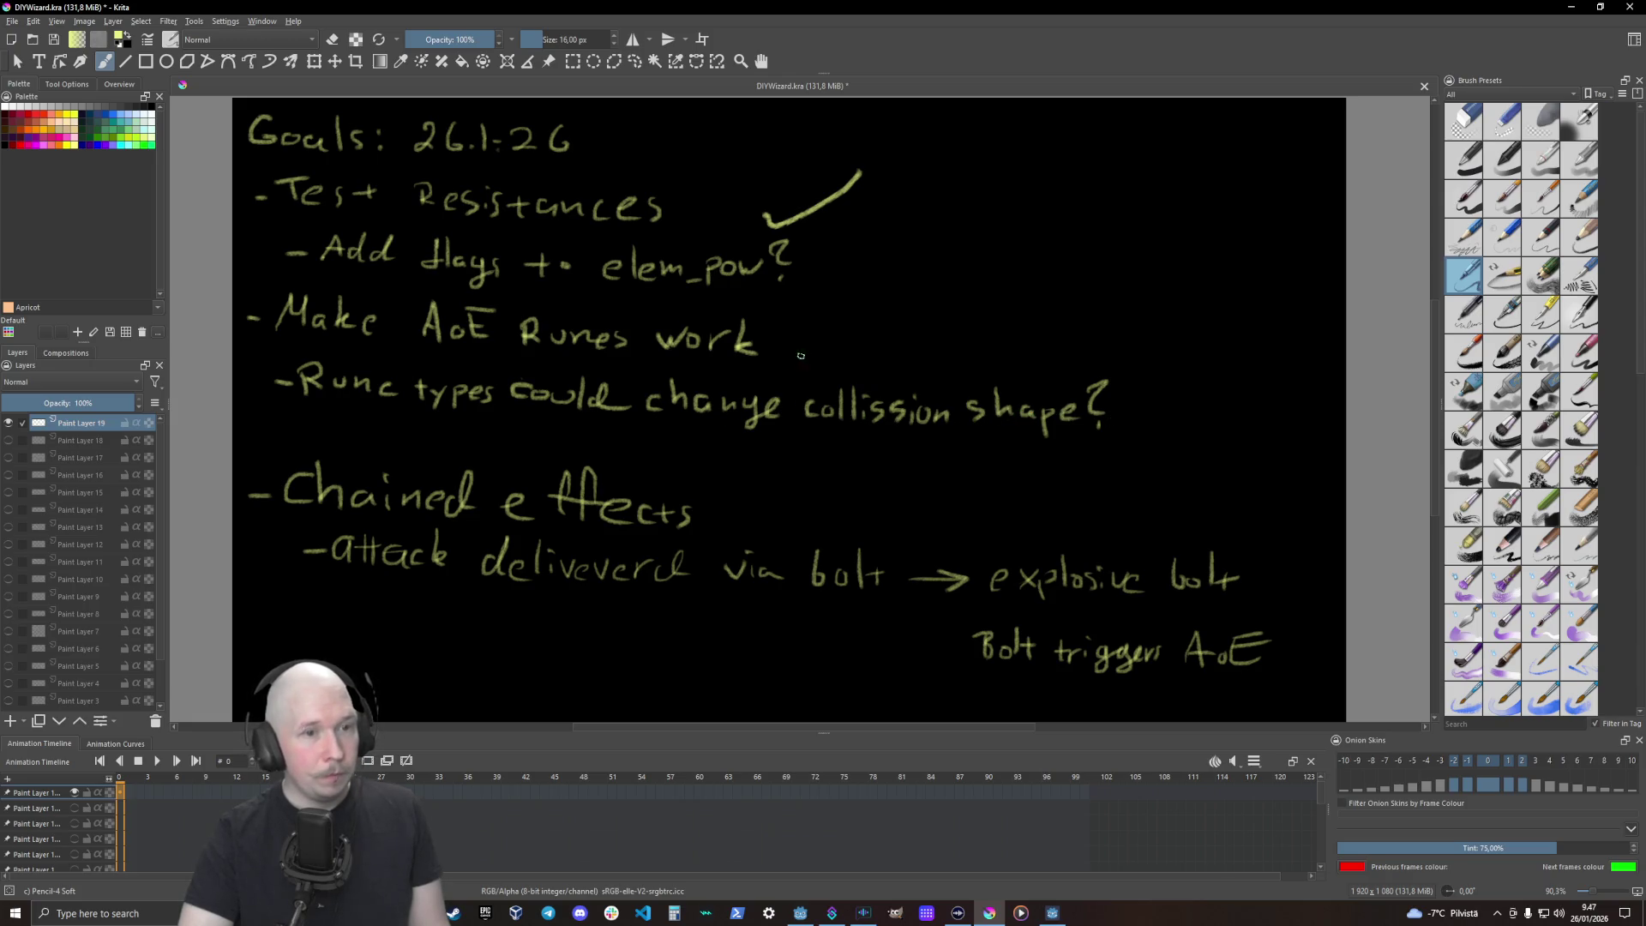
drag(808, 341, 883, 307)
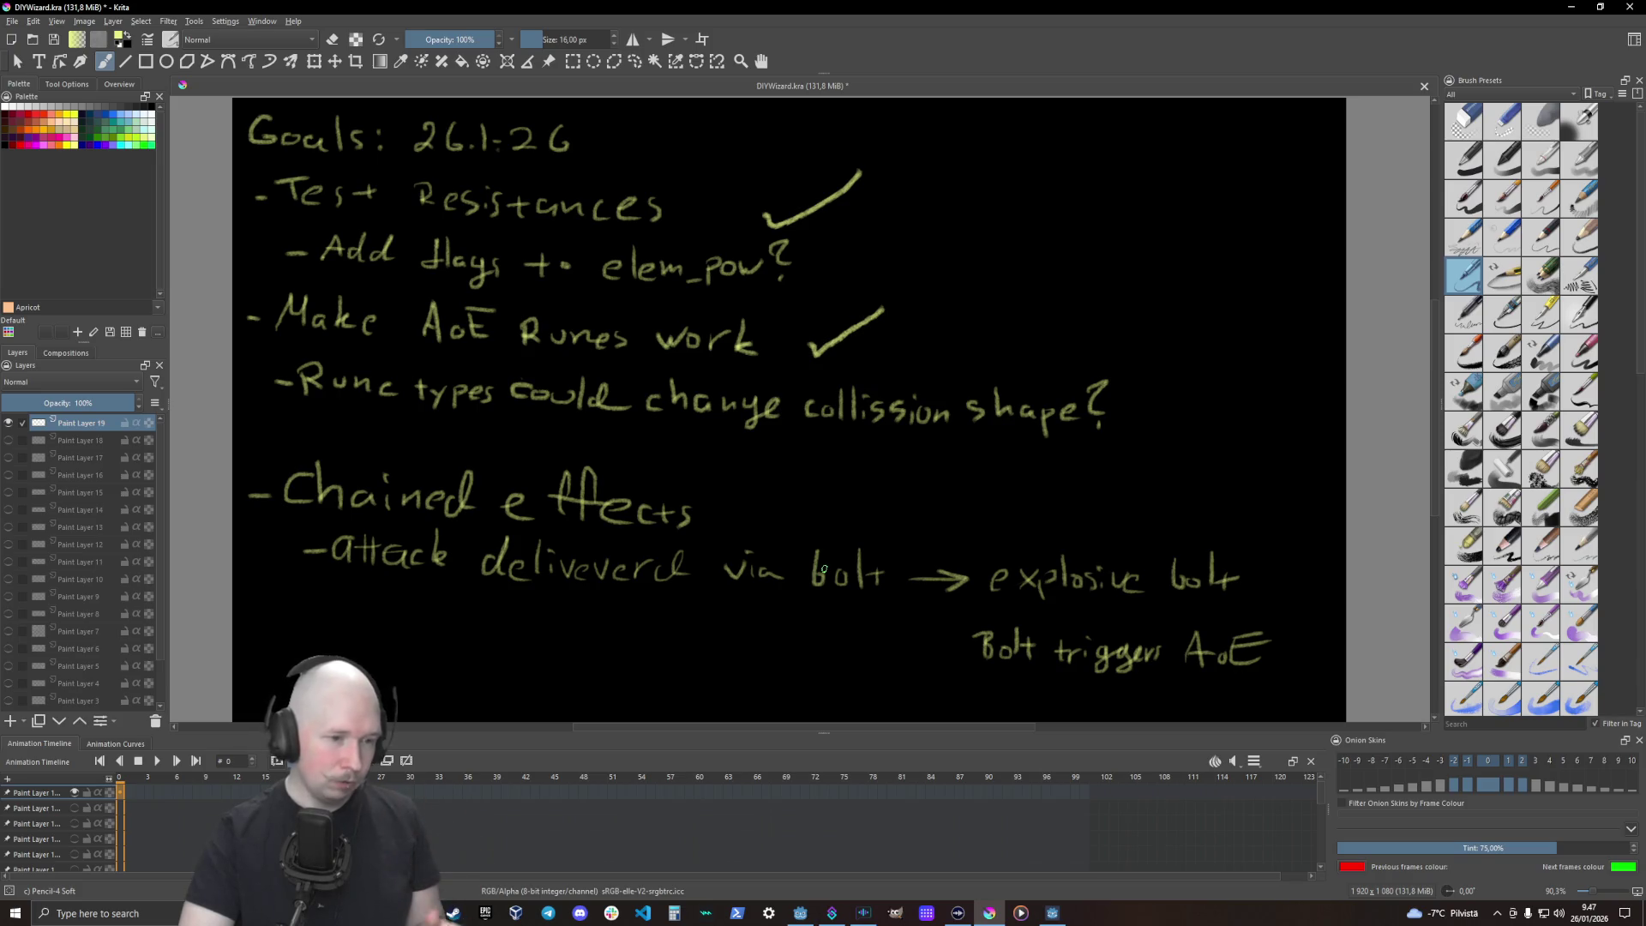
click(800, 912)
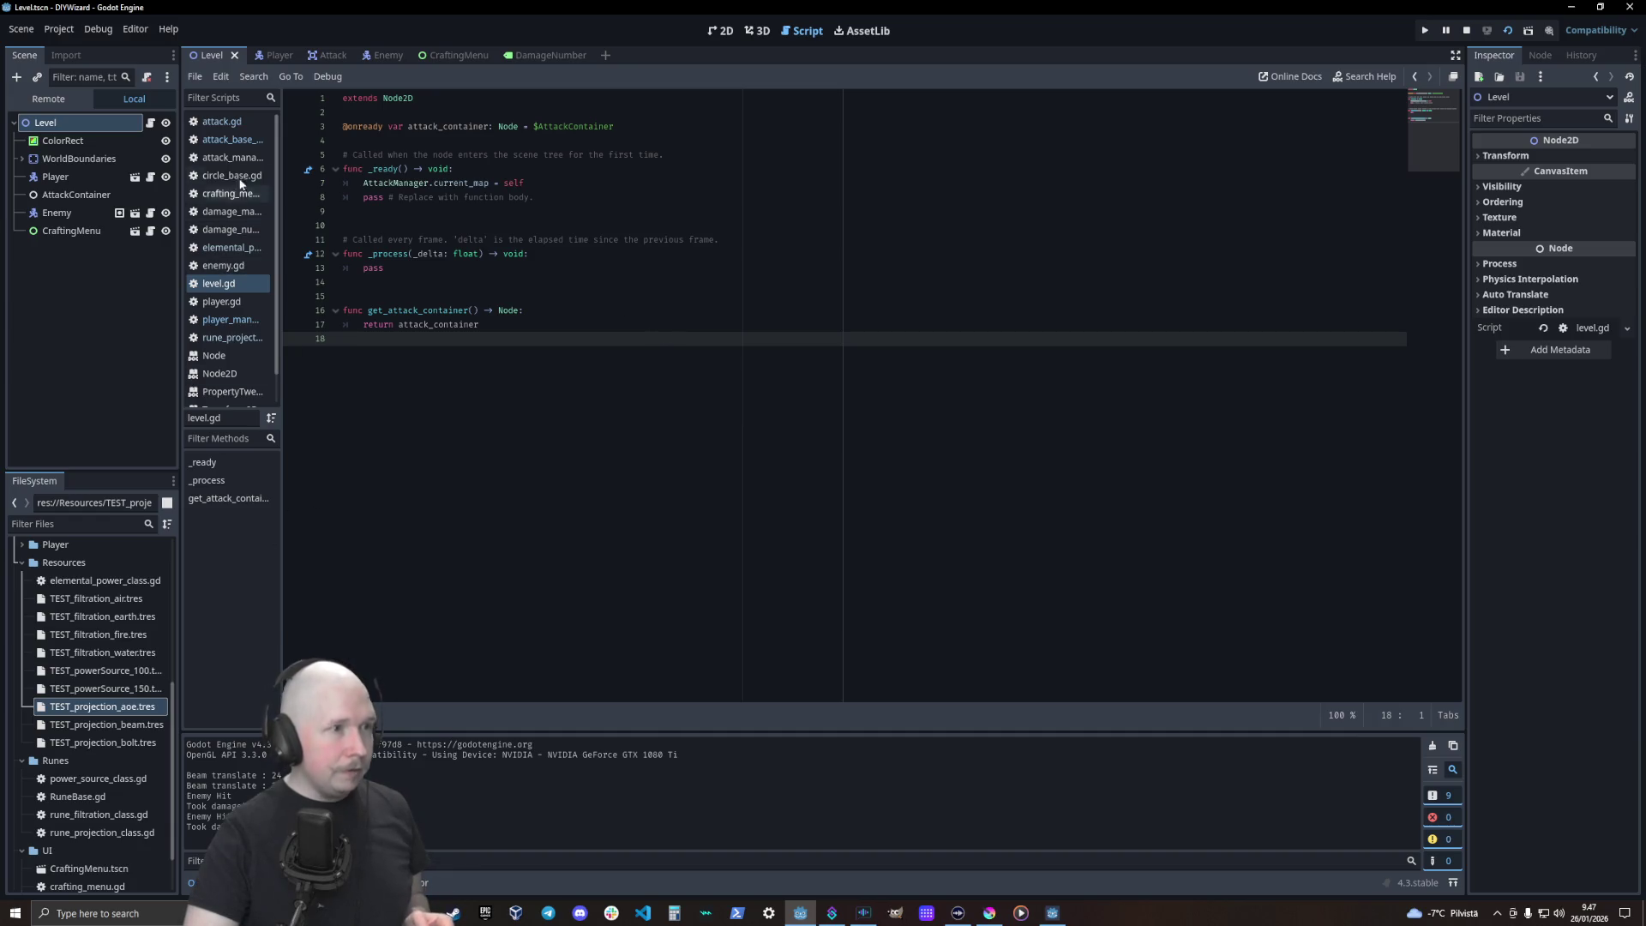
Review attack.gd, including the damage handling call on line 44
click(227, 122)
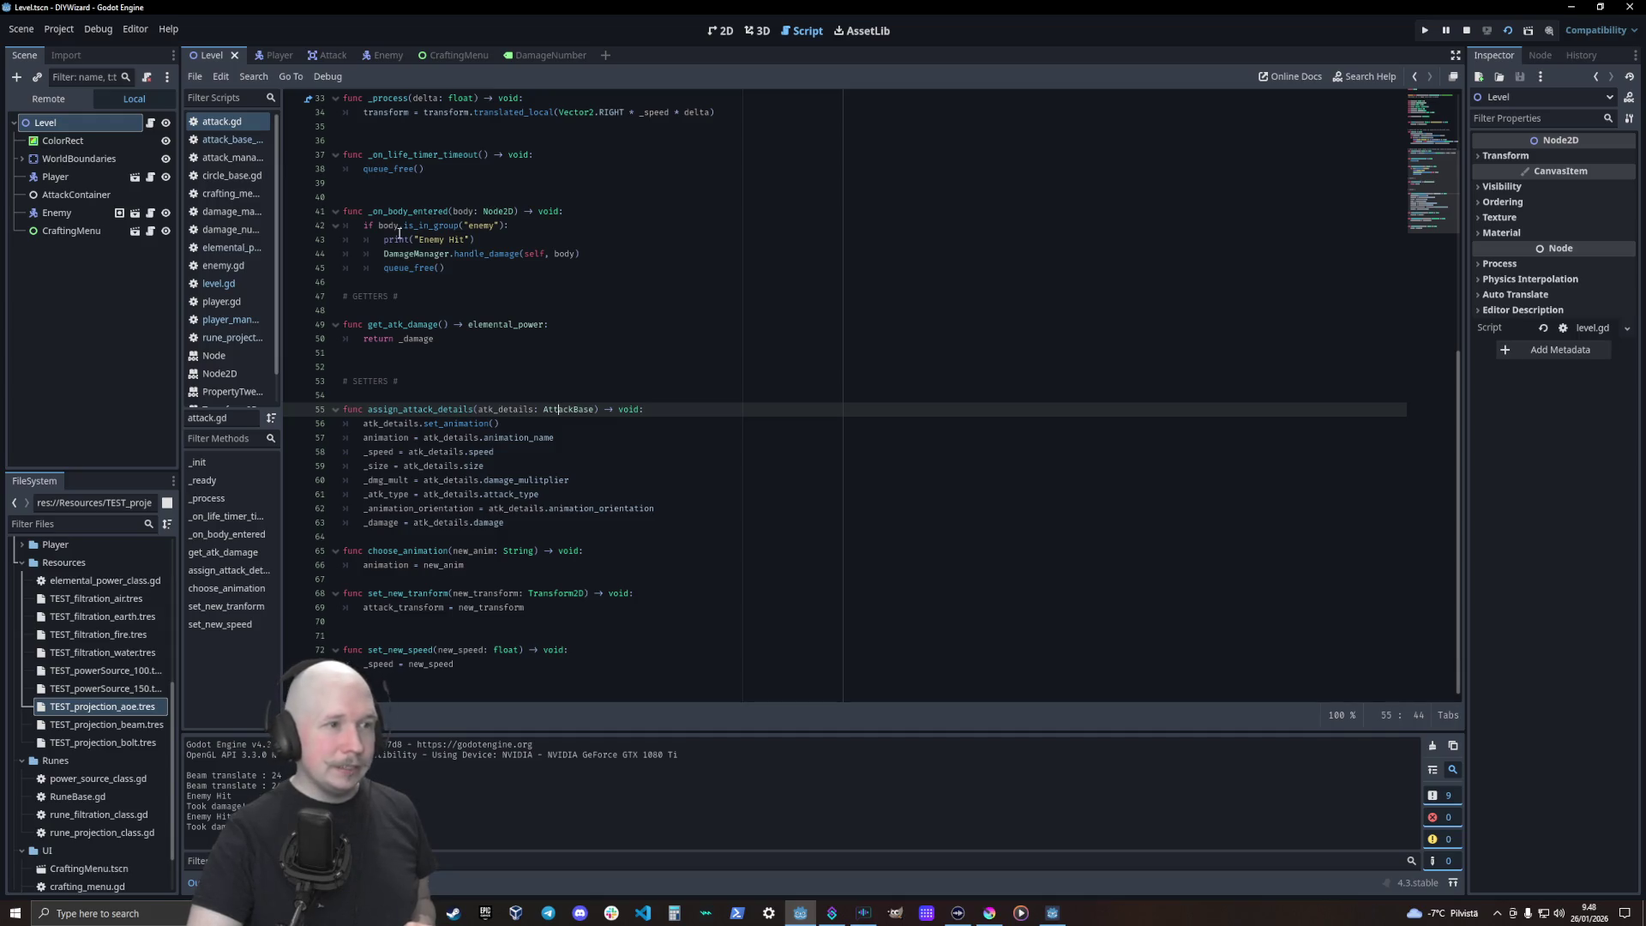
drag(383, 254, 581, 254)
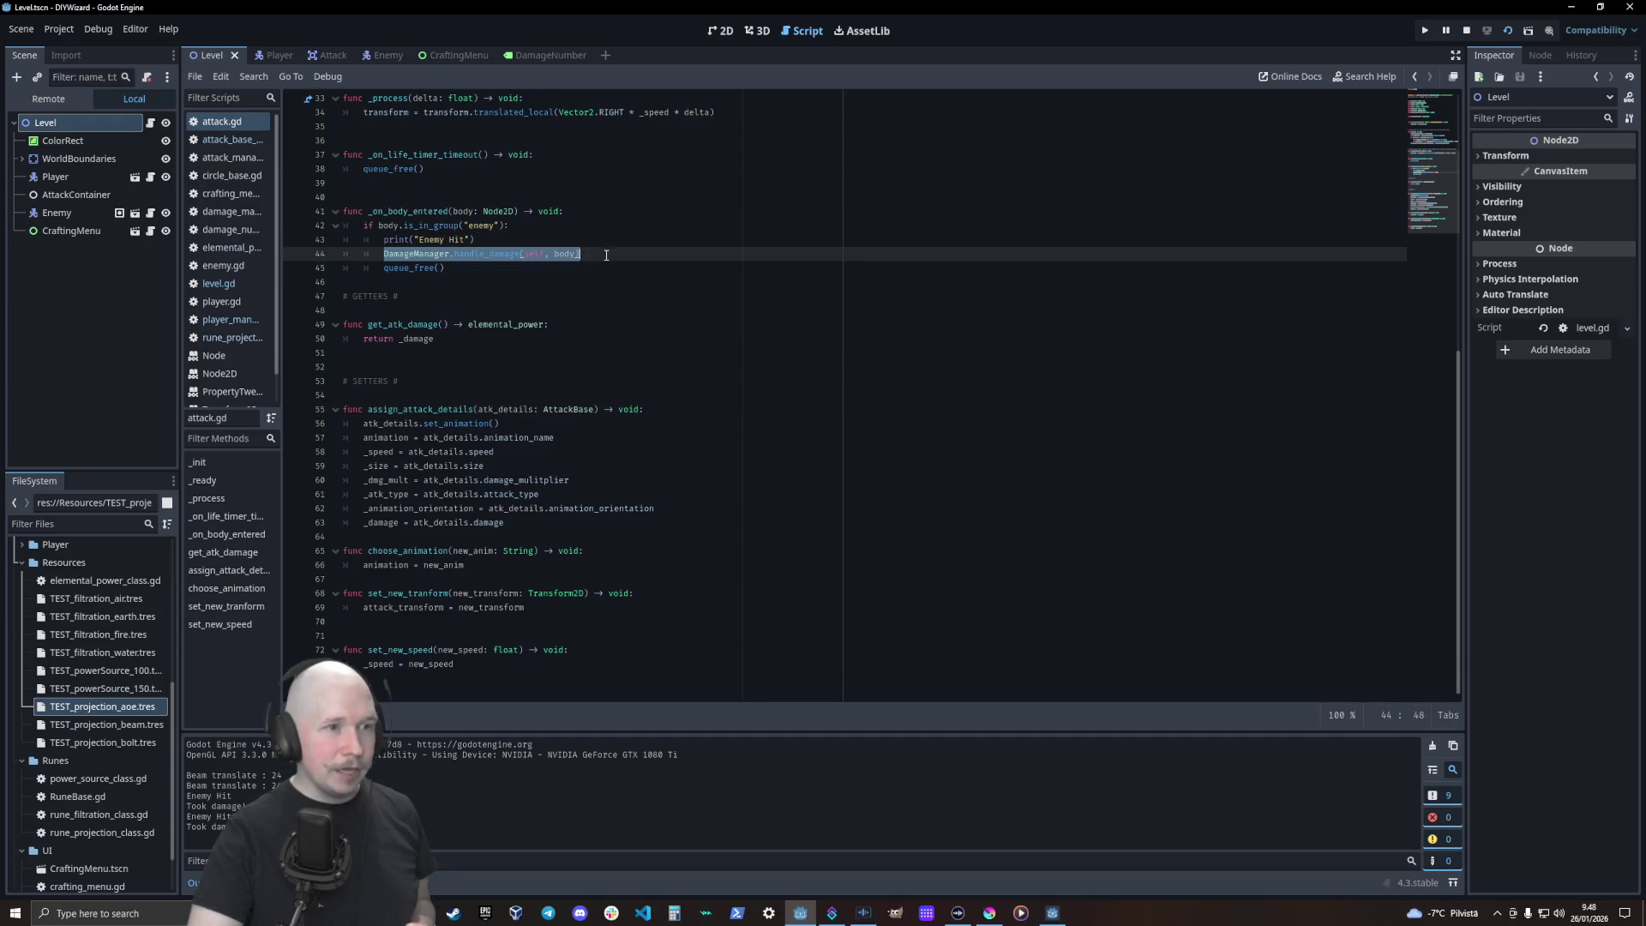
click(581, 254)
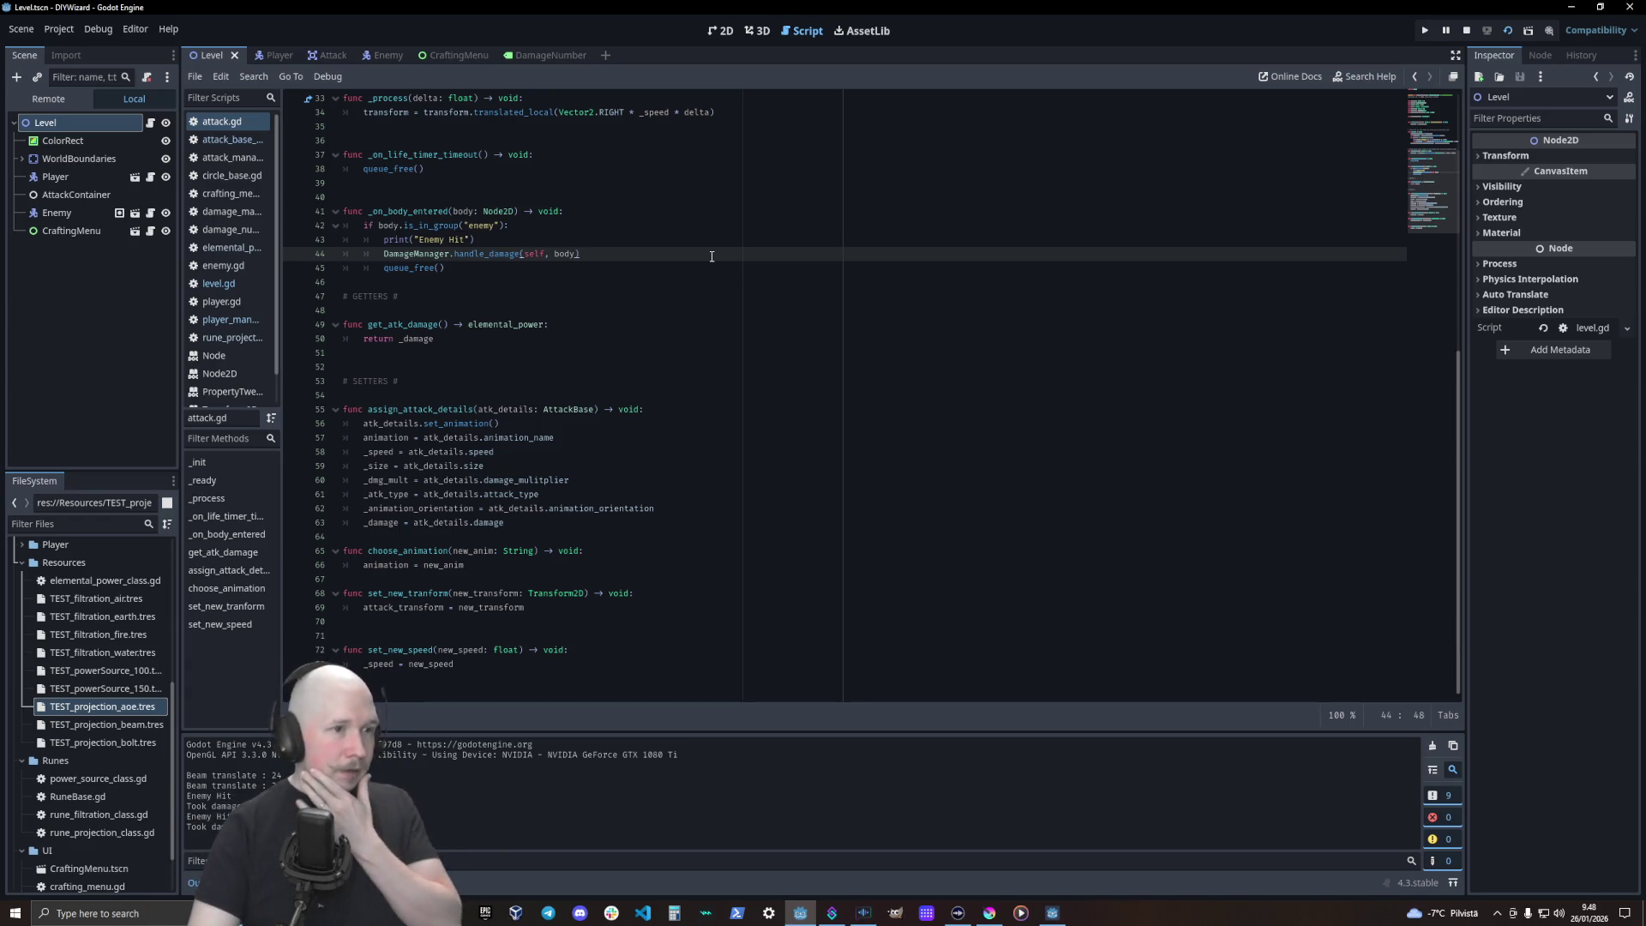
scroll(602, 311, up, 5)
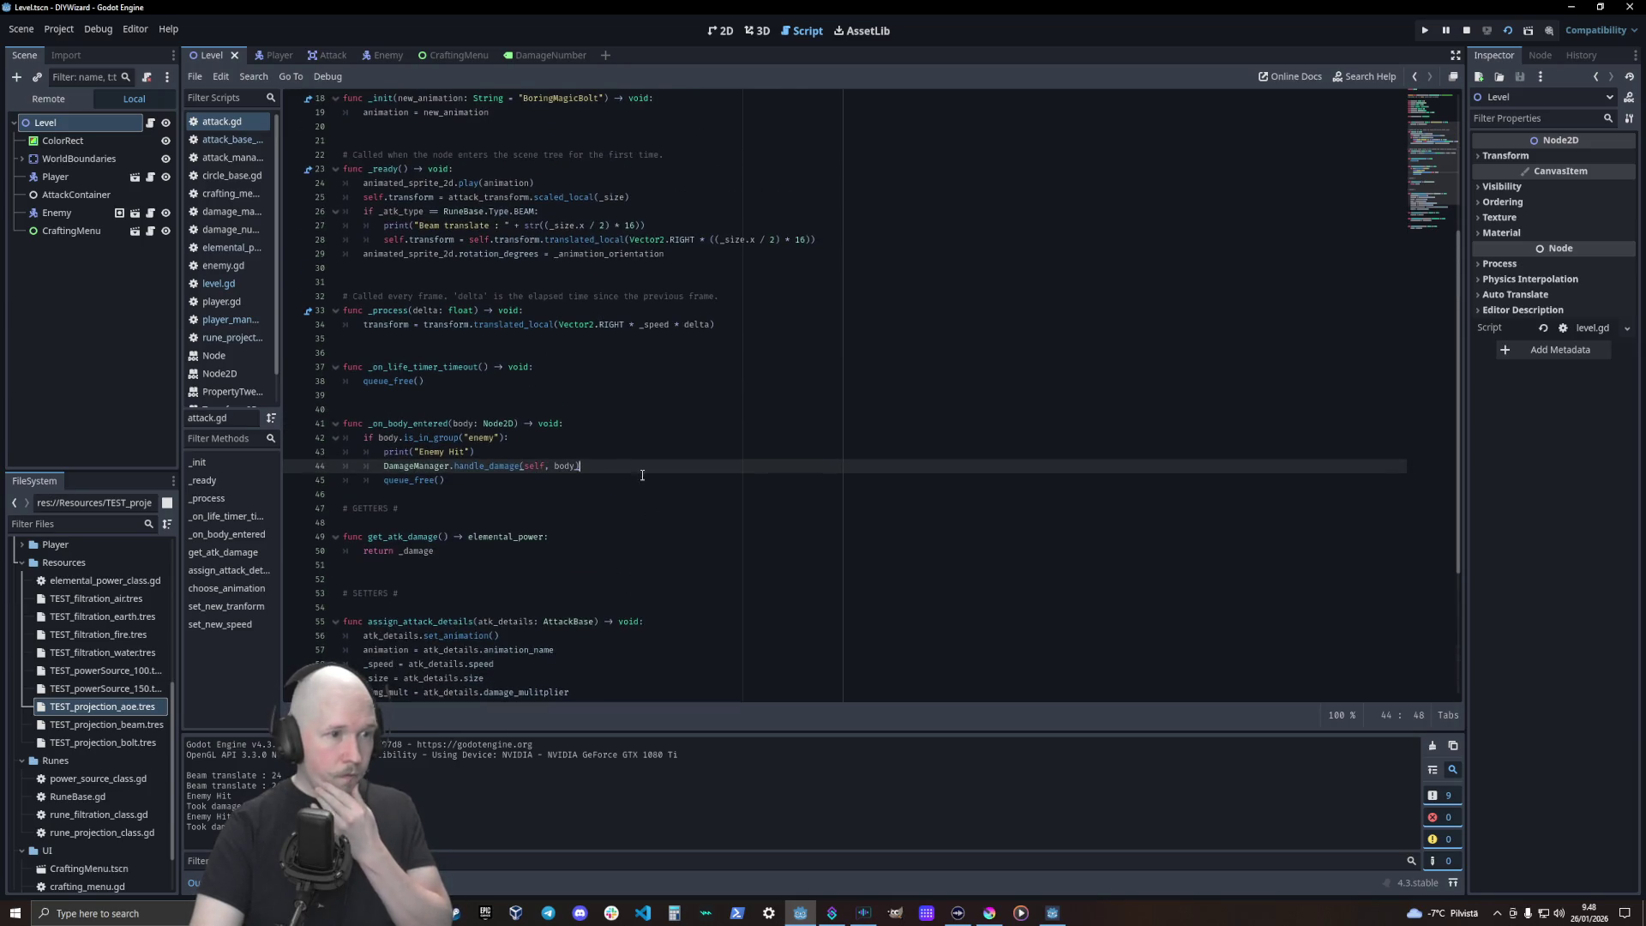
scroll(617, 514, up, 6)
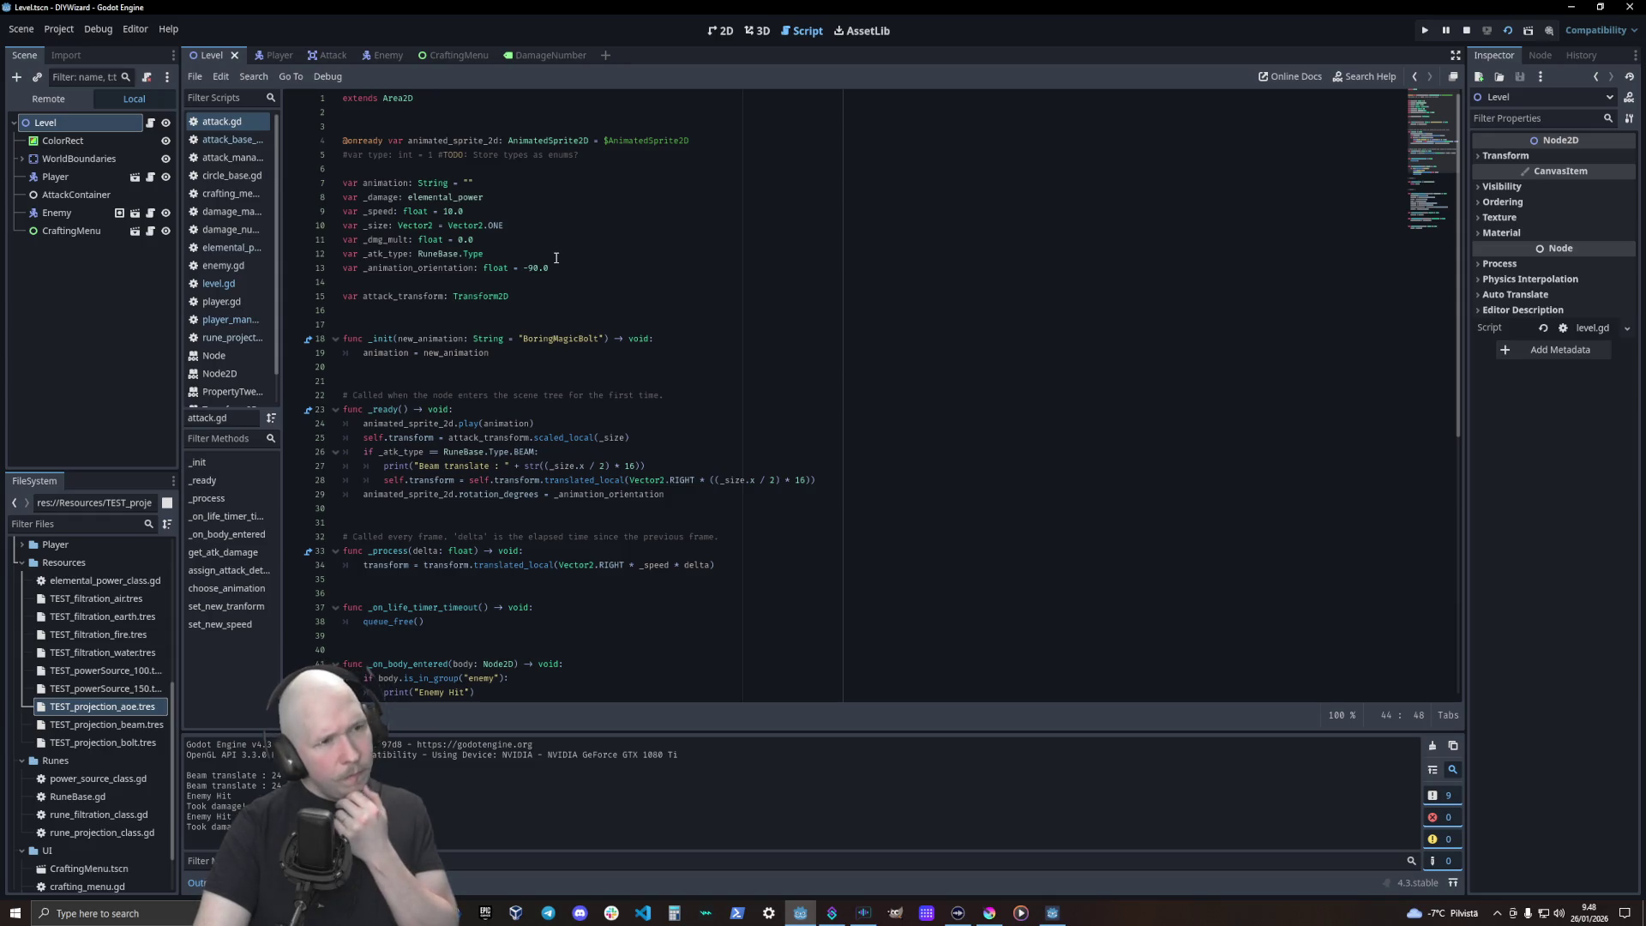
scroll(522, 366, down, 8)
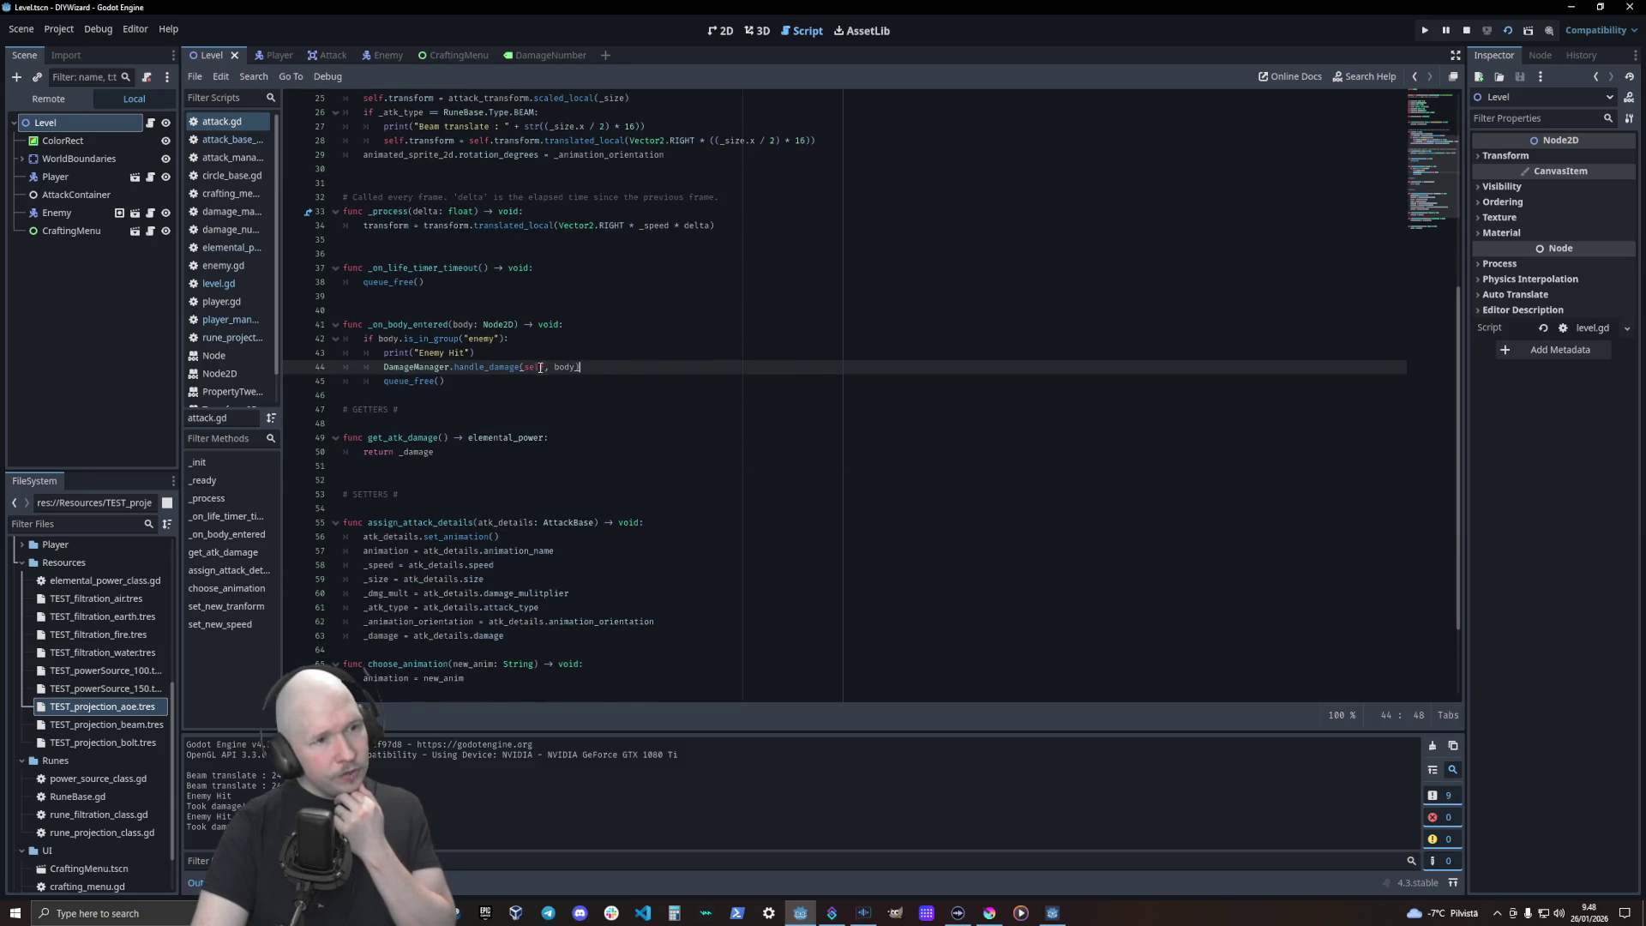
scroll(433, 365, up, 8)
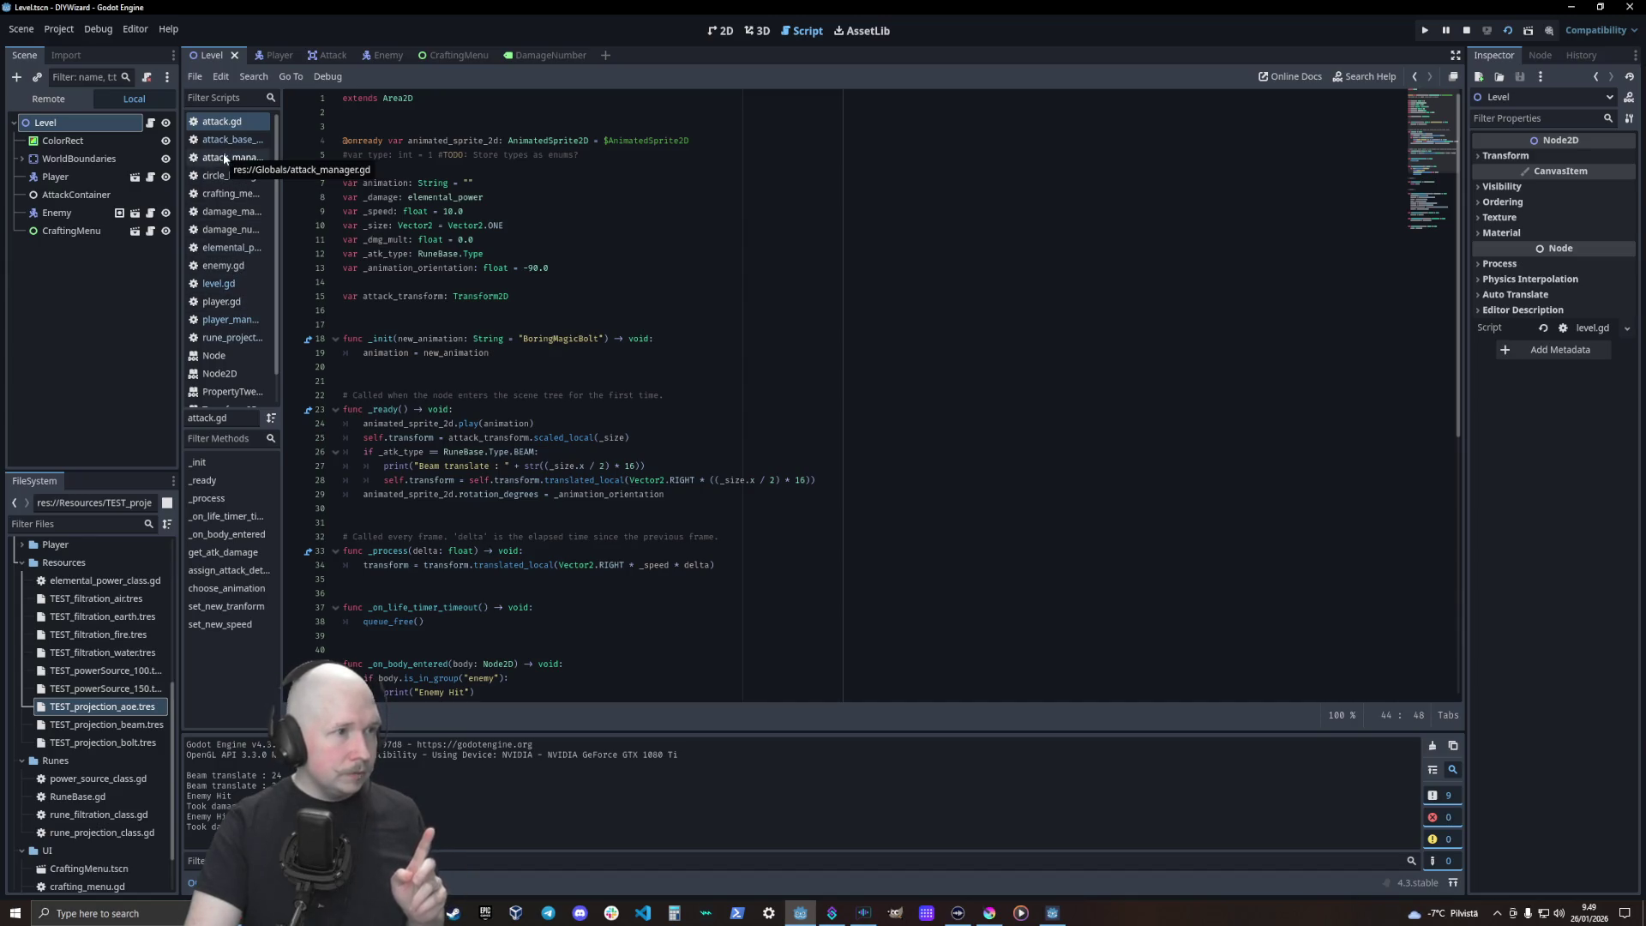
Look through player_manager.gd, then move on to attack_manager.gd
click(233, 319)
scroll(469, 398, down, 1)
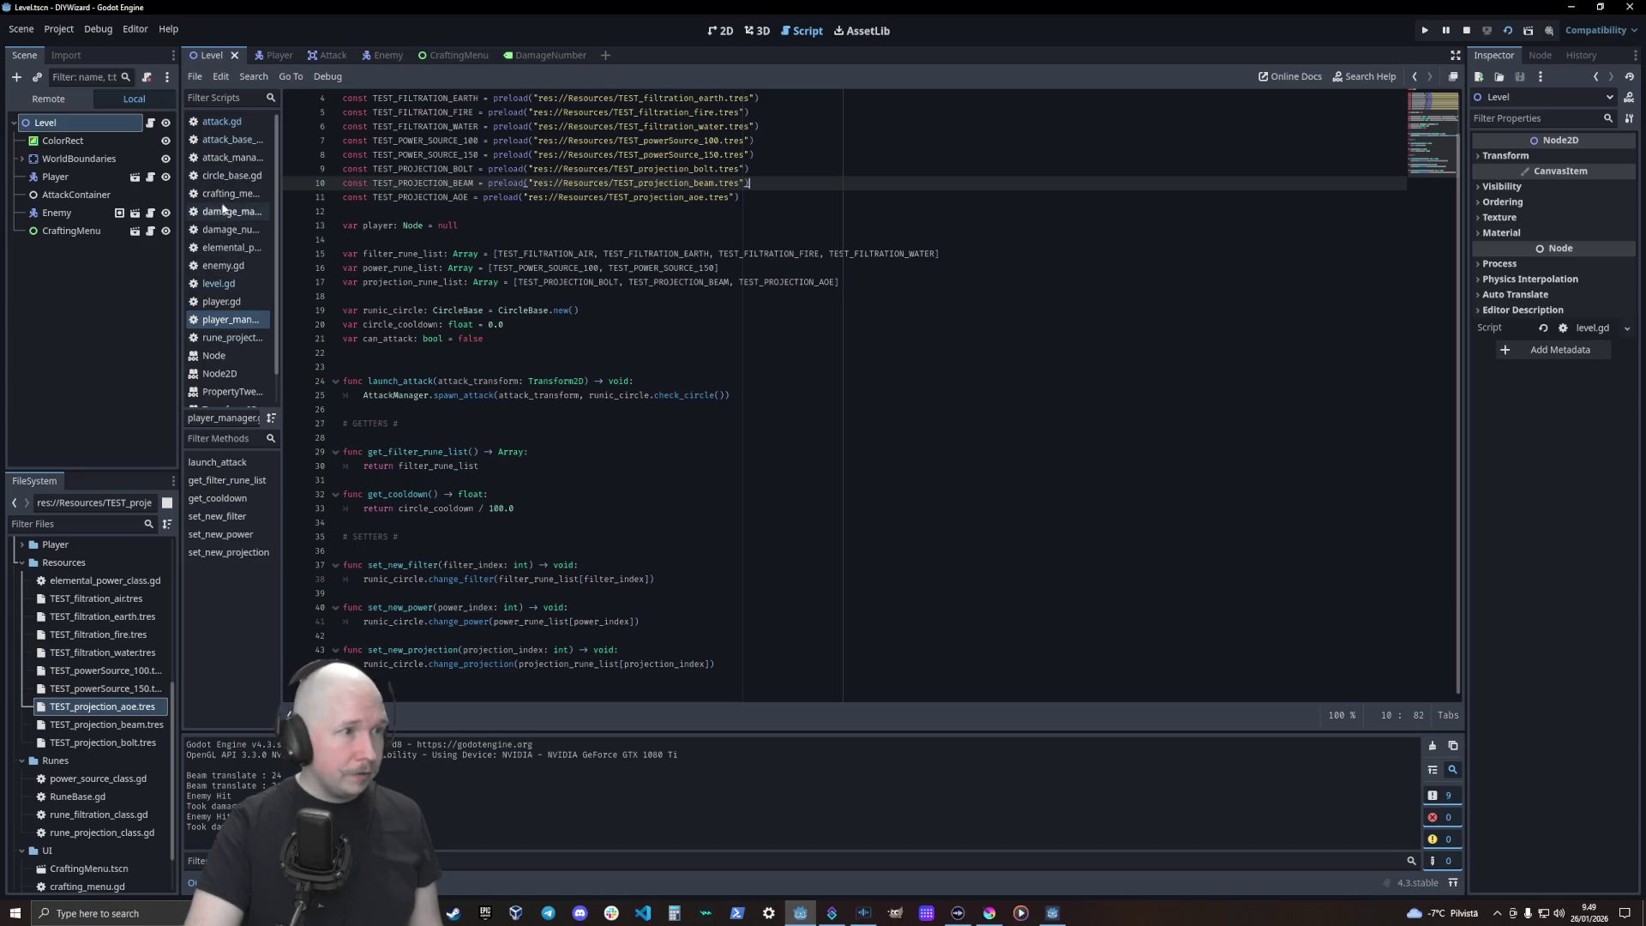
click(223, 158)
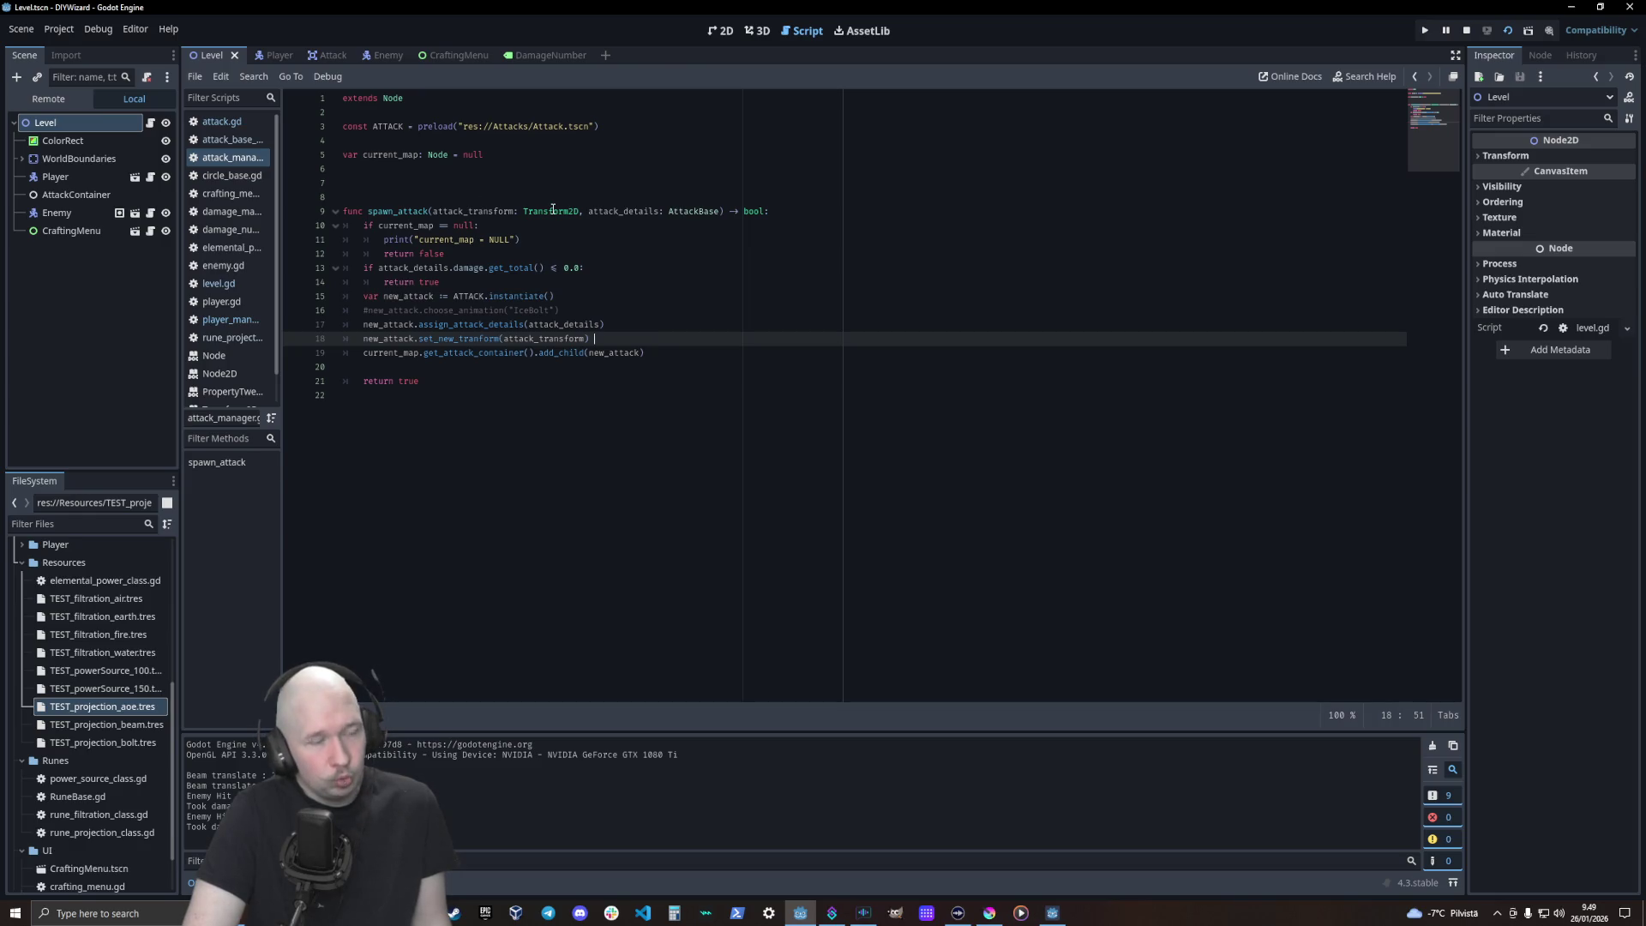
Return to attack.gd, review its _ready setup, and place the caret on empty line 14
click(245, 122)
scroll(586, 395, down, 10)
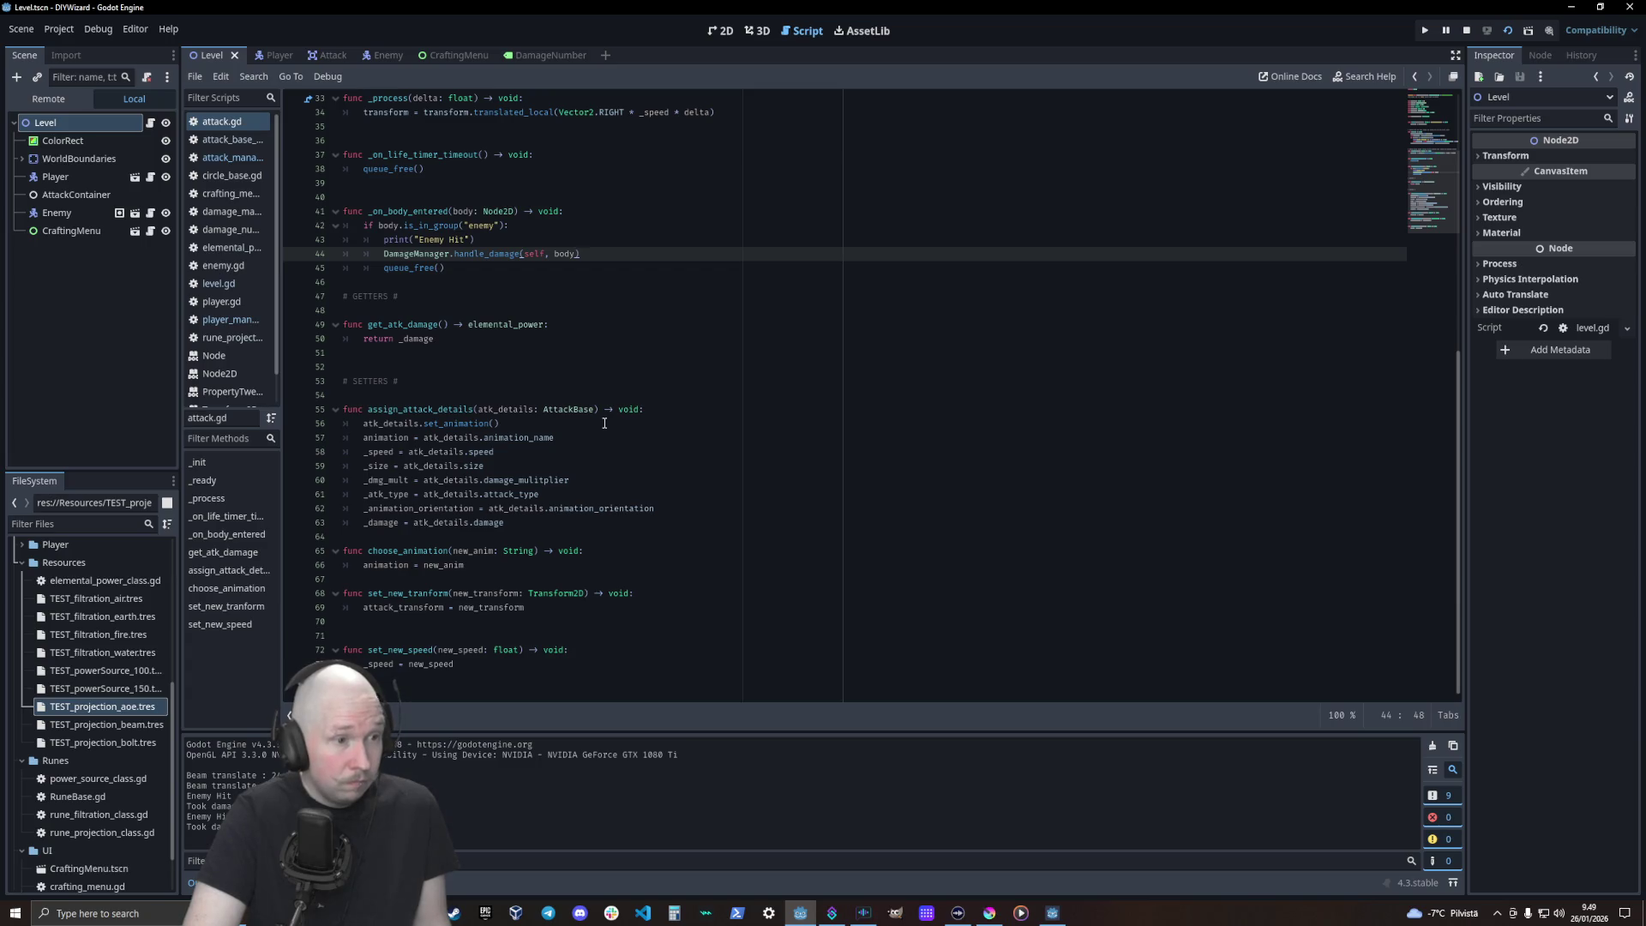
scroll(605, 422, up, 10)
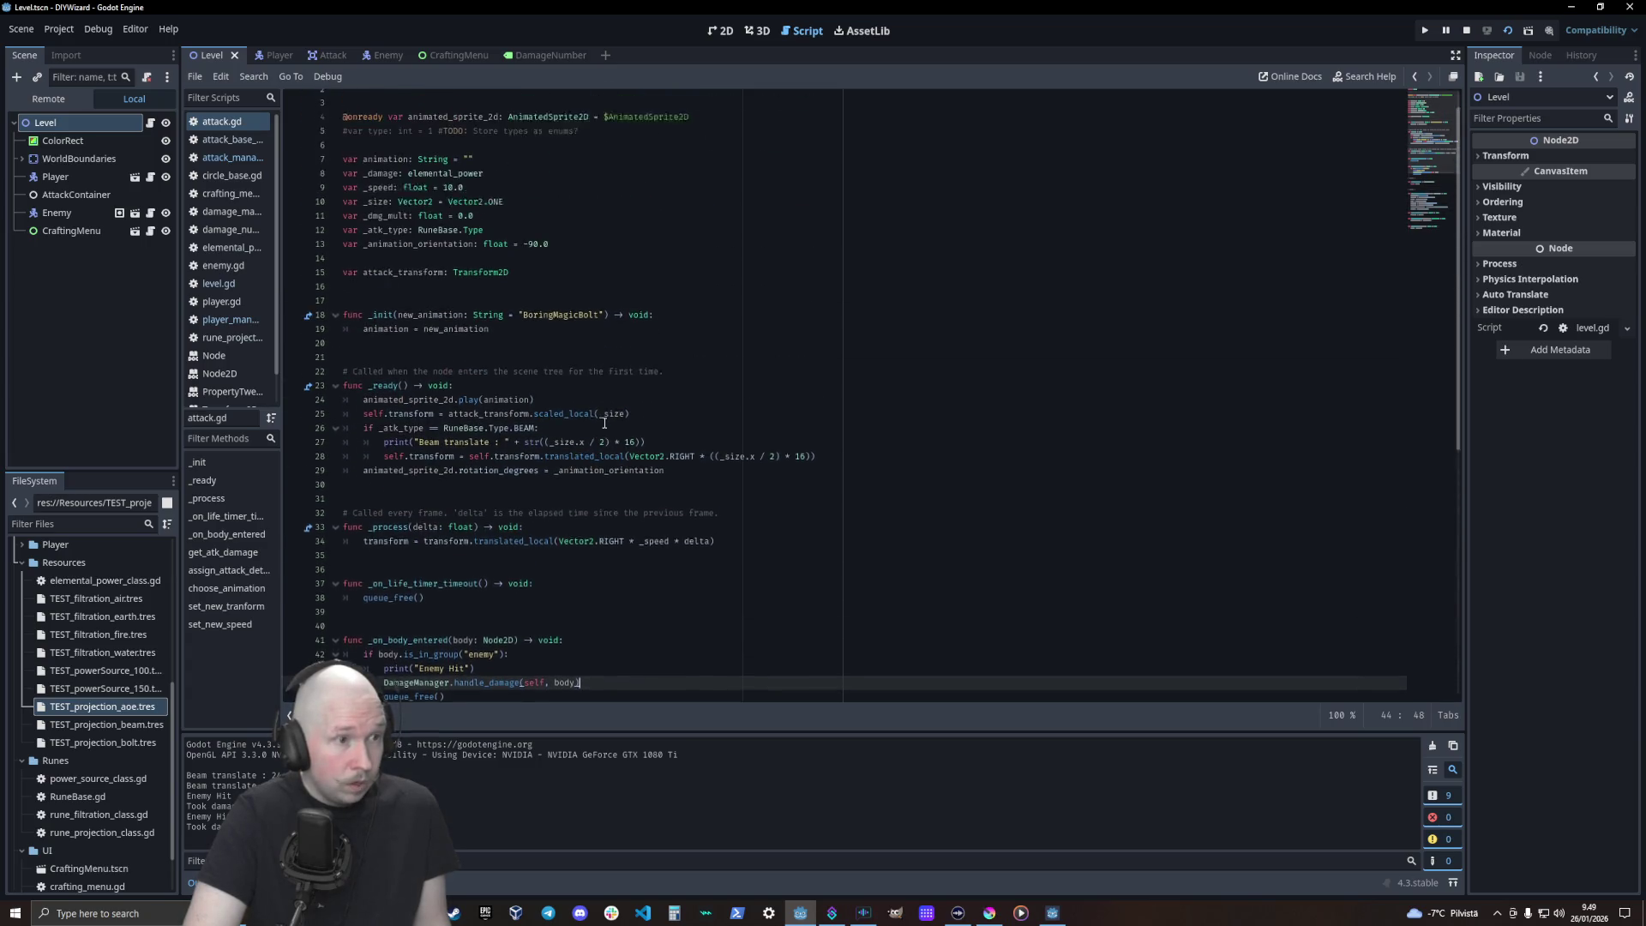
click(554, 282)
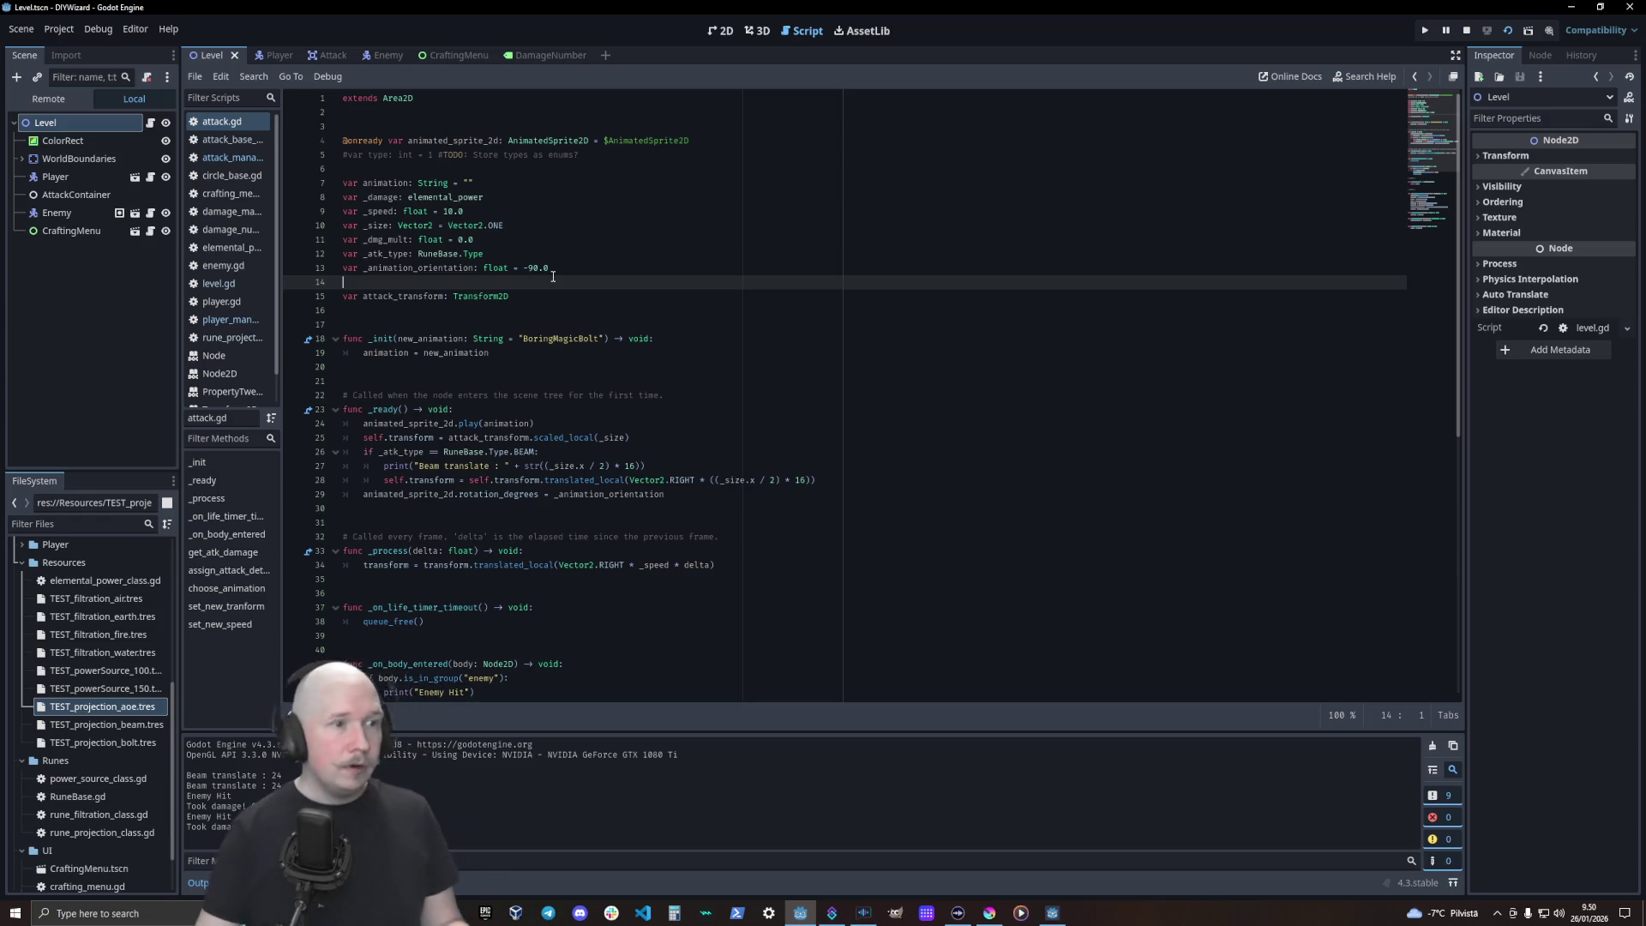
Type 'var _attack_details: Atta' on line 14 of attack.gd
text(var _a)
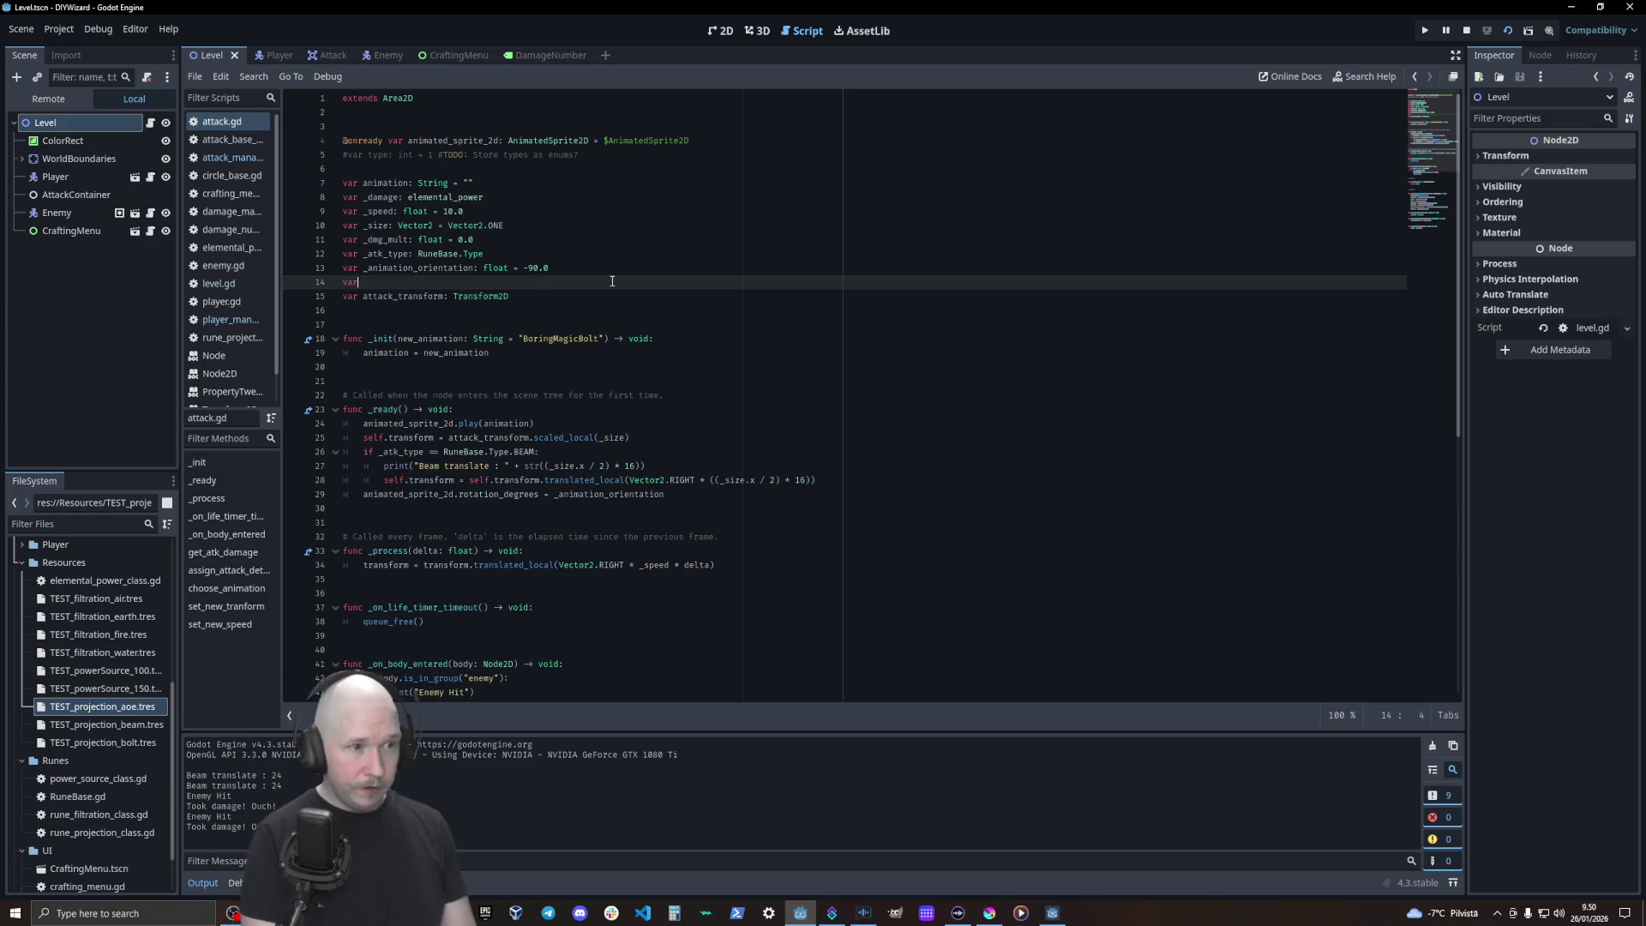
text(ttack_d)
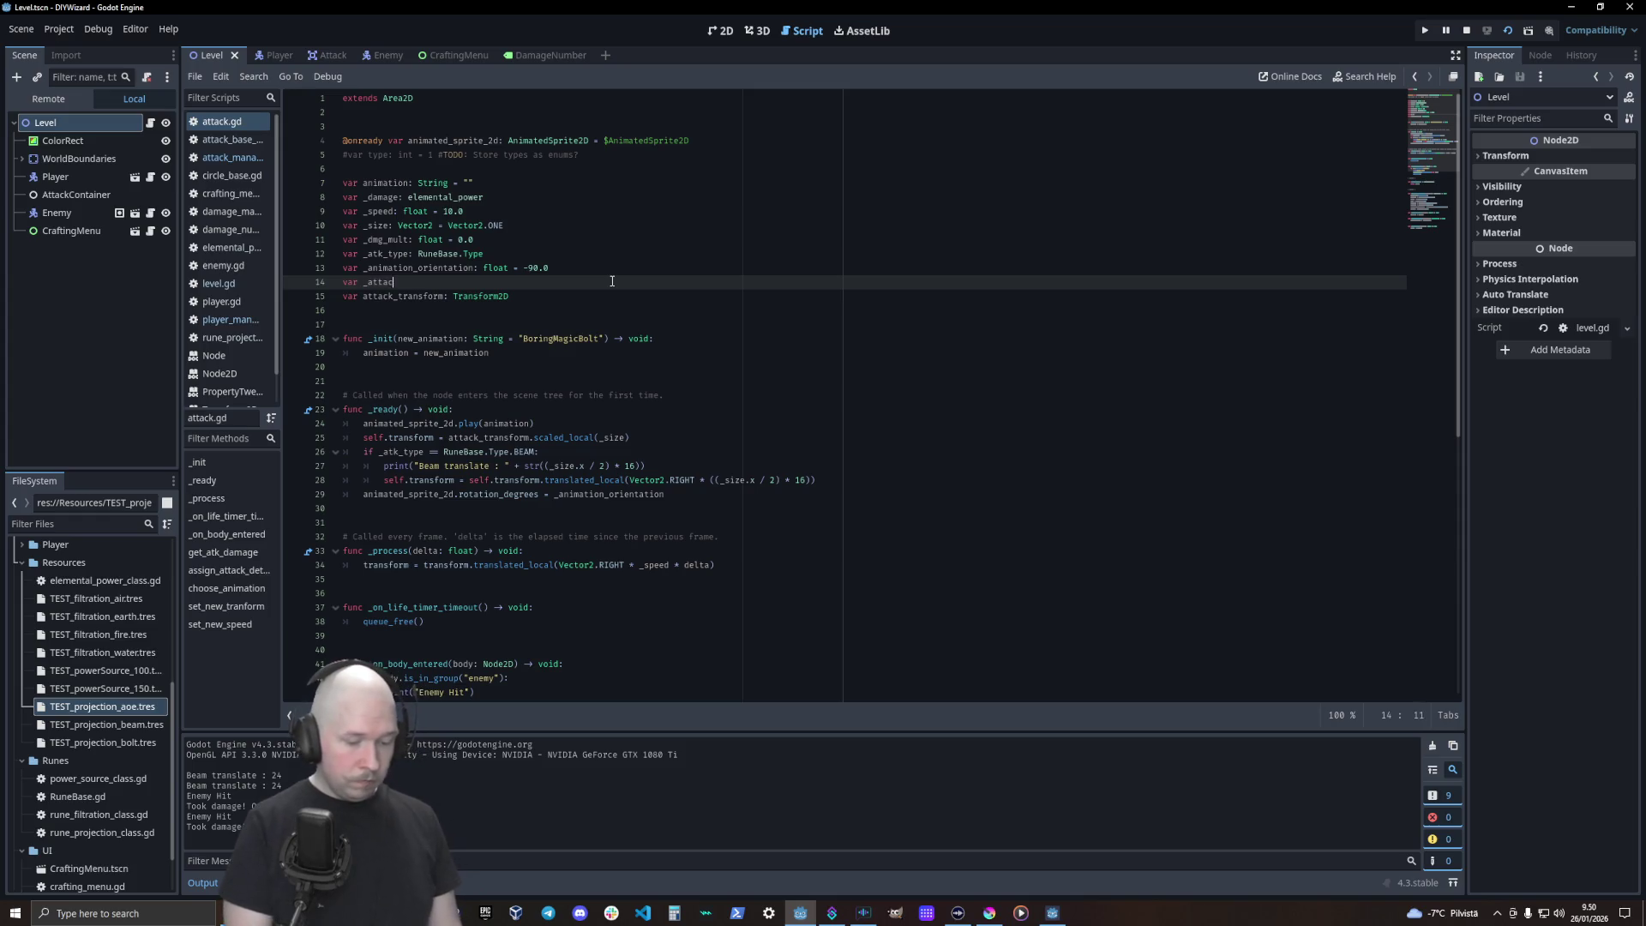
text(etails: )
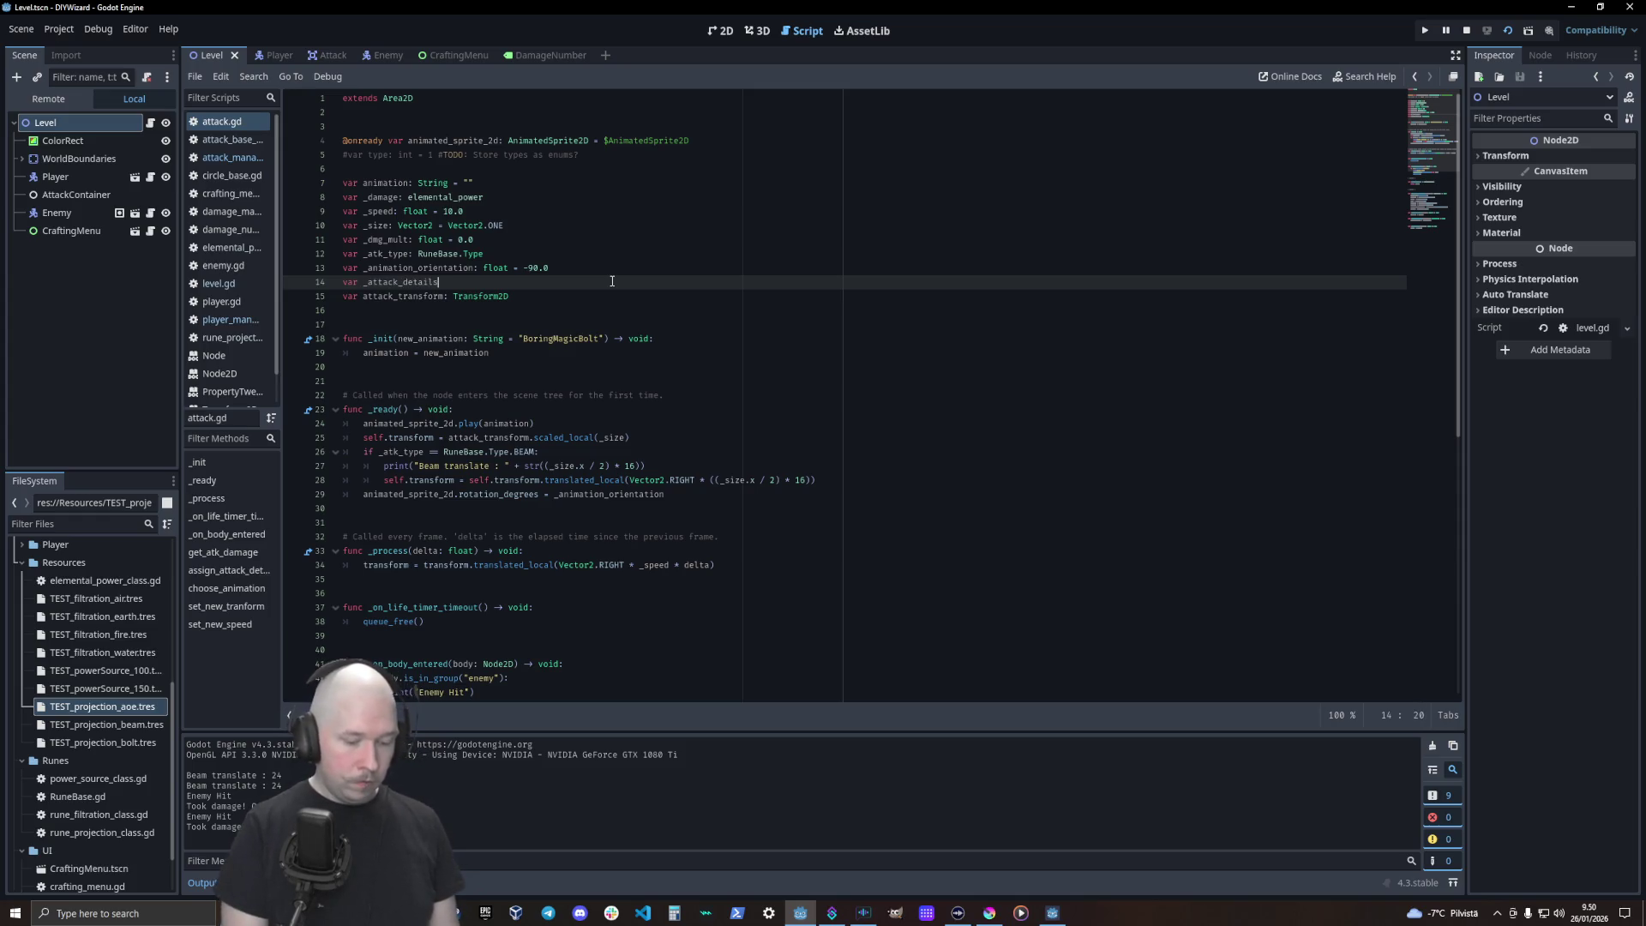
text(Atta)
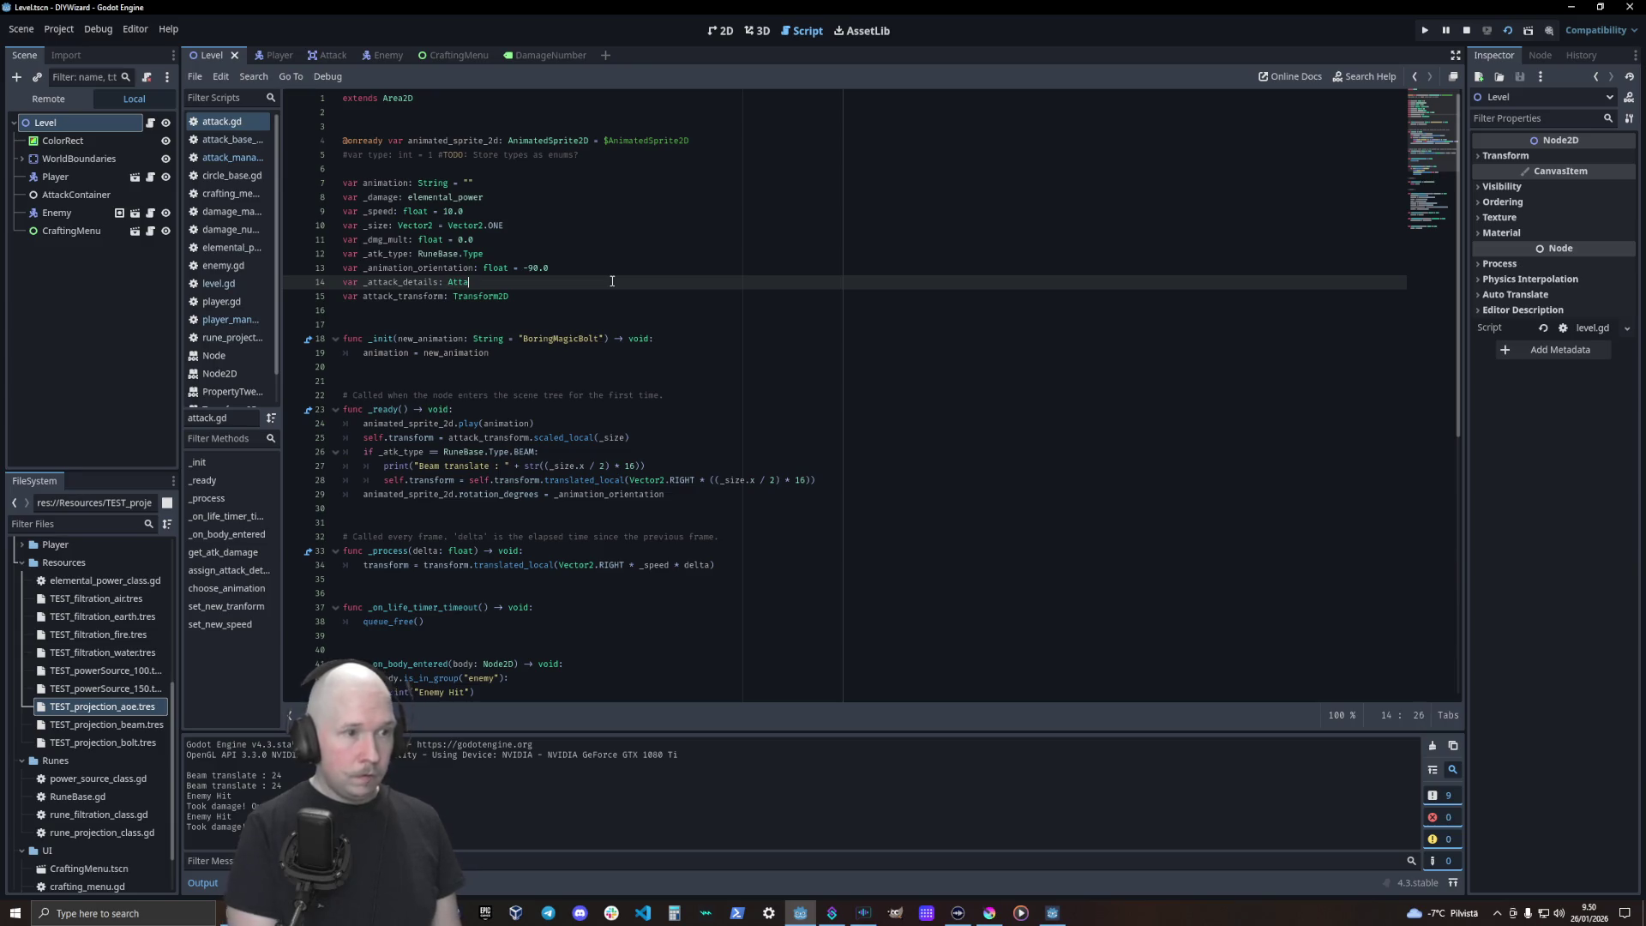
Complete the declaration as _attack_details: AttackBase and select the _init function block
key(Return)
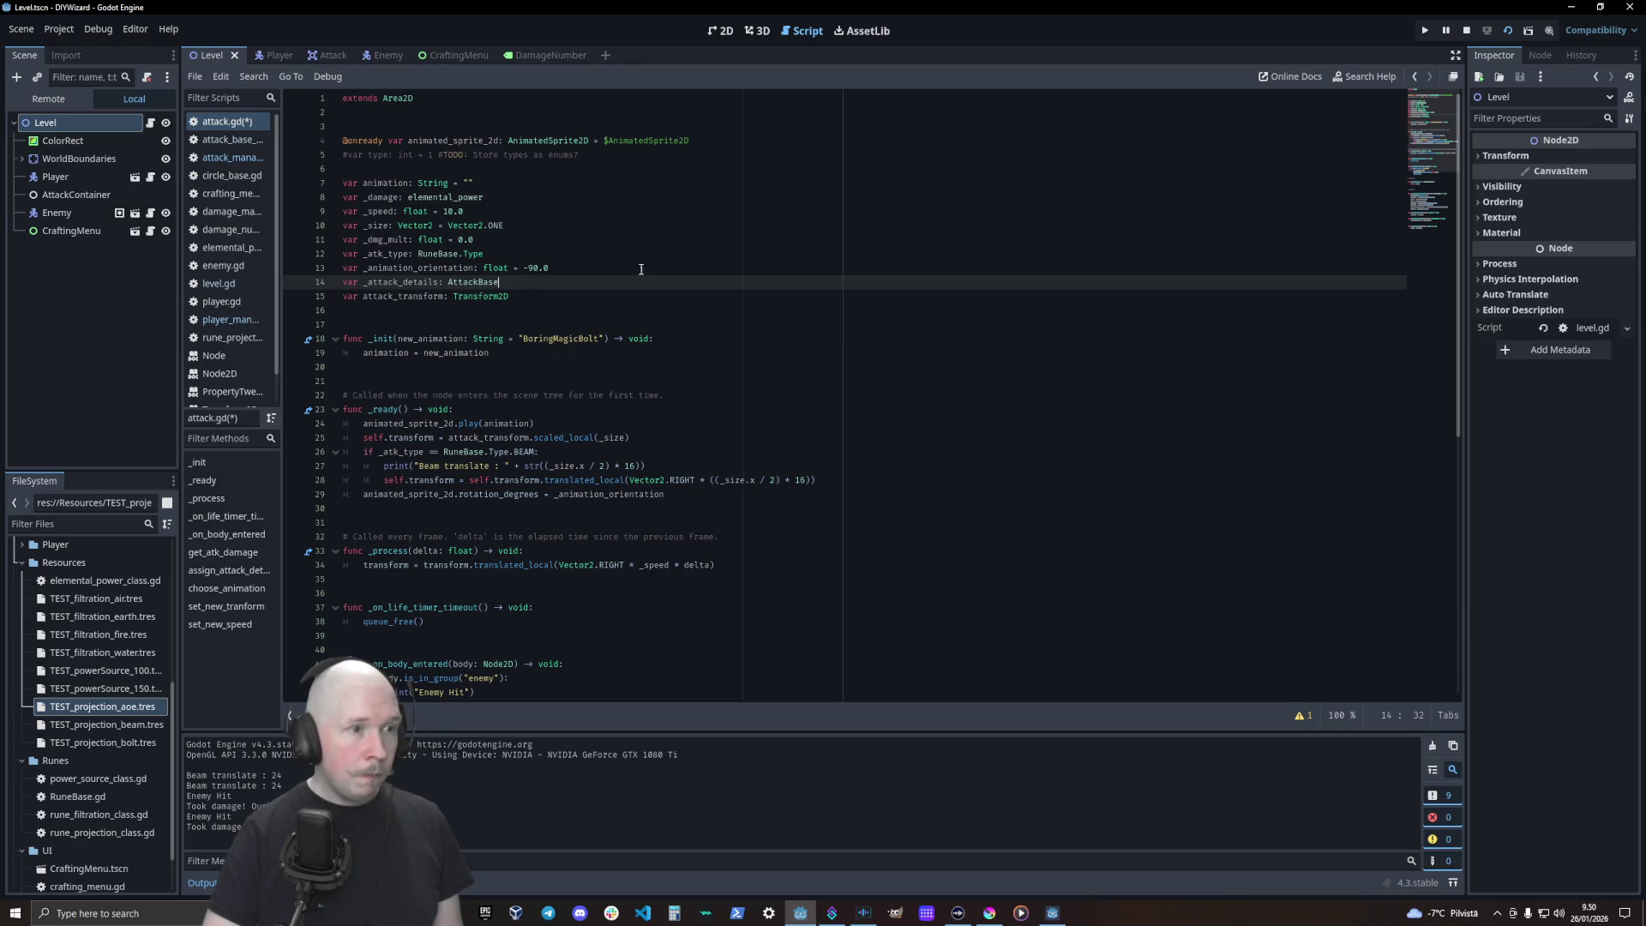
scroll(640, 269, down, 10)
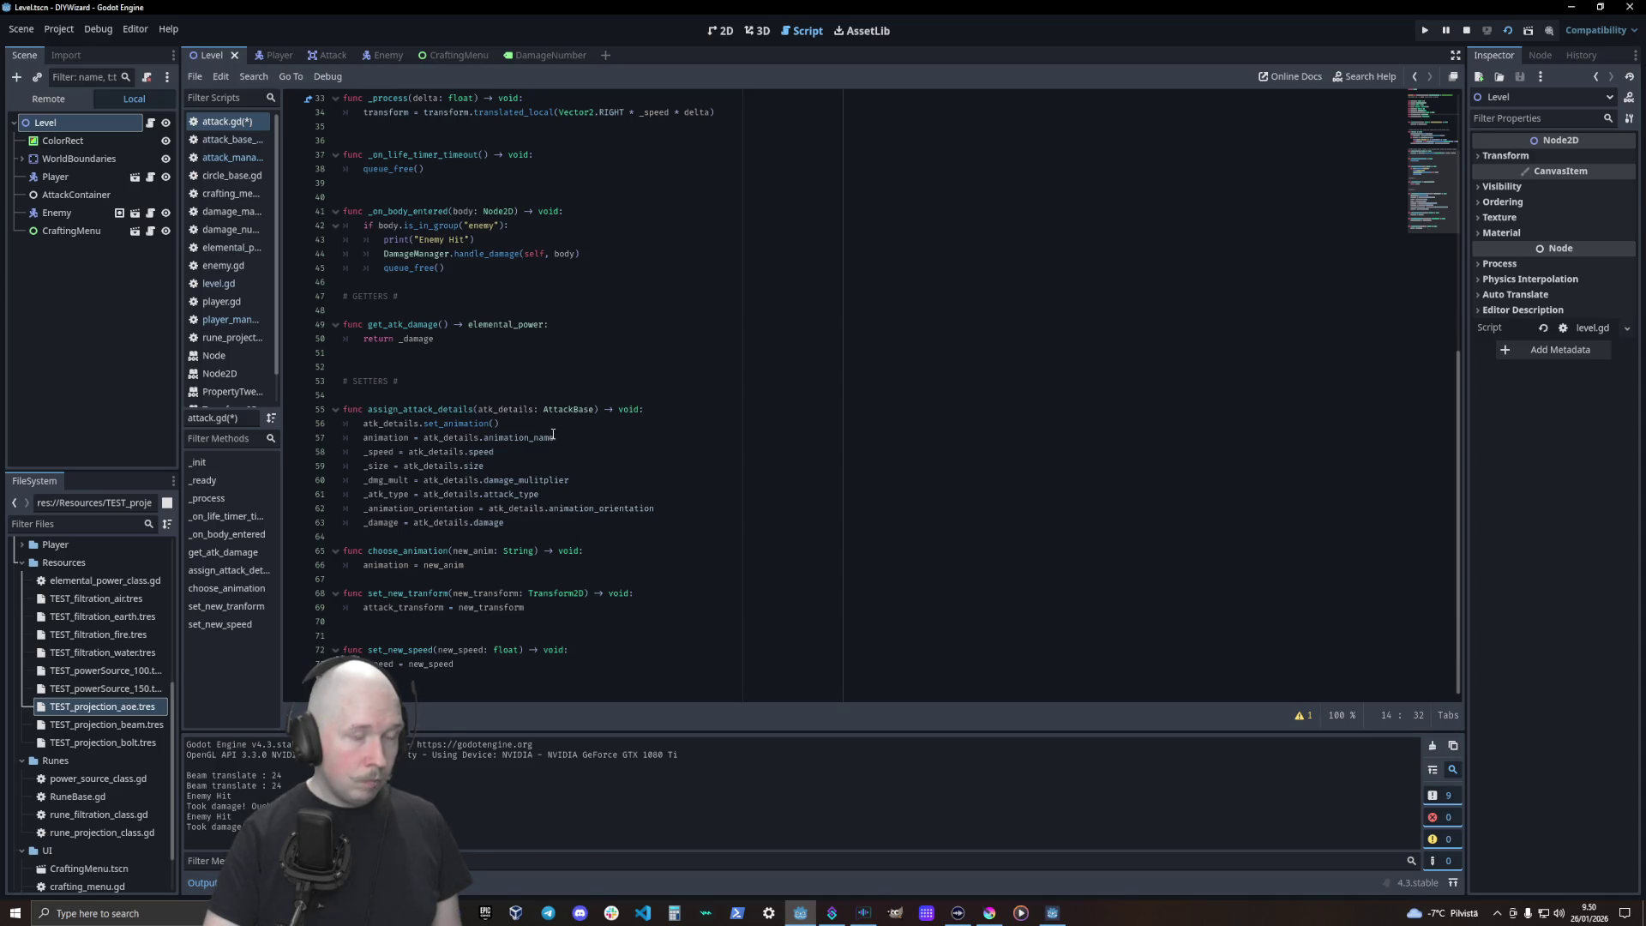
scroll(453, 414, up, 7)
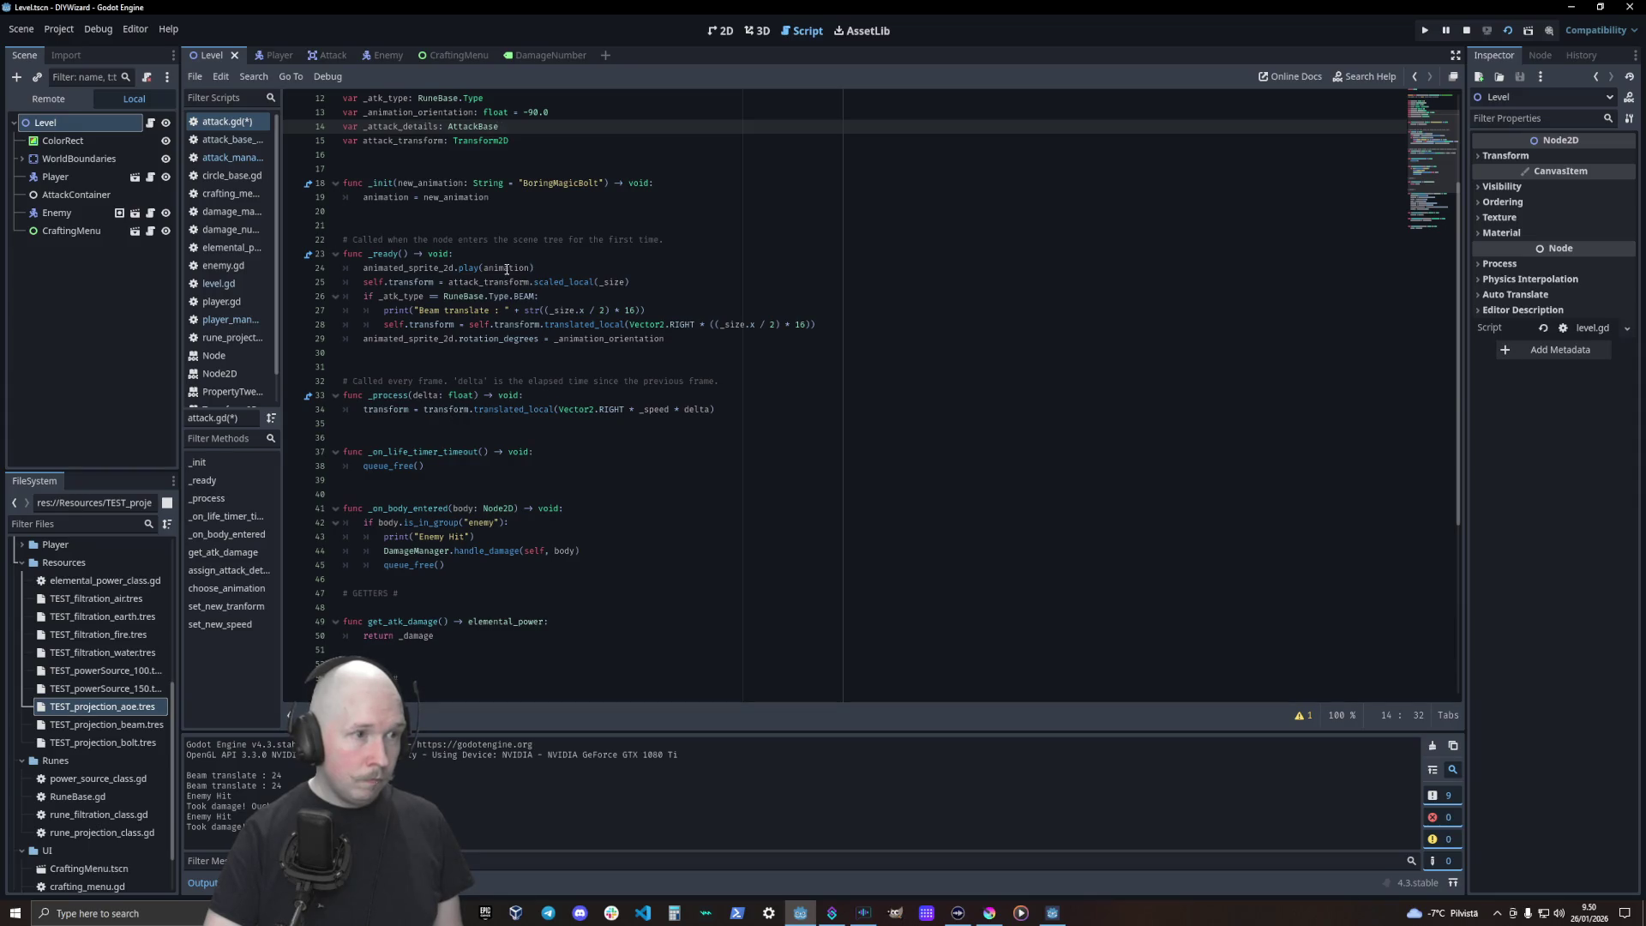
scroll(506, 269, up, 2)
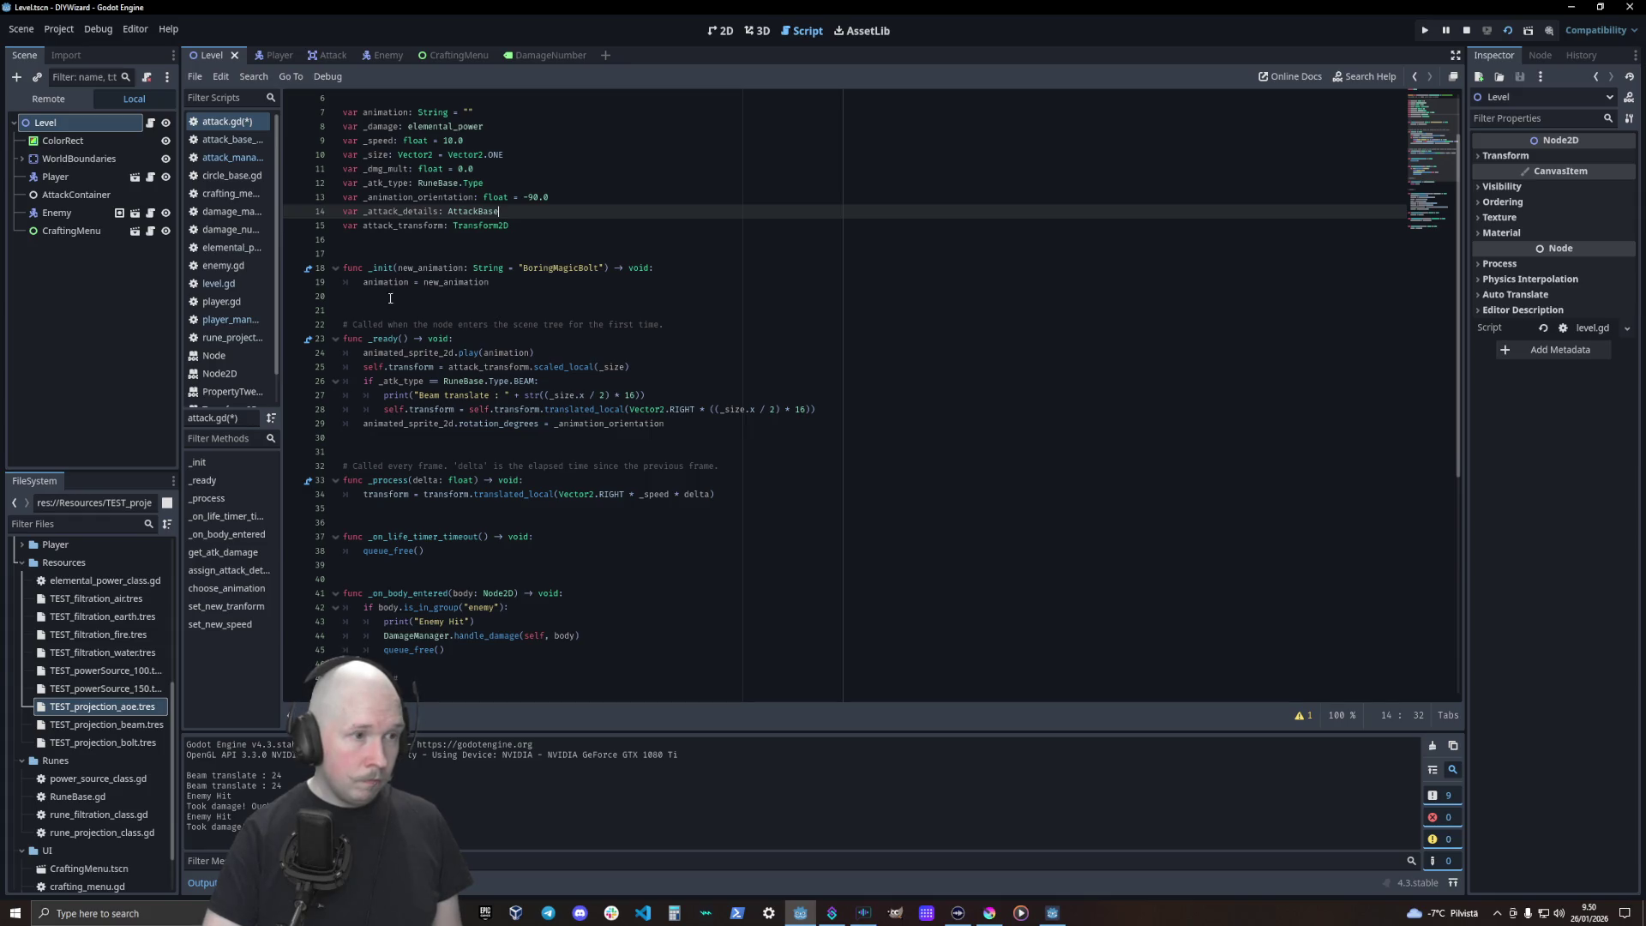
drag(353, 298, 329, 255)
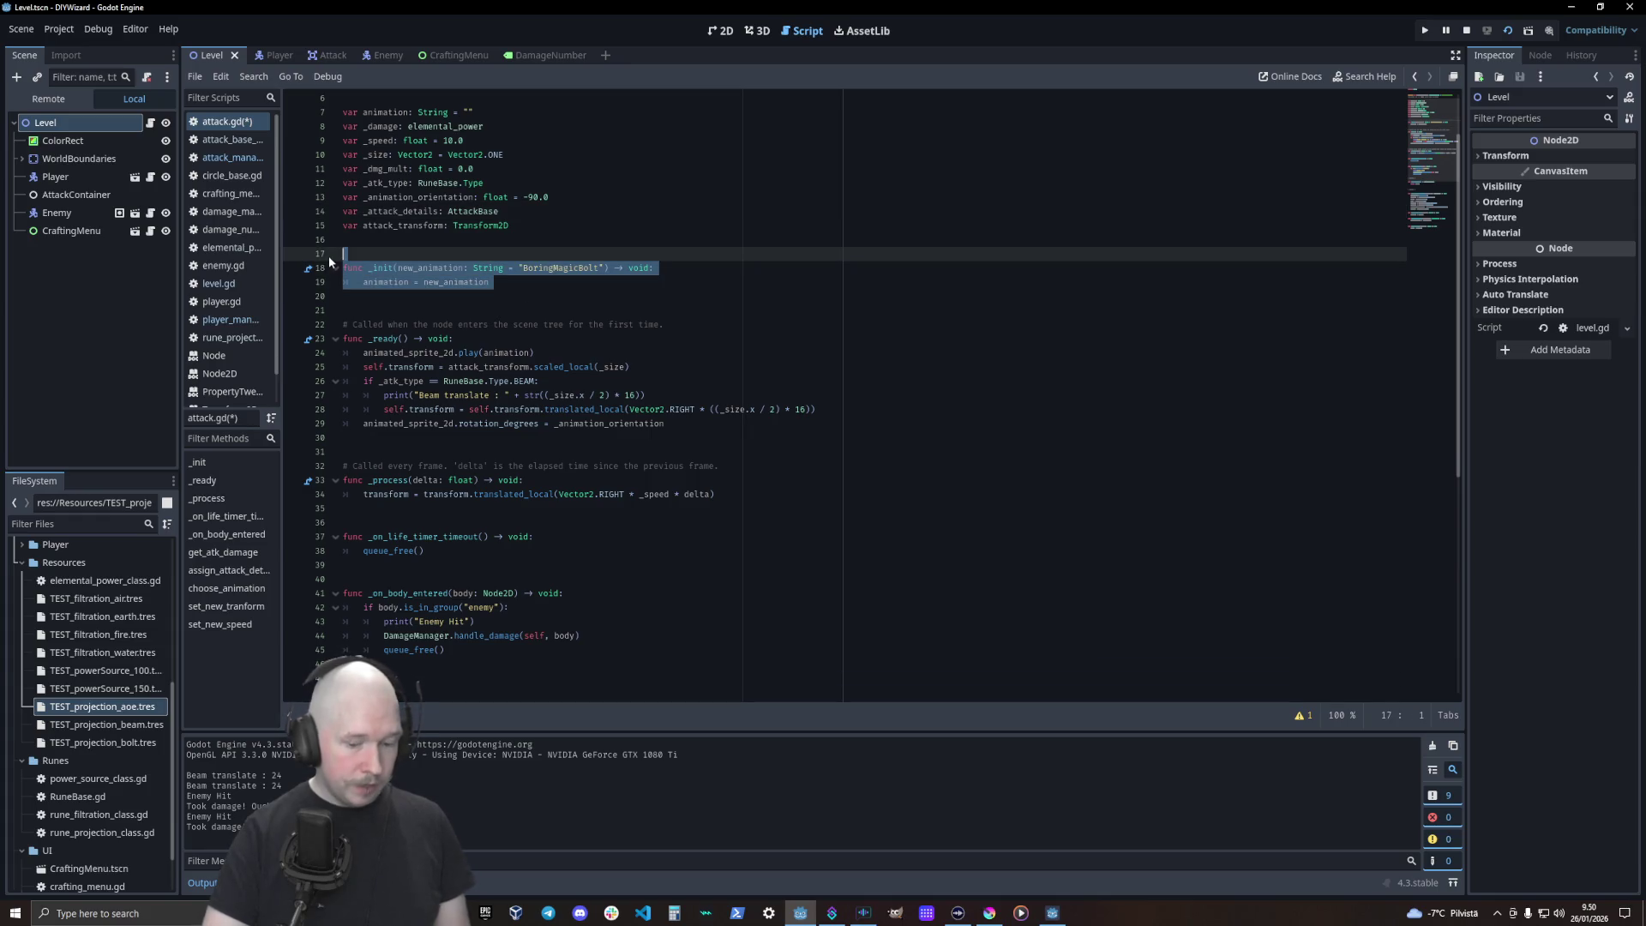
Delete the _init function and make play() use atk_details.animation_name
key(BackSpace)
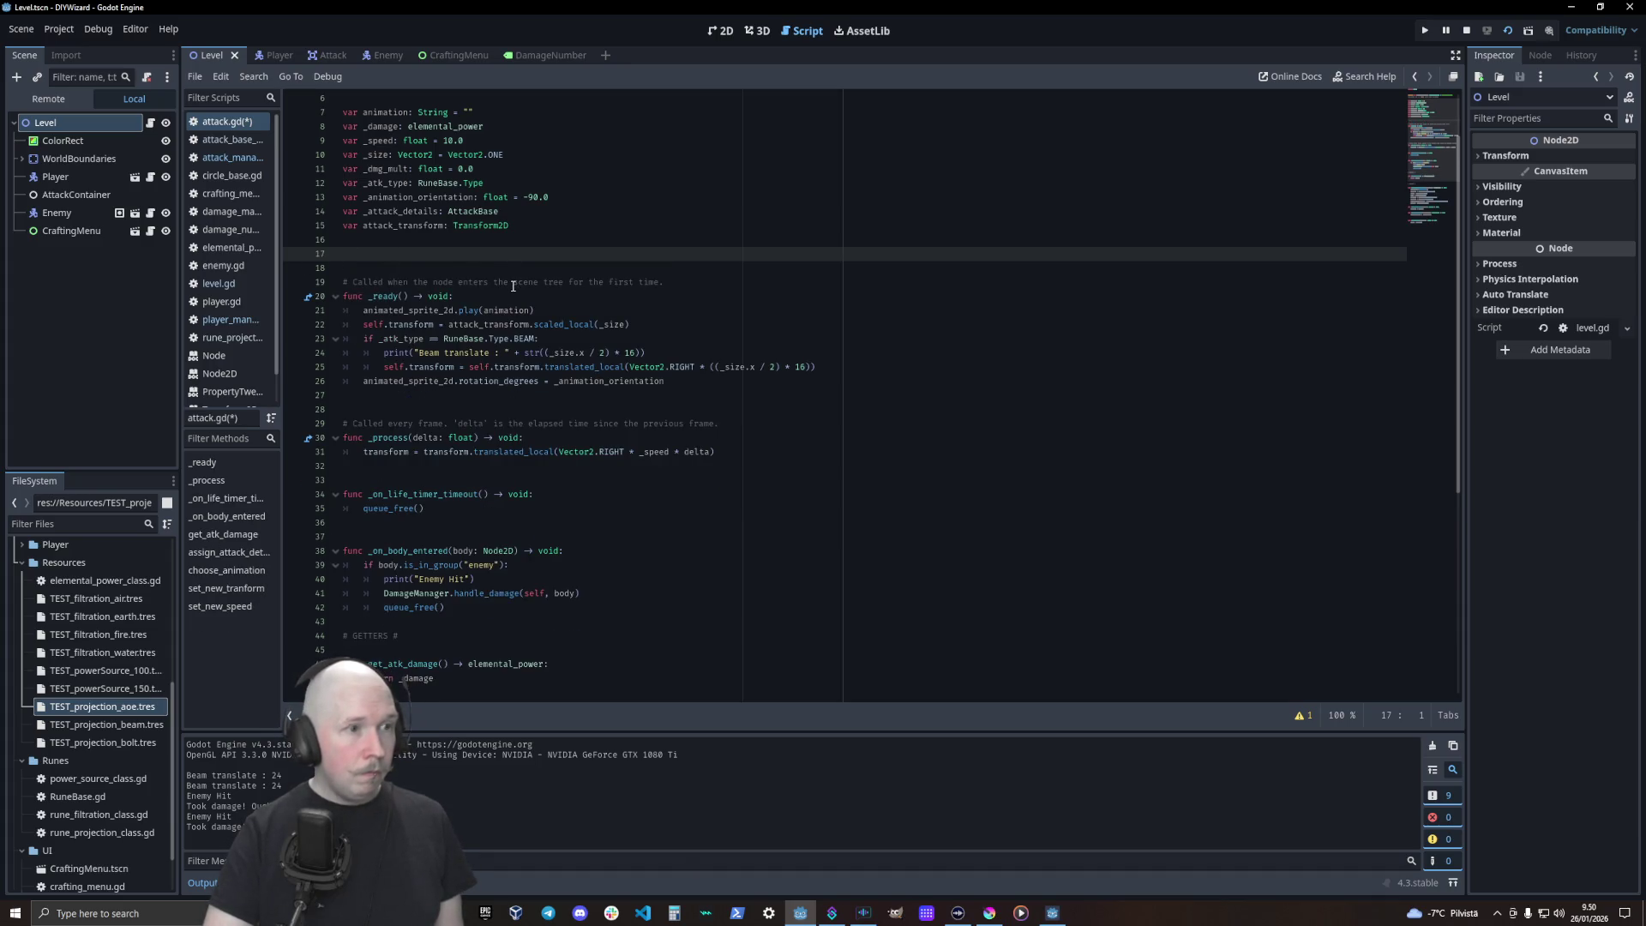
scroll(489, 365, down, 5)
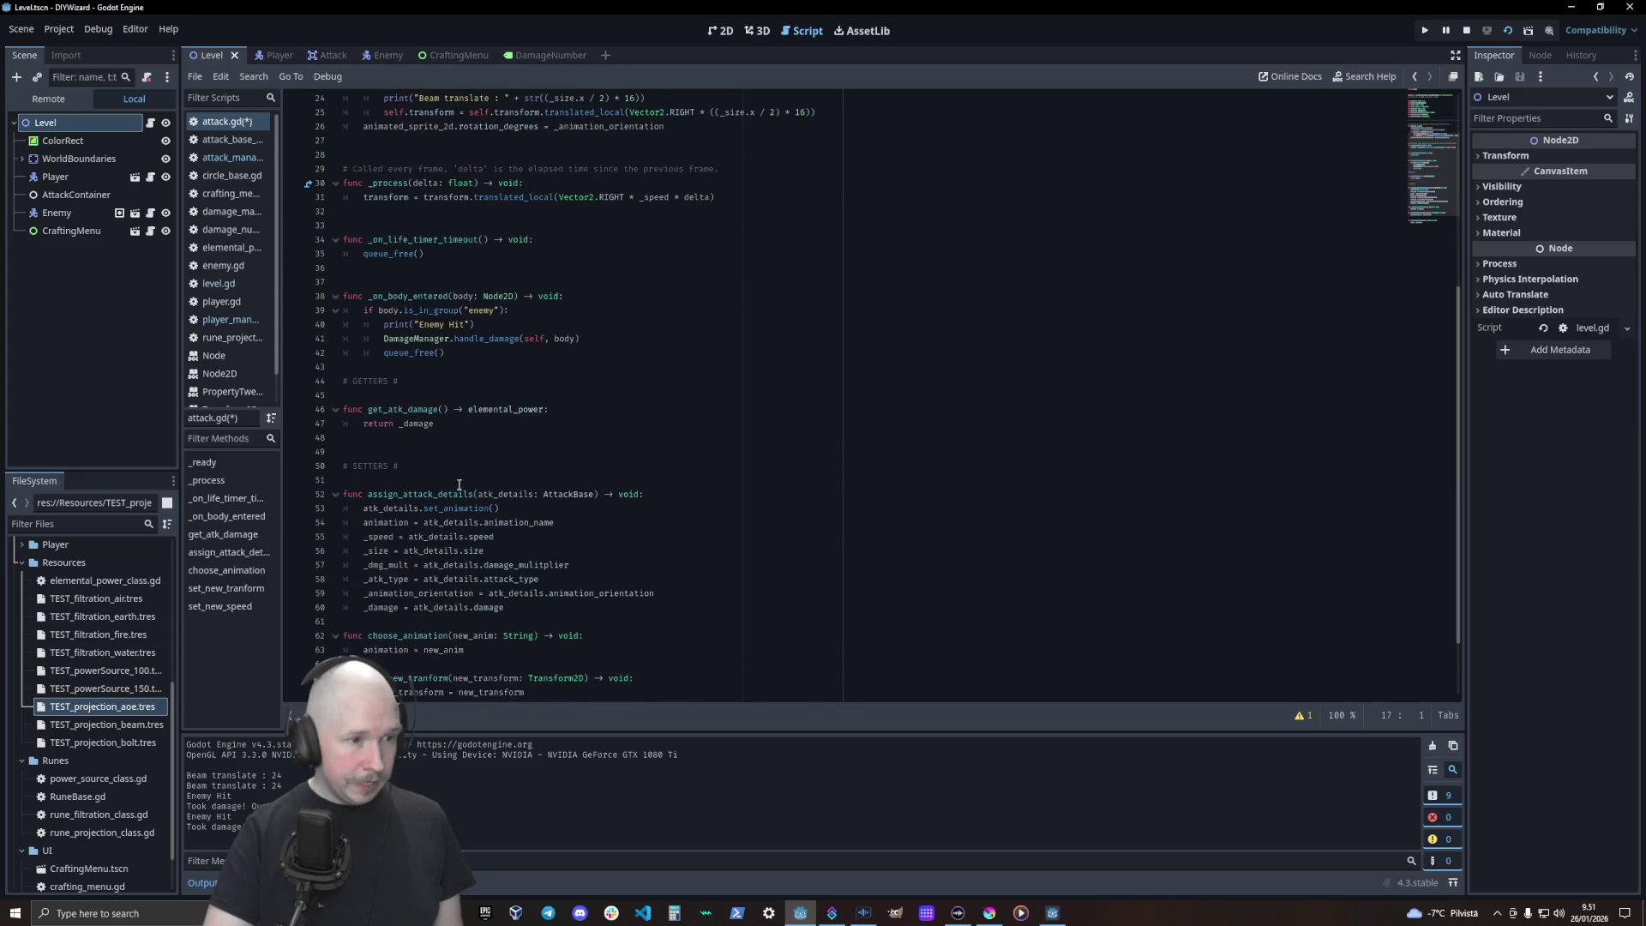
drag(424, 523, 555, 523)
key(ctrl+c)
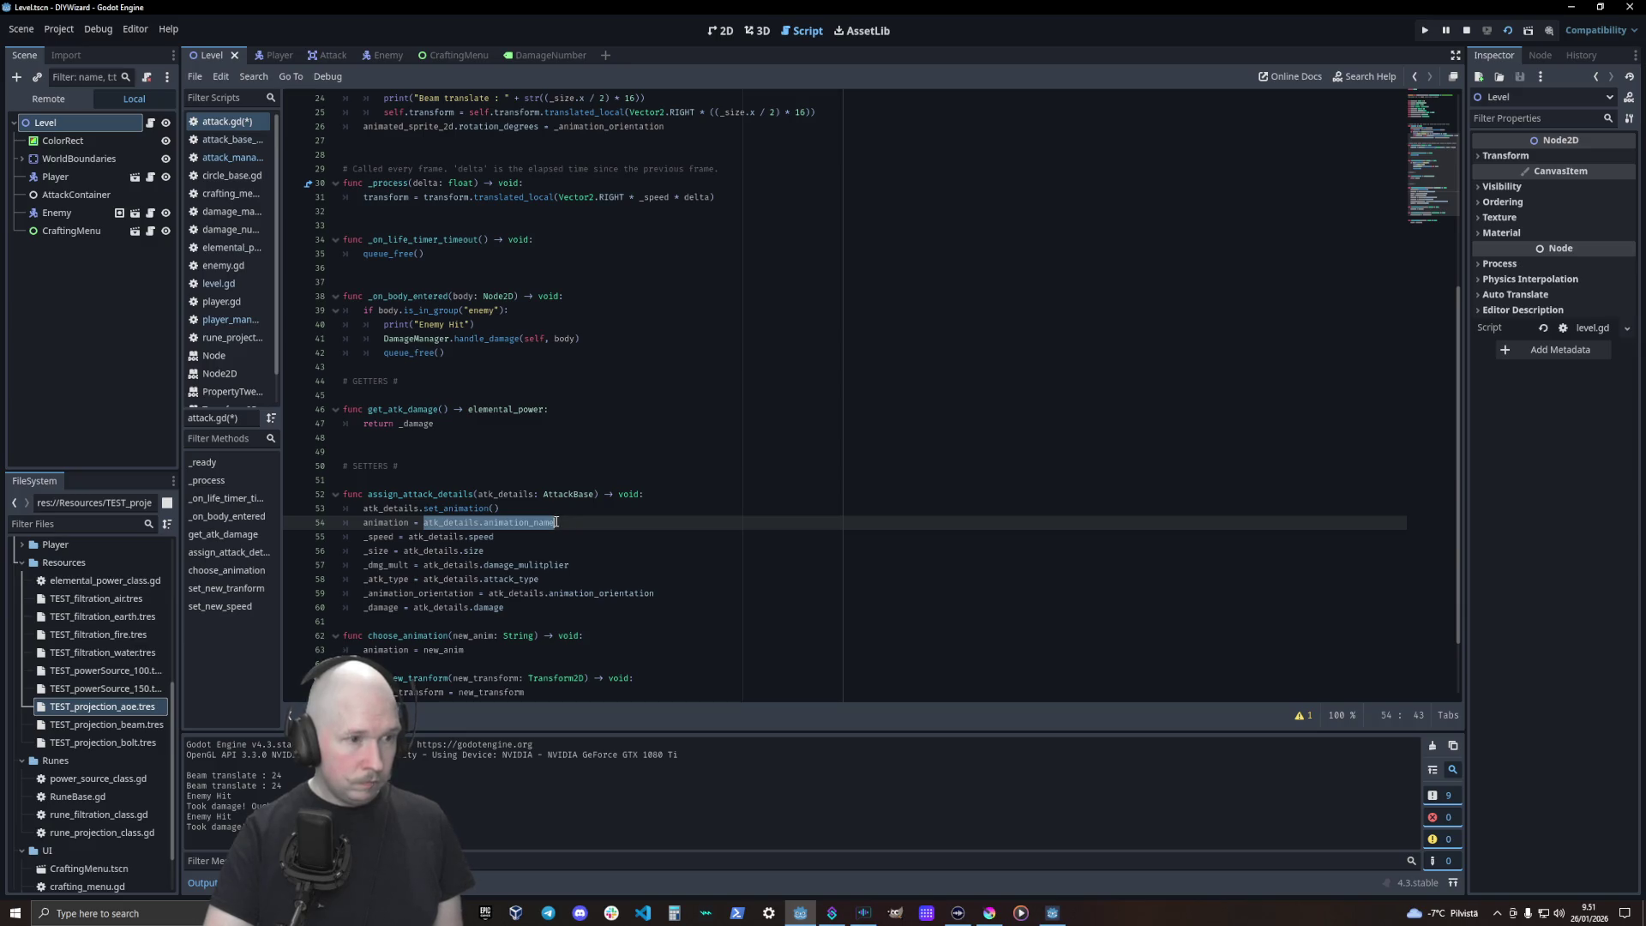
scroll(470, 343, up, 6)
double_click(507, 352)
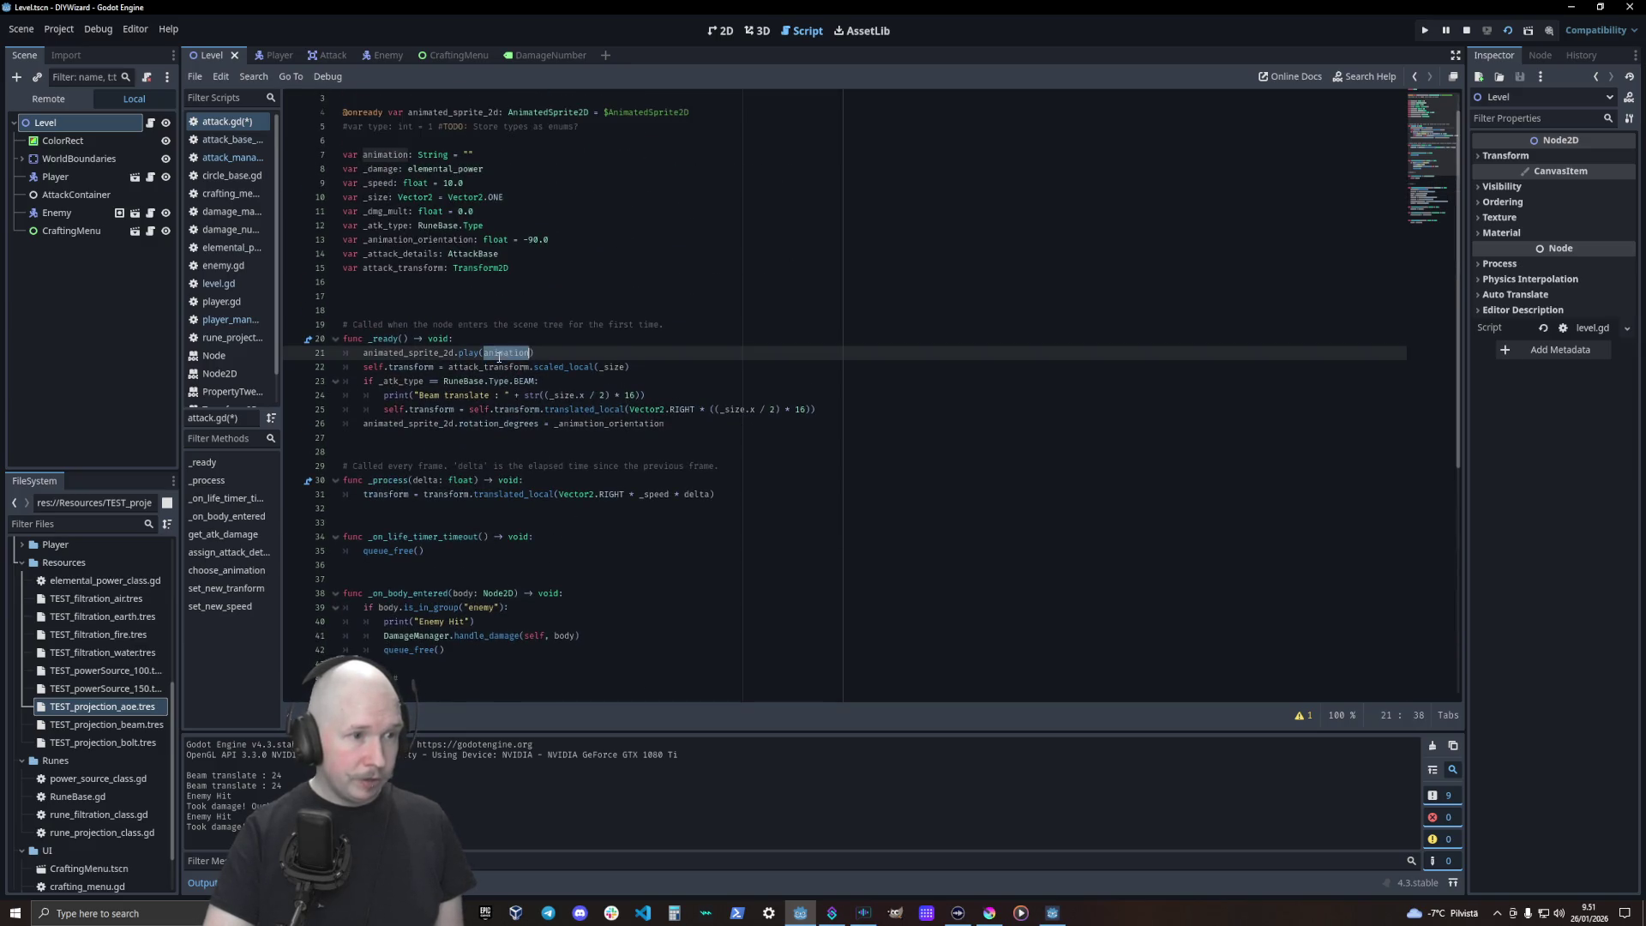
key(ctrl+v)
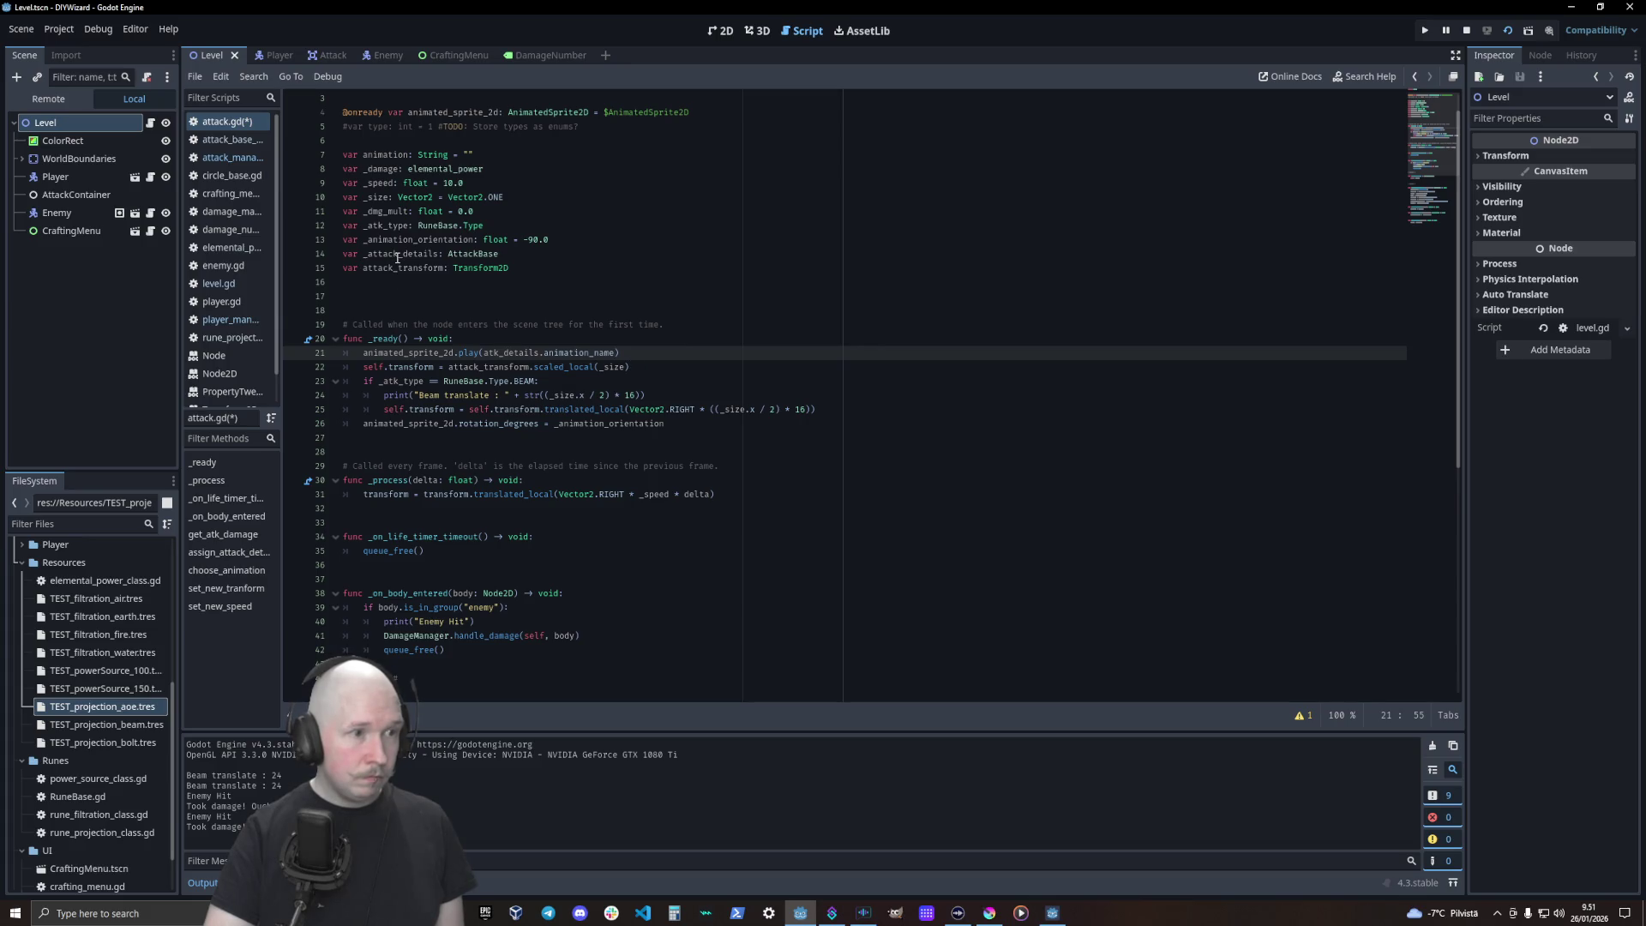
Shorten the line-14 variable name _attack_details to _atk_details
double_click(384, 254)
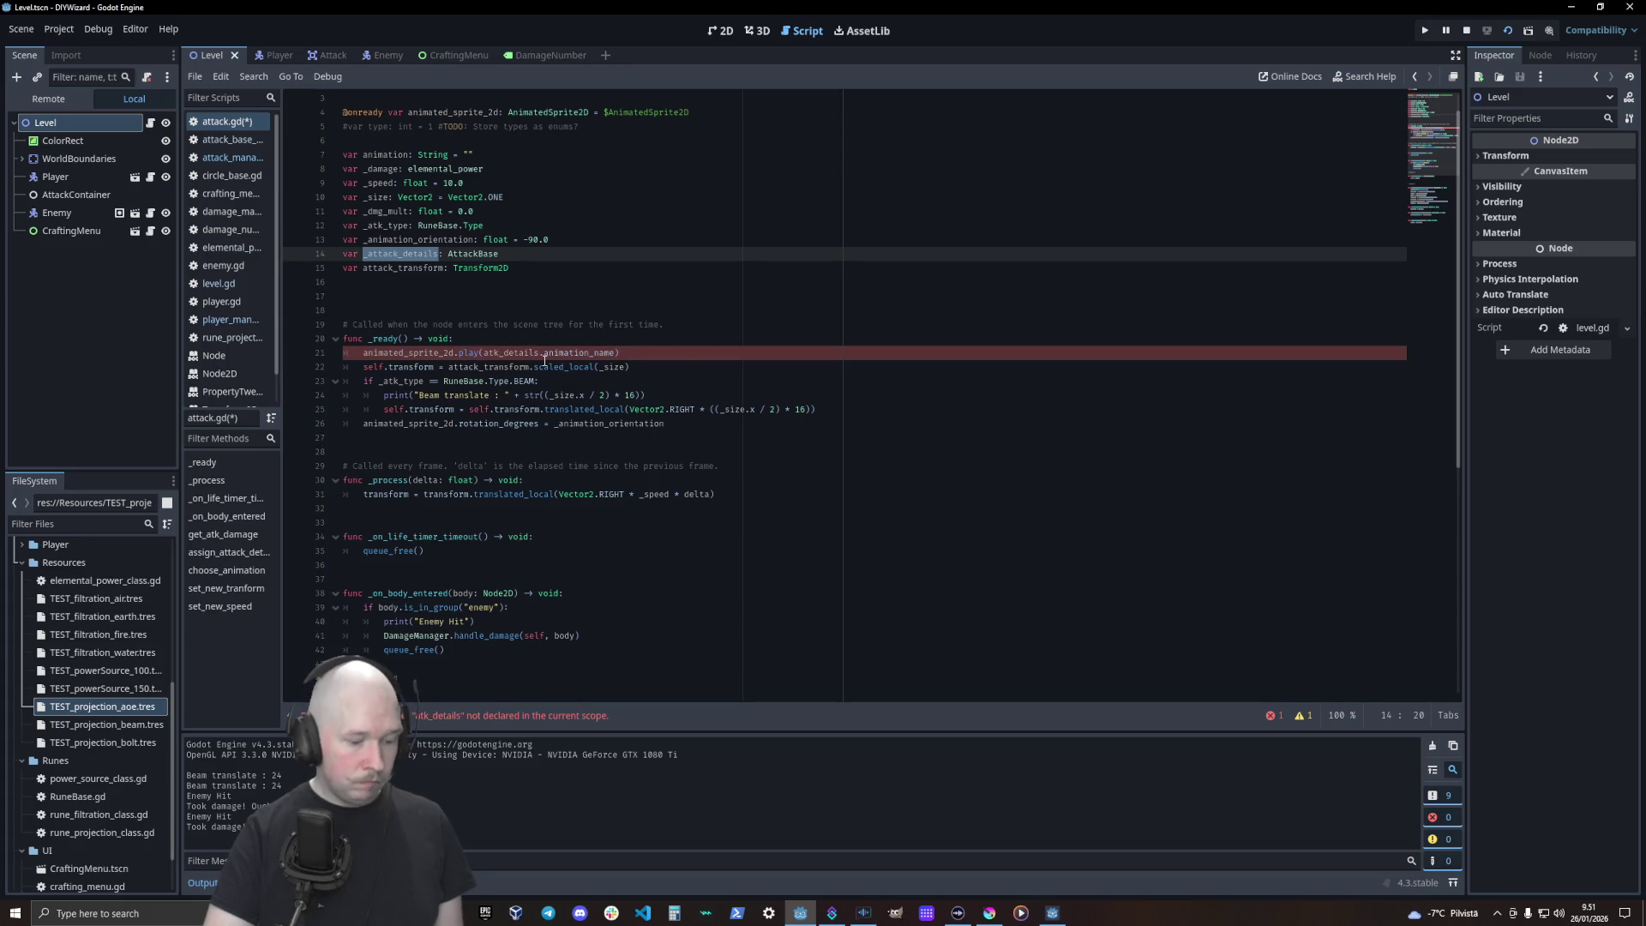
click(394, 273)
click(393, 255)
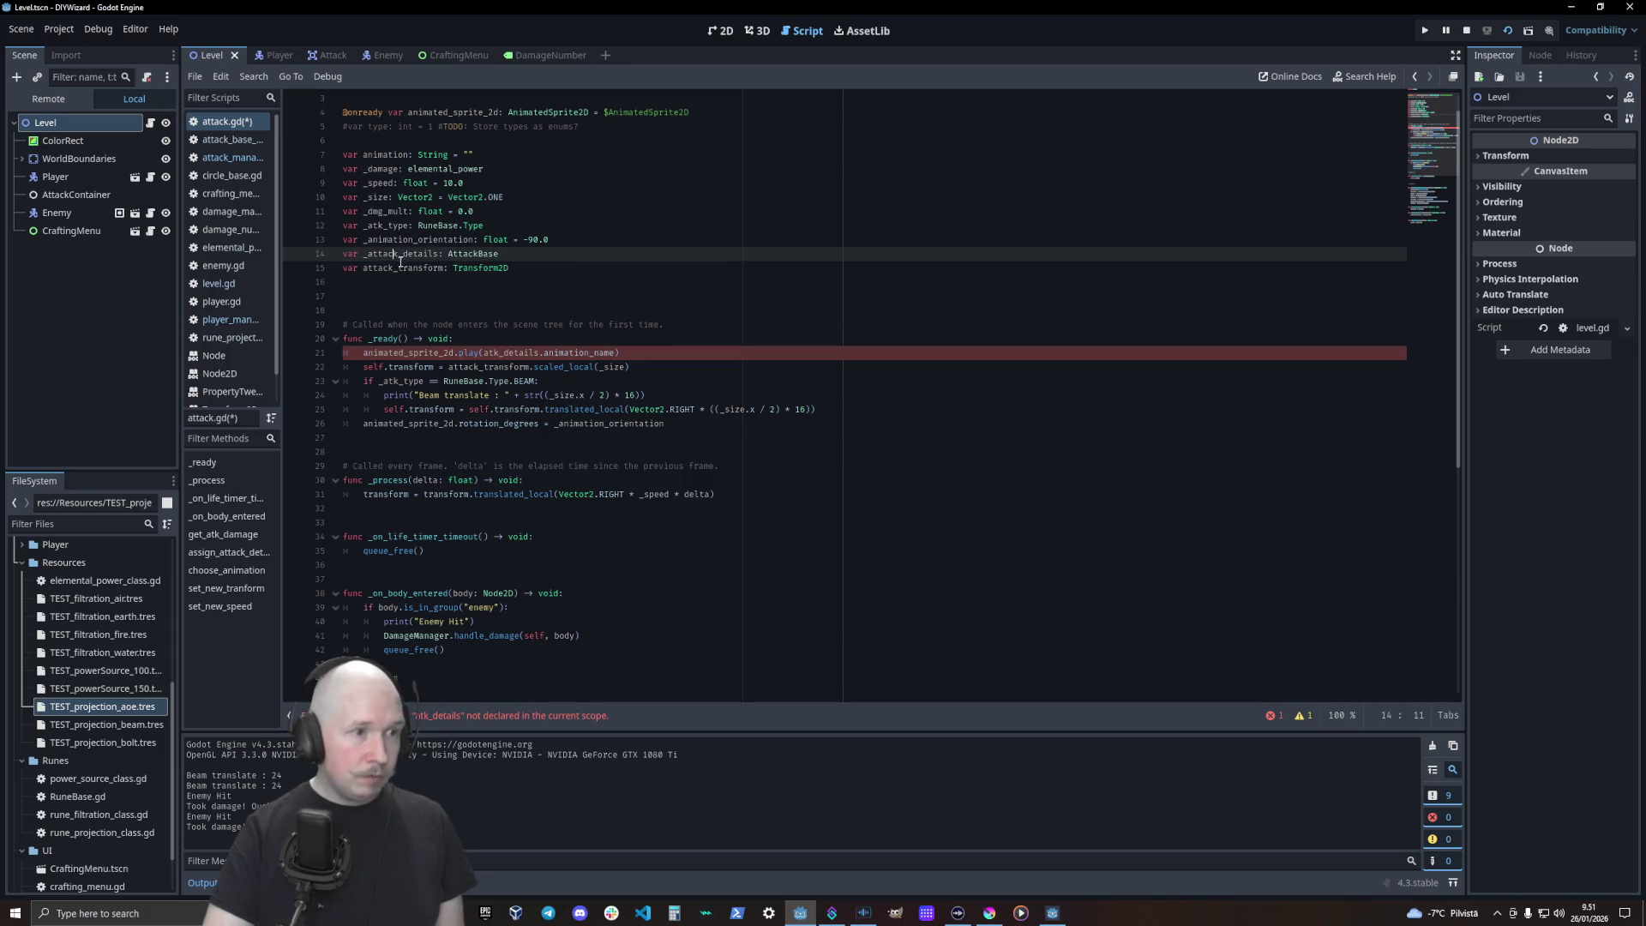
key(BackSpace)
key(BackSpace)
key(BackSpace)
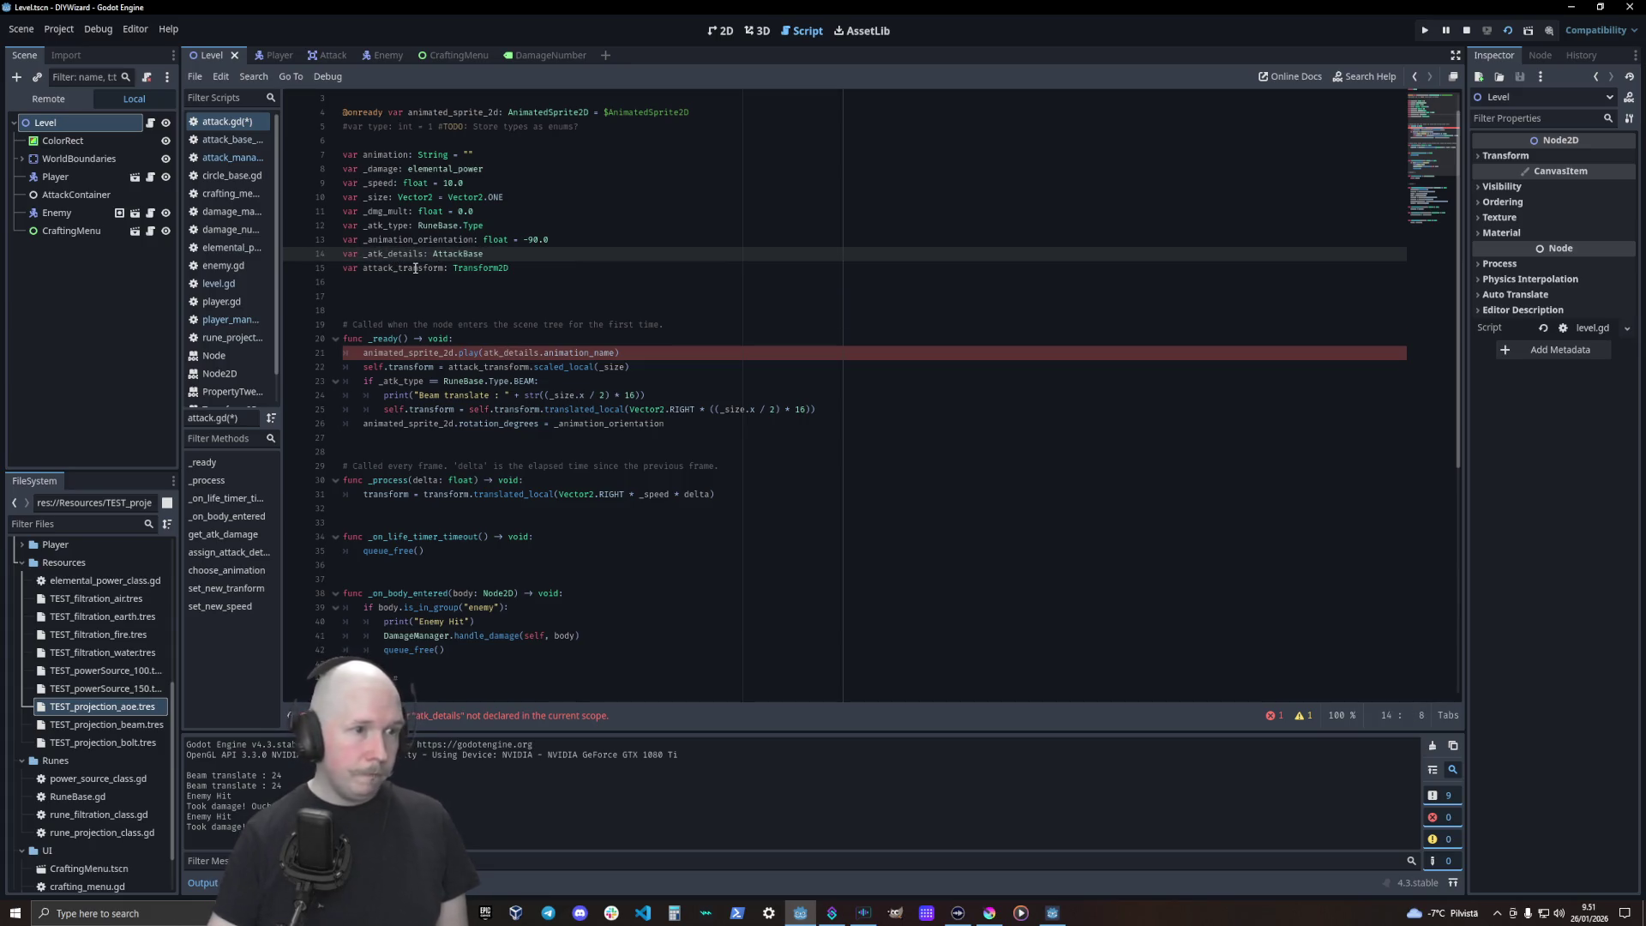
scroll(583, 452, down, 5)
scroll(584, 452, down, 3)
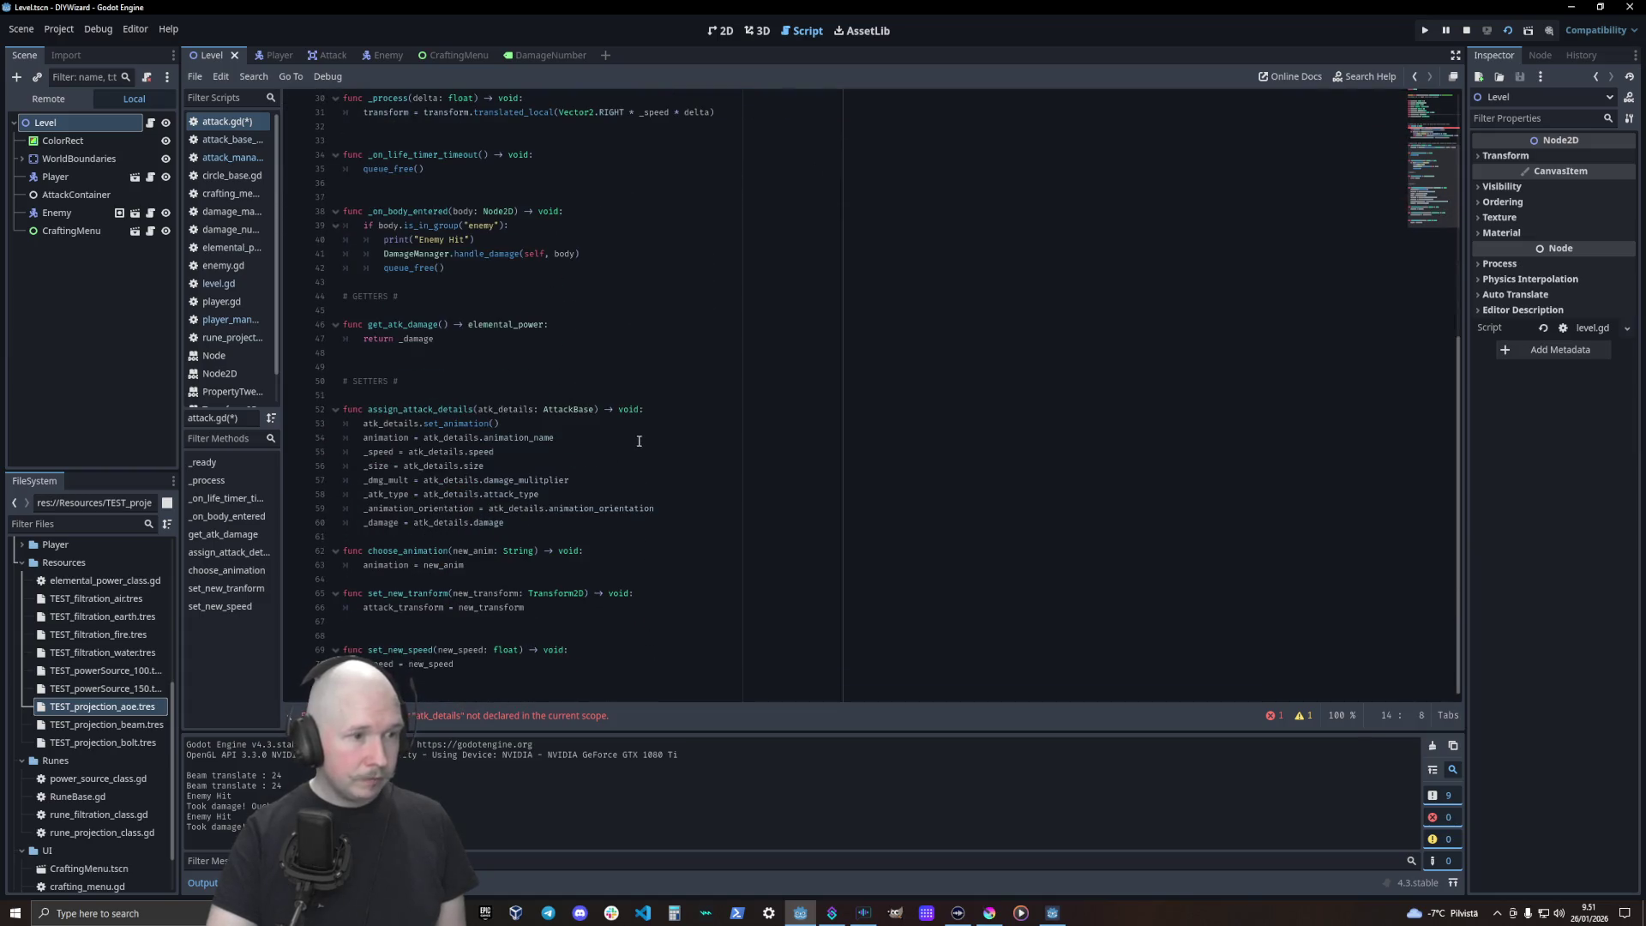
Replace _speed with atk_details.speed in the _process movement line
click(561, 438)
drag(495, 452, 408, 452)
key(ctrl+c)
scroll(583, 467, up, 7)
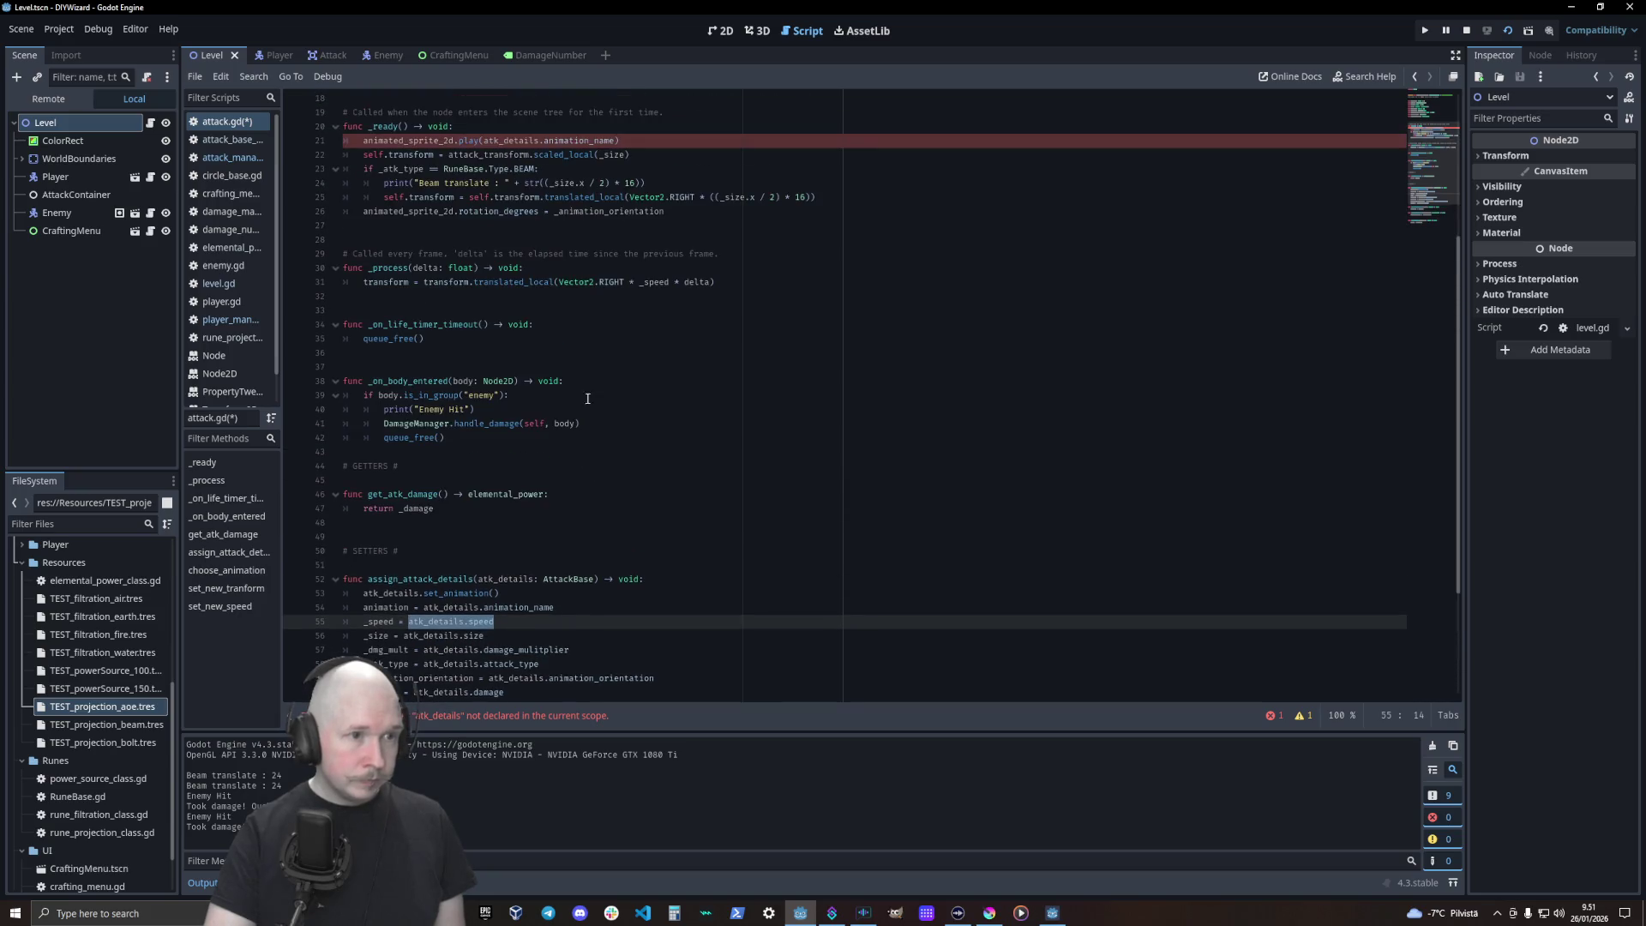
scroll(663, 305, up, 1)
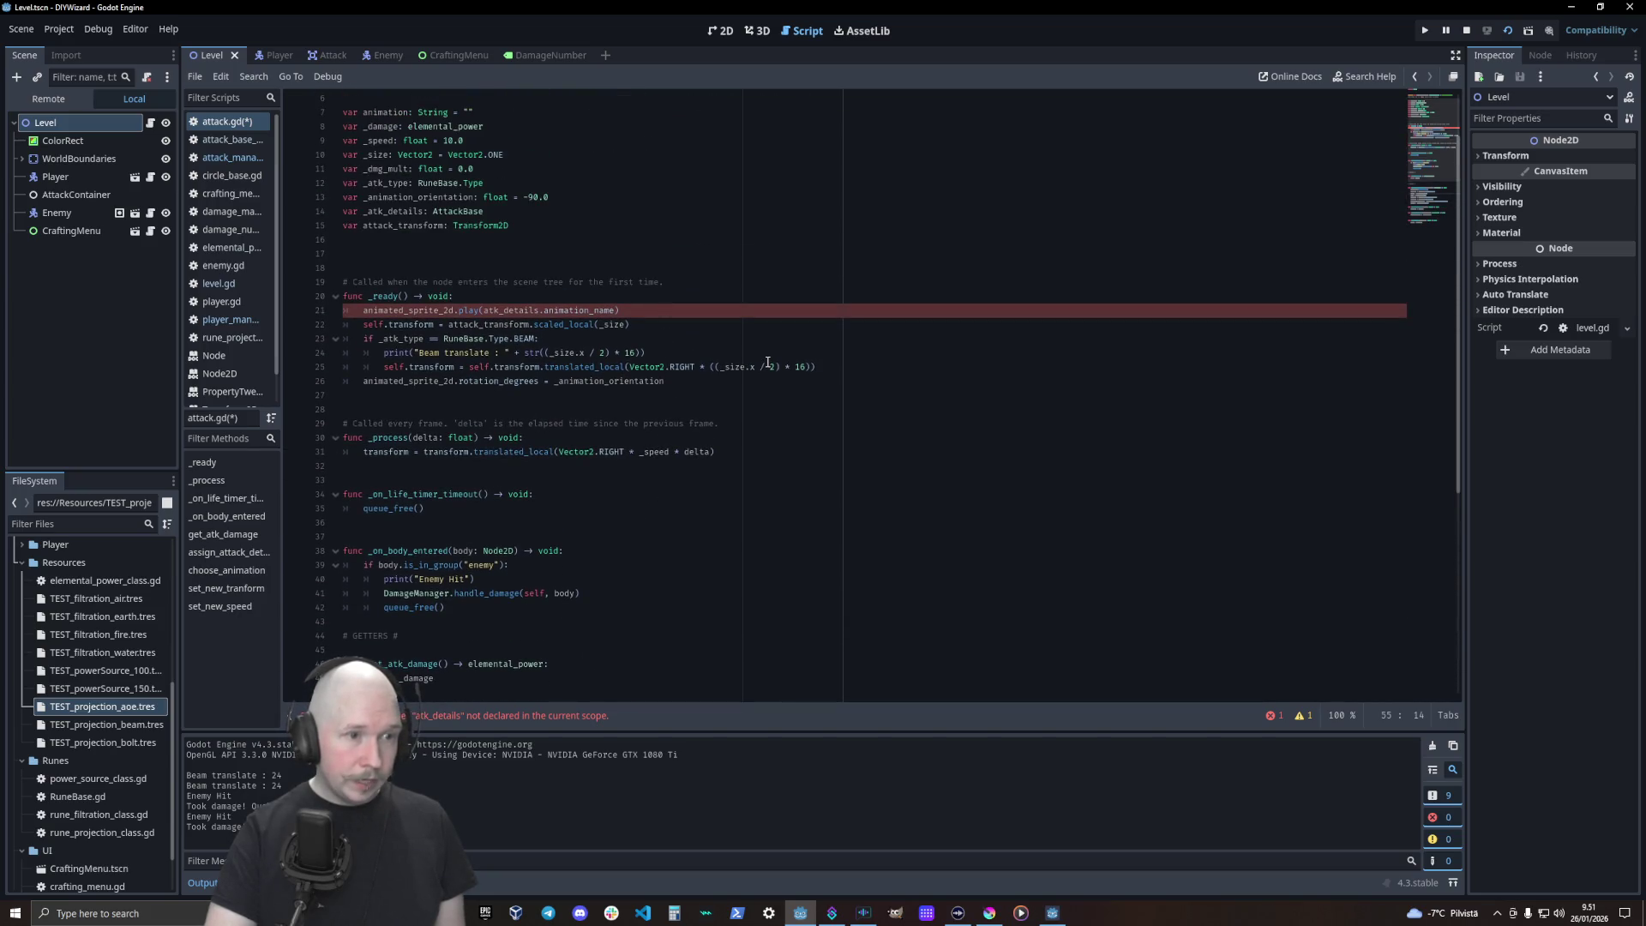
double_click(649, 451)
key(ctrl+v)
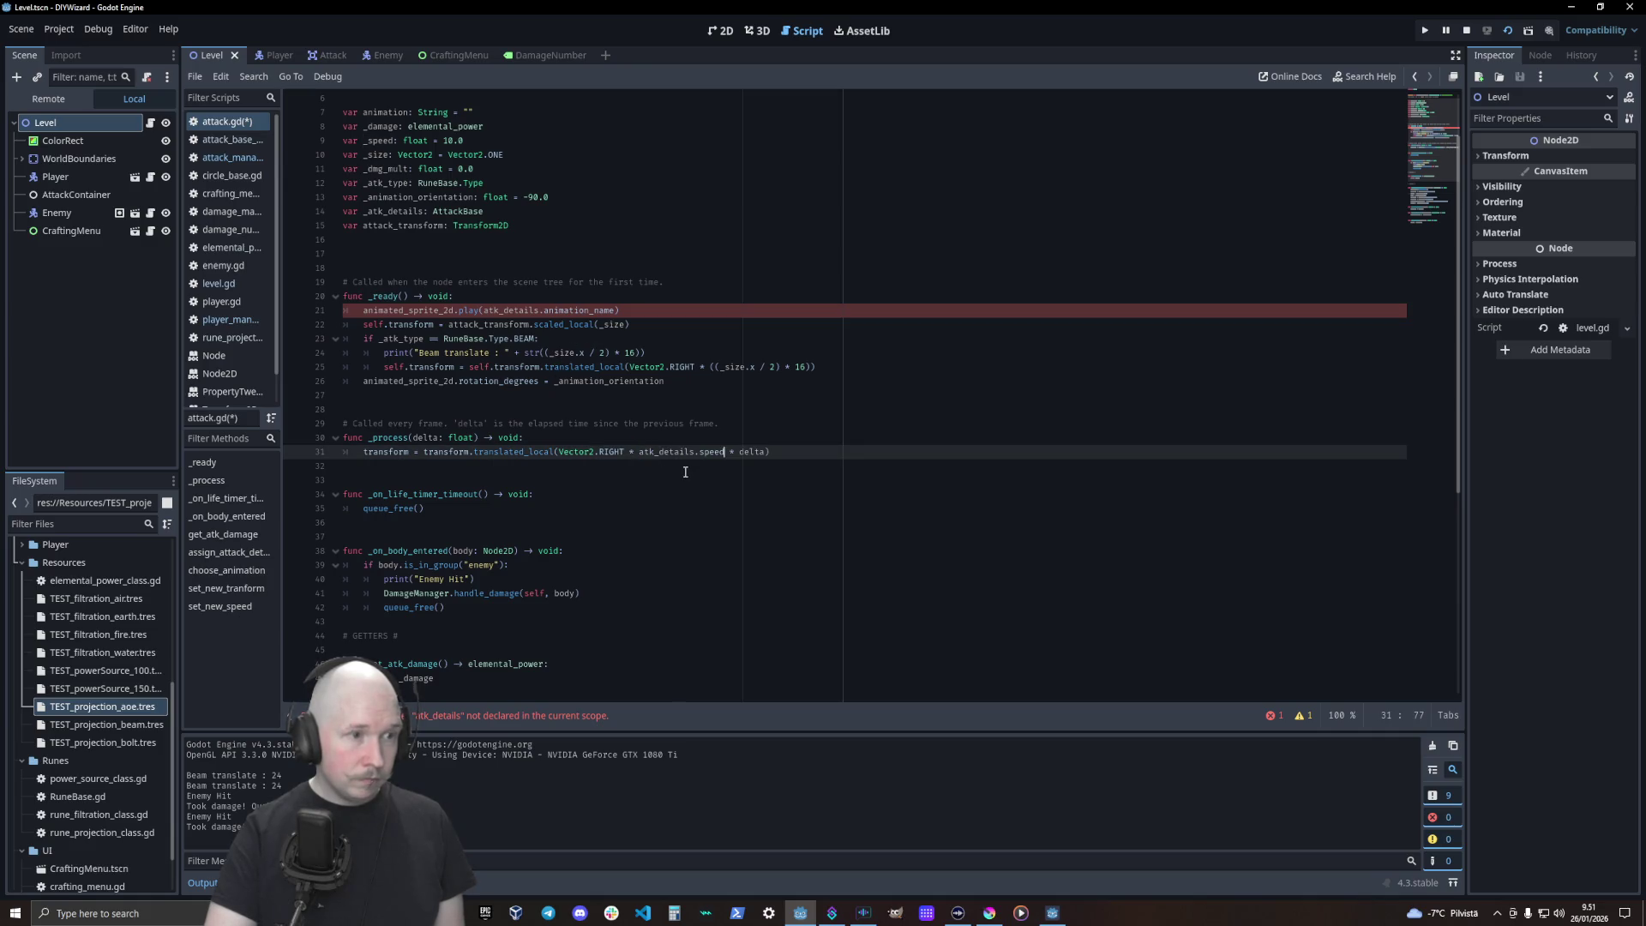
Select the old property variable lines 7 through 13
scroll(685, 472, up, 2)
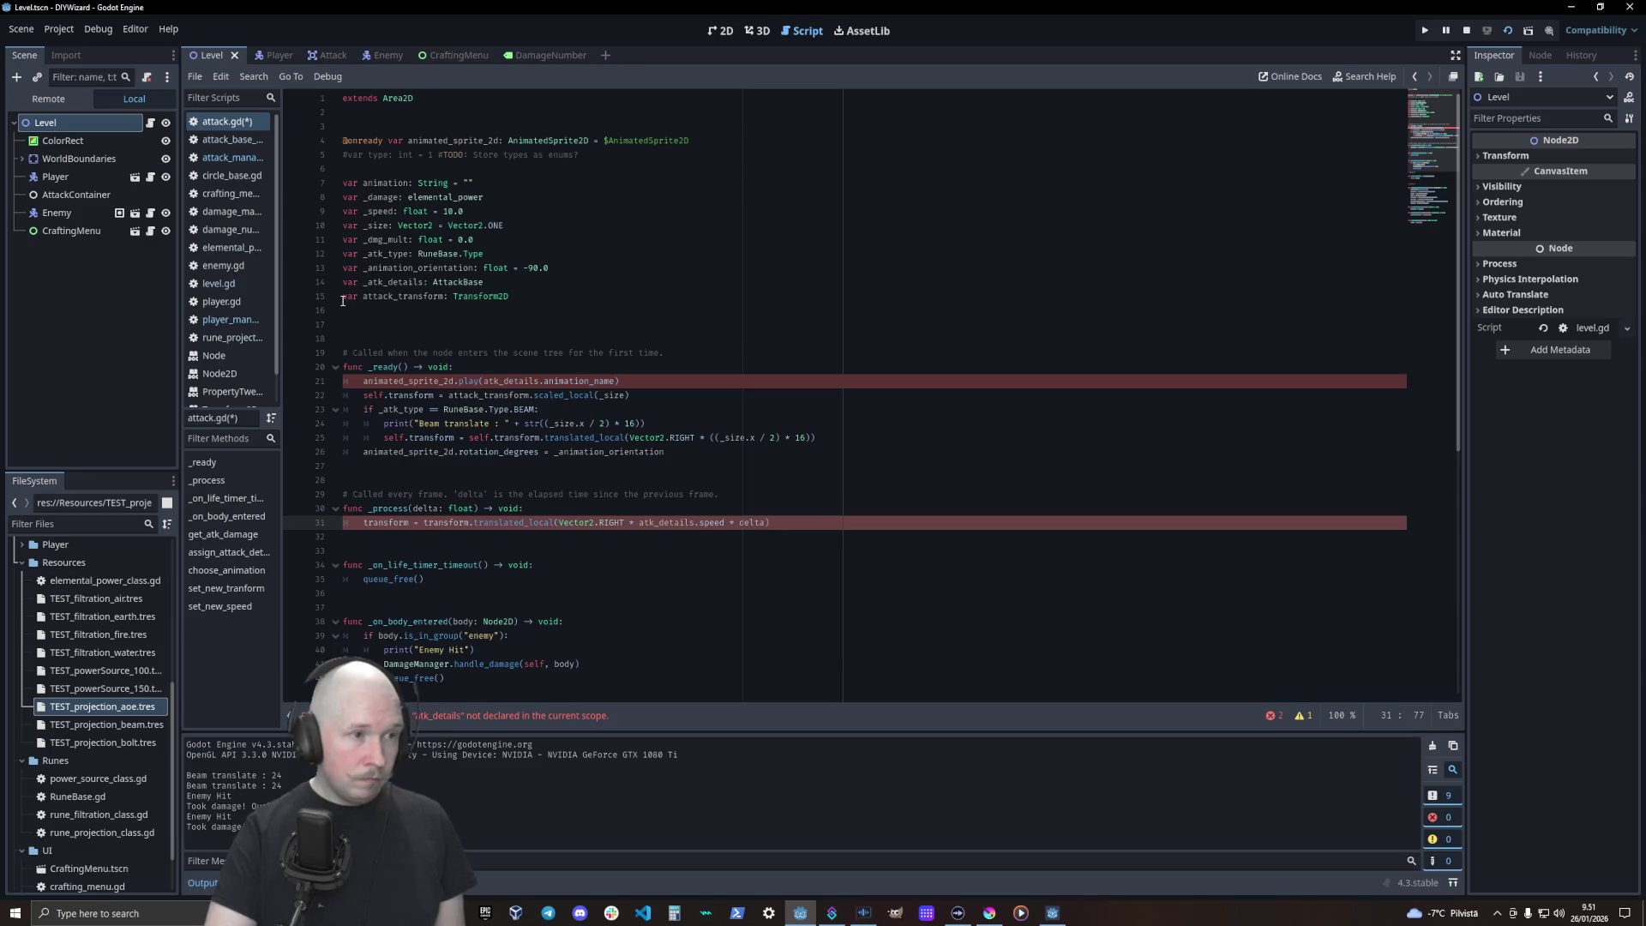
double_click(401, 296)
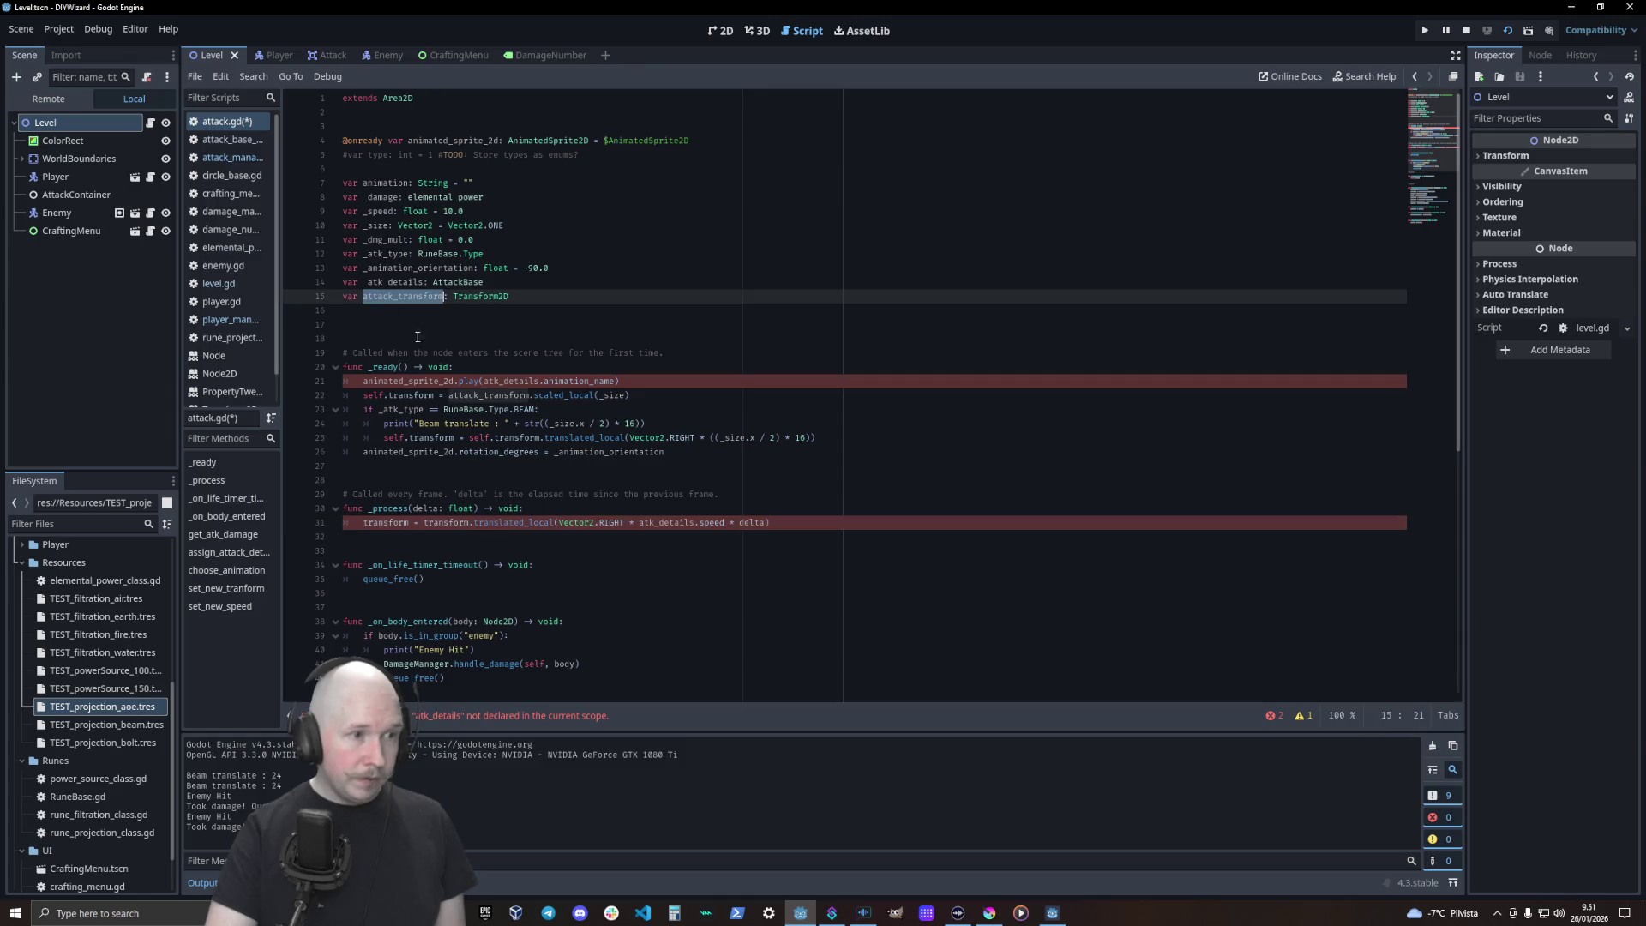
shift+click(339, 282)
click(347, 281)
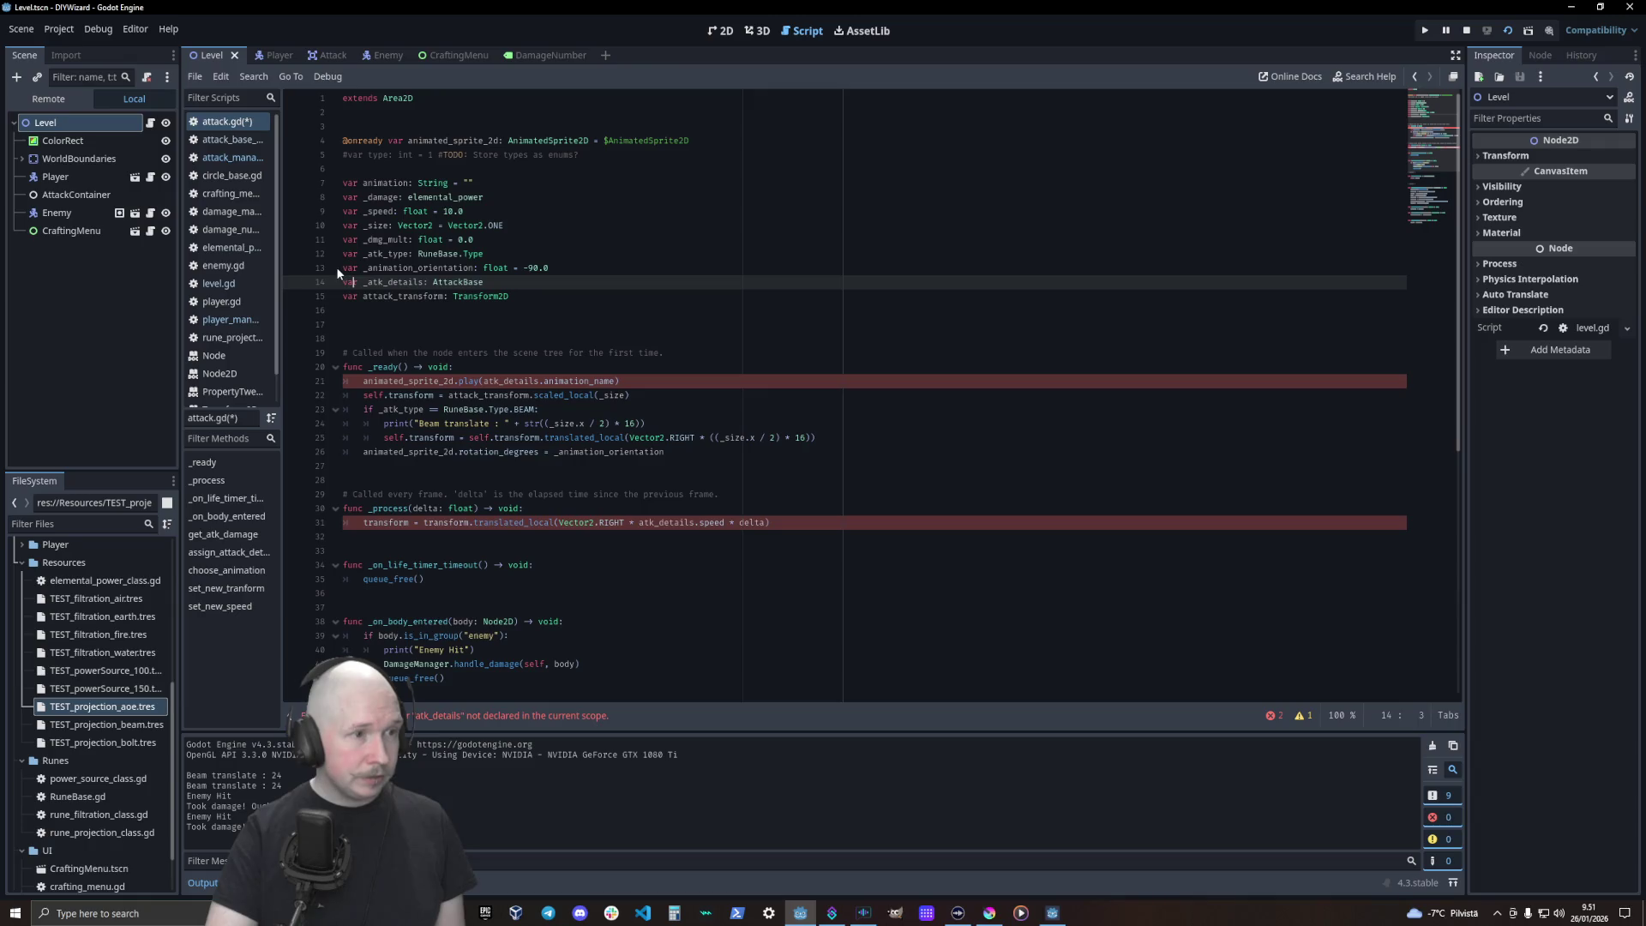
click(336, 268)
key(shift+Up)
key(shift+Up)
key(shift+Up)
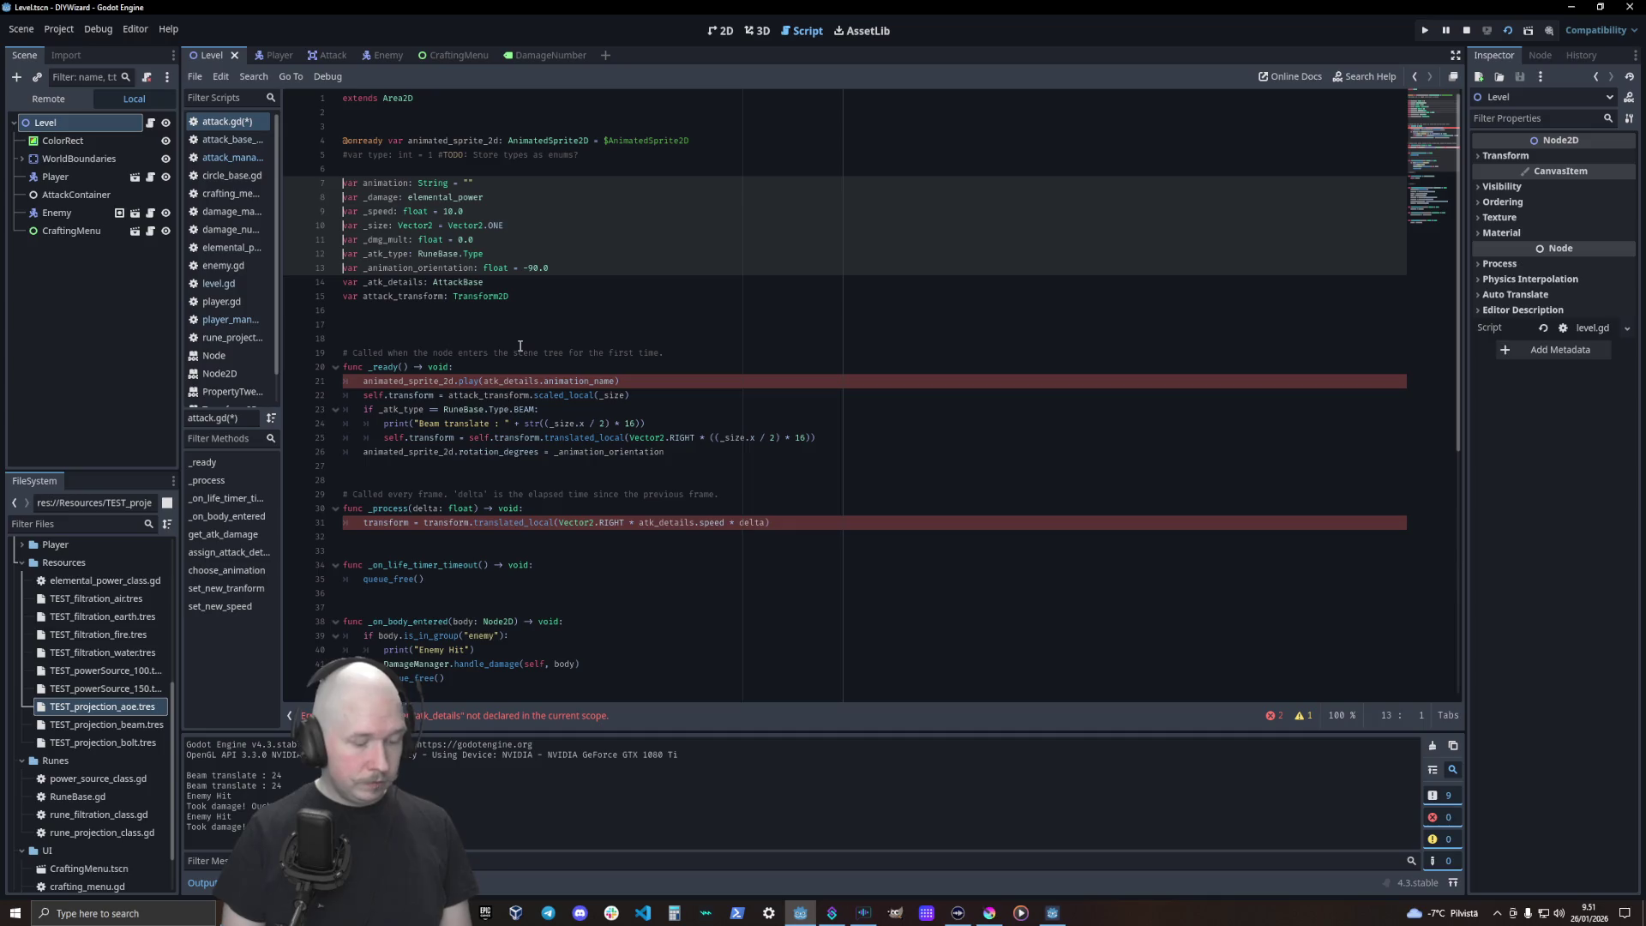
Comment out the old property lines 7–13 and remove the underscore before atk_details on line 14
key(ctrl+k)
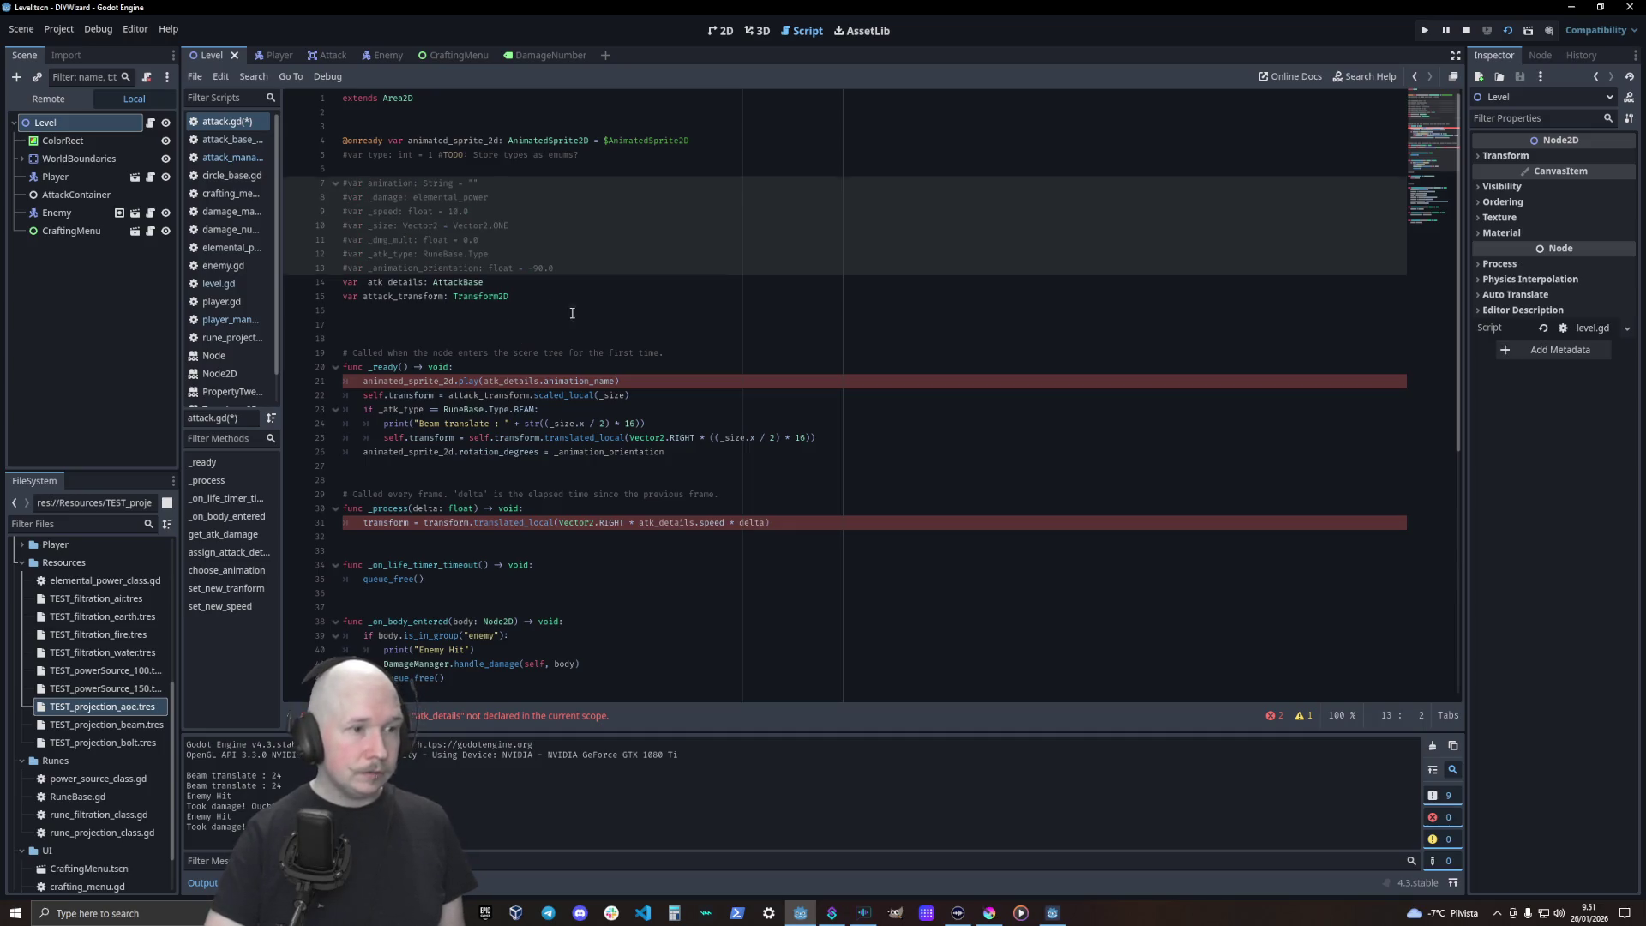
key(Down)
key(Down)
key(Down)
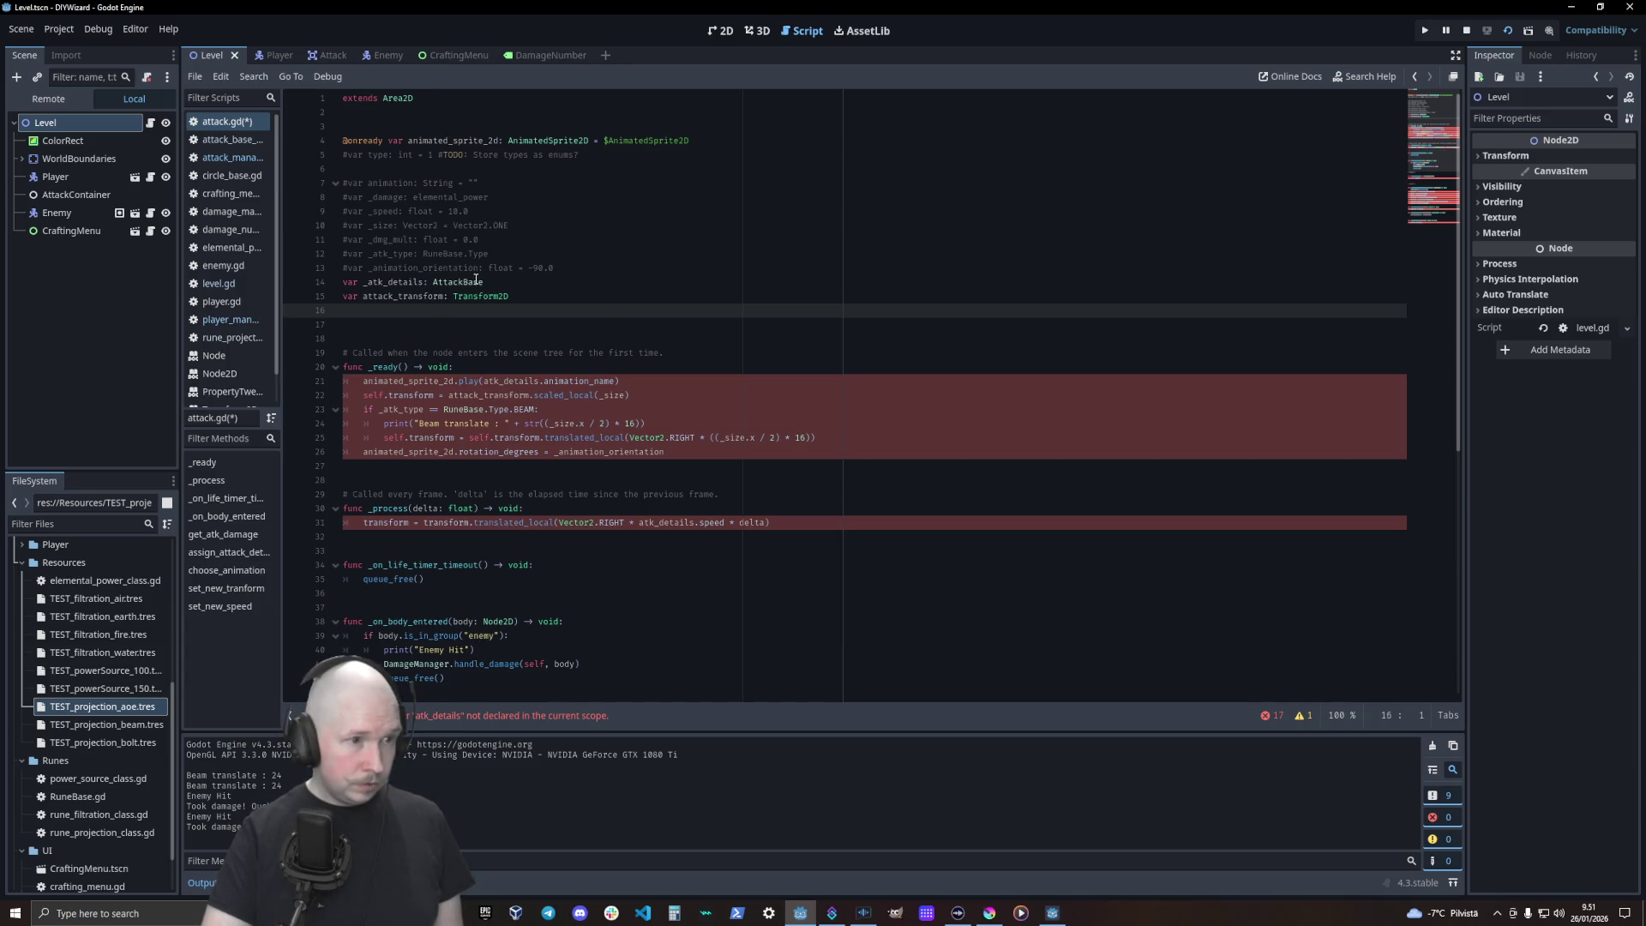
click(367, 282)
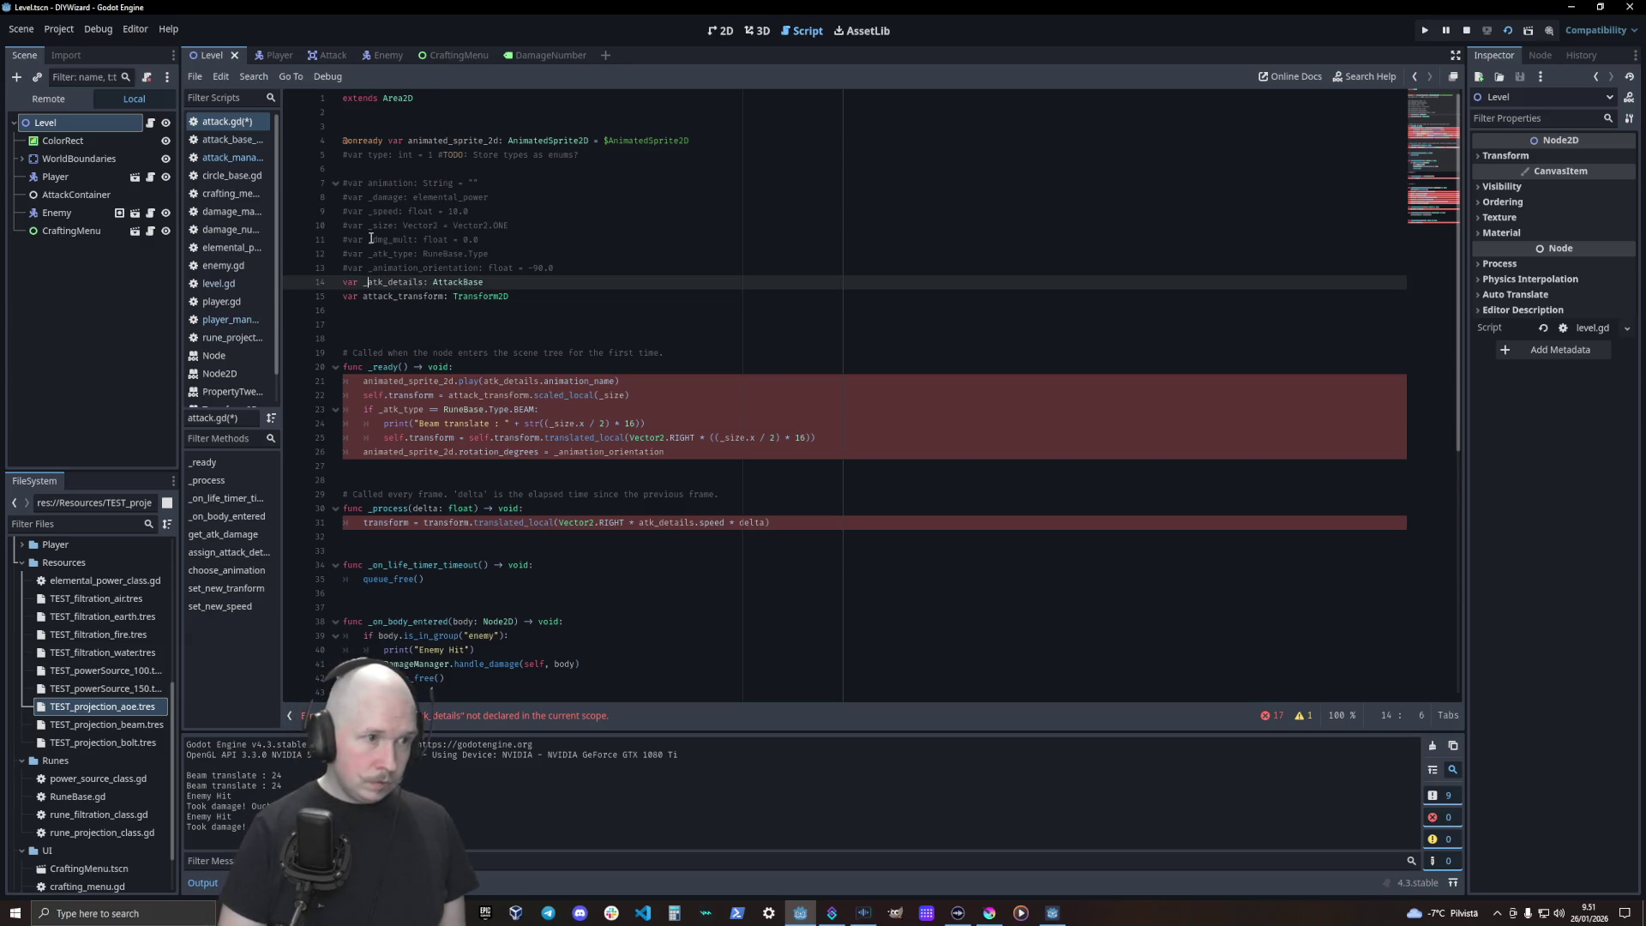
key(BackSpace)
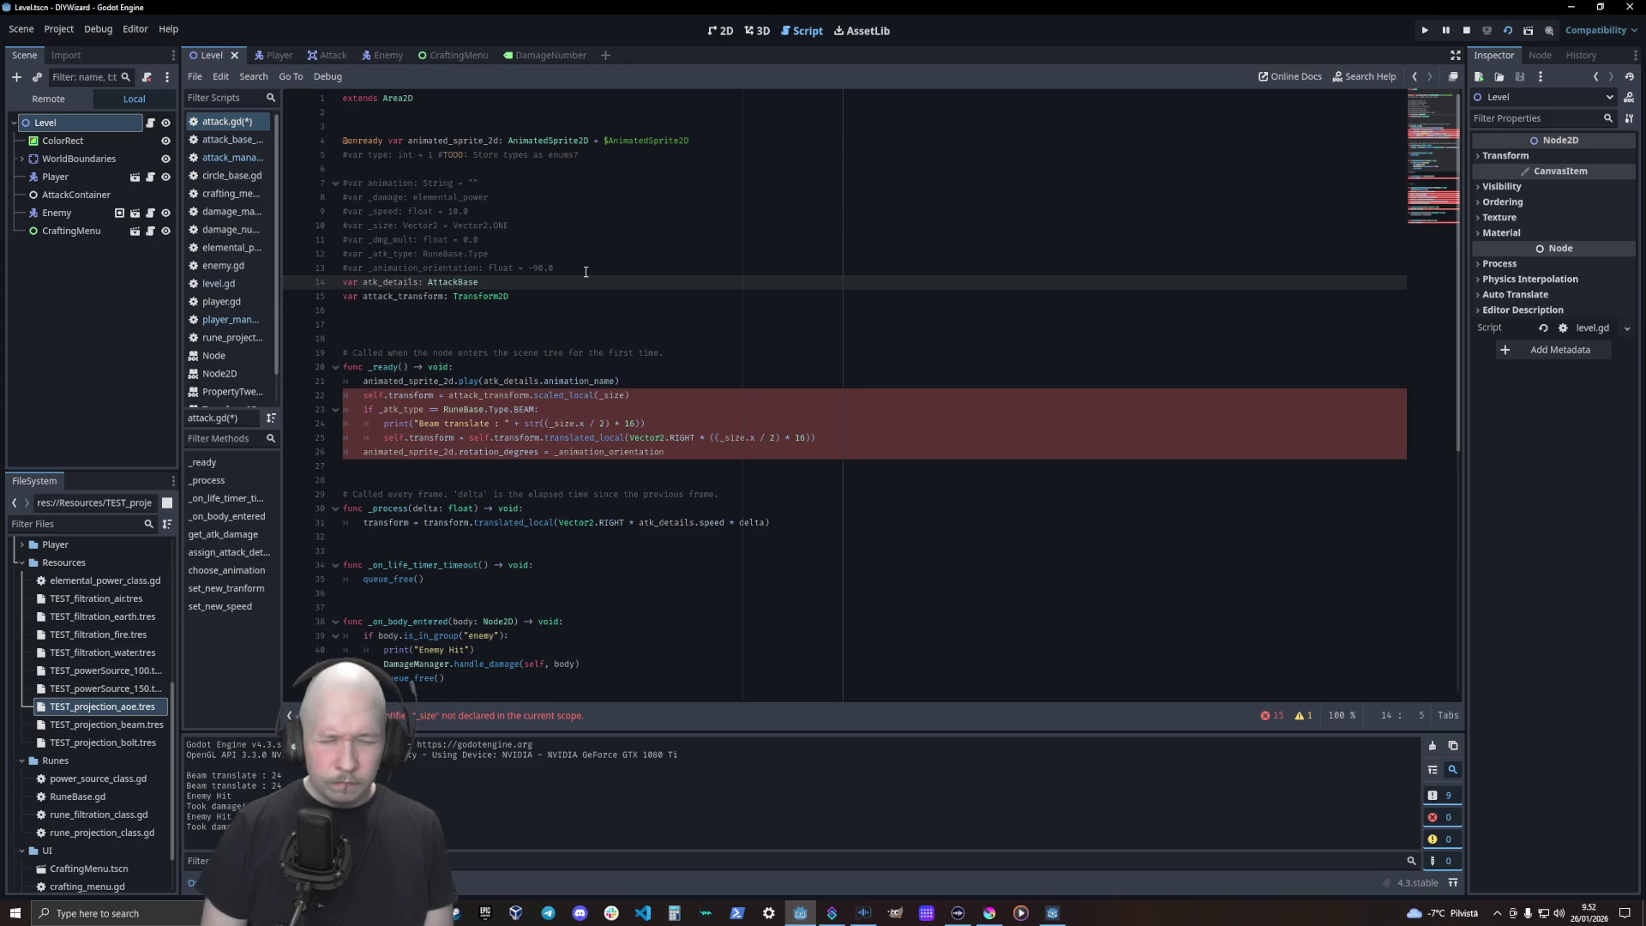
Prefix atk_details and attack_transform with underscores on lines 14, 15, 21 and 22
text(_)
key(Down)
key(Left)
text(_)
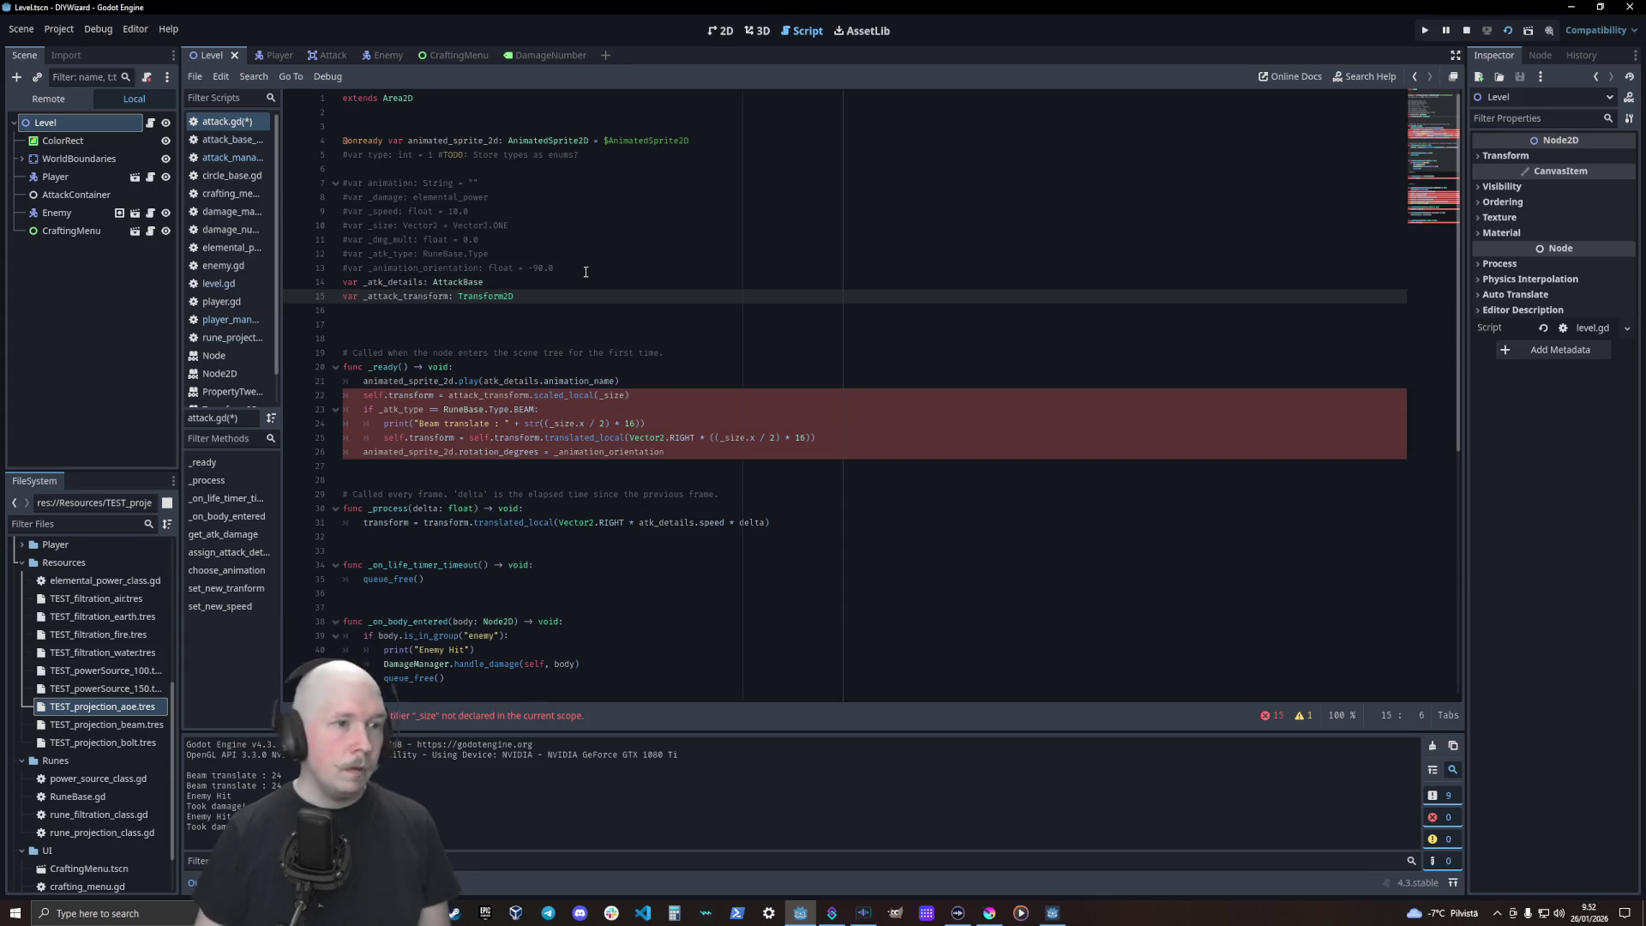
click(488, 382)
text(_)
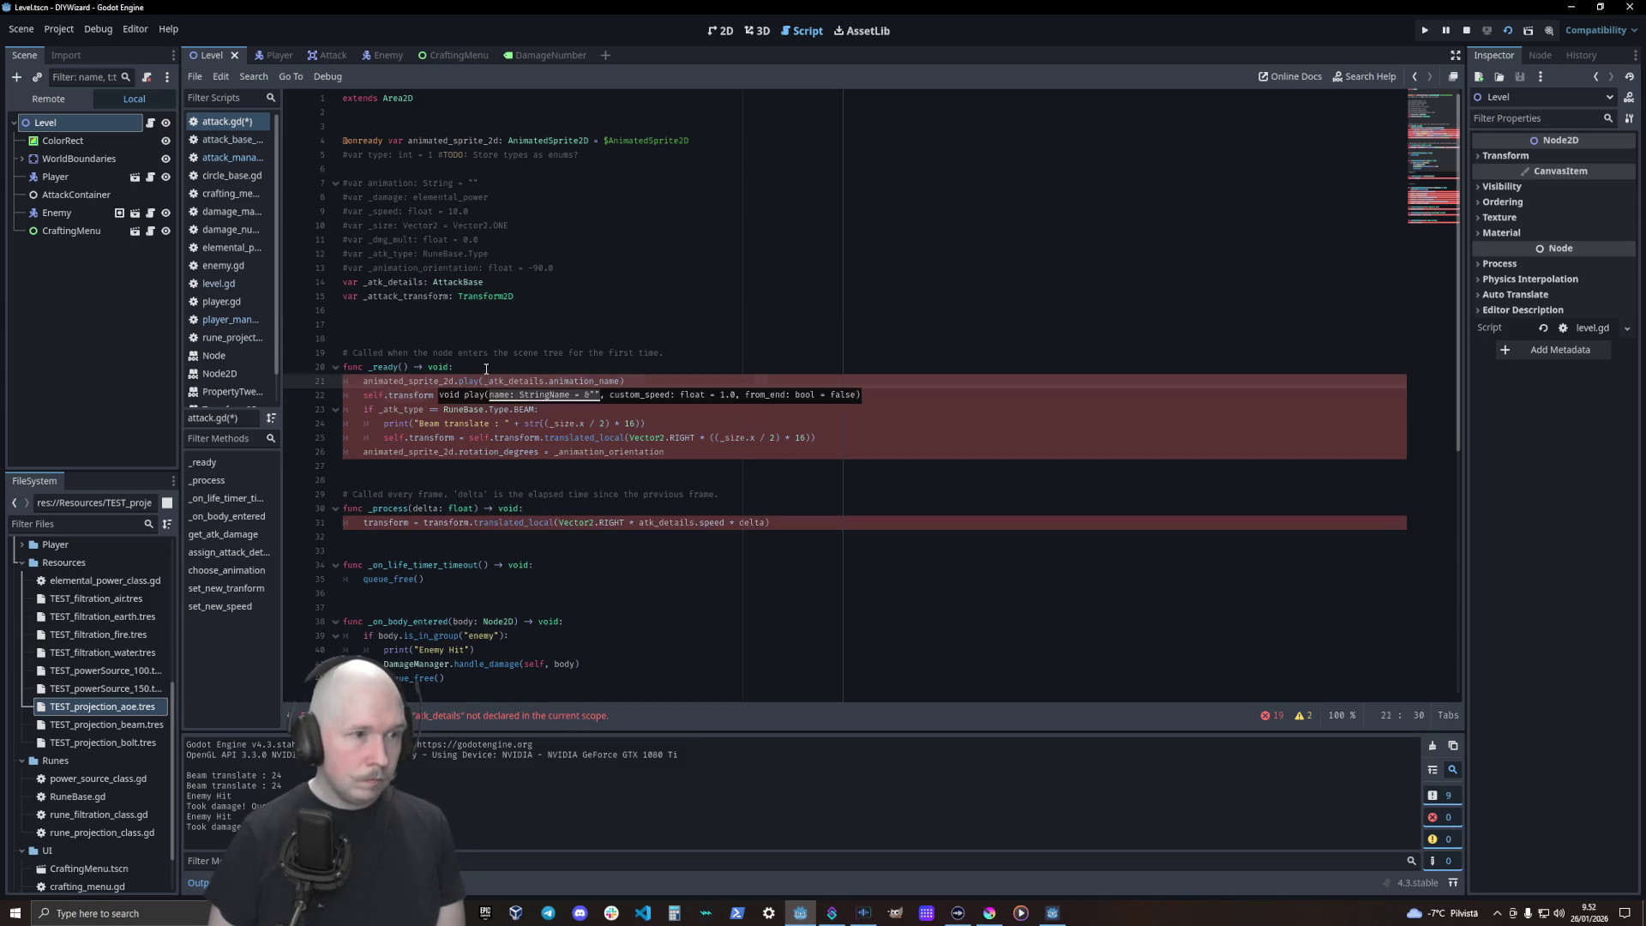
key(Down)
key(Left)
key(Left)
key(Left)
text(_)
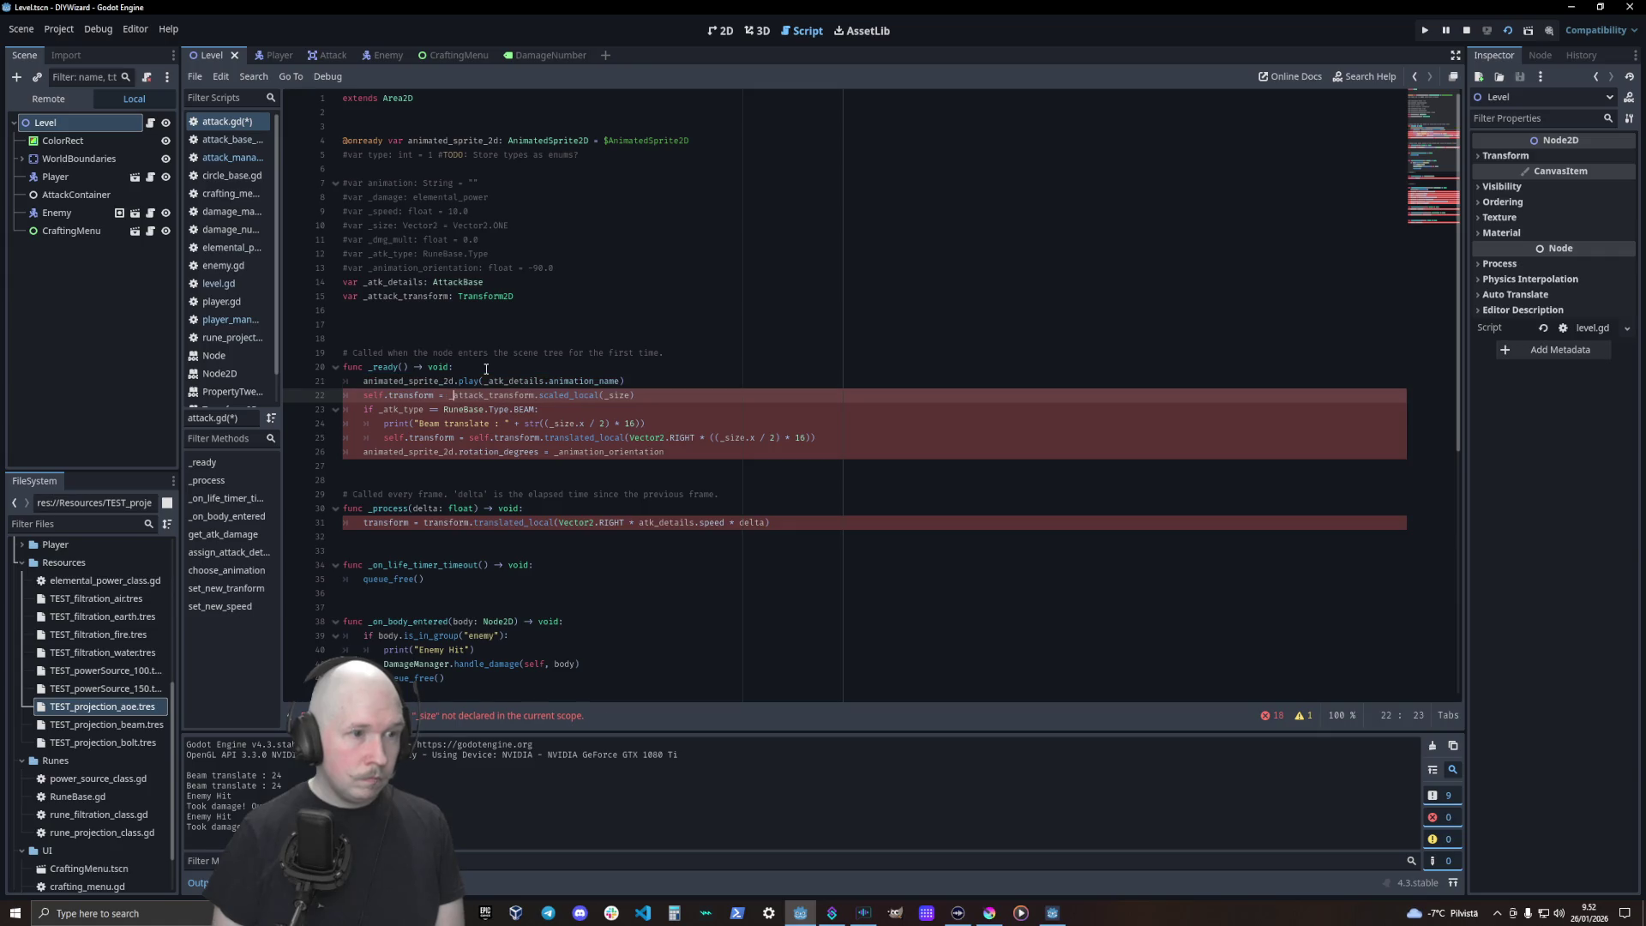
Replace _atk_type in the beam check with _atk_details.attack_type
key(ctrl+z)
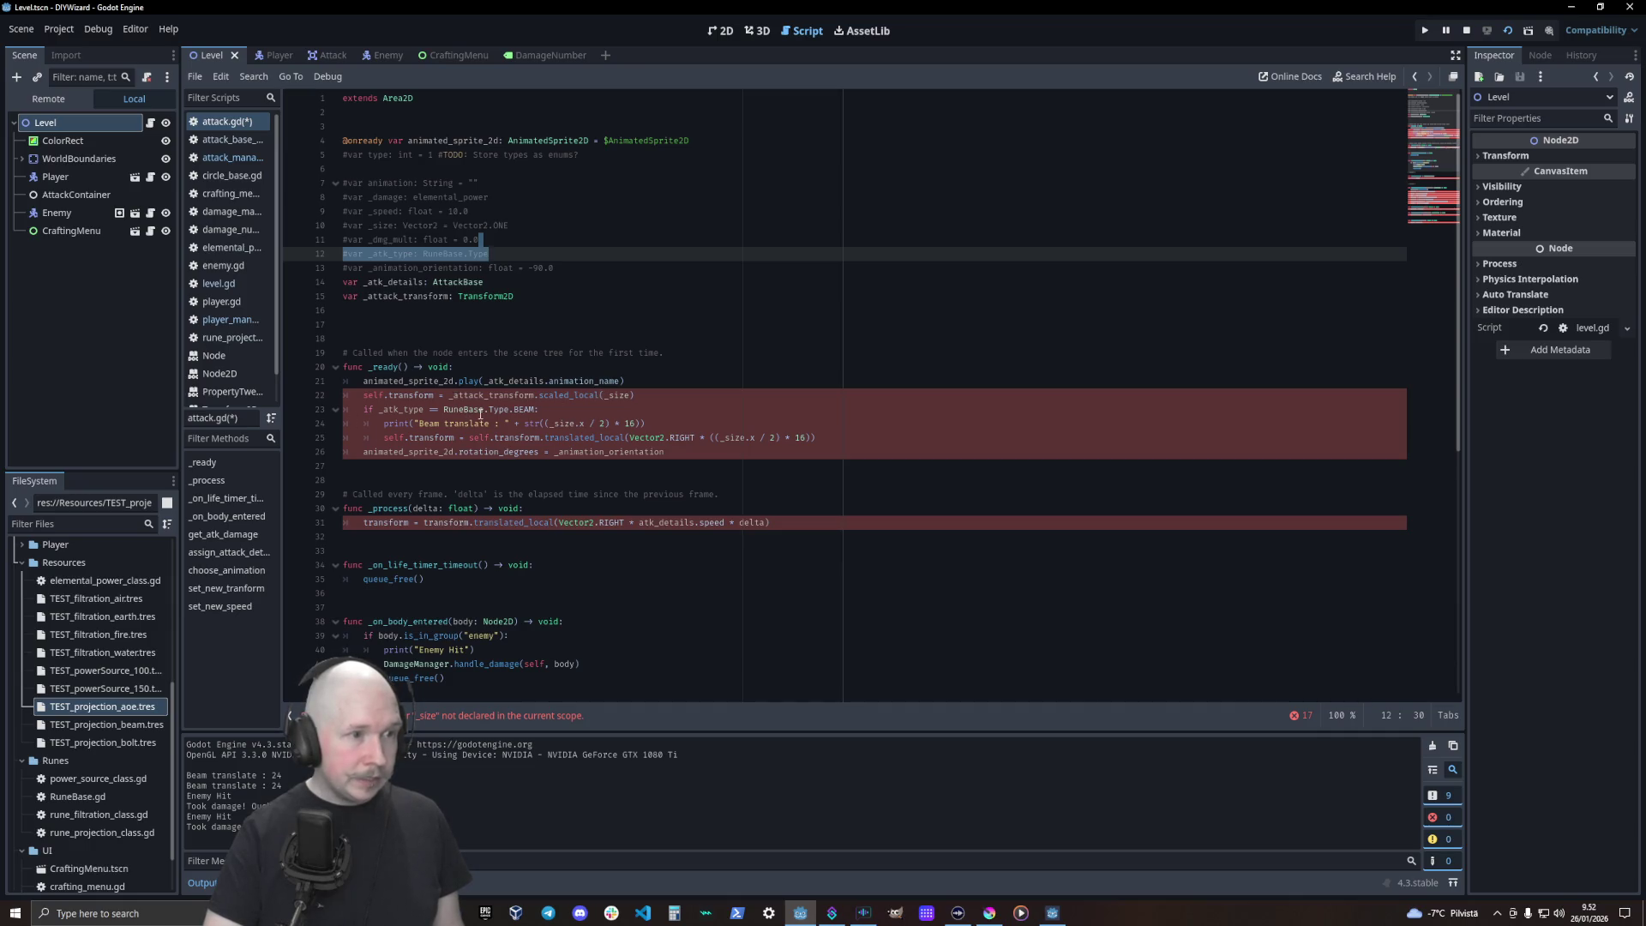
scroll(470, 497, down, 10)
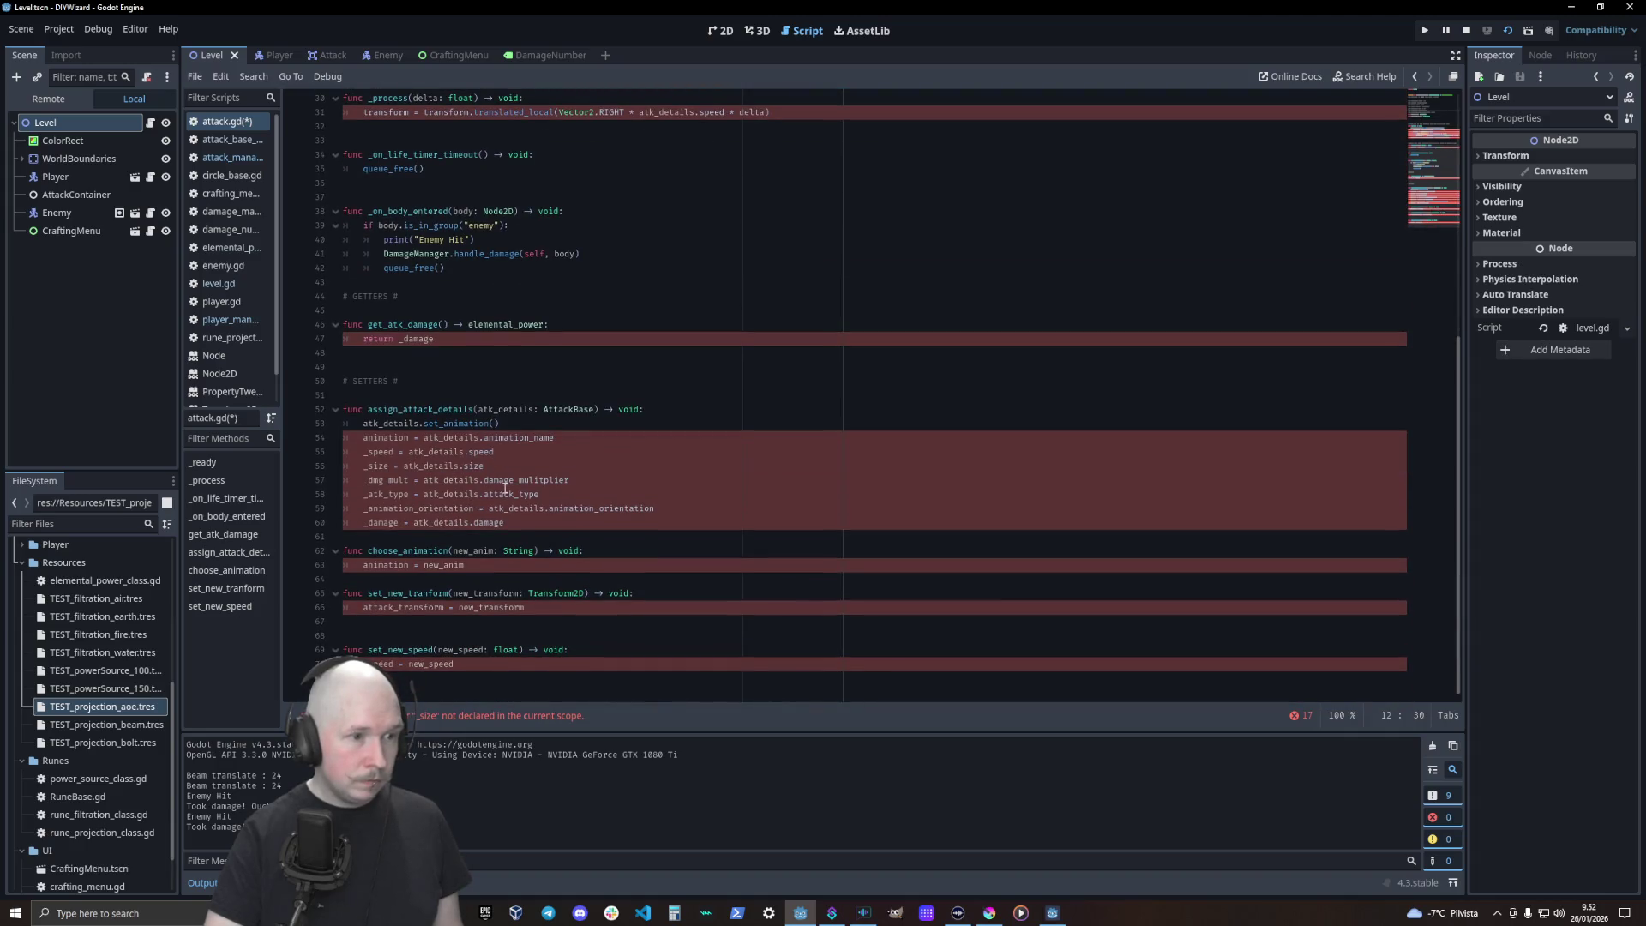
drag(517, 493, 433, 494)
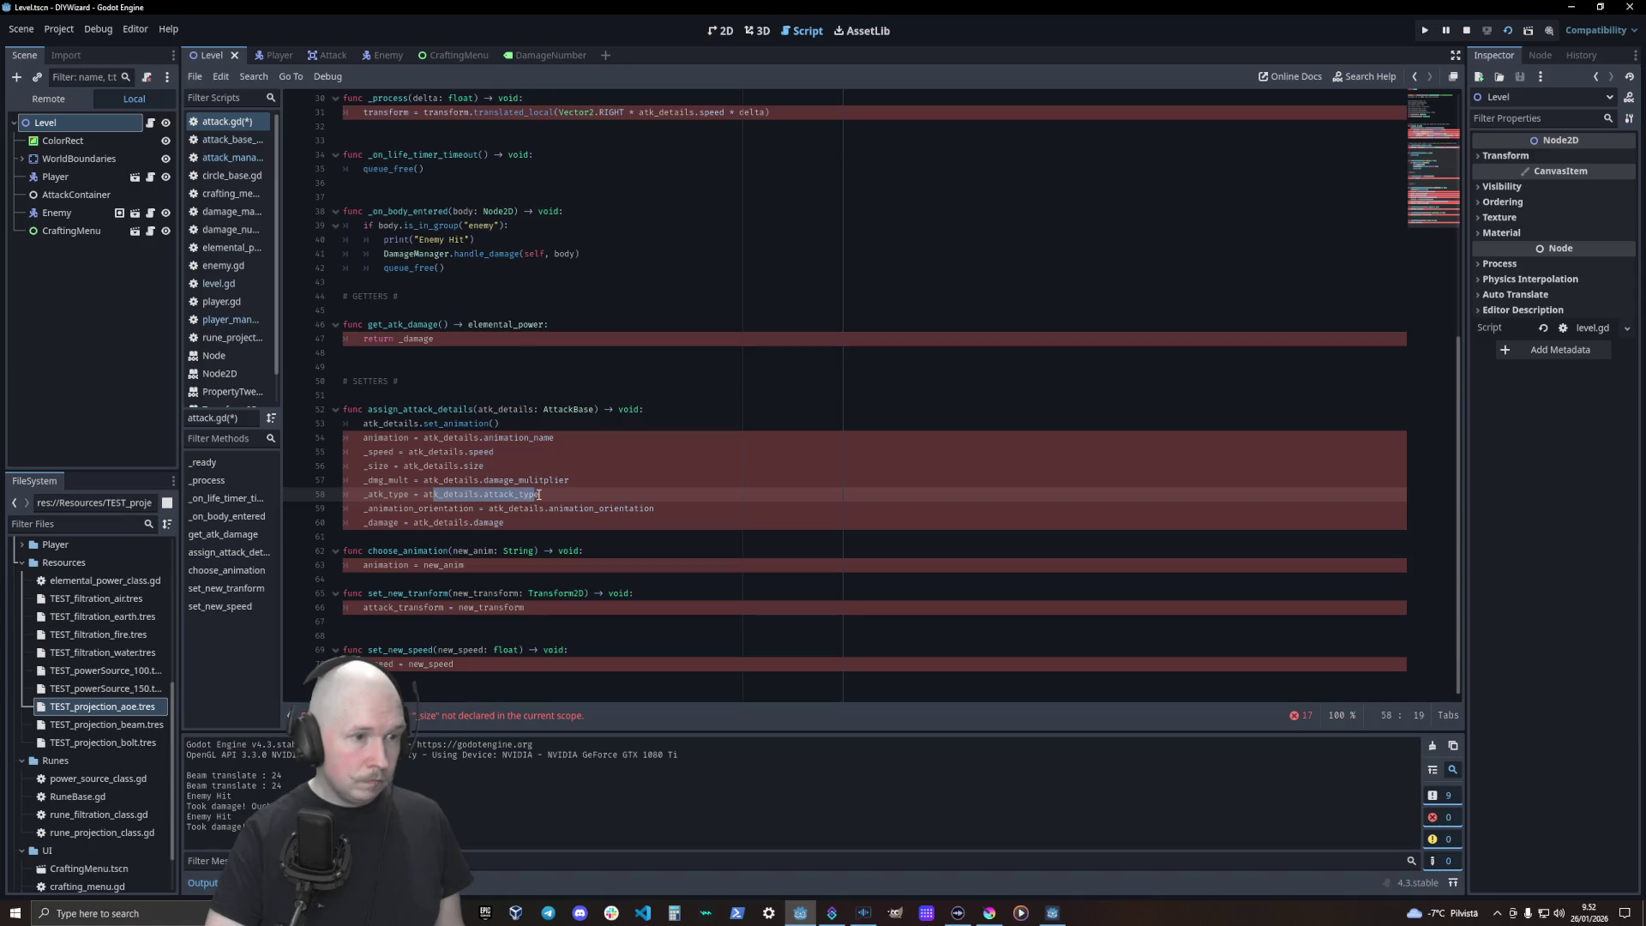
drag(539, 495, 423, 495)
key(ctrl+c)
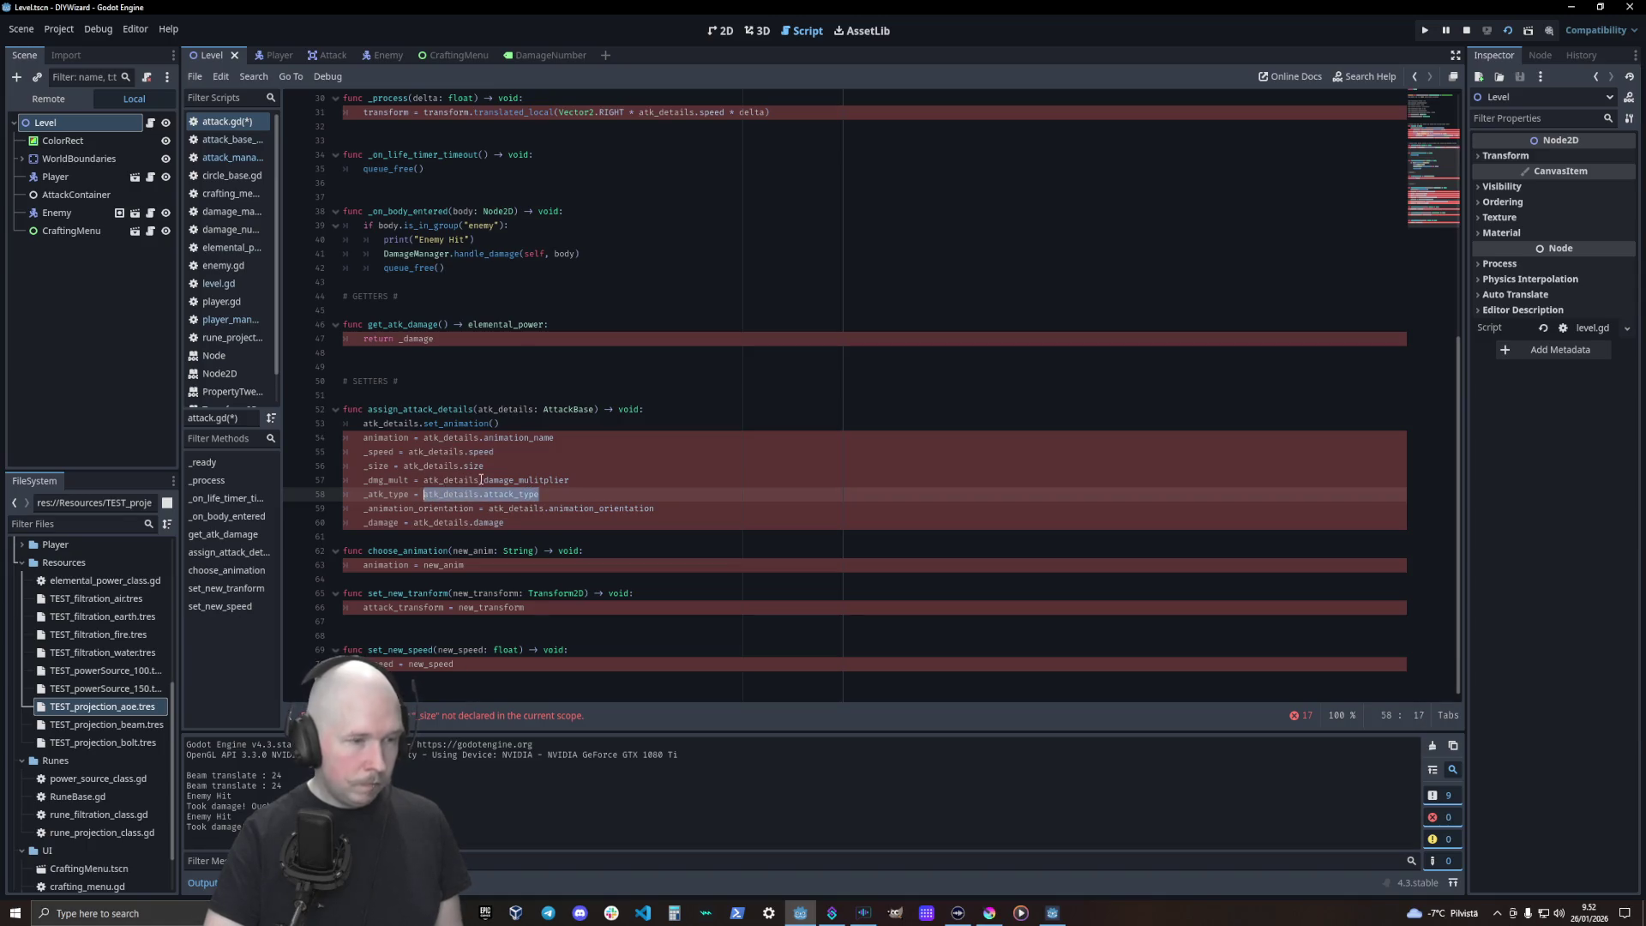
scroll(481, 480, up, 10)
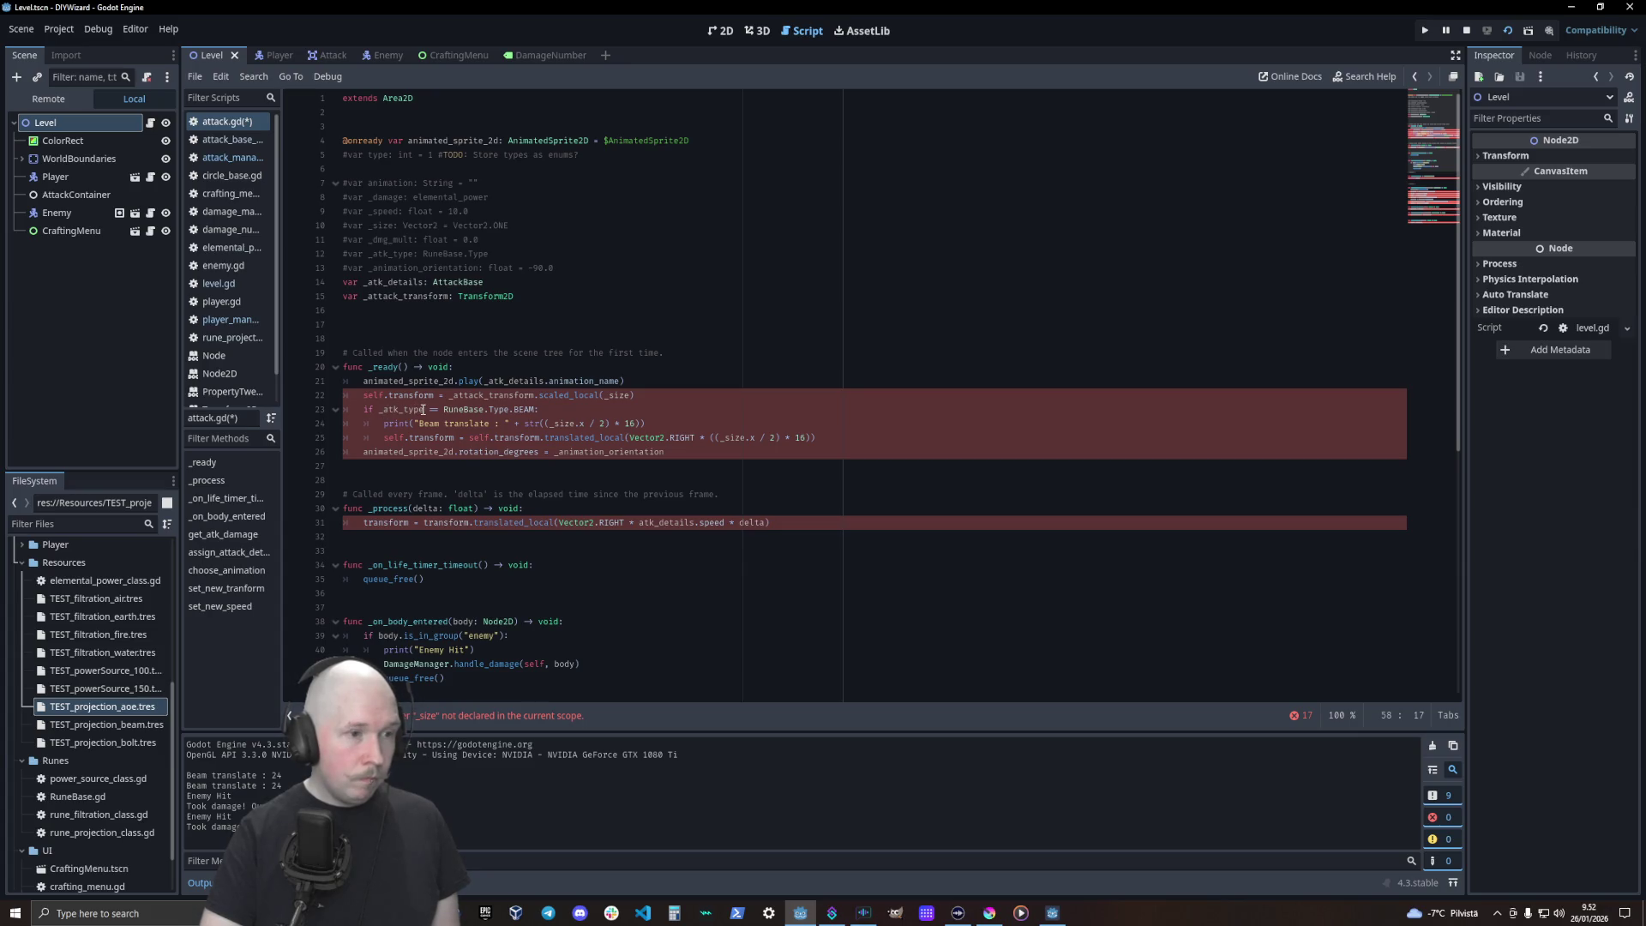
drag(423, 409, 378, 408)
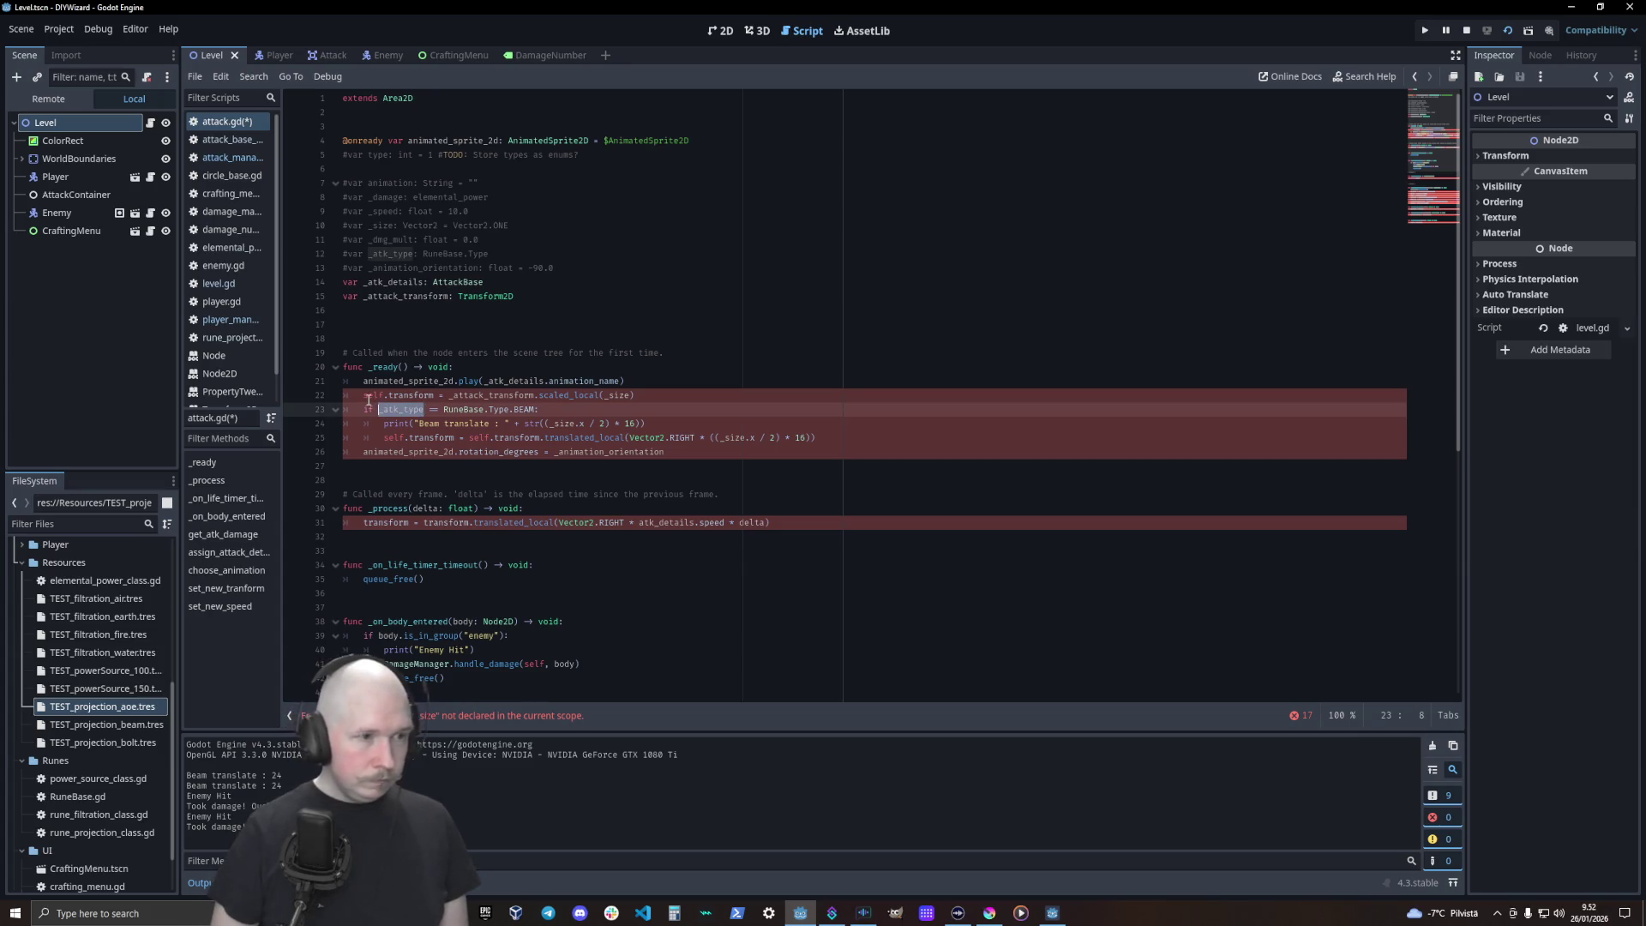
key(ctrl+v)
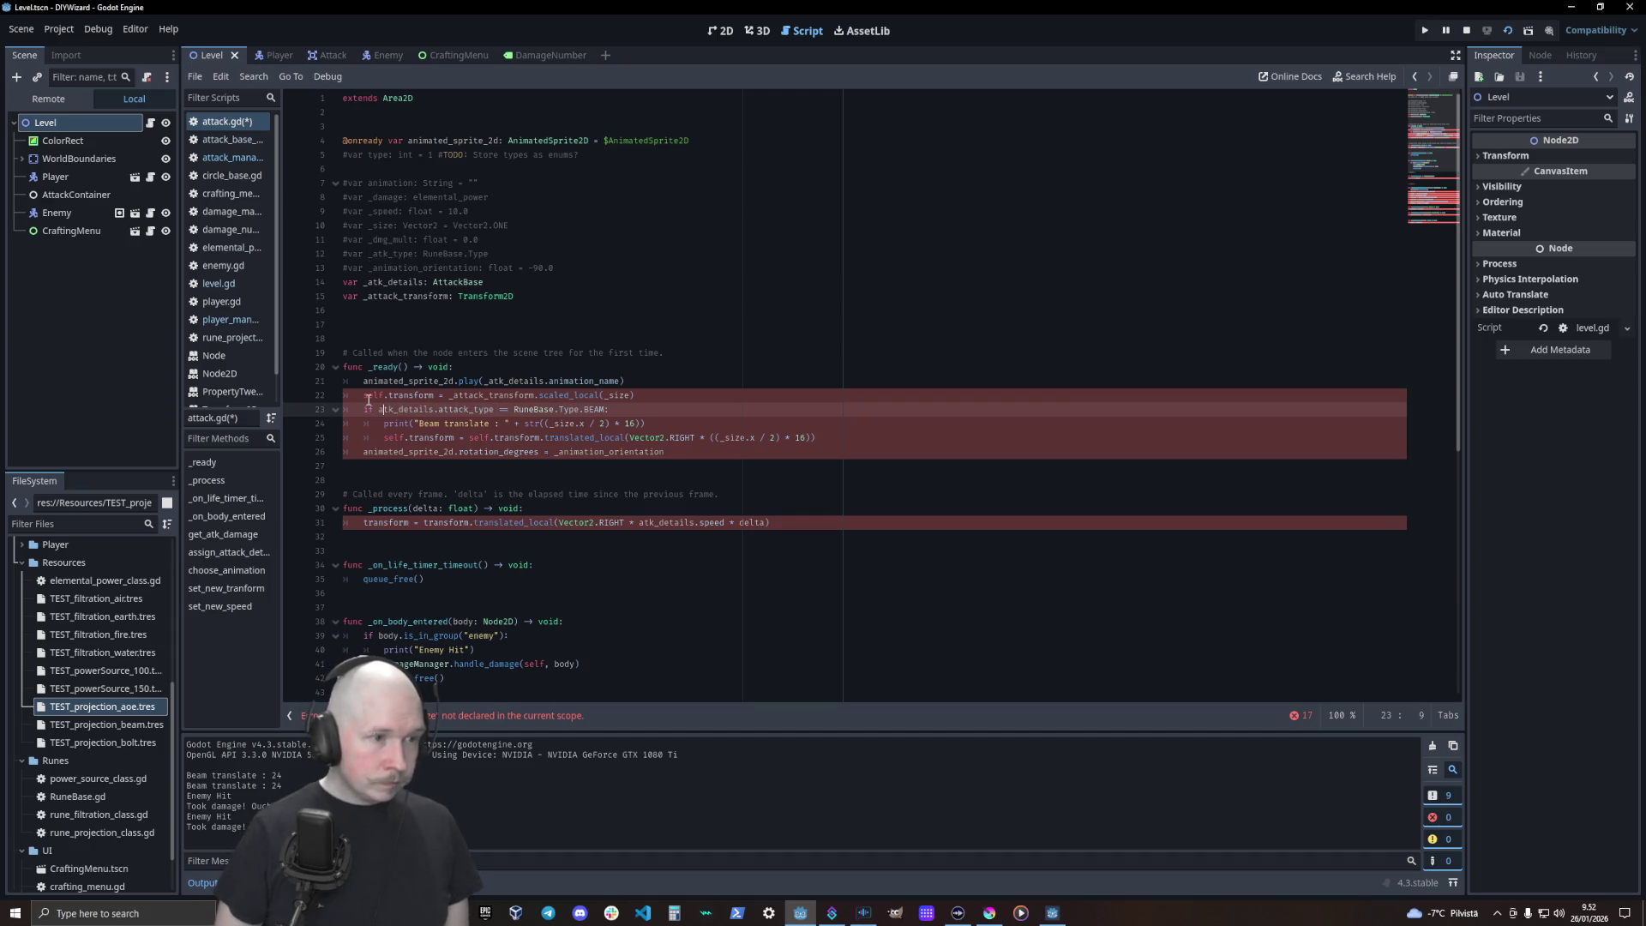
click(747, 267)
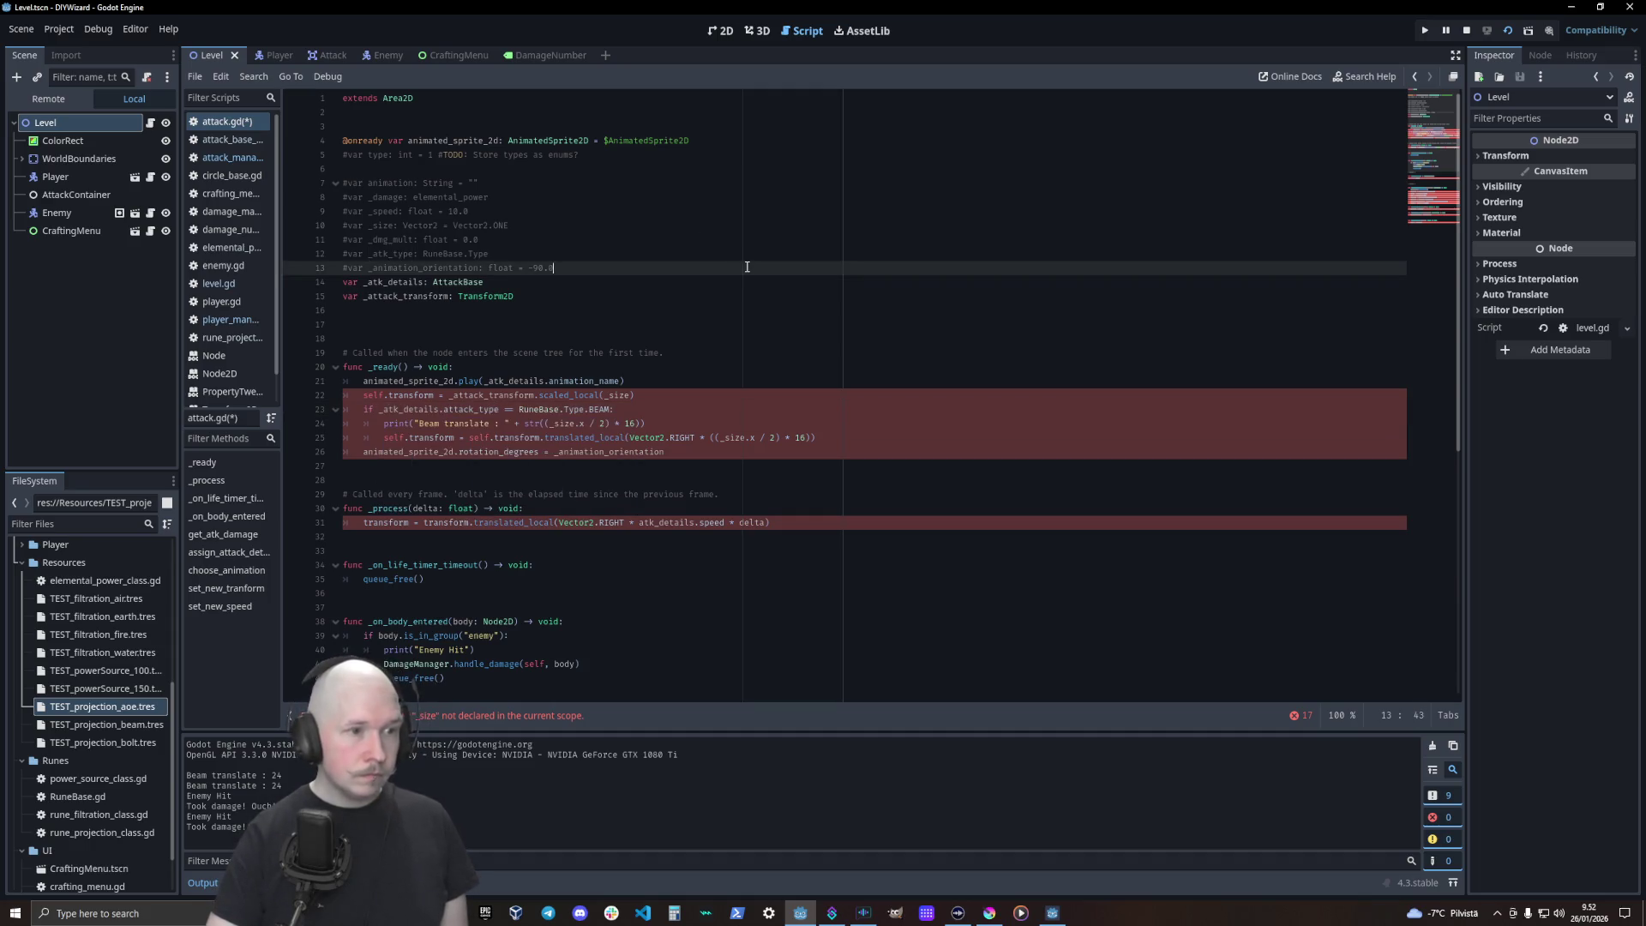
scroll(746, 272, down, 10)
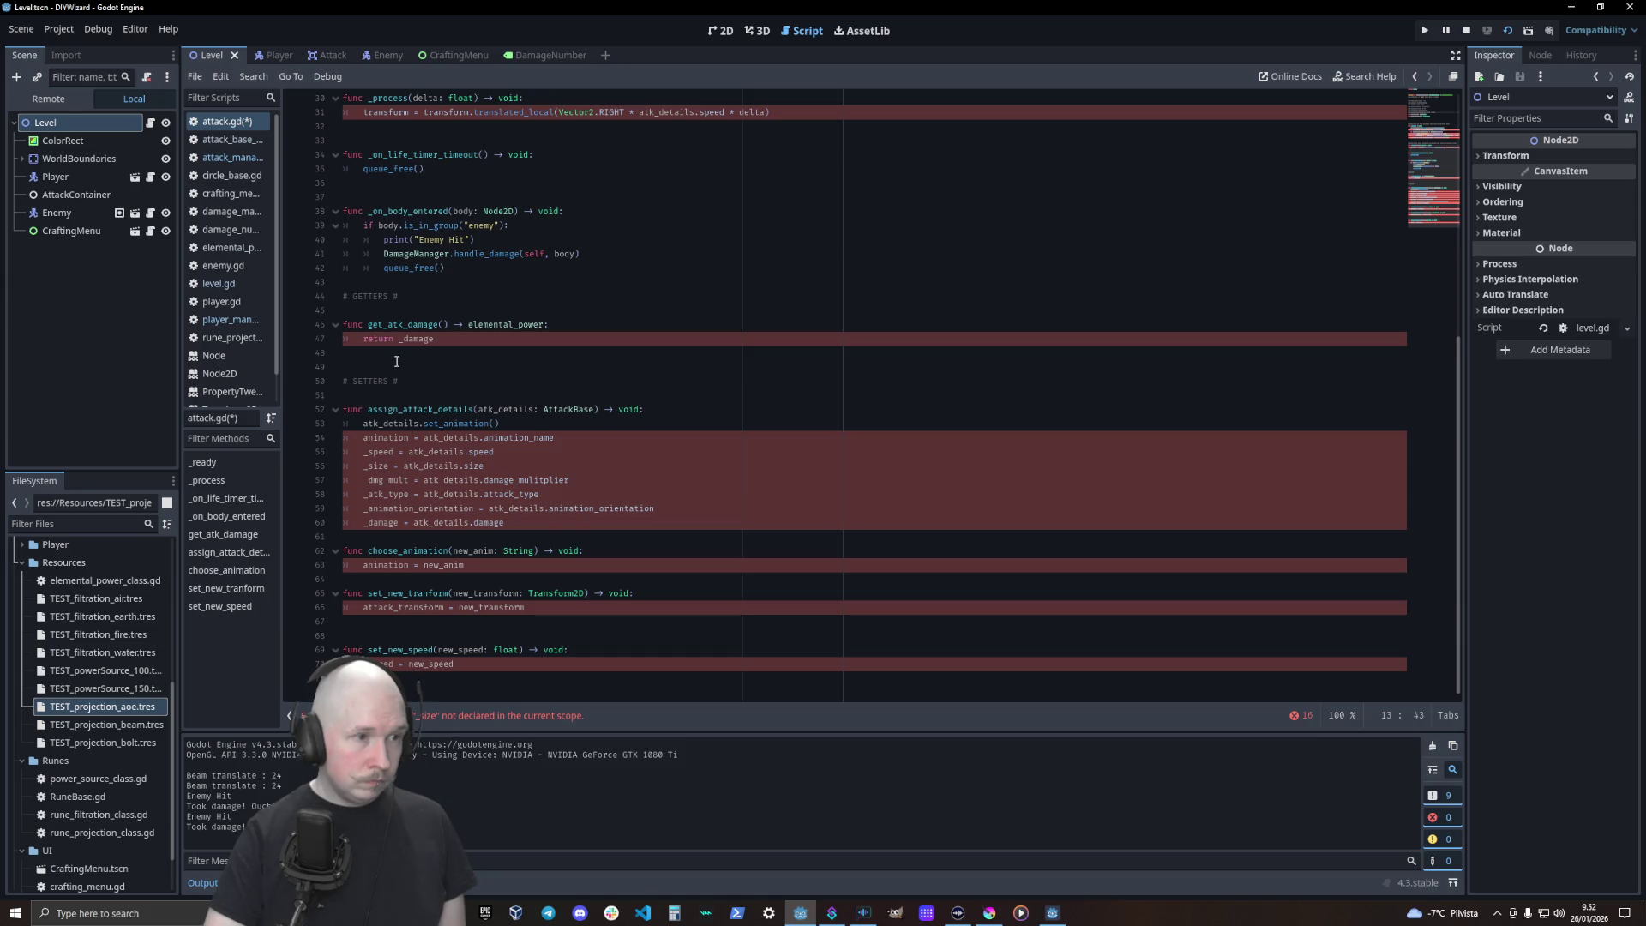
scroll(412, 403, up, 2)
Make get_atk_damage return _atk_details.damage instead of _damage
scroll(428, 447, down, 2)
drag(417, 524, 506, 525)
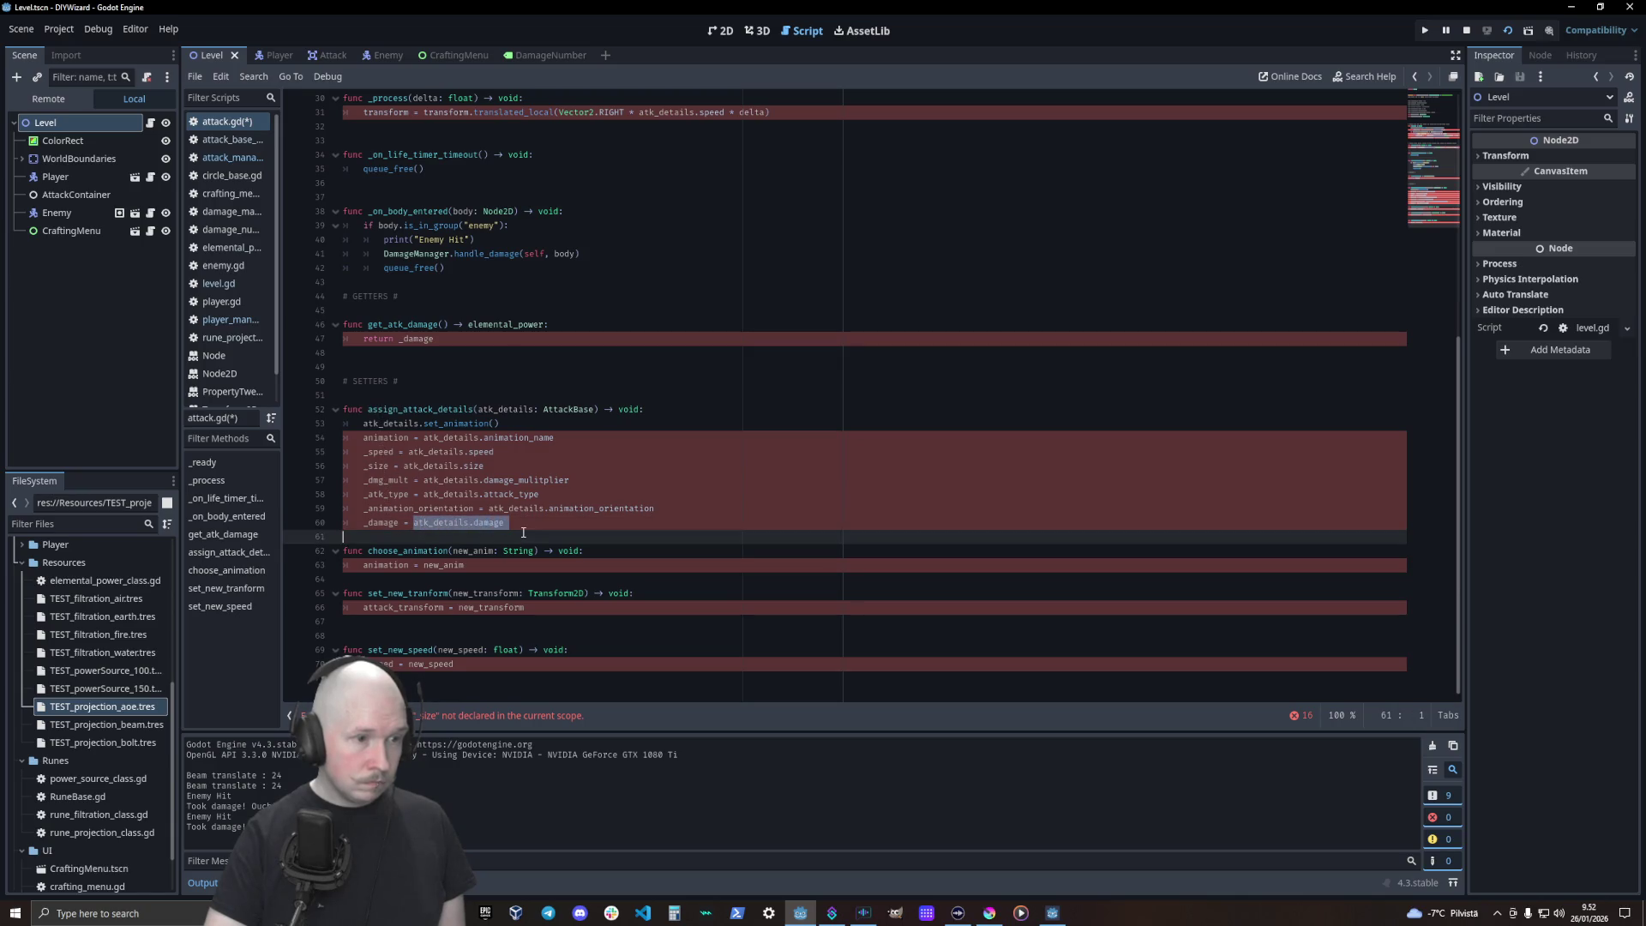
double_click(423, 341)
text(_atk_details.damage)
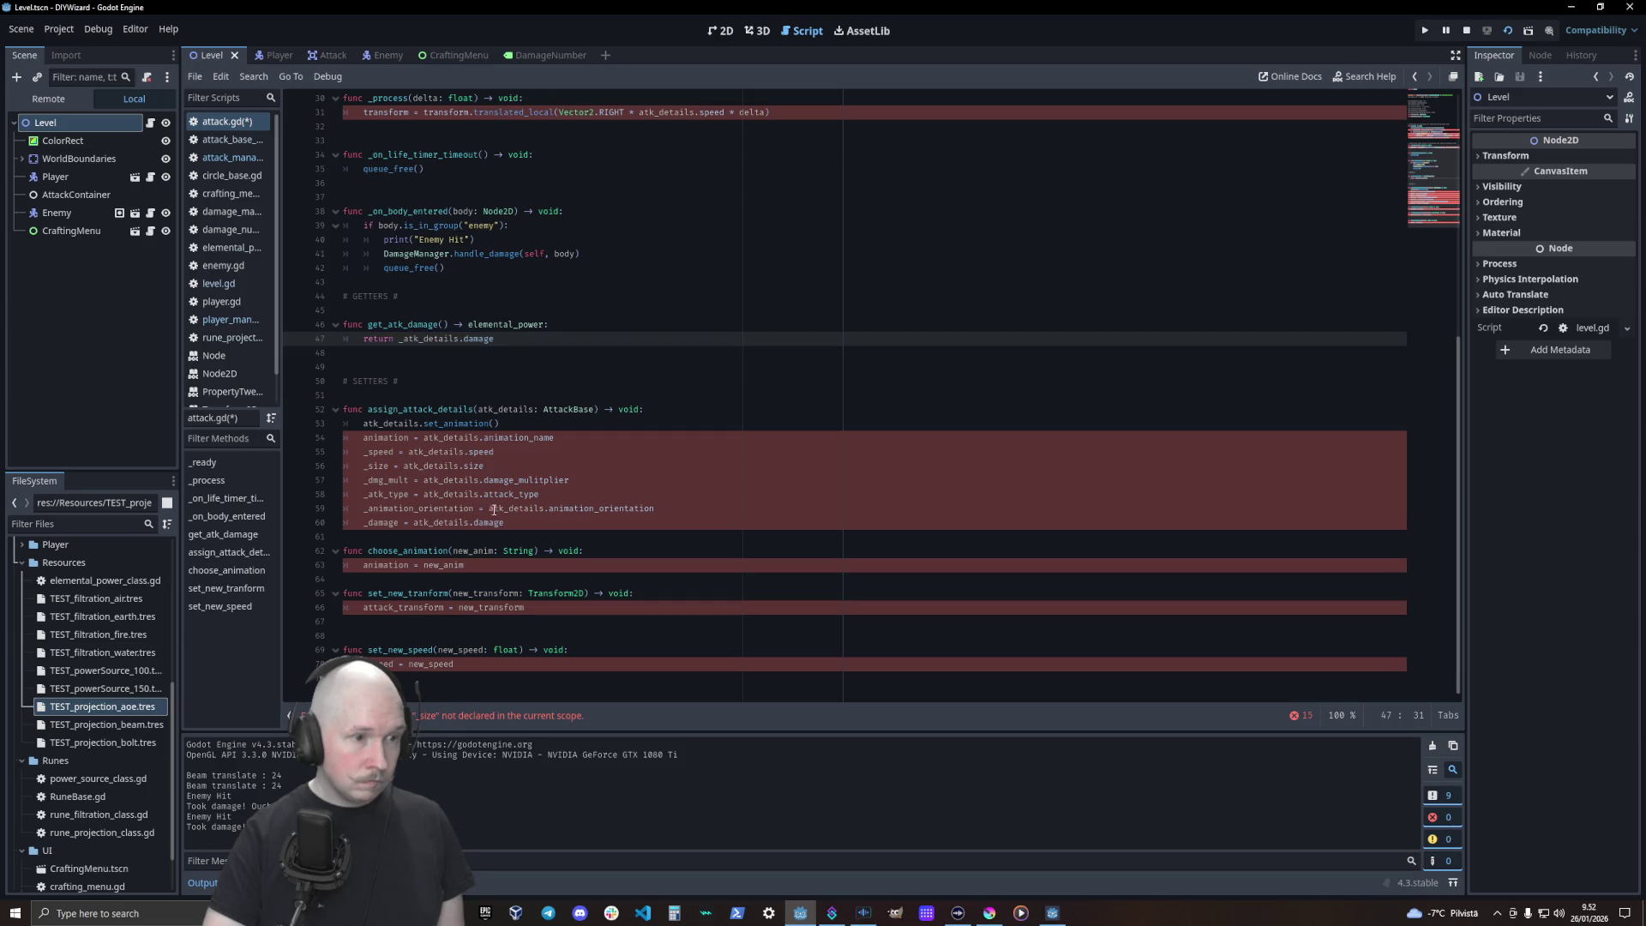
drag(490, 509, 655, 511)
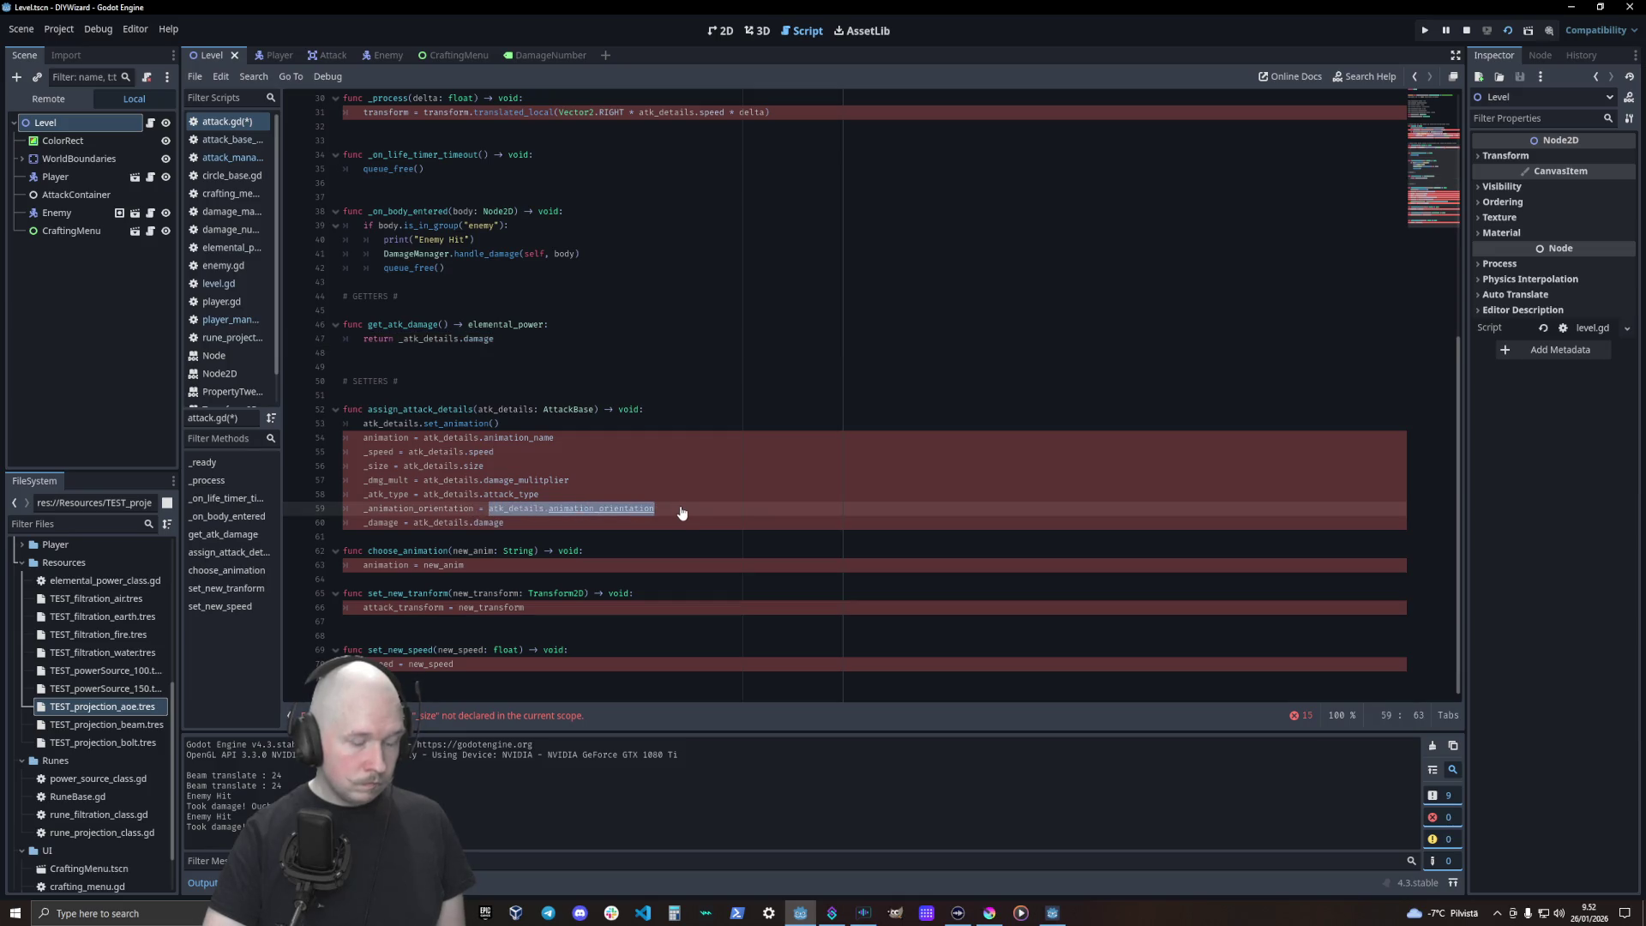
Rotate the sprite in _ready by _atk_details.animation_orientation on line 26
scroll(628, 449, up, 1)
scroll(628, 449, up, 6)
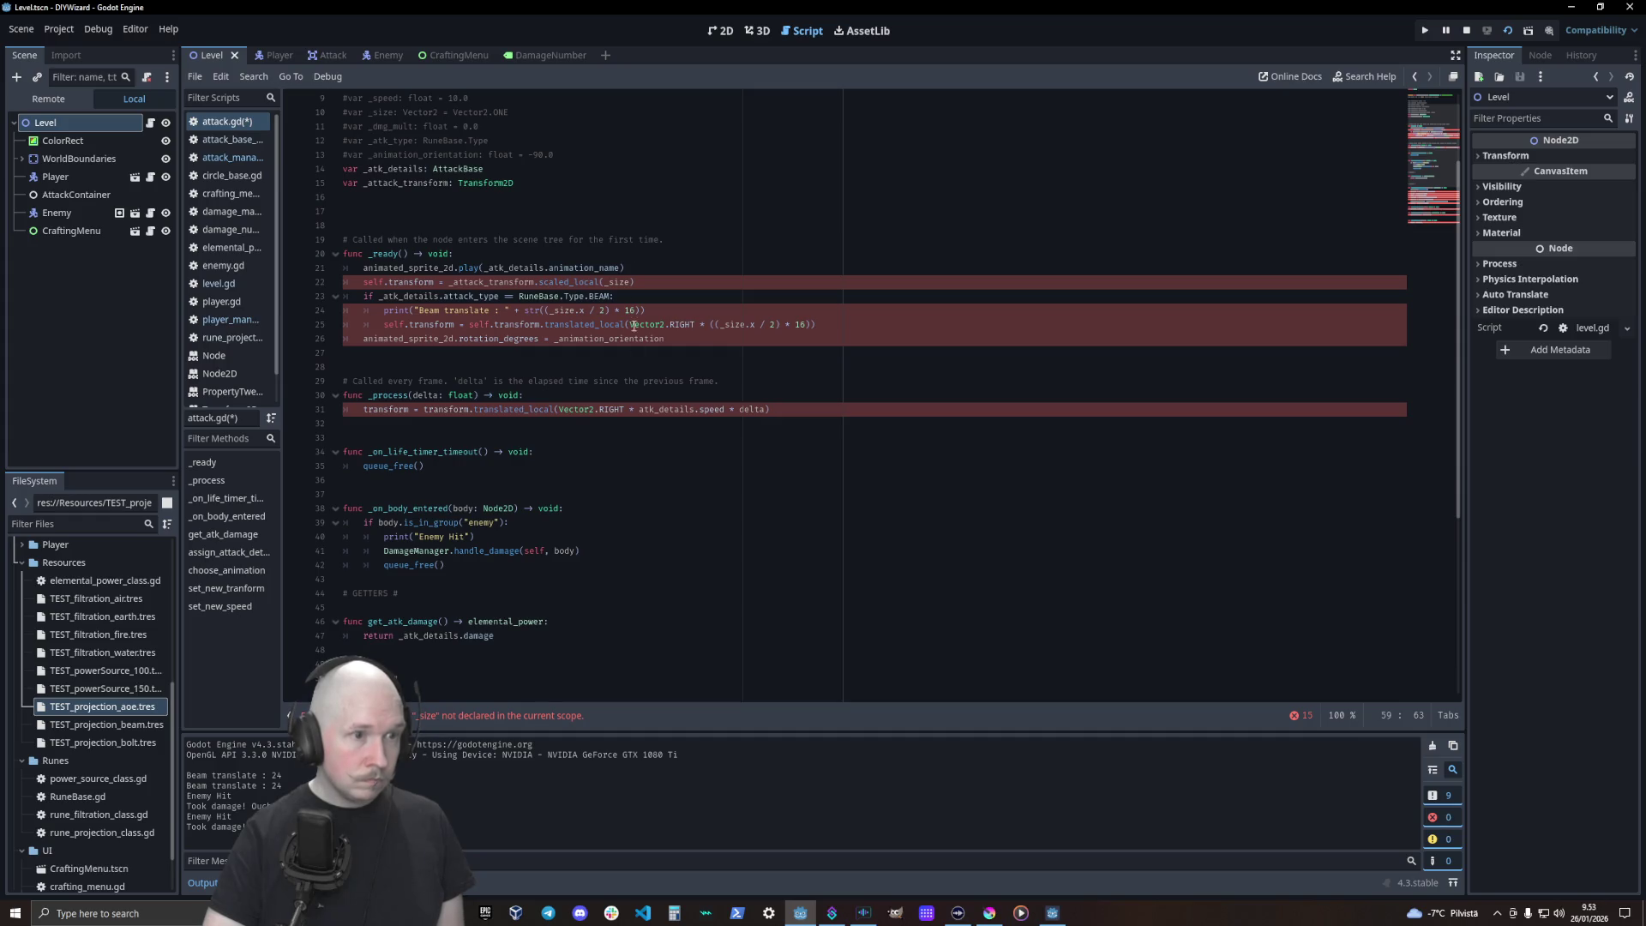
double_click(555, 339)
click(559, 339)
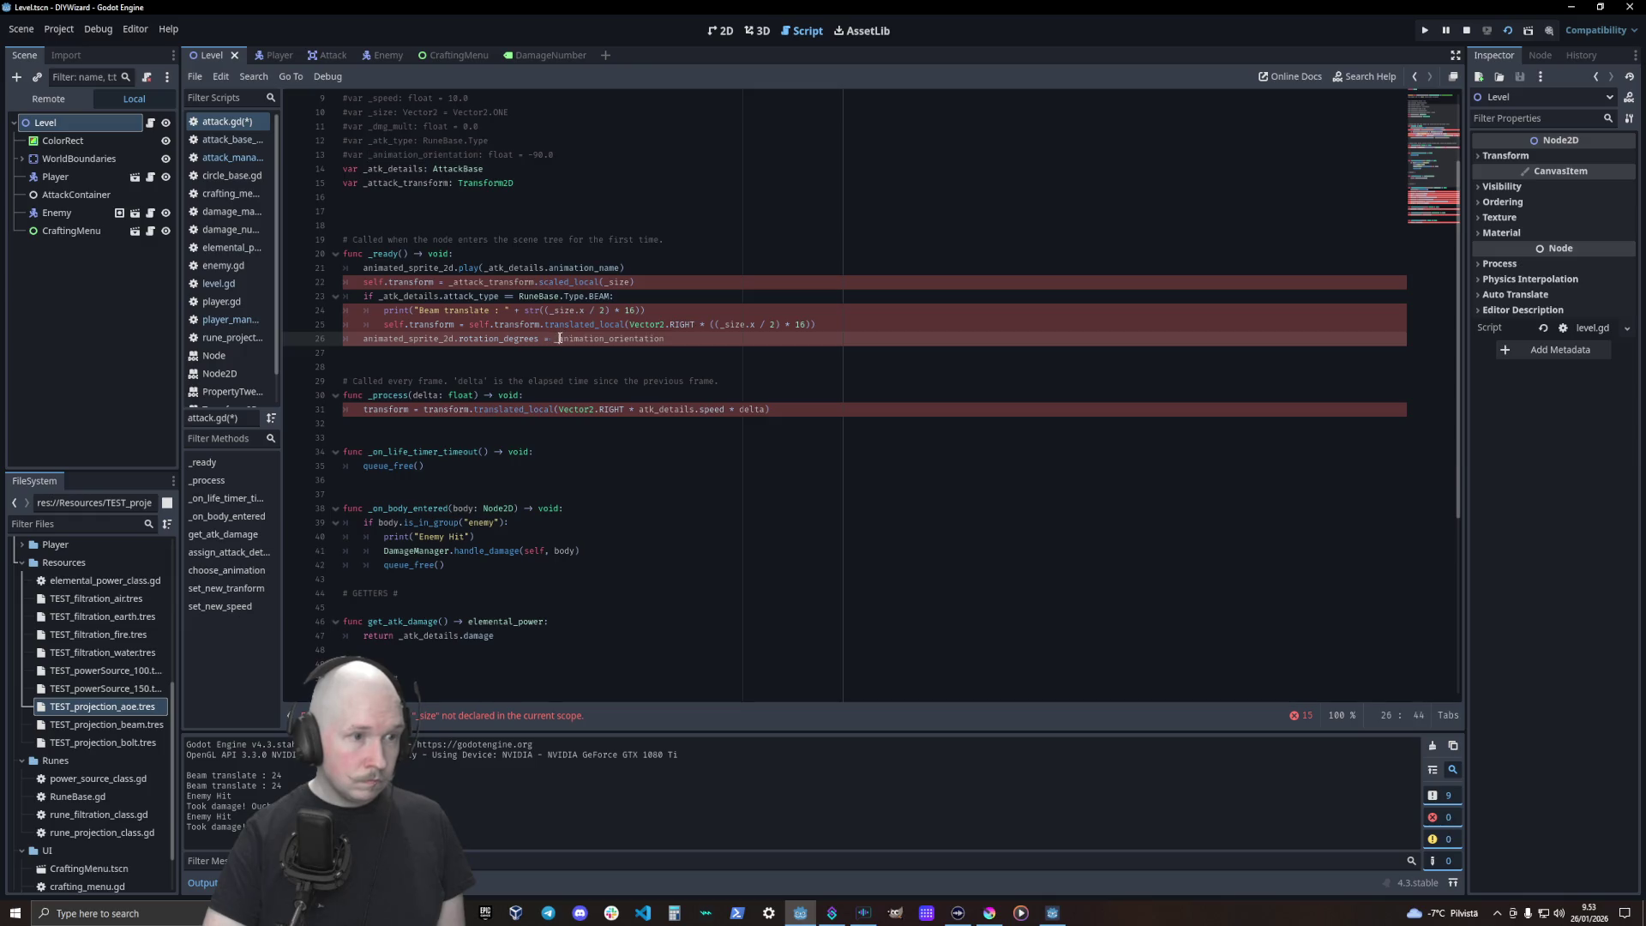
text(_atk_details.anim)
key(Return)
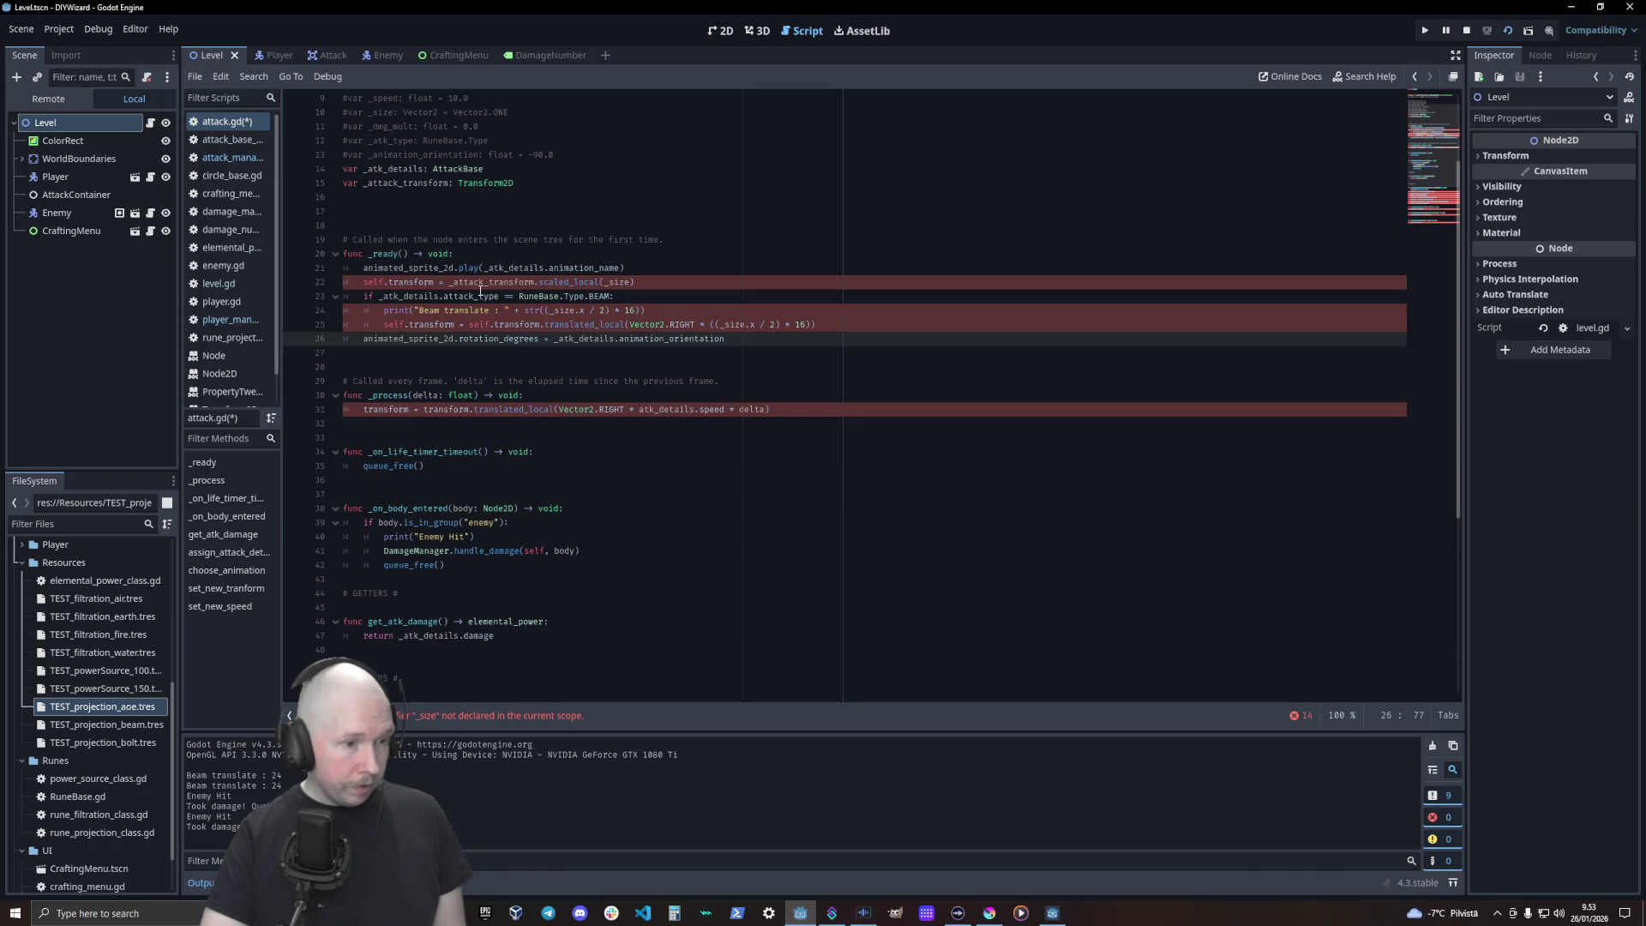
scroll(574, 441, down, 7)
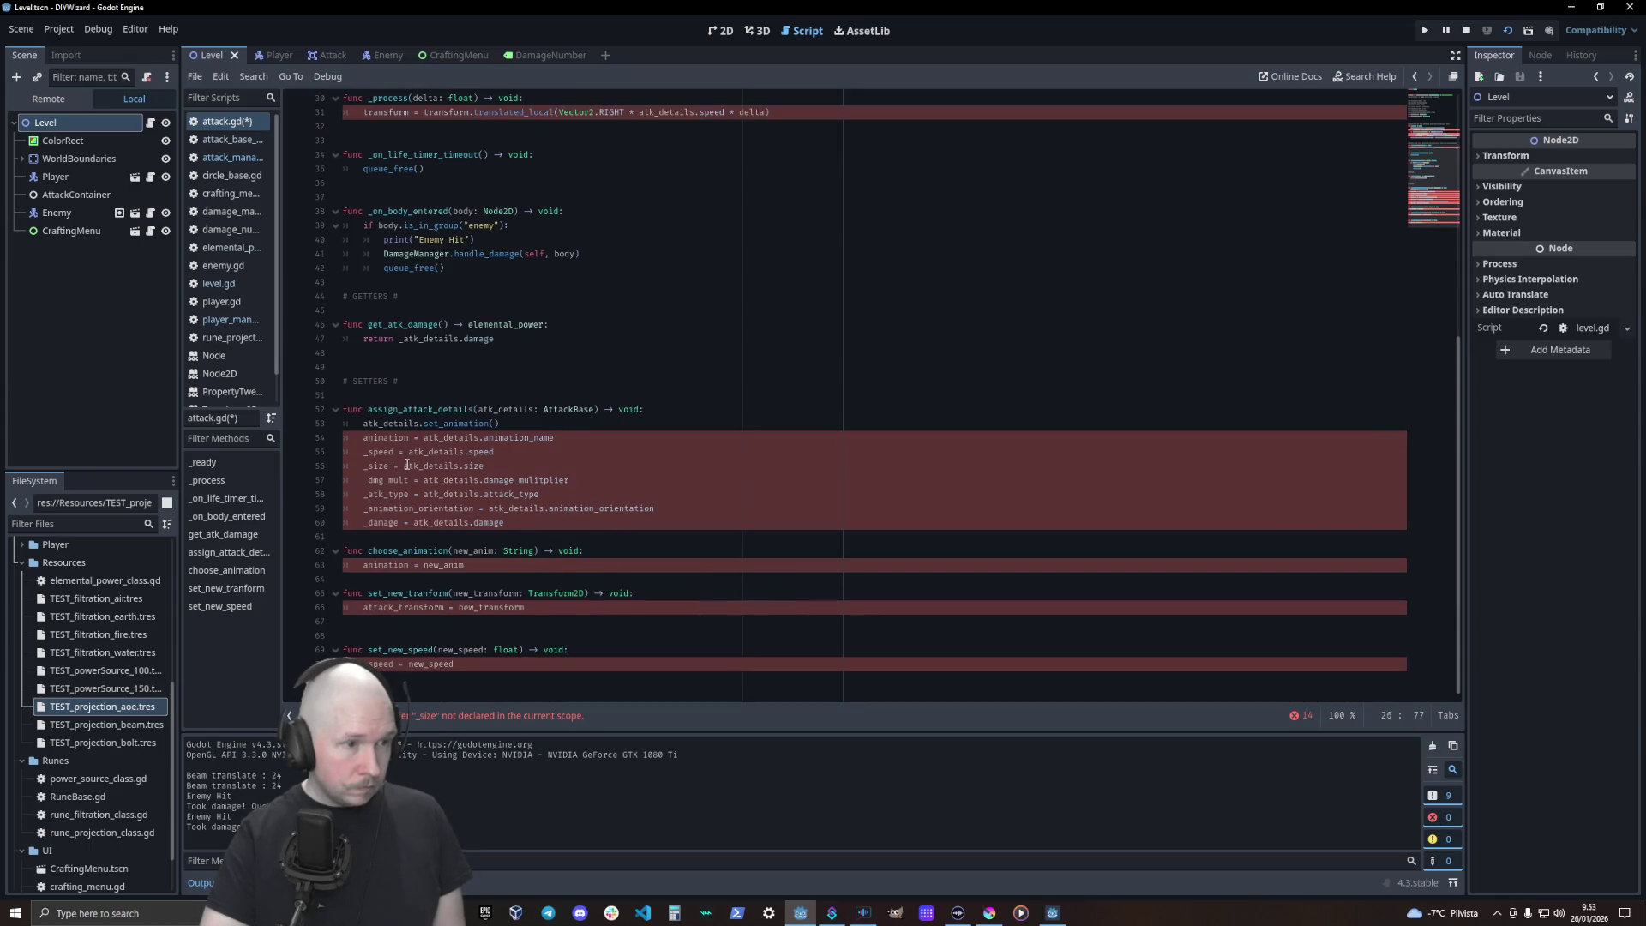
Replace _size with _atk_details.size in the line 22 scaled_local call and delete the Beam translate print
drag(403, 466, 485, 465)
scroll(548, 446, up, 9)
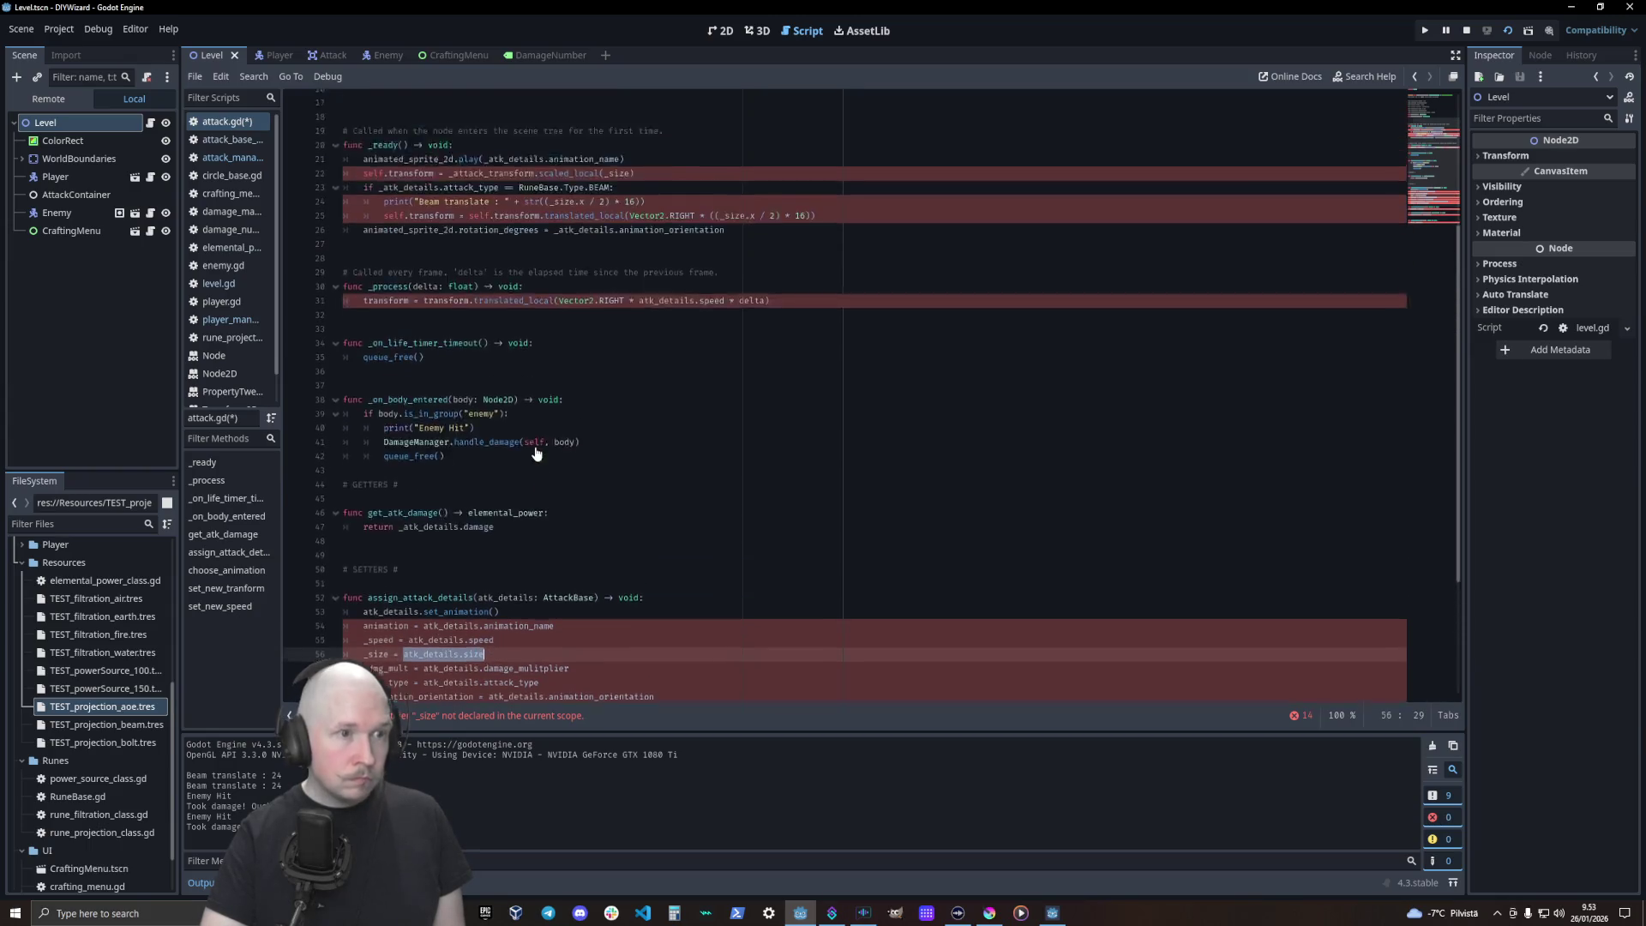
double_click(613, 367)
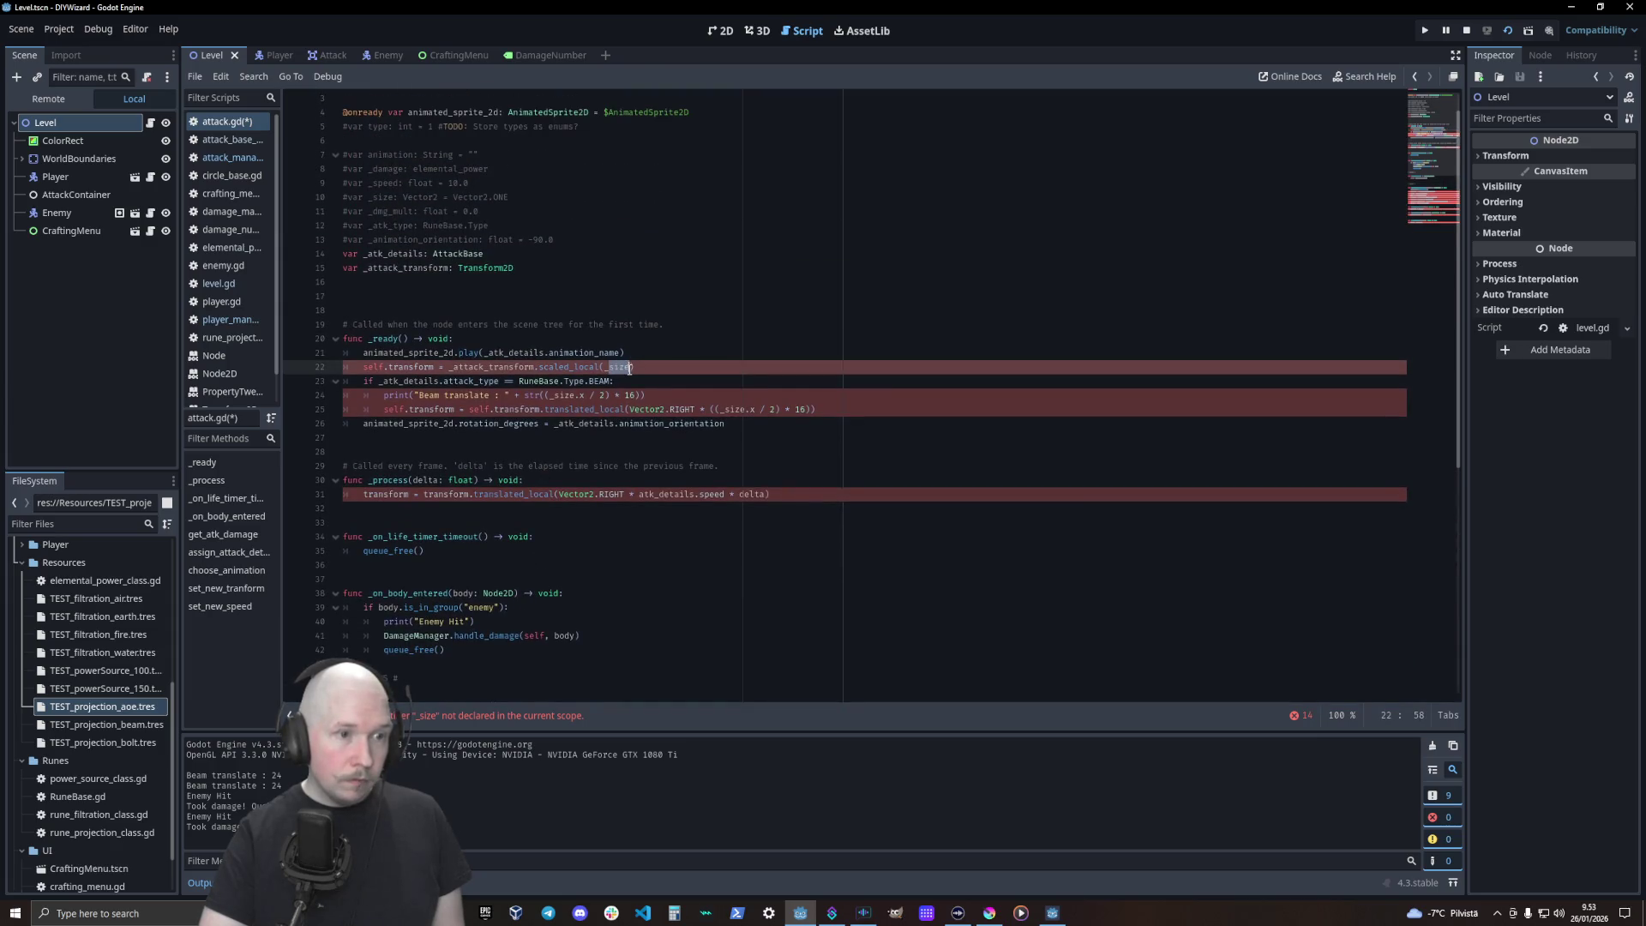
text(_atk_details.size)
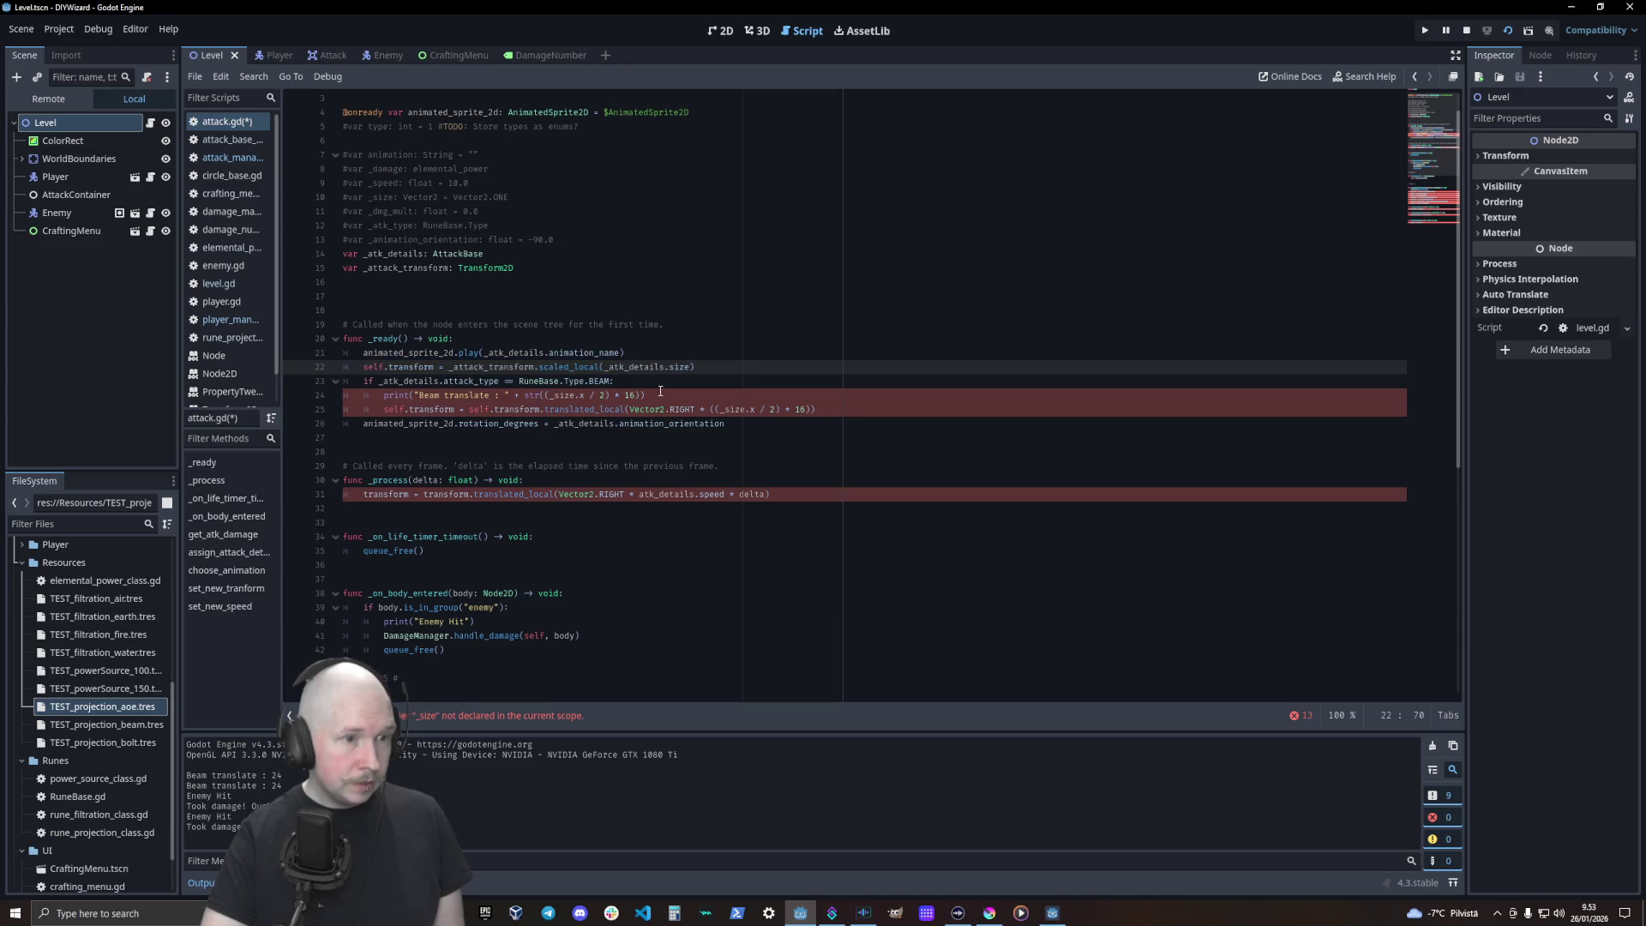
drag(647, 395, 384, 395)
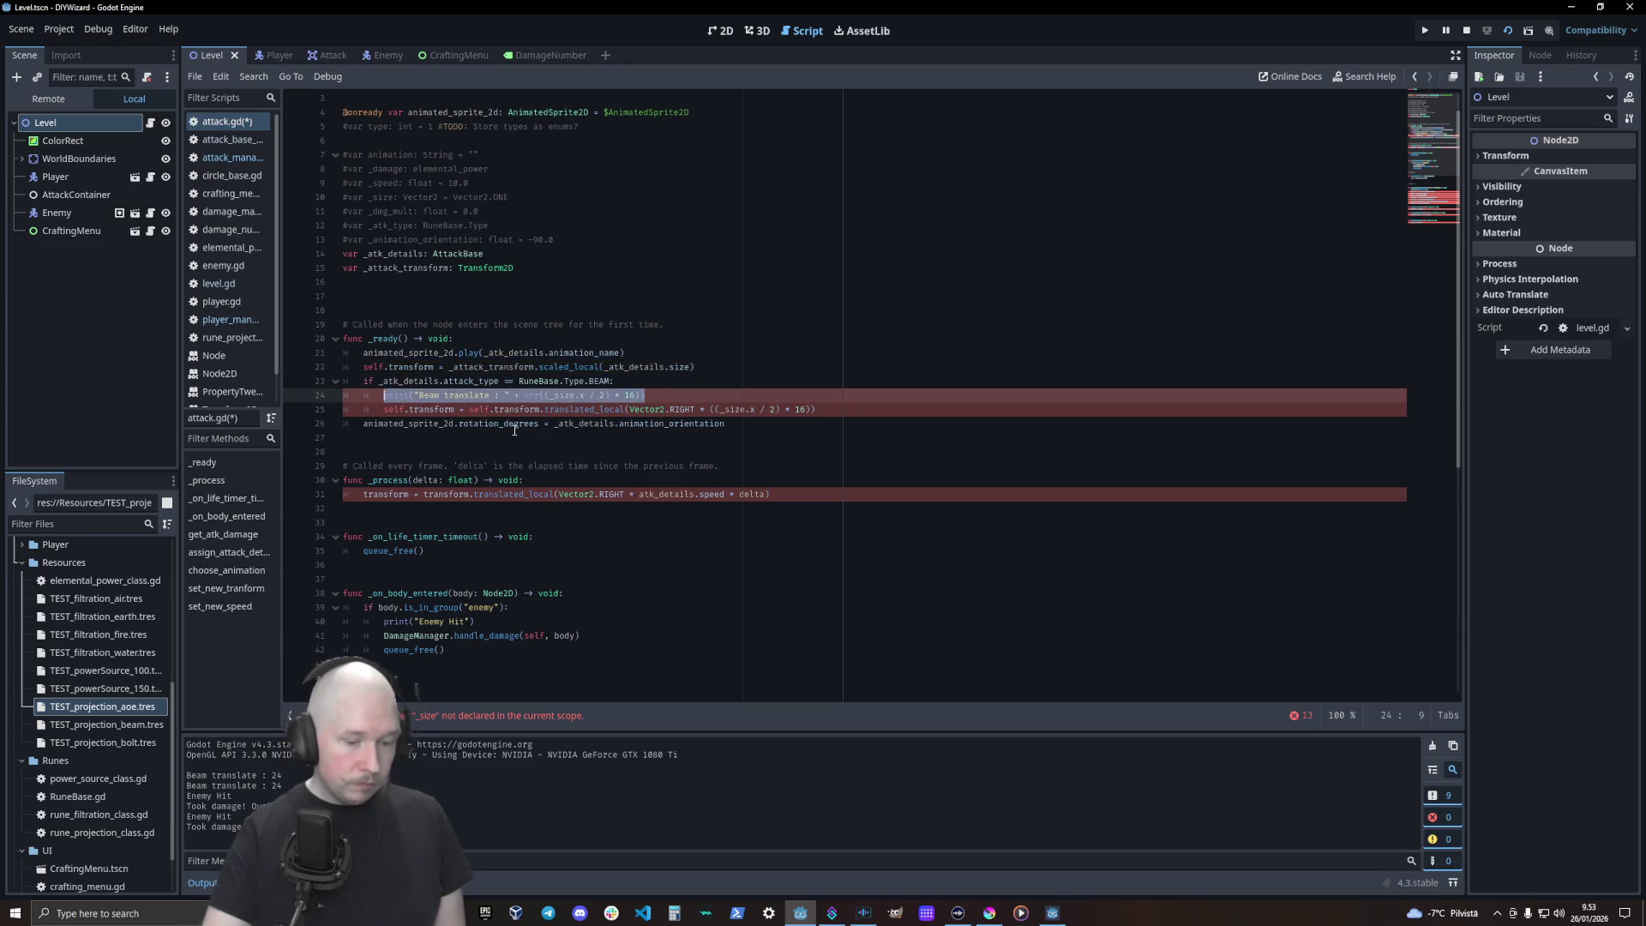
key(BackSpace)
key(BackSpace)
key(BackSpace)
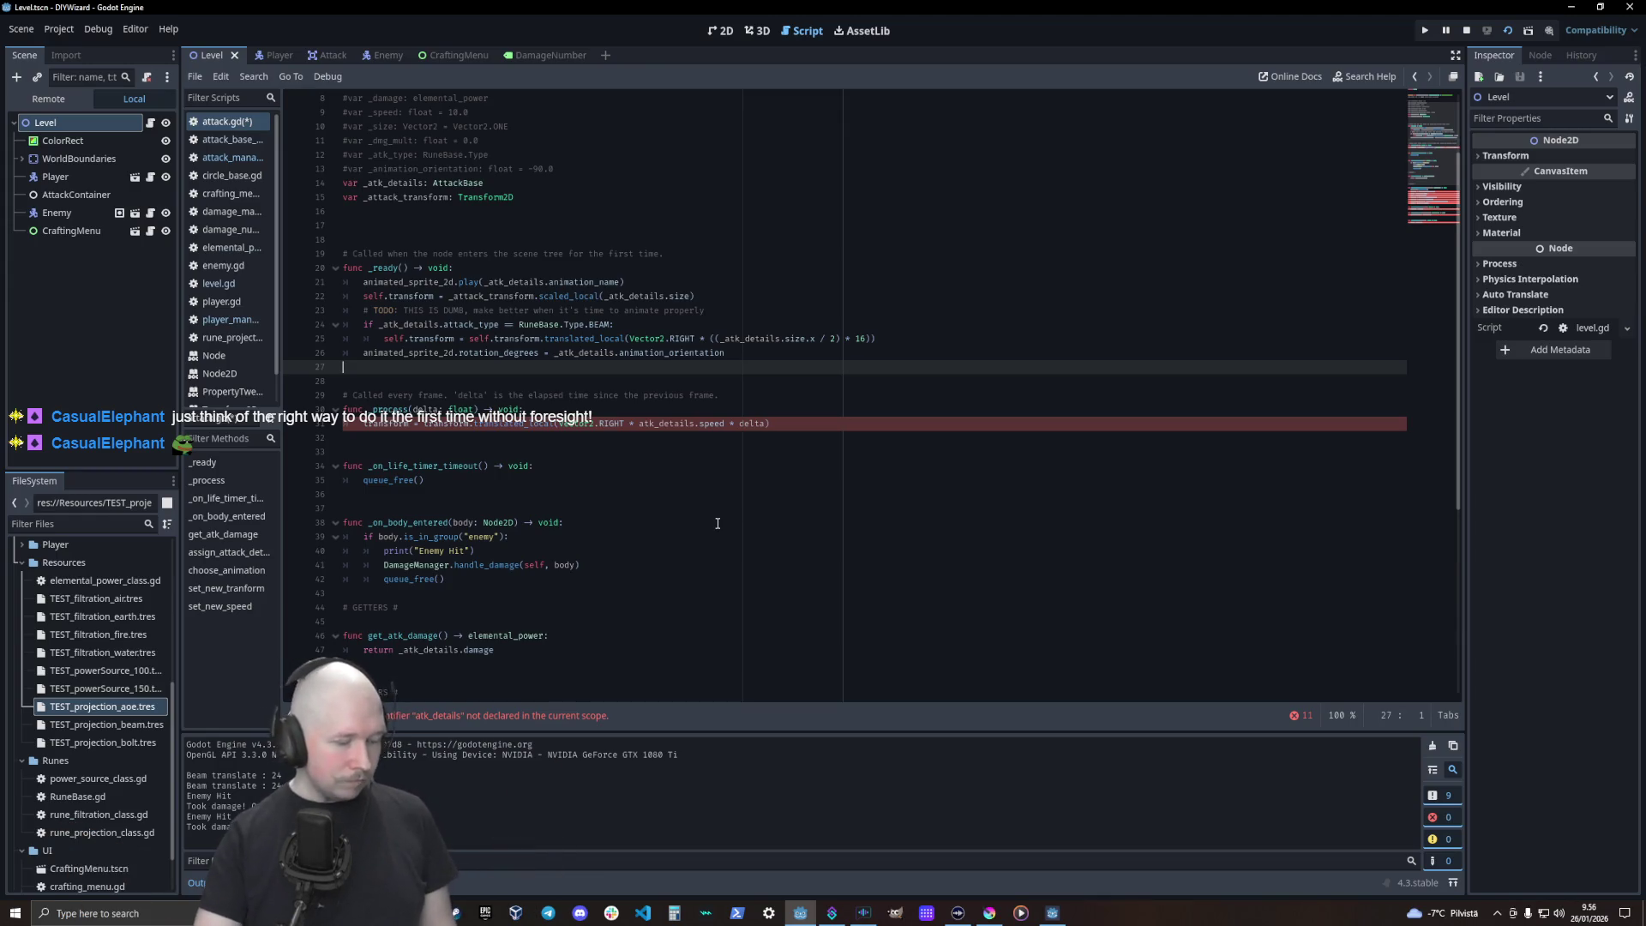
Change atk_details to _atk_details in _process on line 31
scroll(717, 523, down, 6)
click(661, 471)
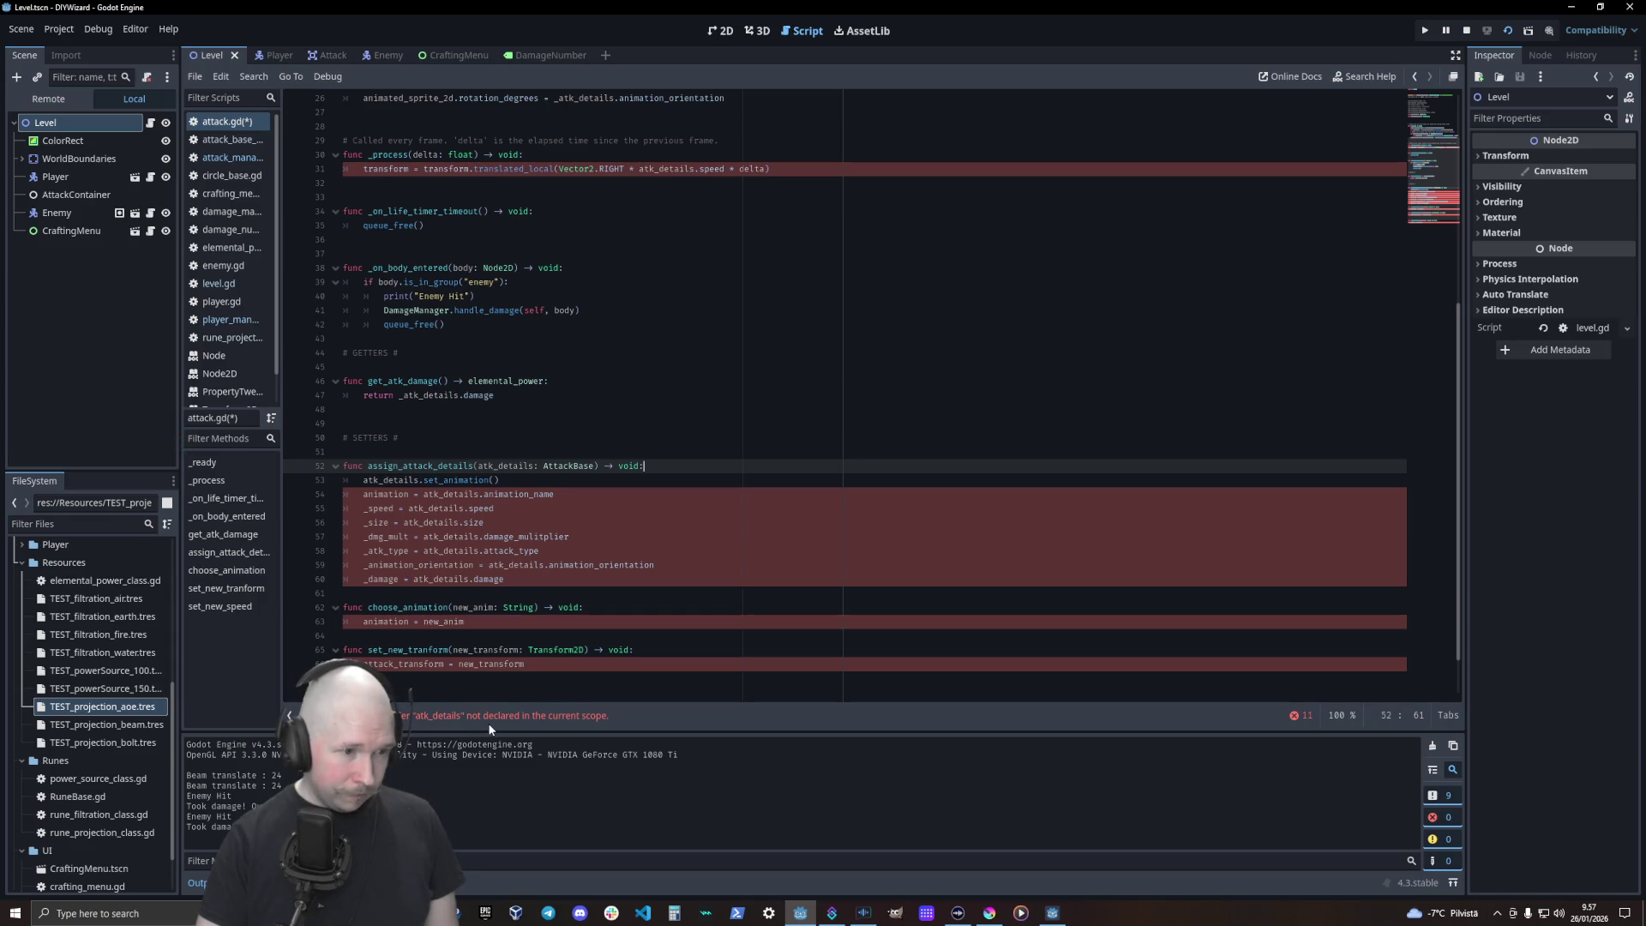
click(638, 168)
text(_)
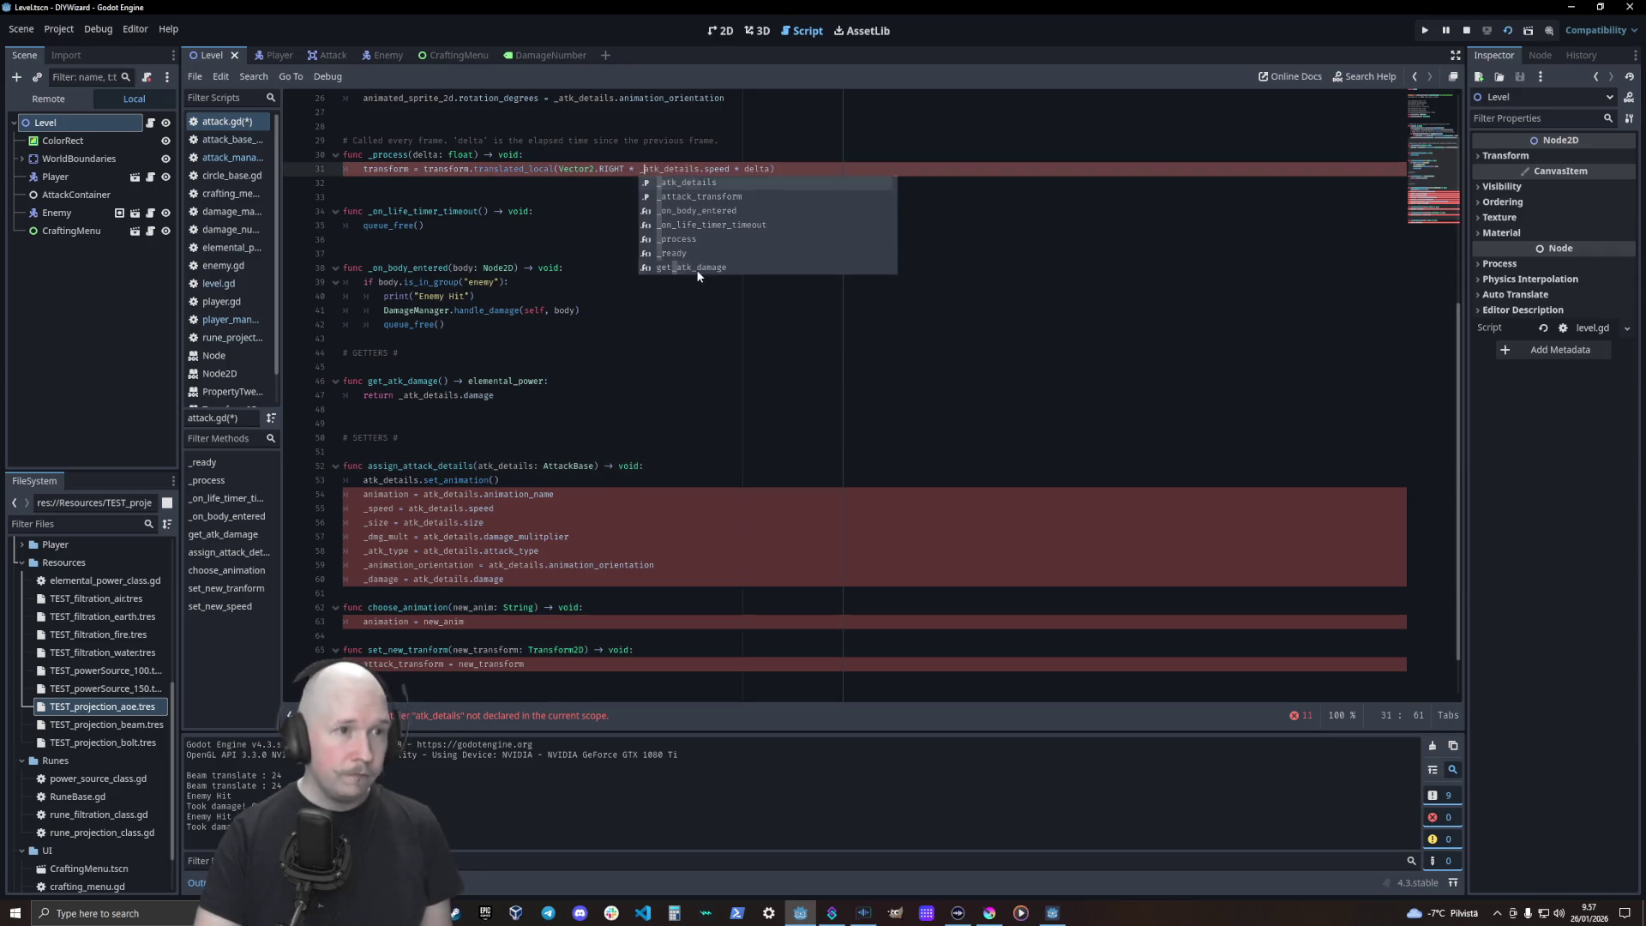
click(715, 364)
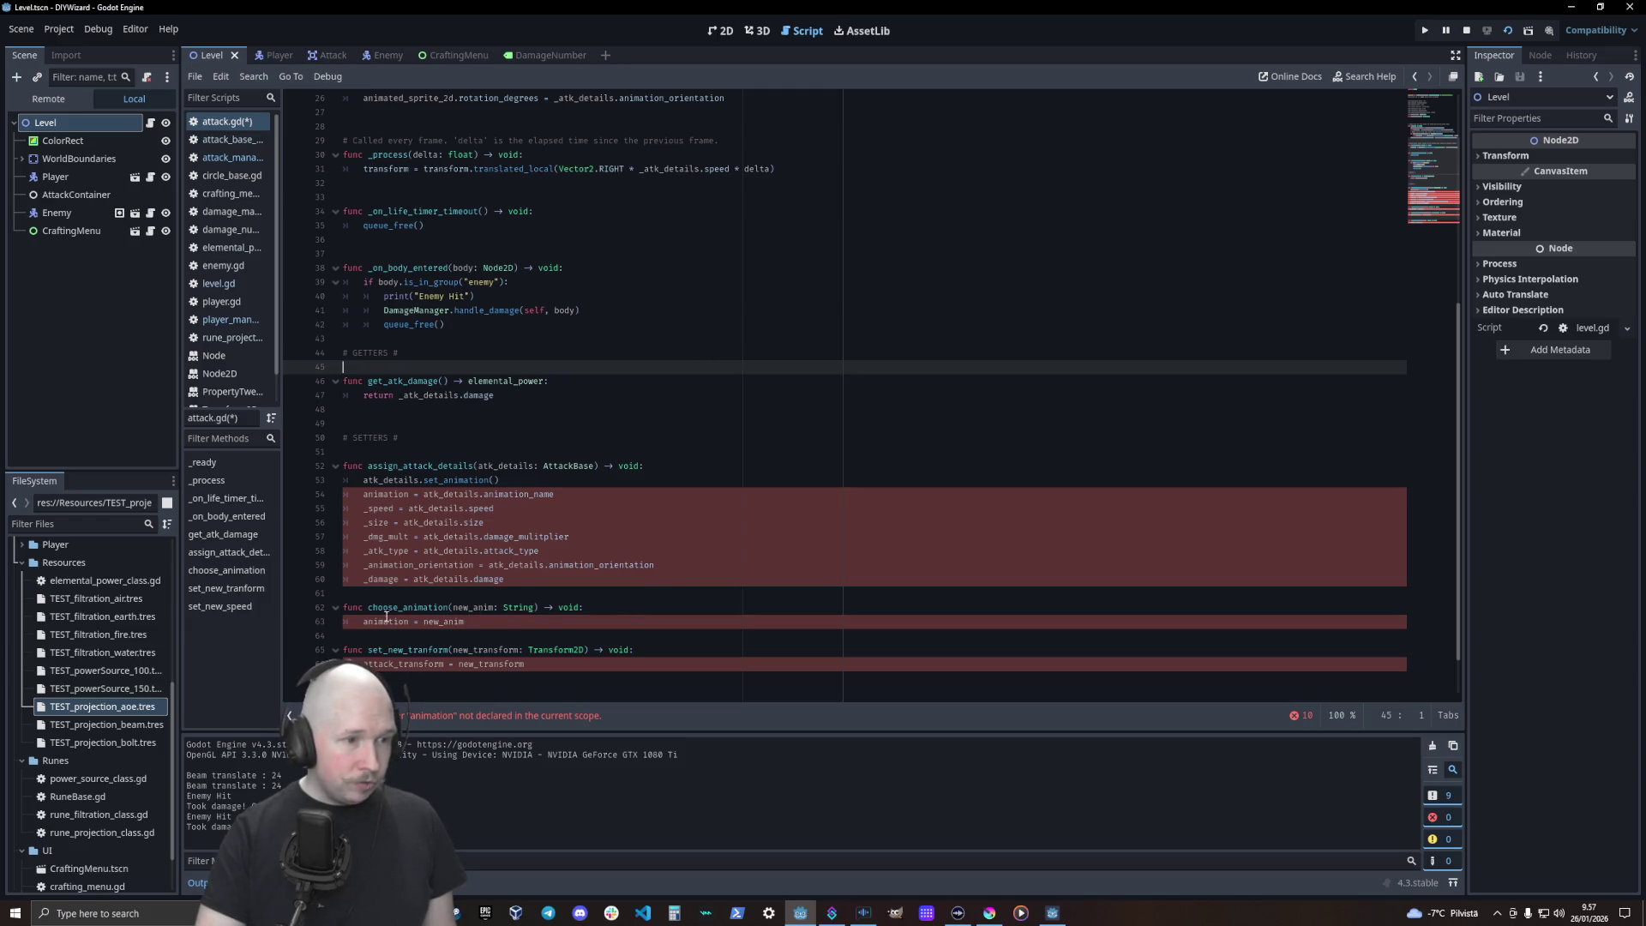
Delete the choose_animation function and change attack_transform to _attack_transform in the setter
drag(504, 617, 300, 604)
key(BackSpace)
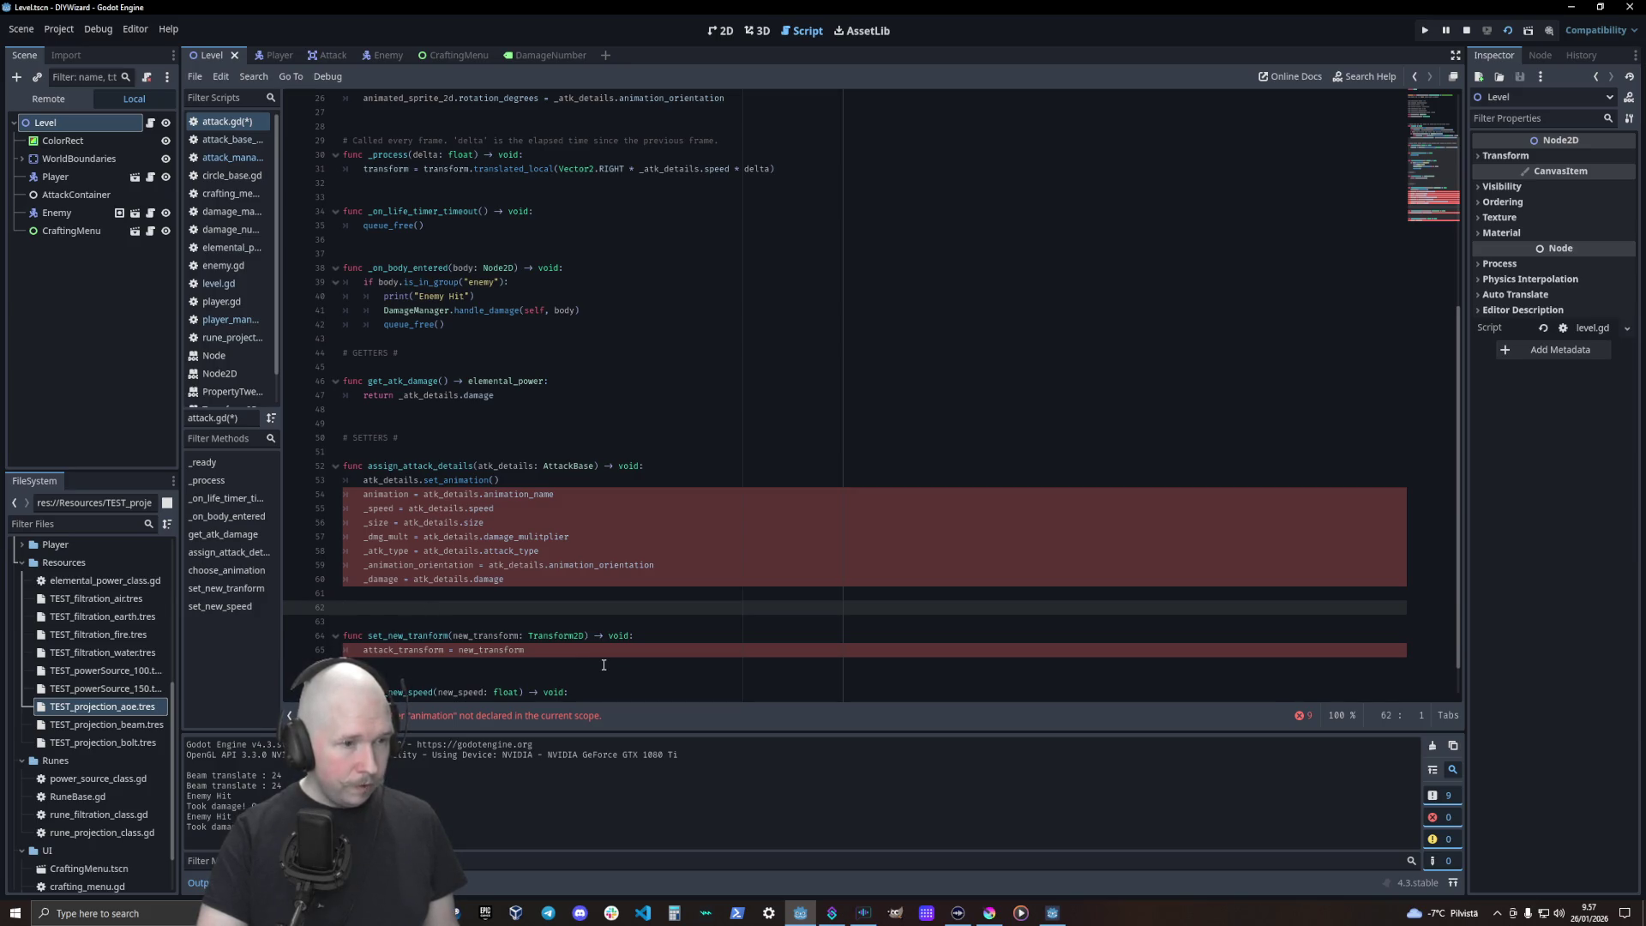
click(363, 649)
text(_)
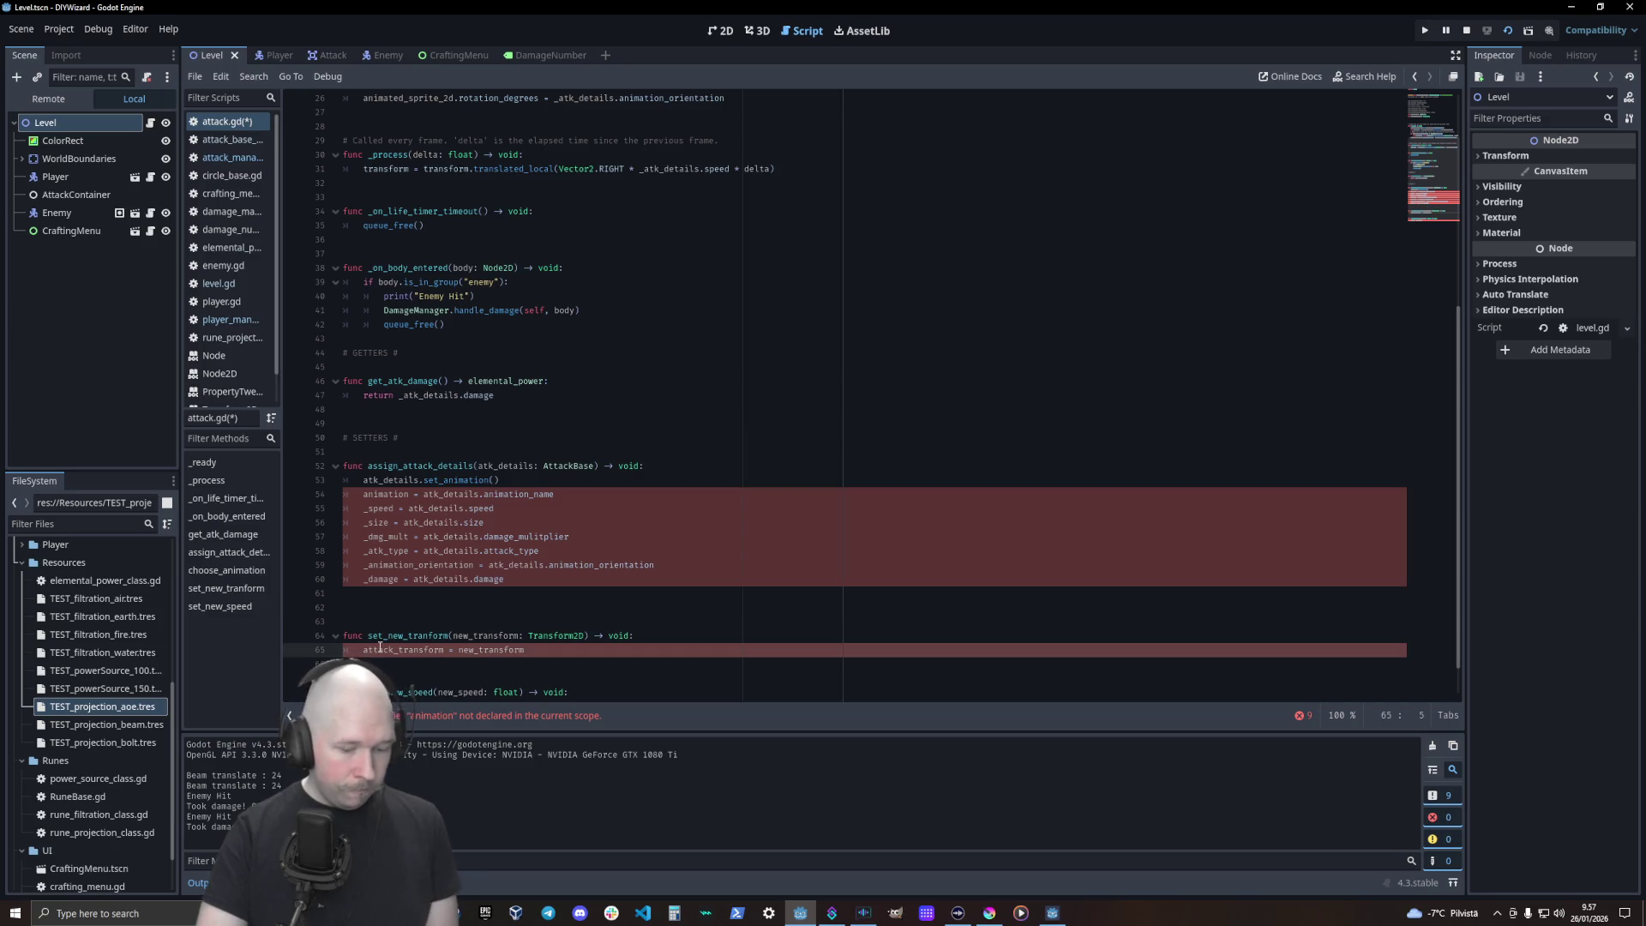
click(667, 620)
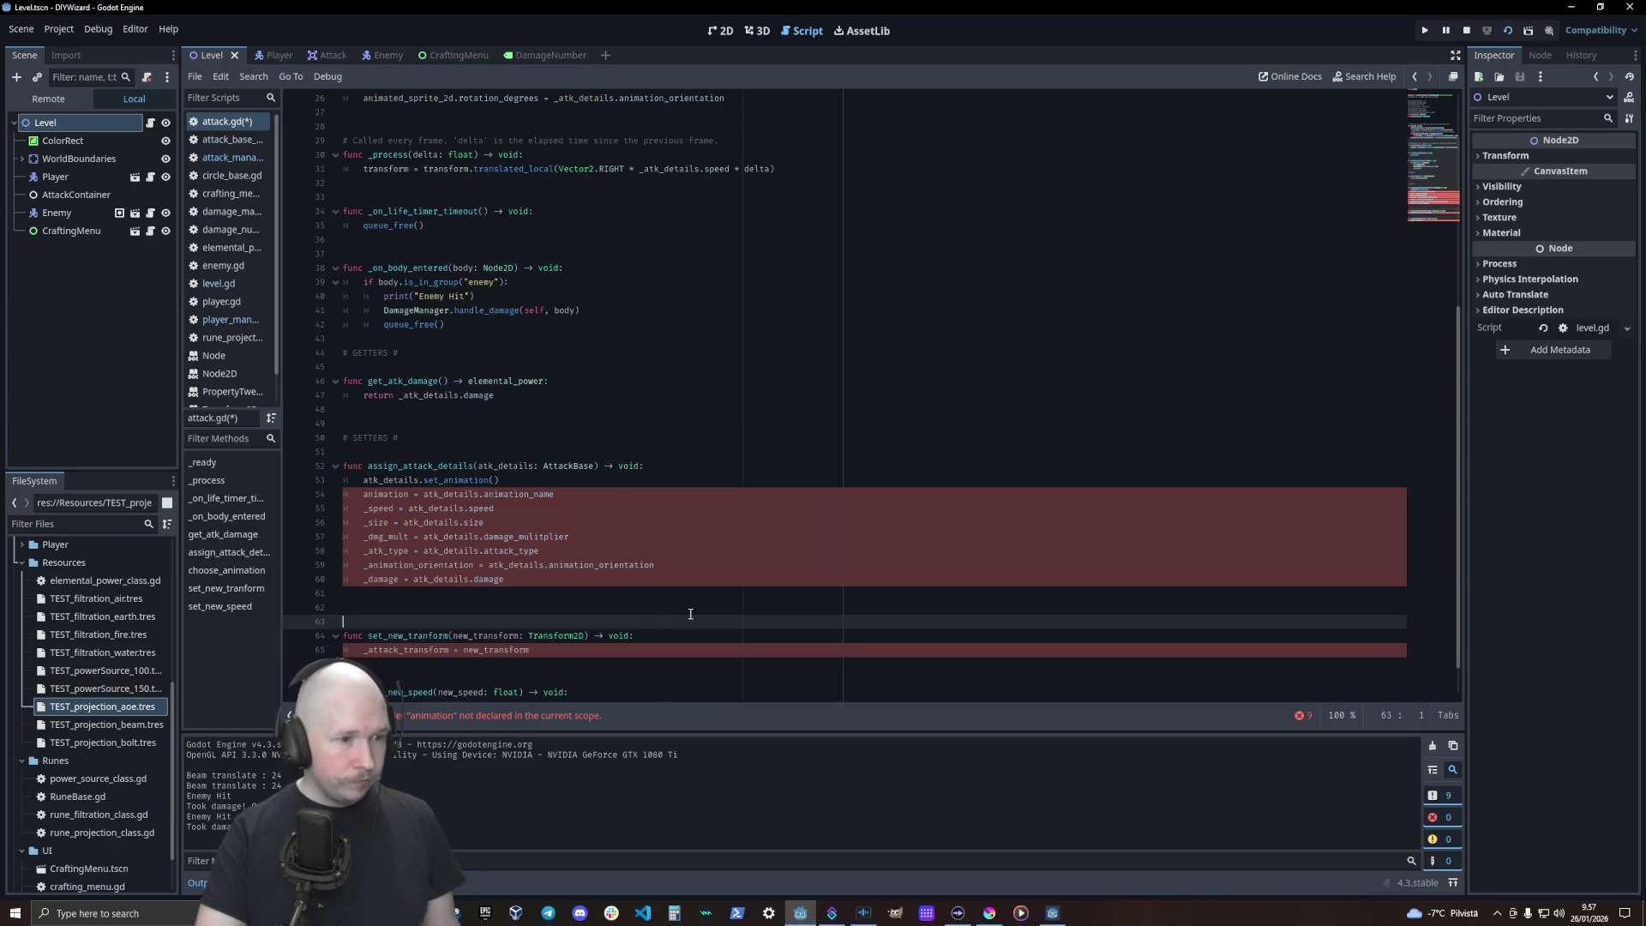
Delete the set_new_speed function and leftover blank lines, then add a line after set_animation()
scroll(690, 614, down, 1)
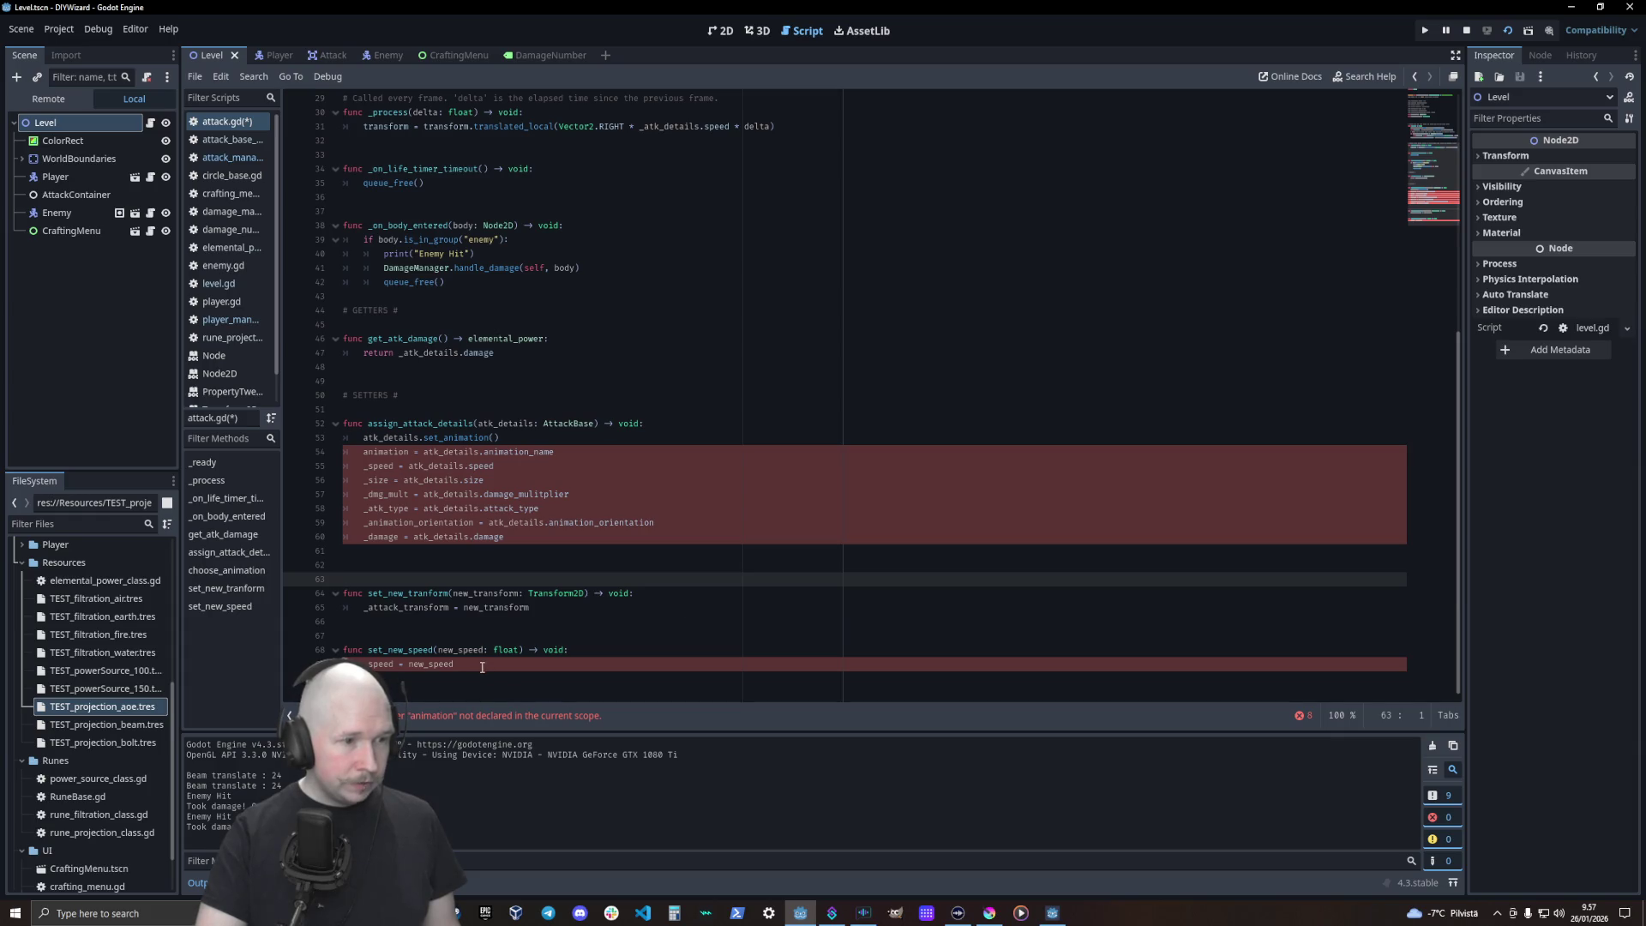
drag(494, 667, 296, 652)
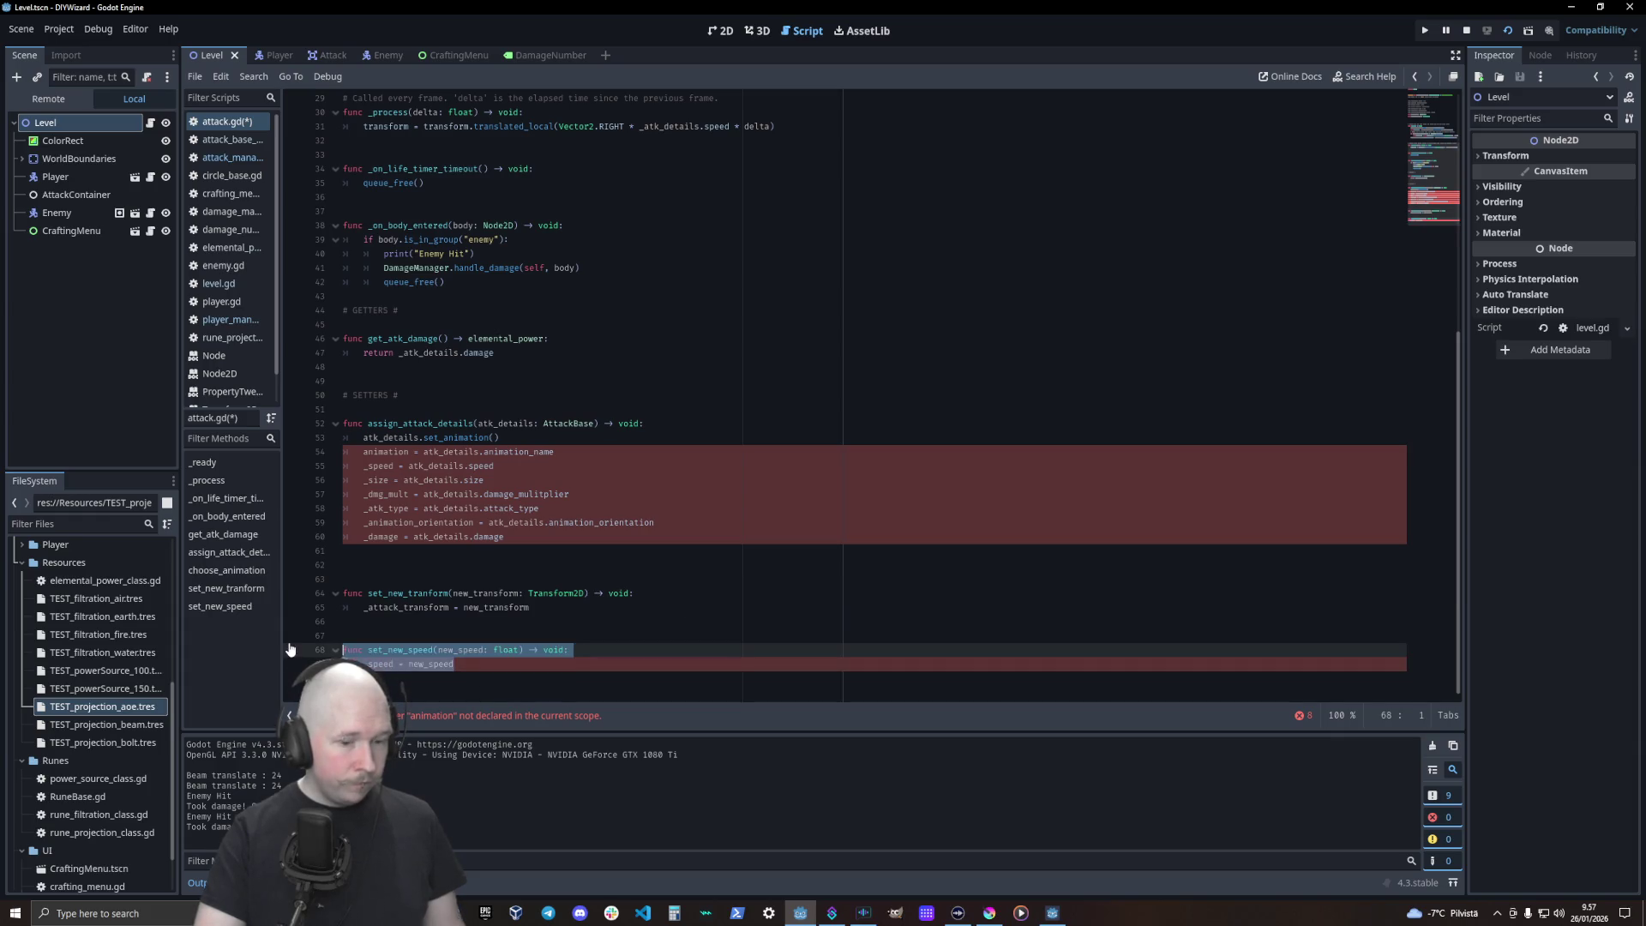
key(BackSpace)
key(BackSpace)
key(BackSpace)
key(Up)
key(Up)
key(Up)
key(BackSpace)
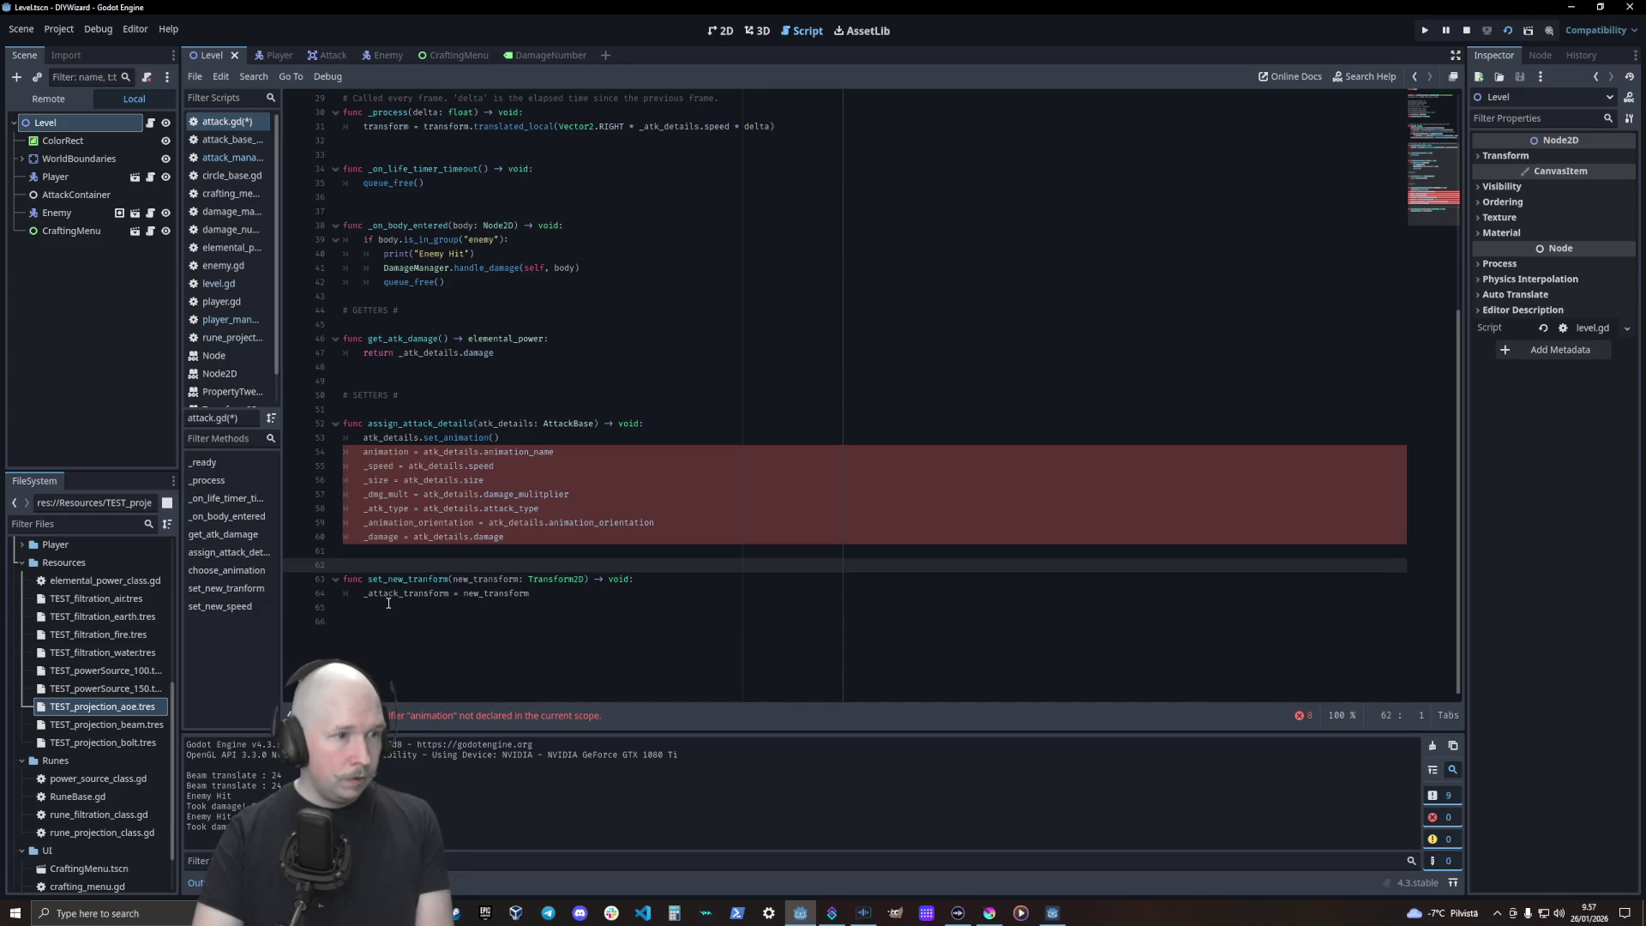
click(520, 433)
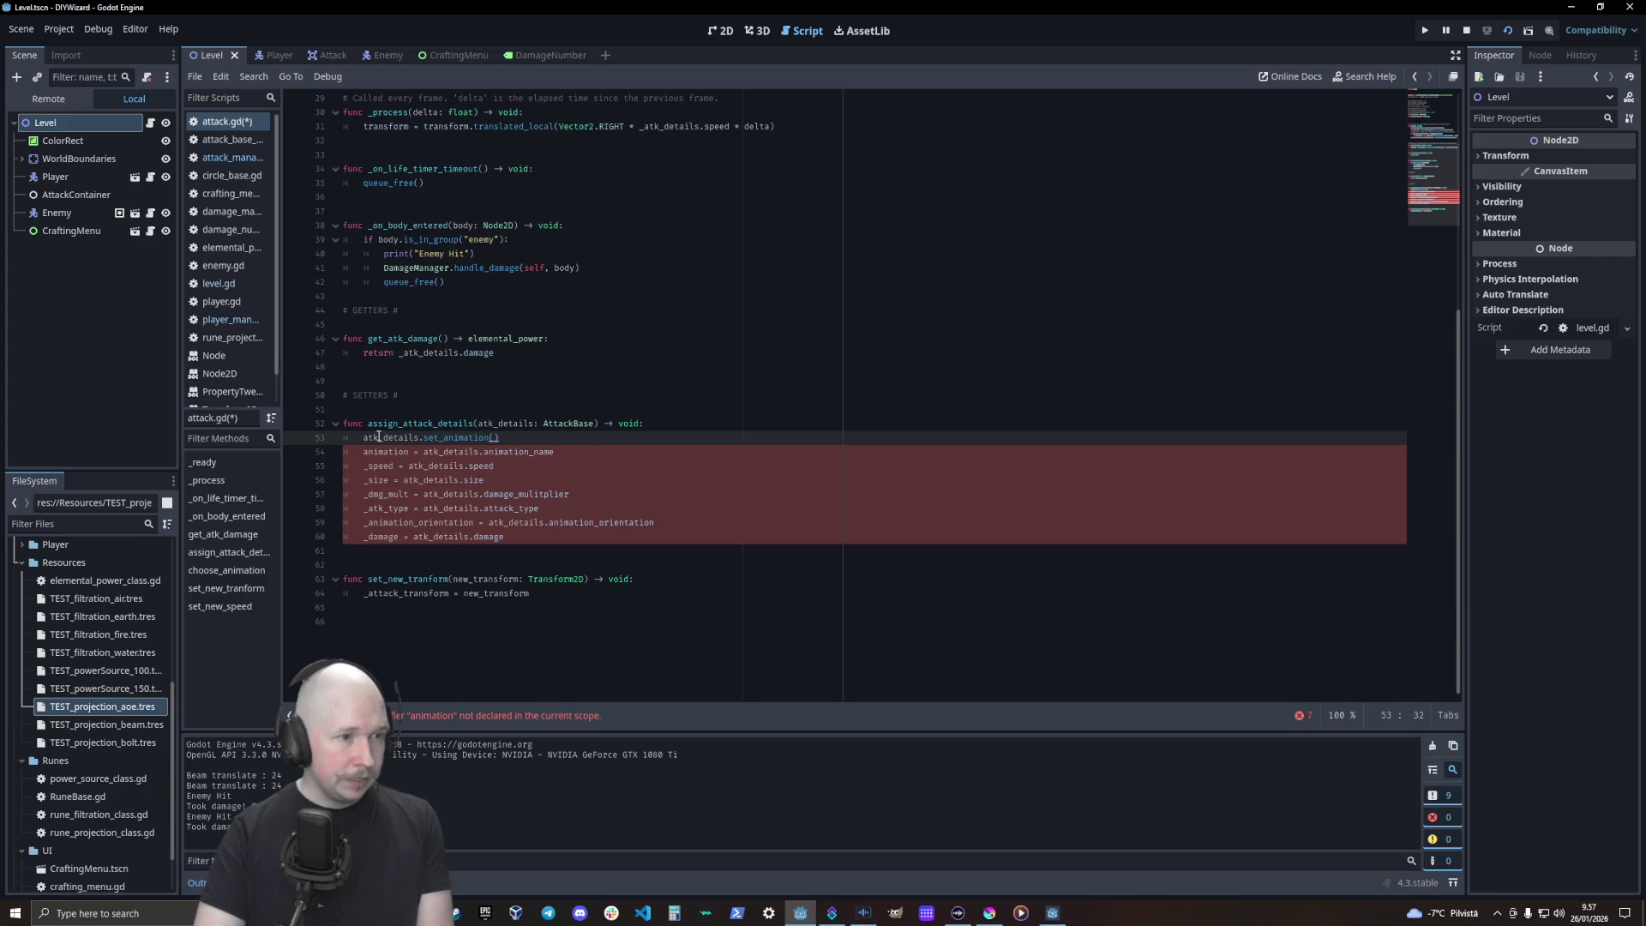
key(Return)
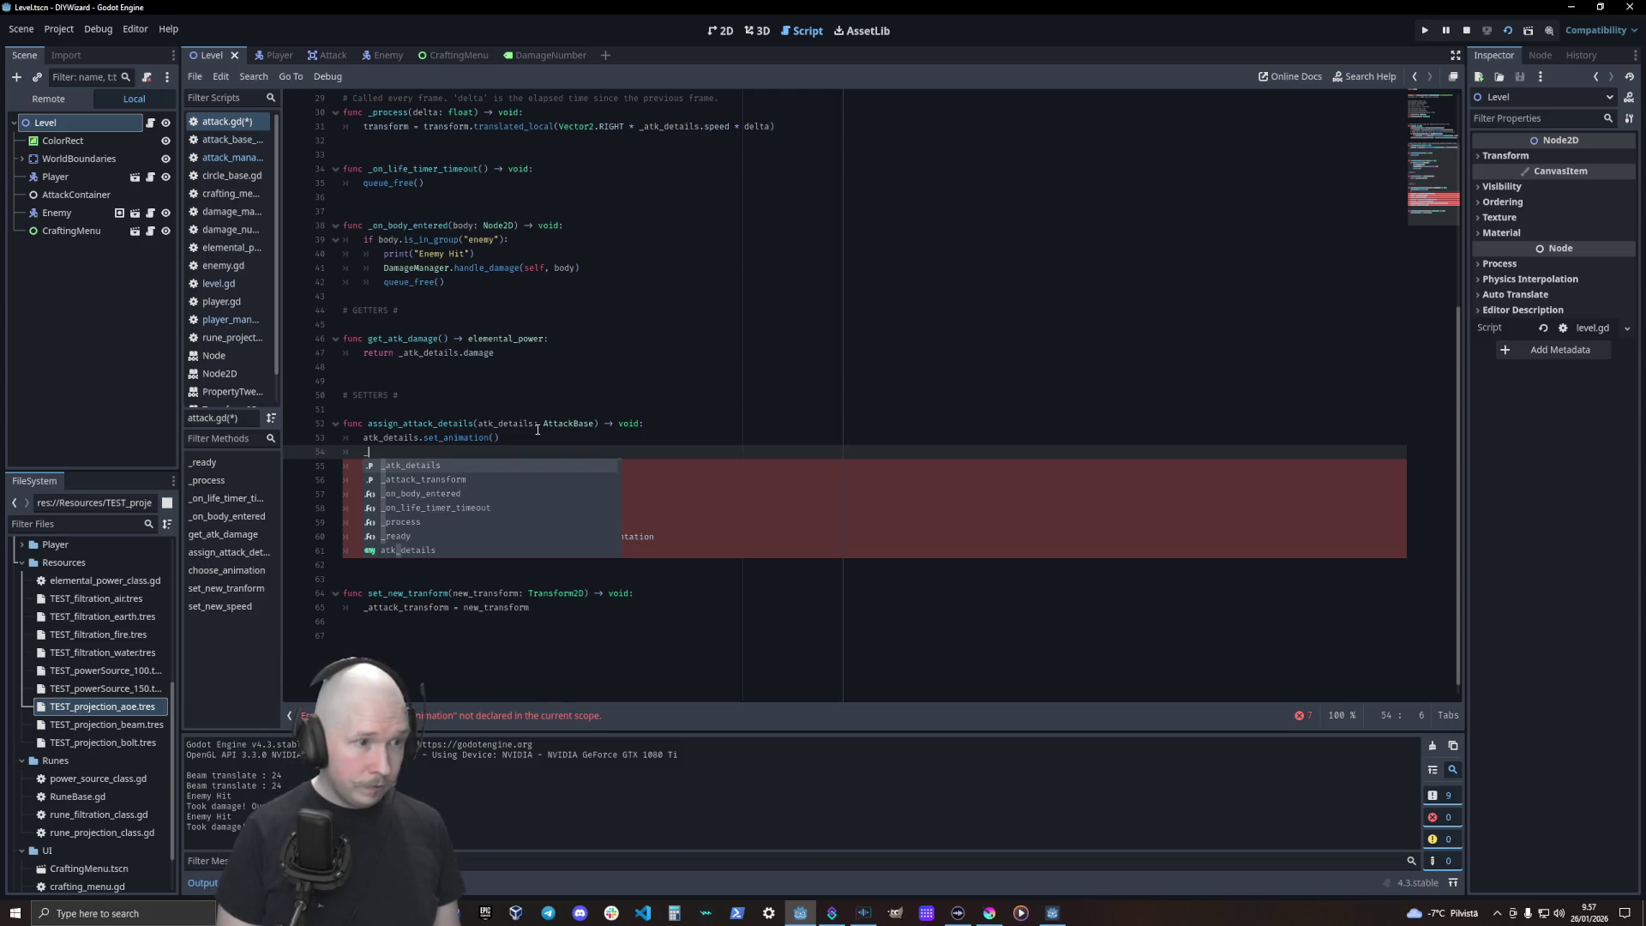
Write the assignment _atk_details = new_atk_details, naming the parameter new_atk_details
key(Return)
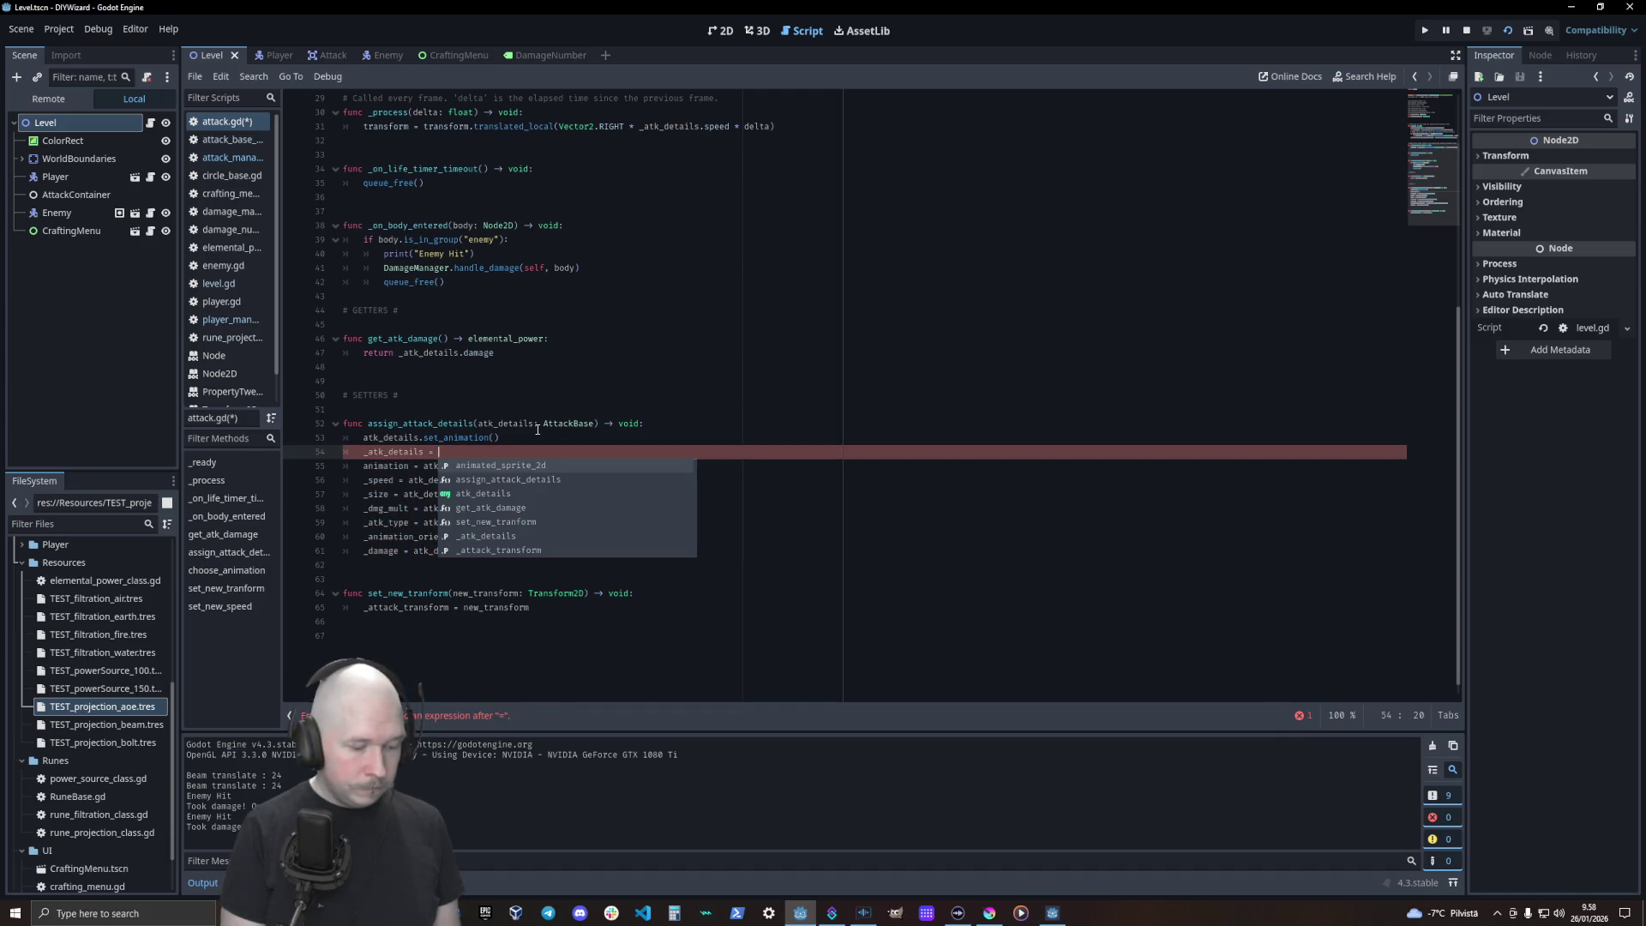
text(atk_details)
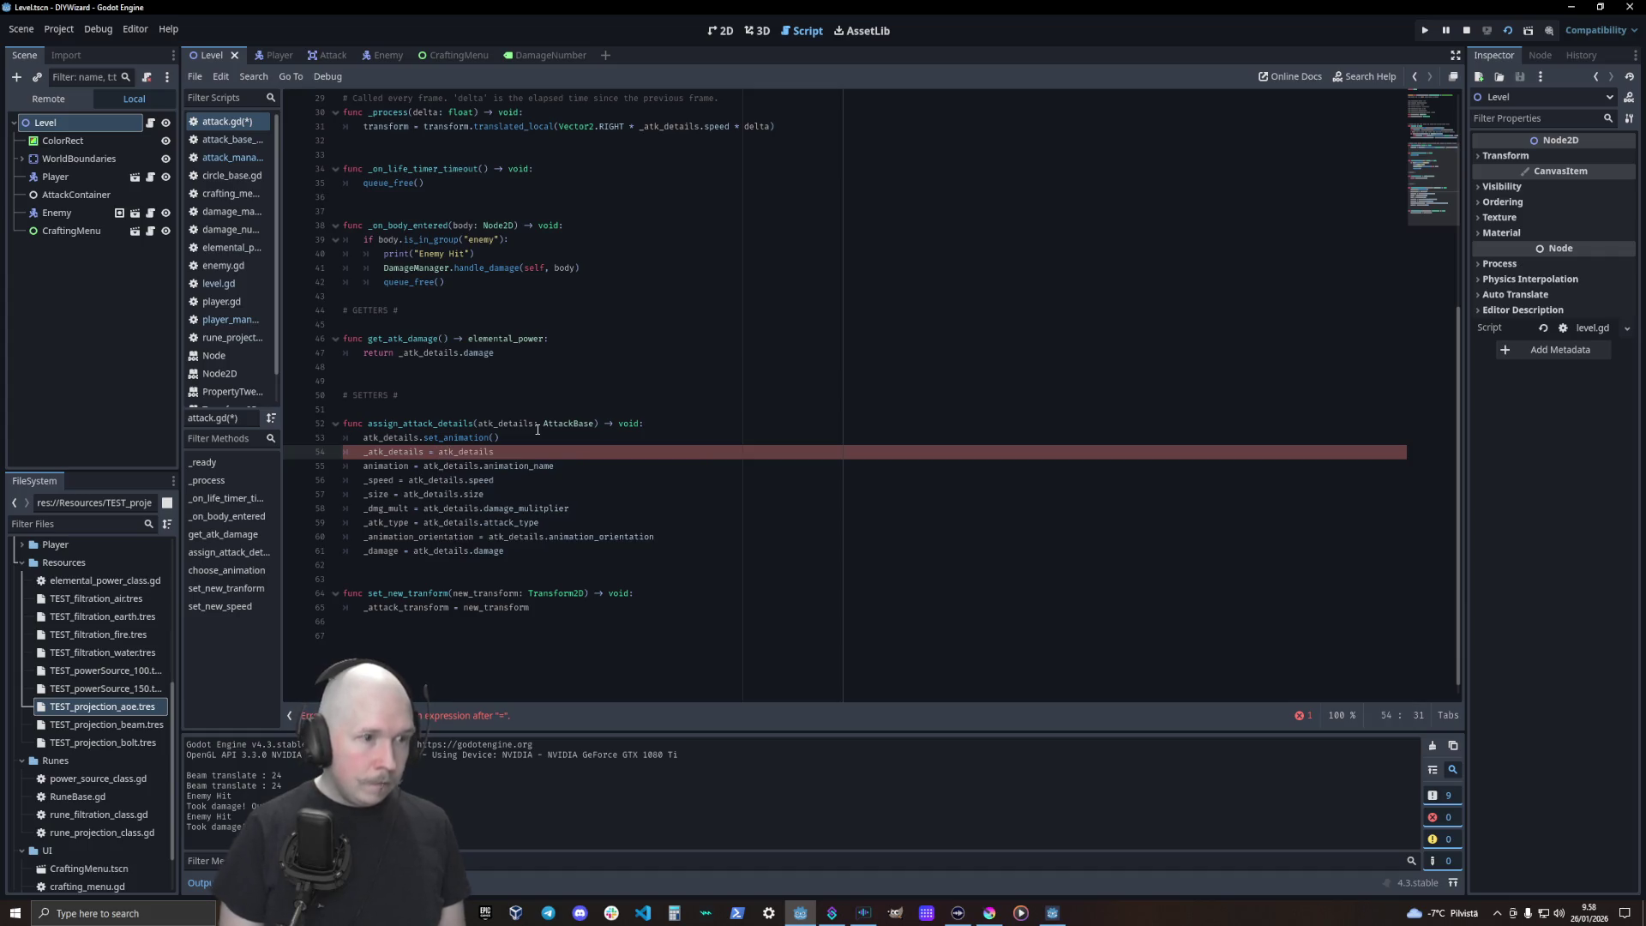
key(ctrl+Left)
text(new_)
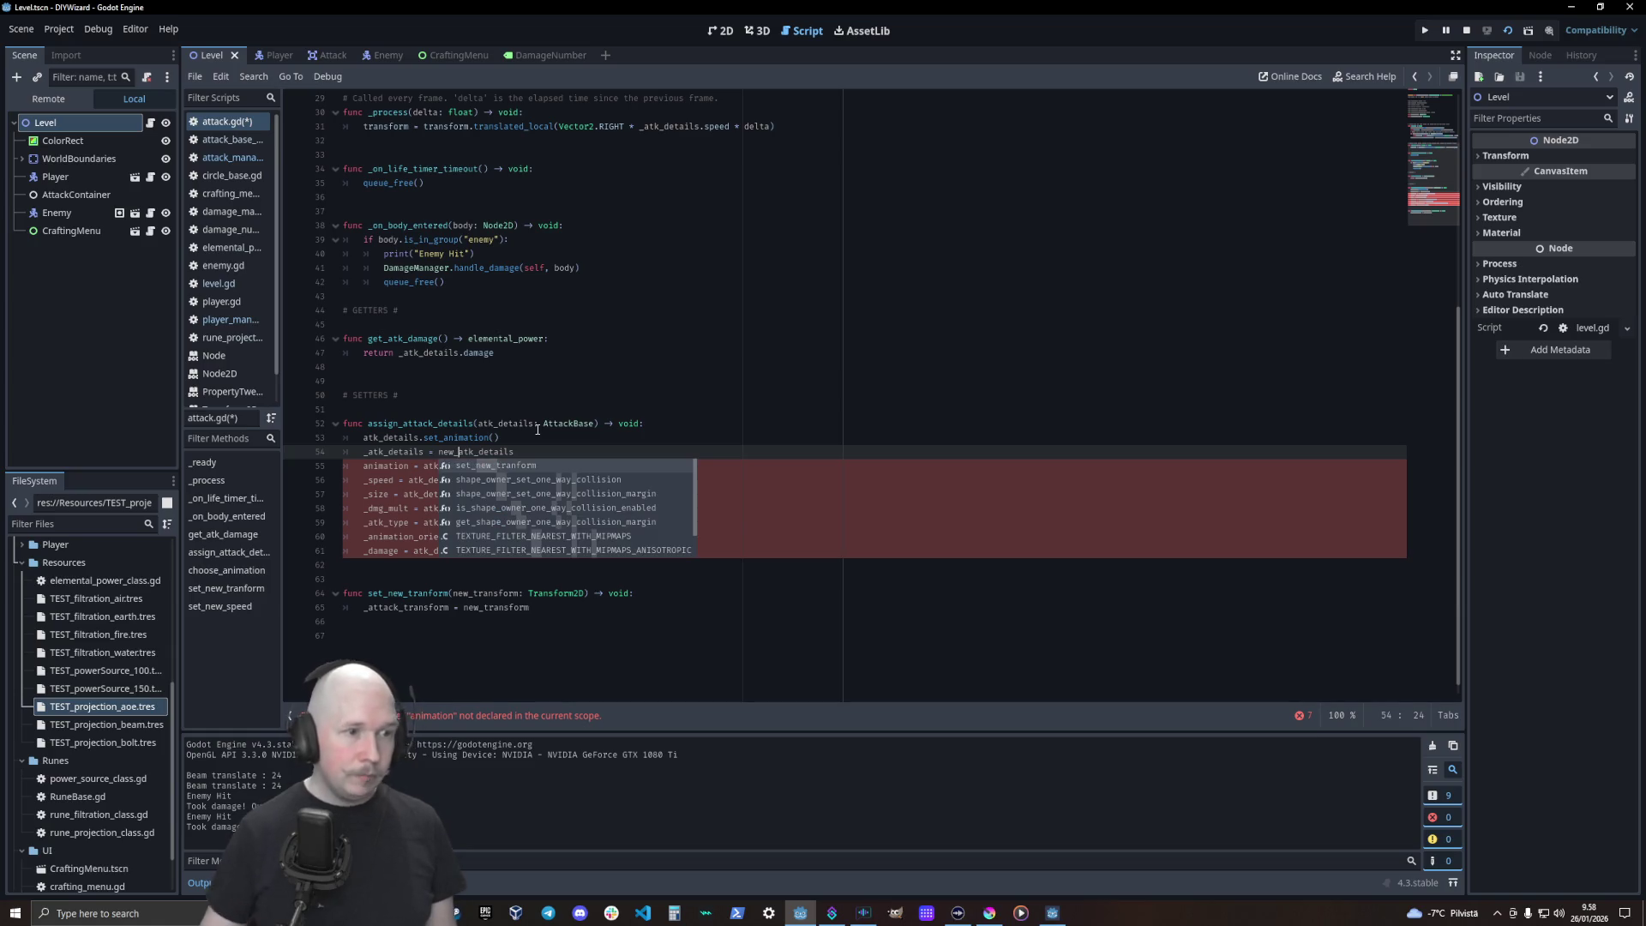
click(480, 423)
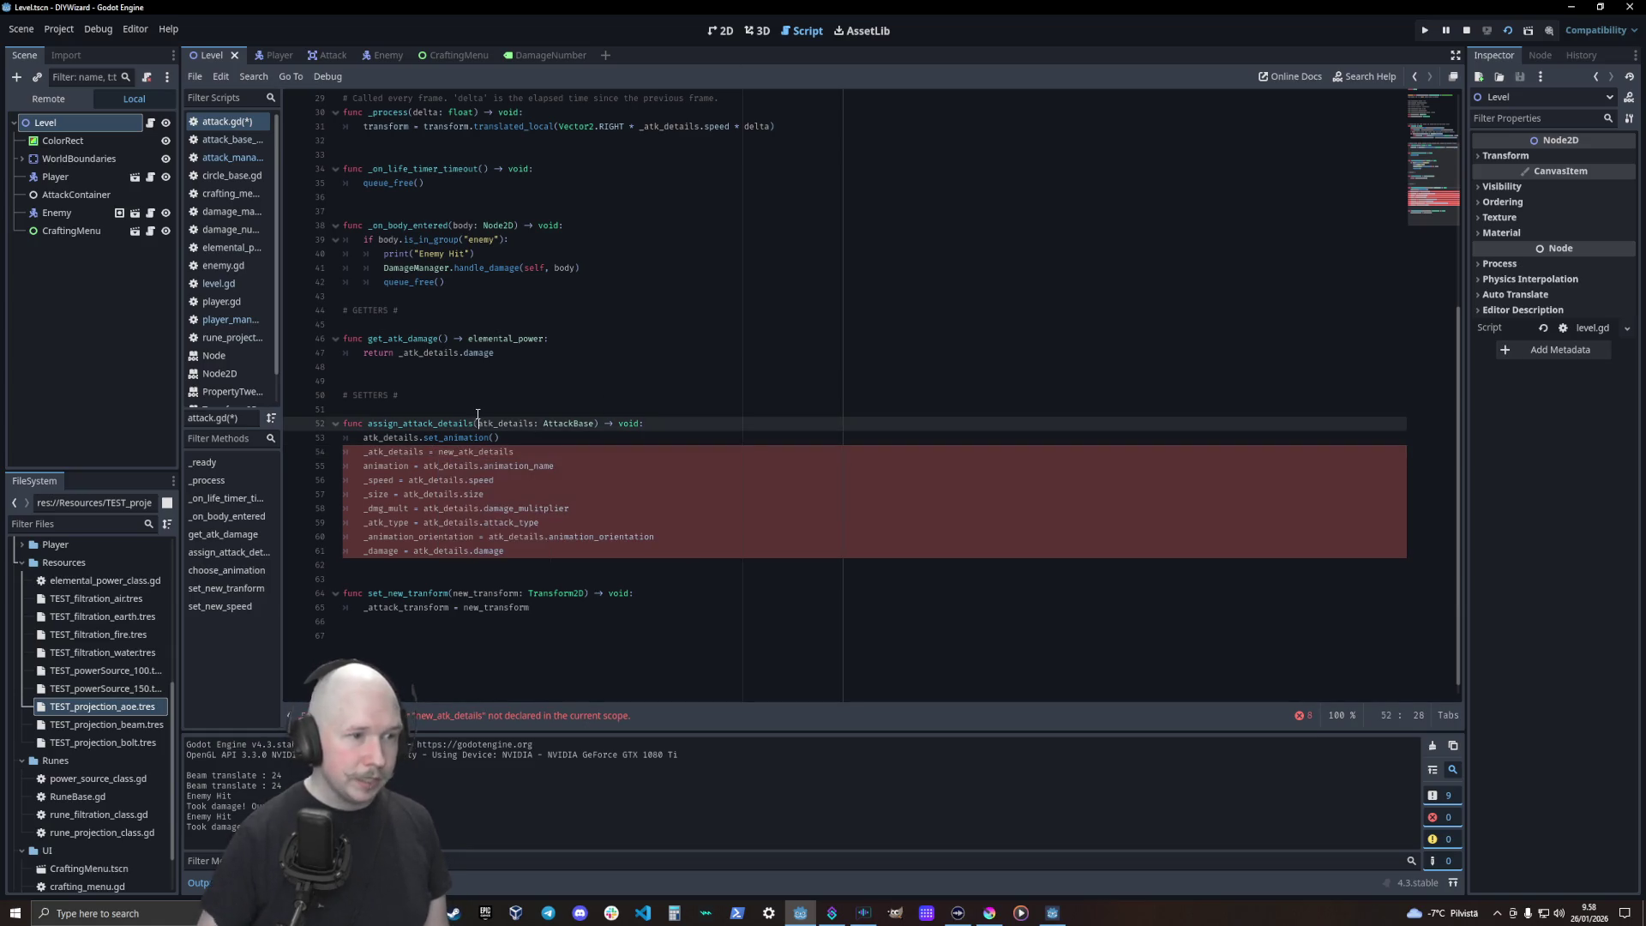
text(new_)
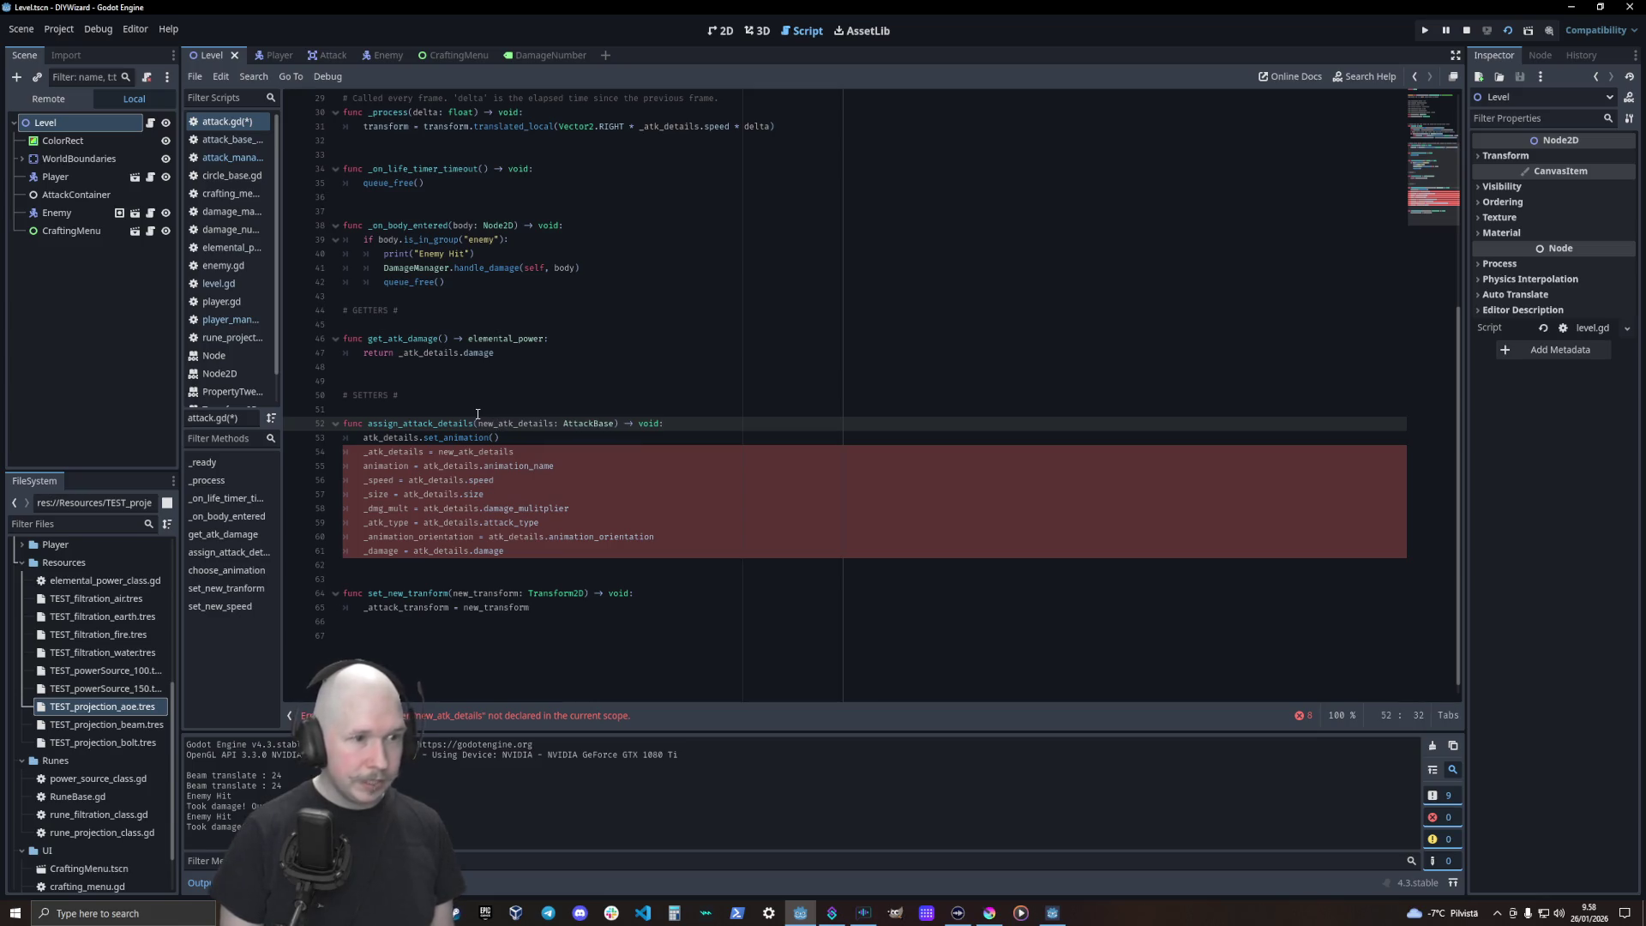
Place the assignment before the set_animation call and prefix that call with _atk_details
key(Down)
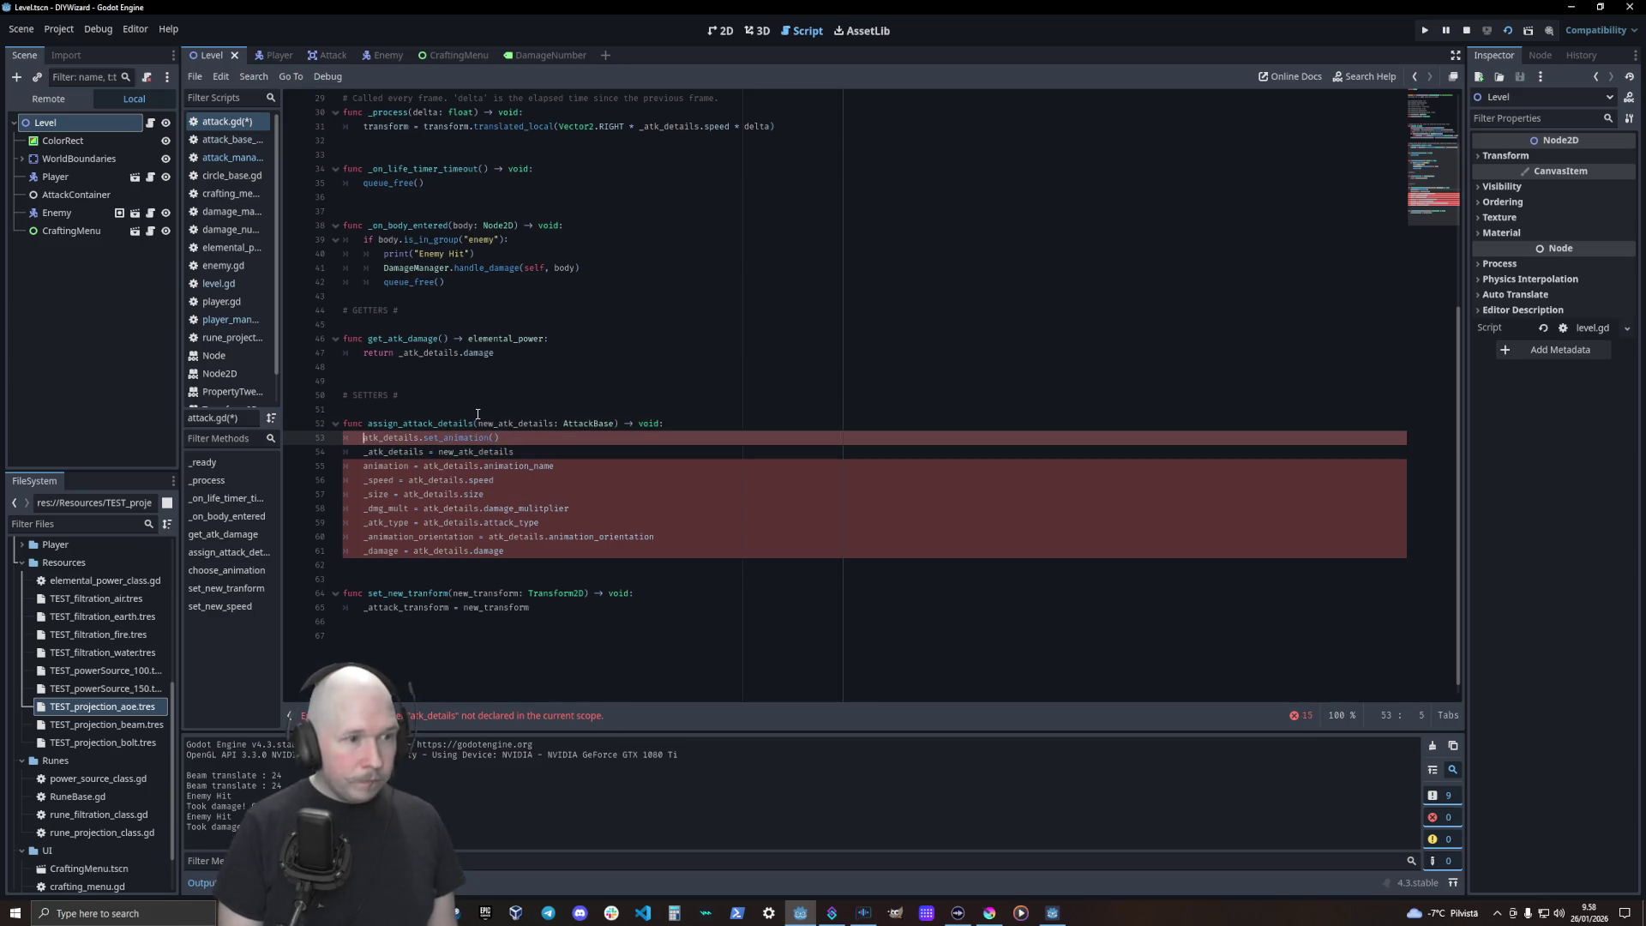
key(alt+Down)
text(_)
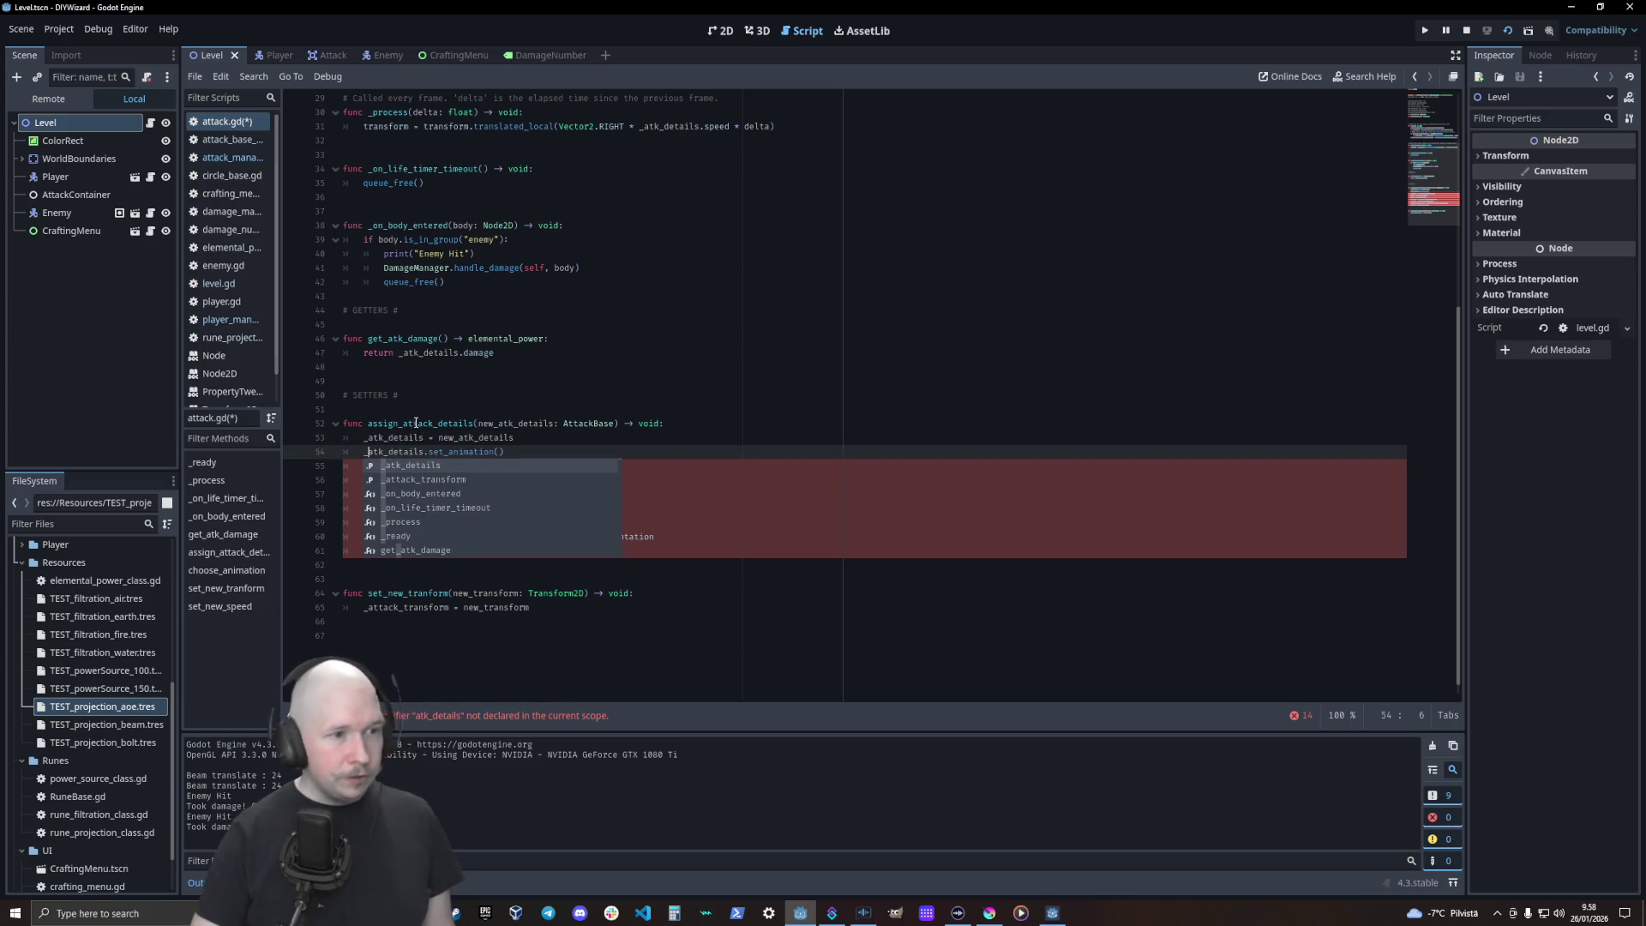
click(524, 435)
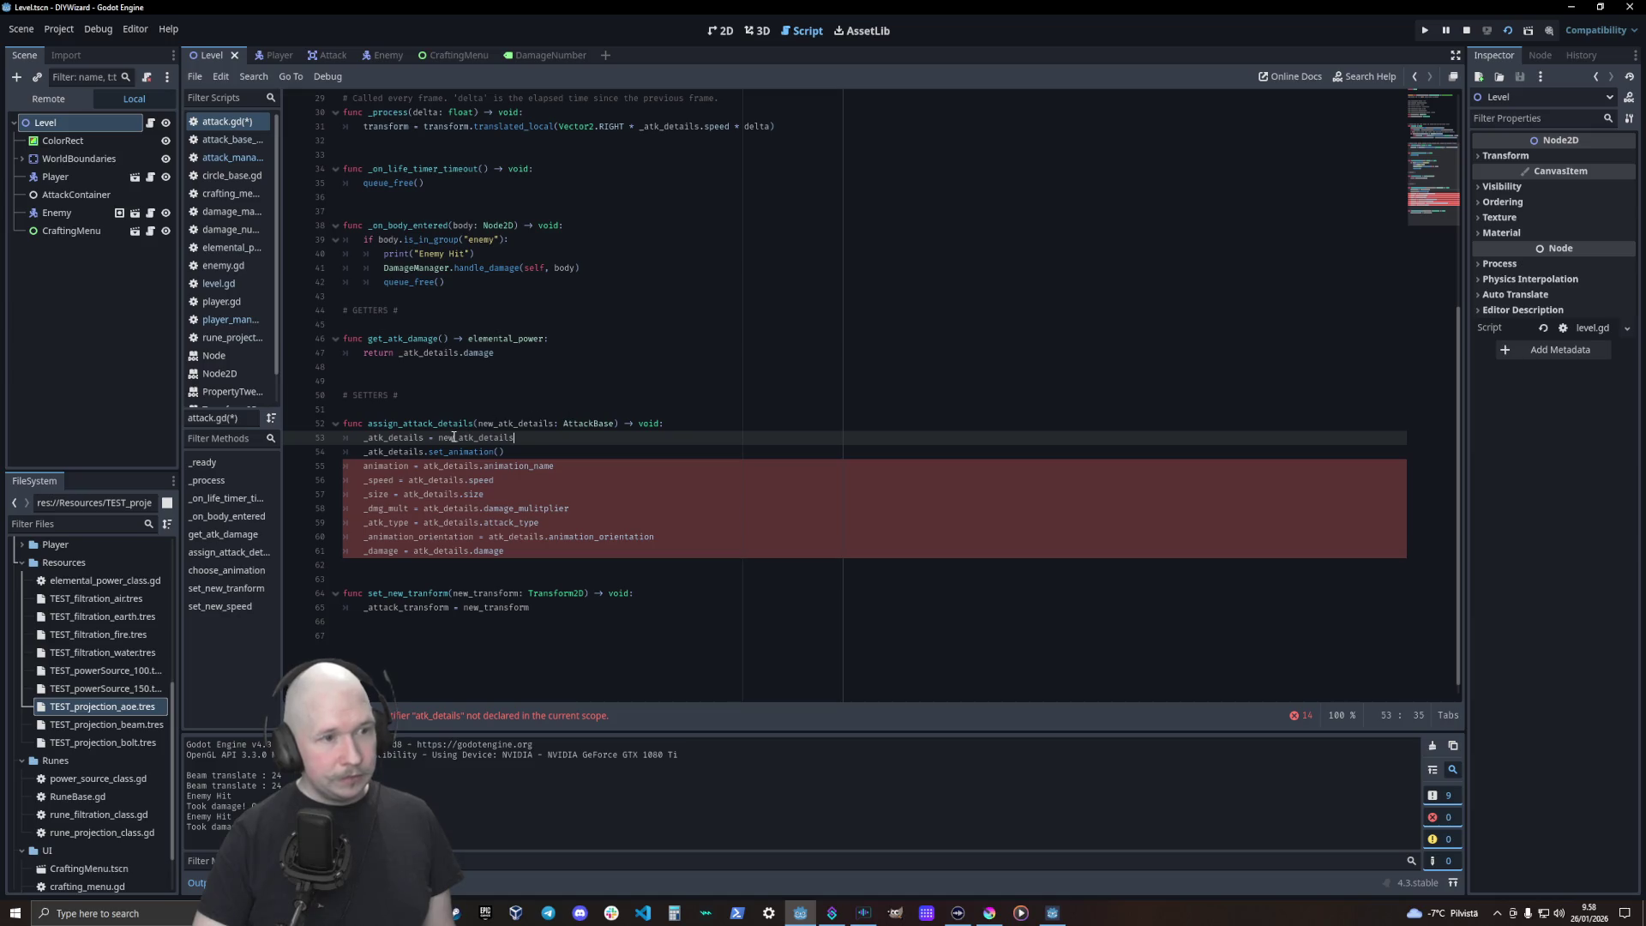
double_click(588, 423)
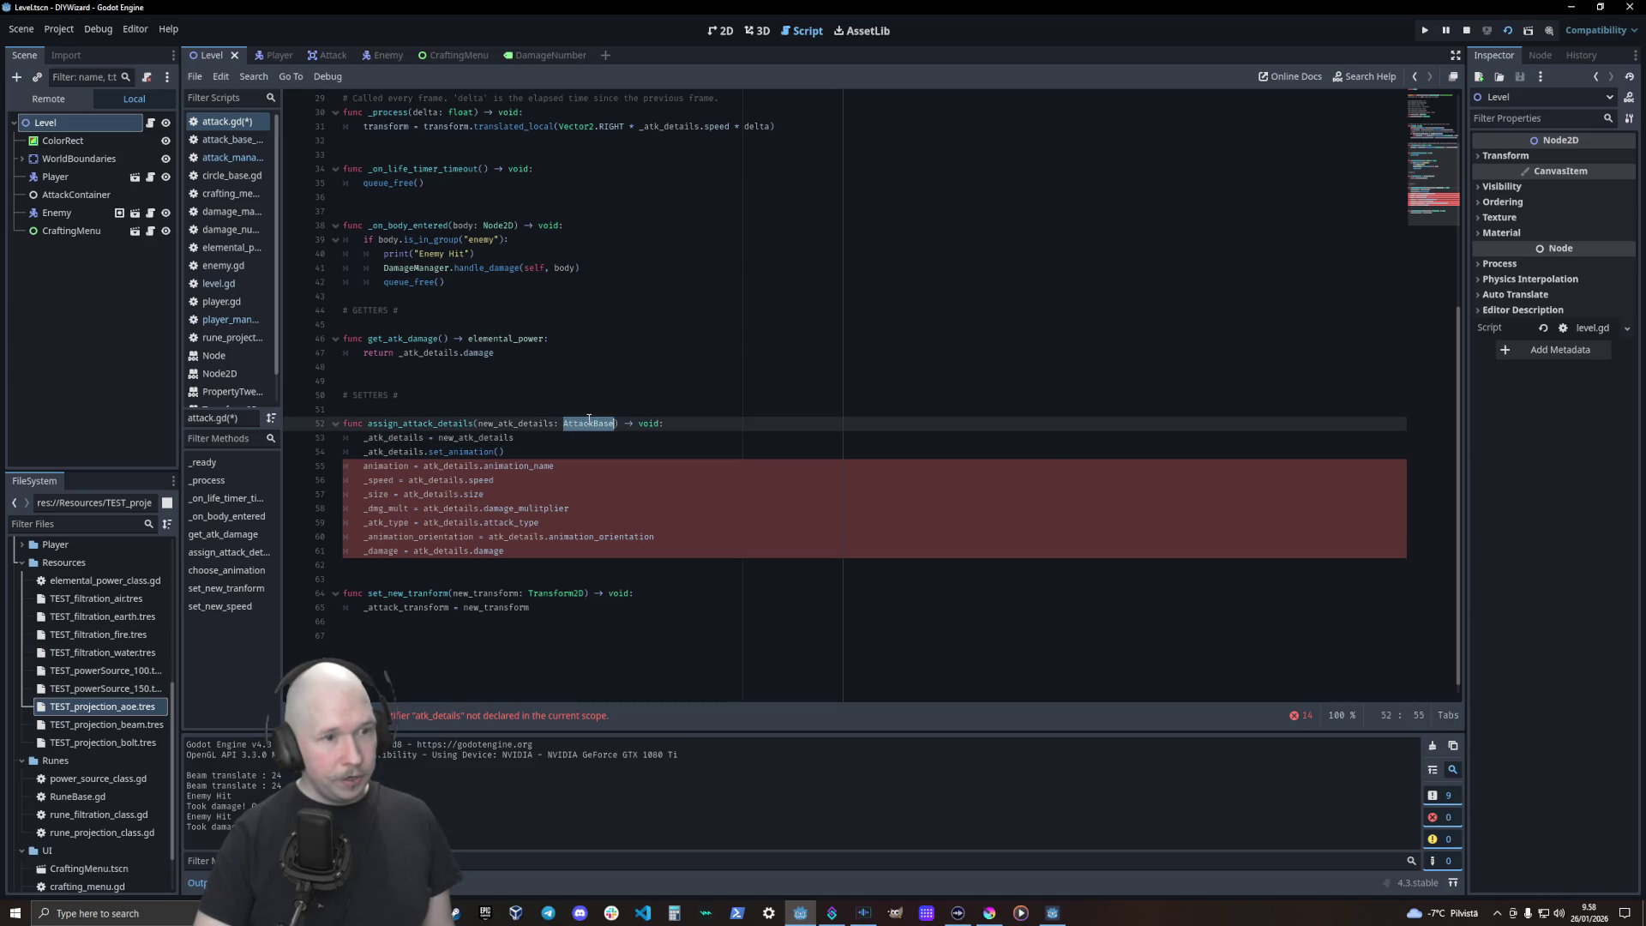
click(516, 437)
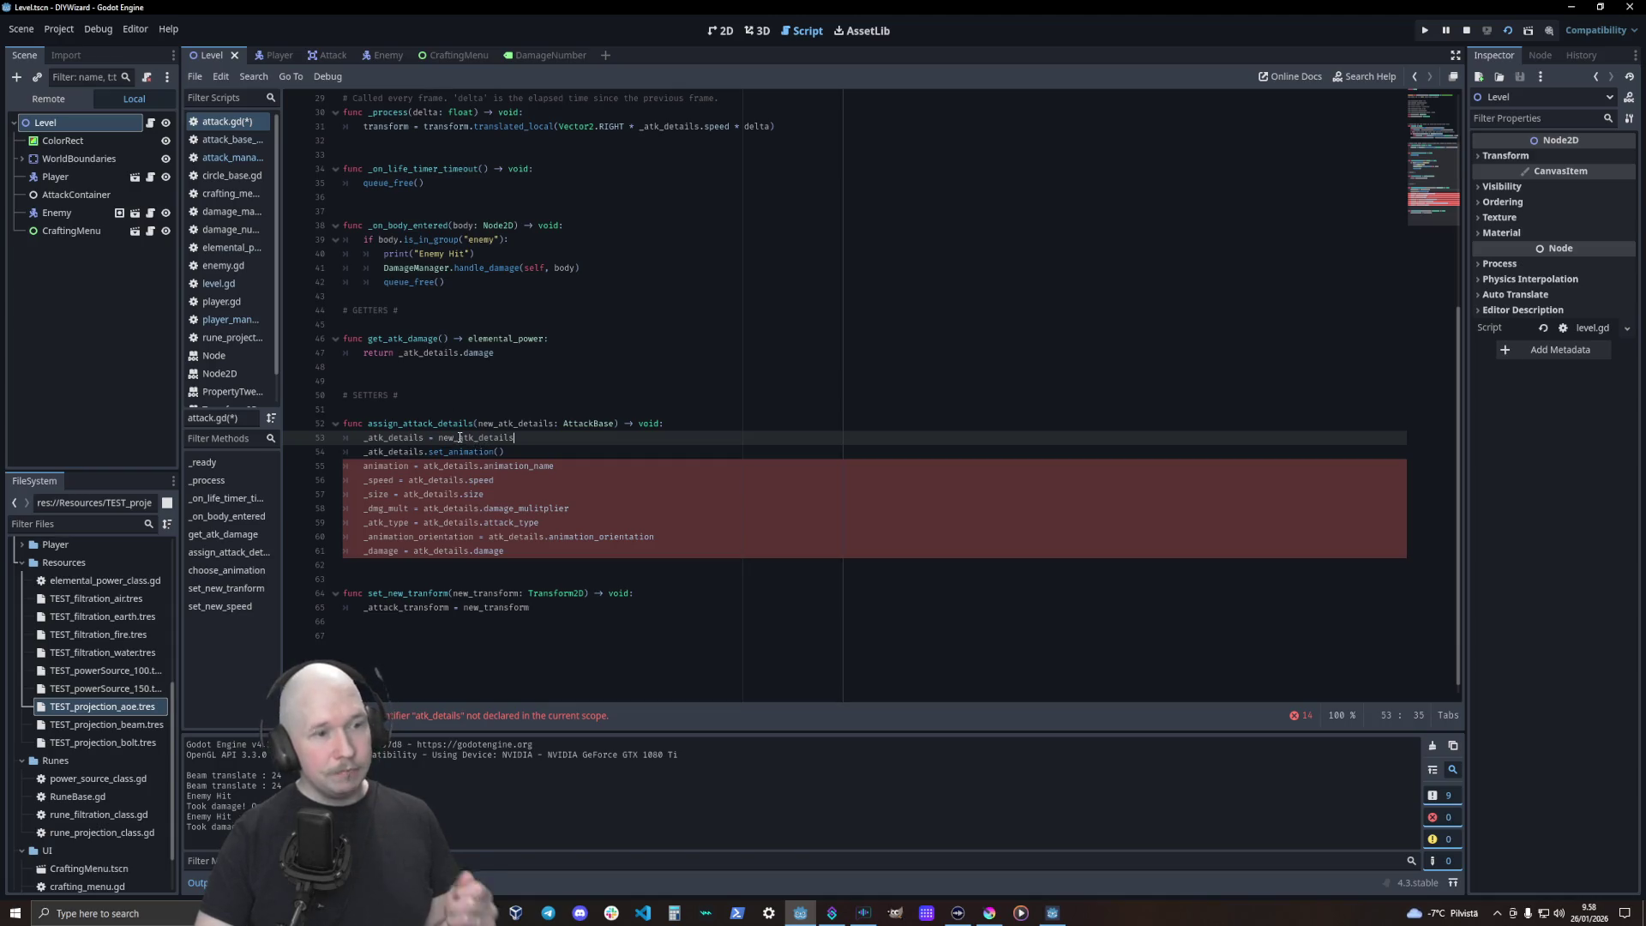
scroll(459, 437, up, 10)
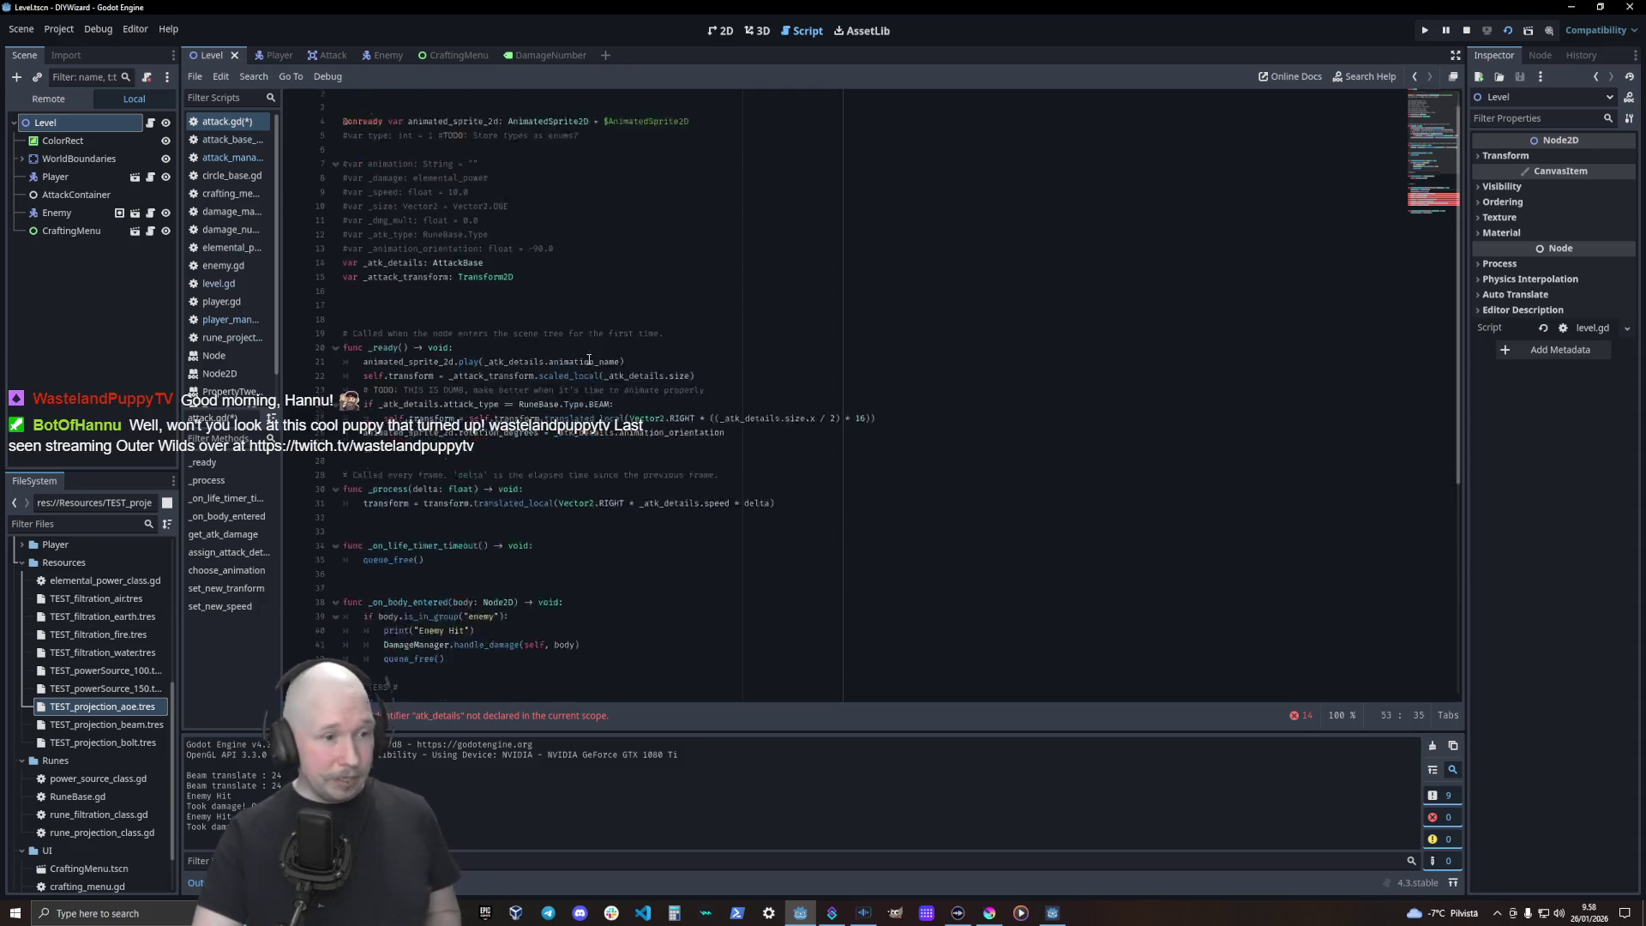
Comment out the old property assignments on lines 55–61 in assign_attack_details
scroll(470, 523, down, 5)
click(386, 575)
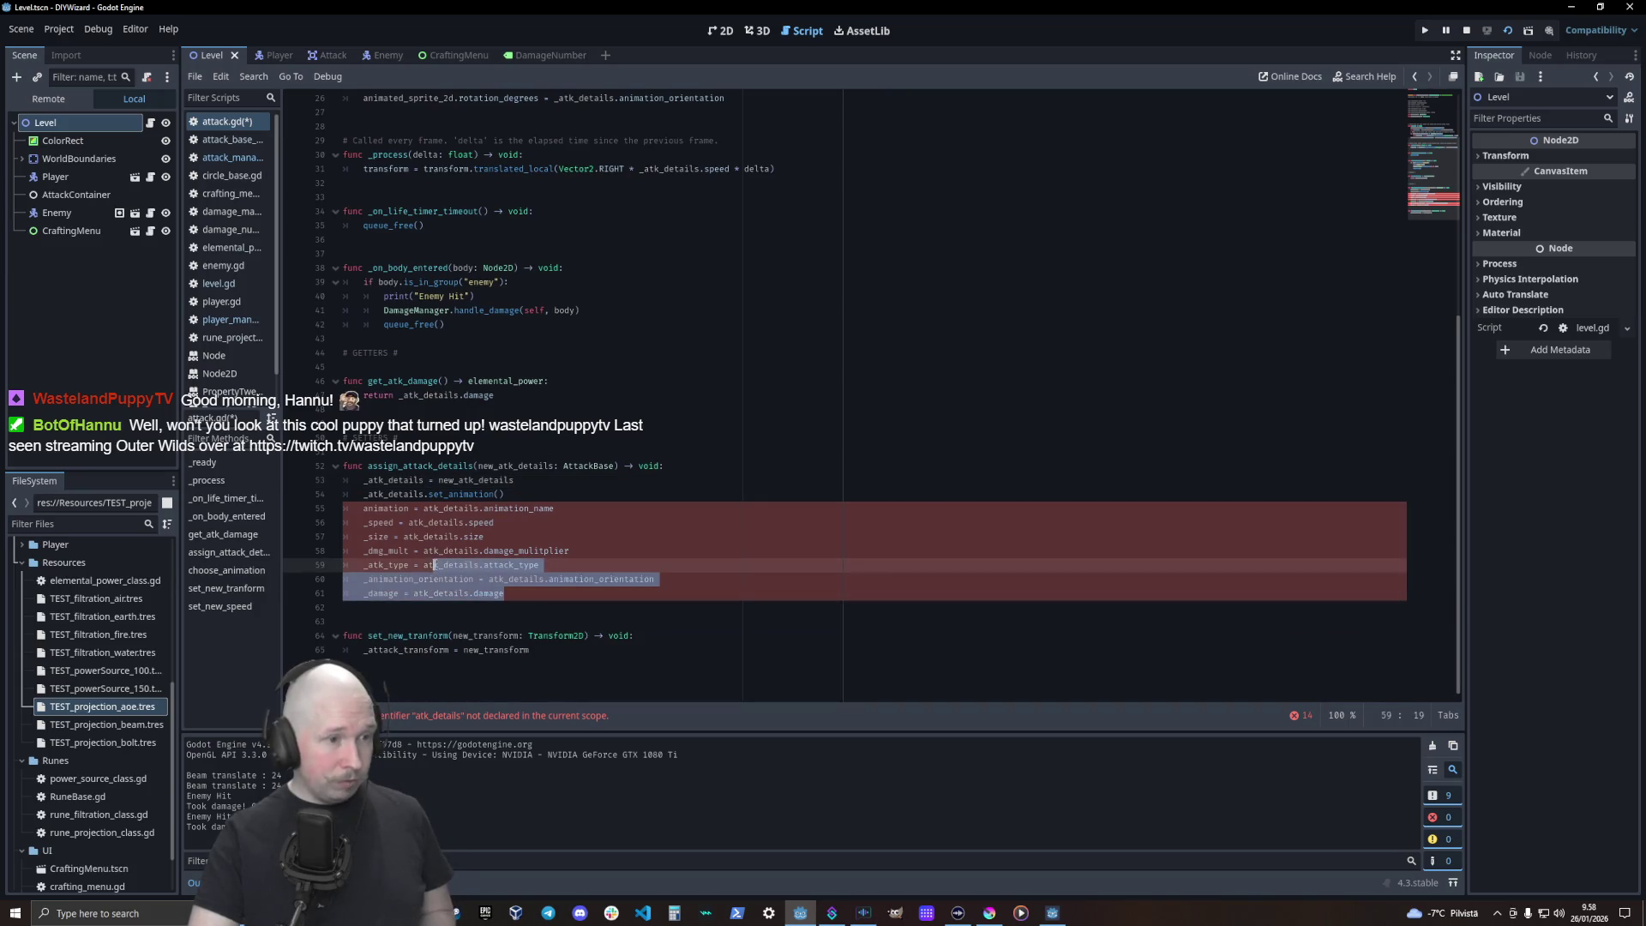
key(Down)
key(Home)
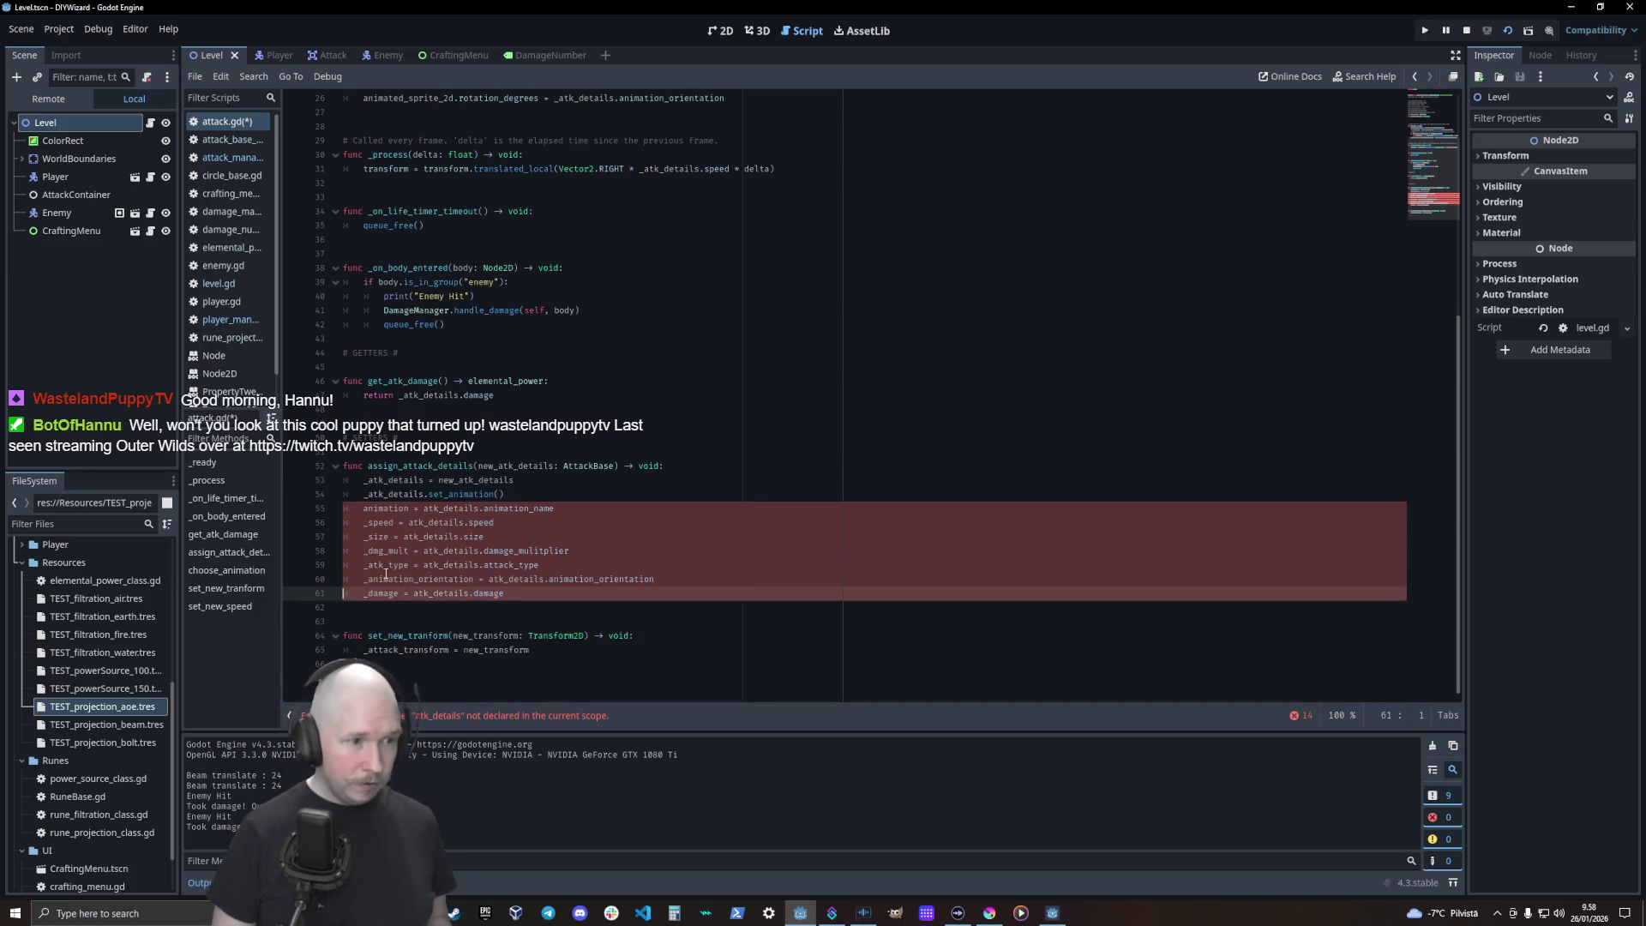
key(shift+alt+Up)
key(shift+alt+Up)
key(shift+alt+Up)
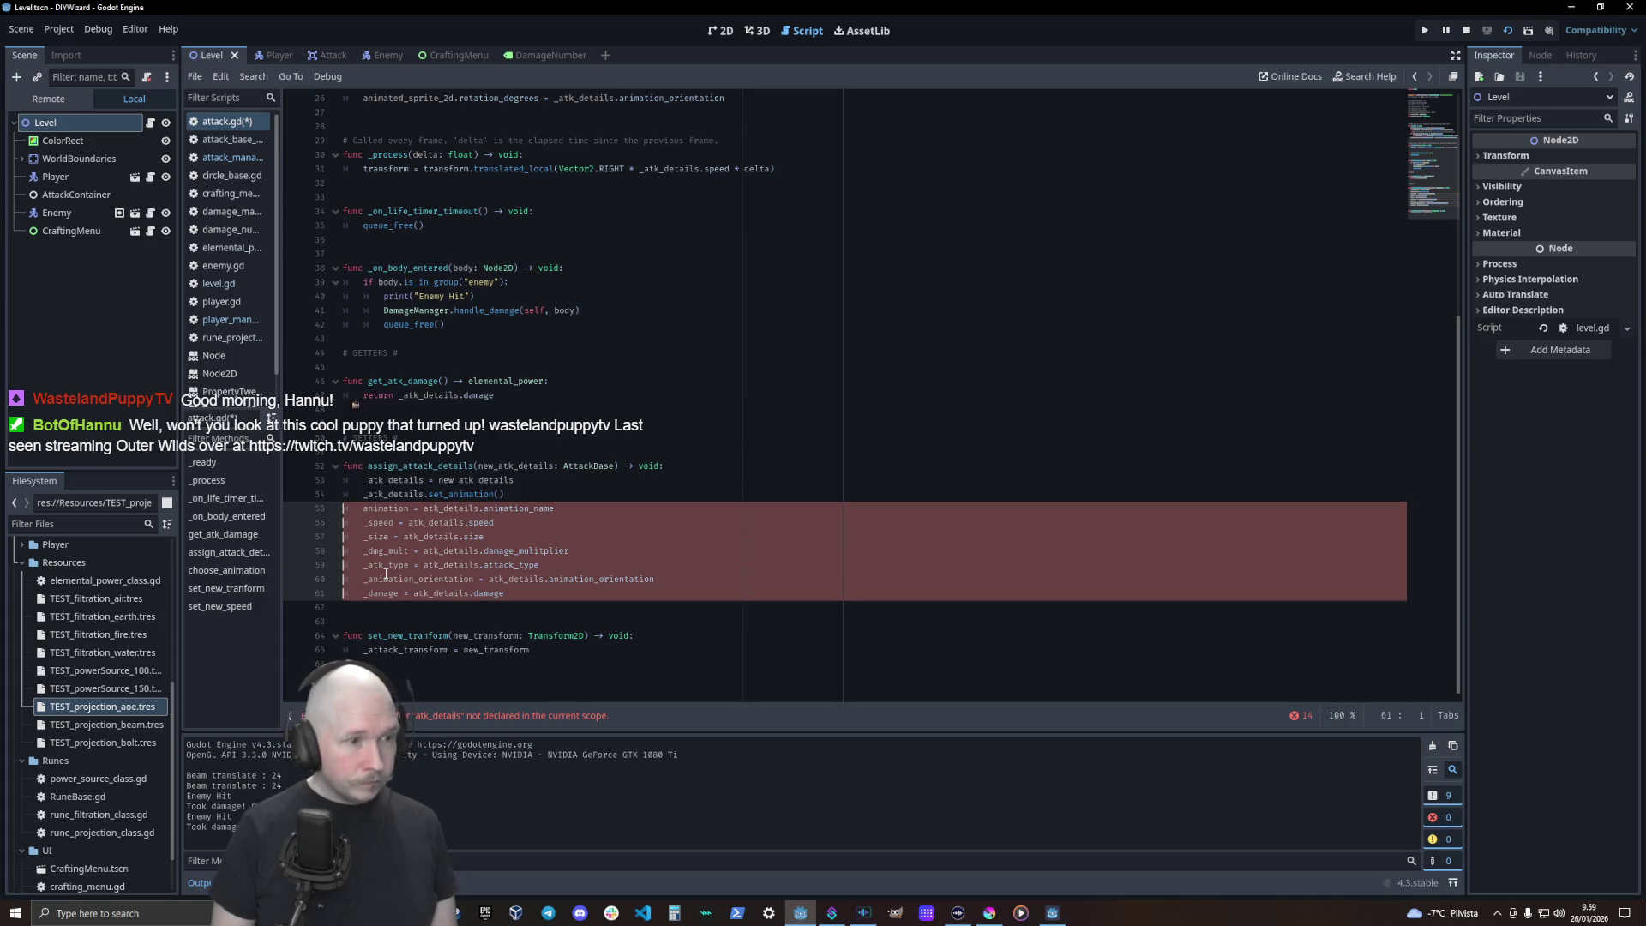
key(ctrl+k)
Save attack.gd and launch the game with F5 to test it
key(ctrl+s)
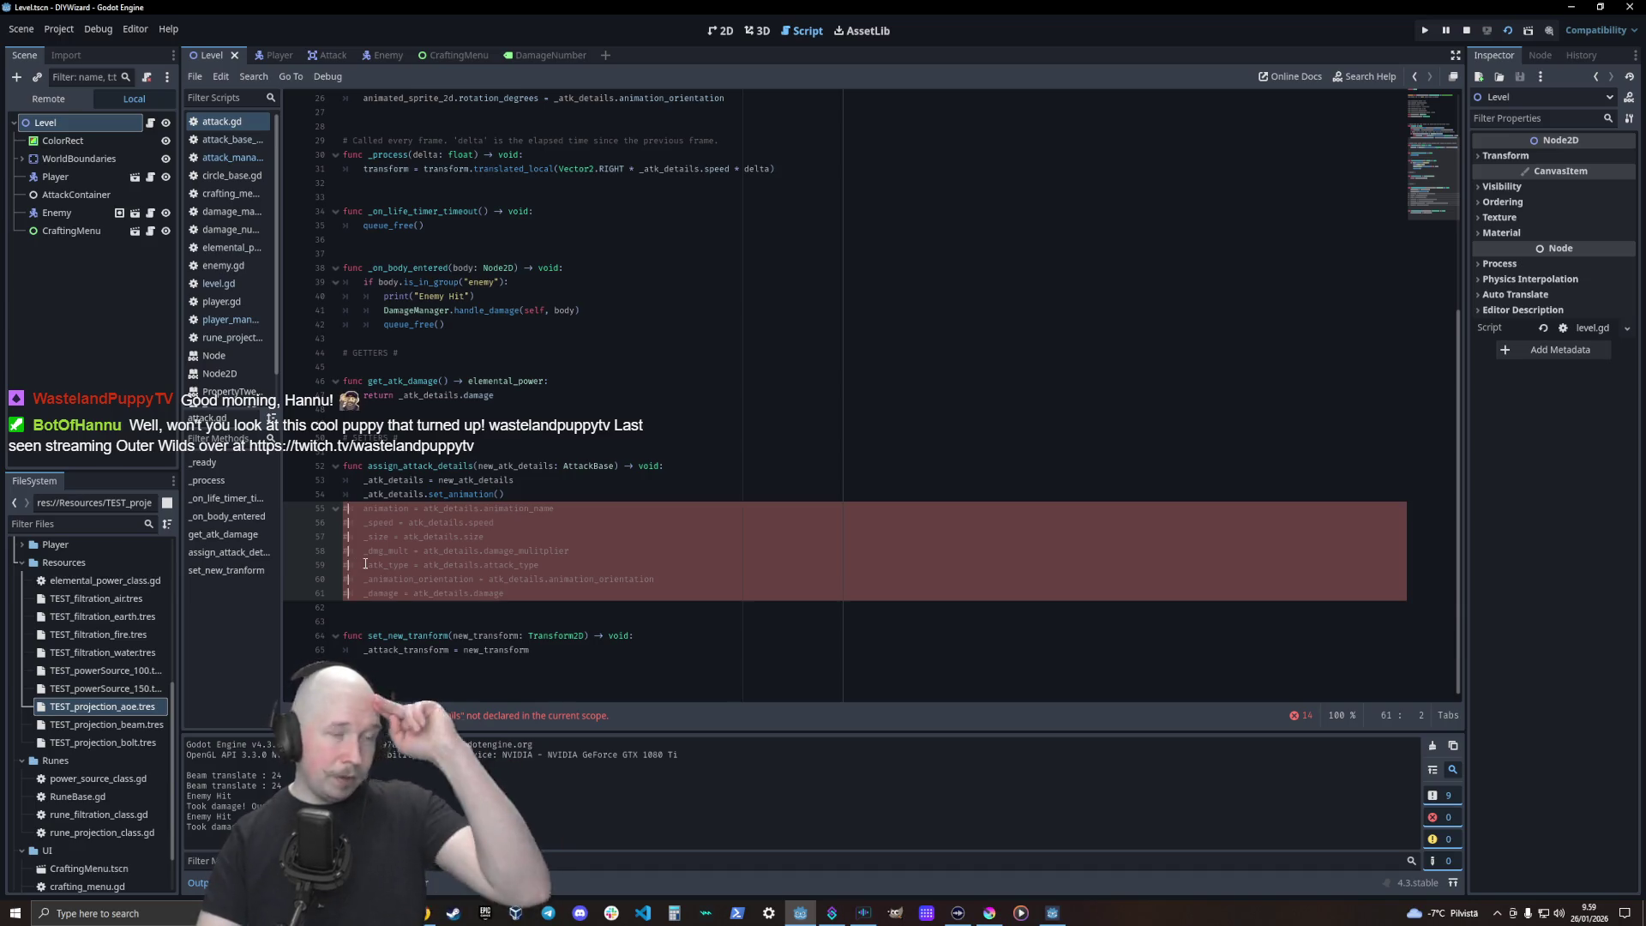
click(454, 466)
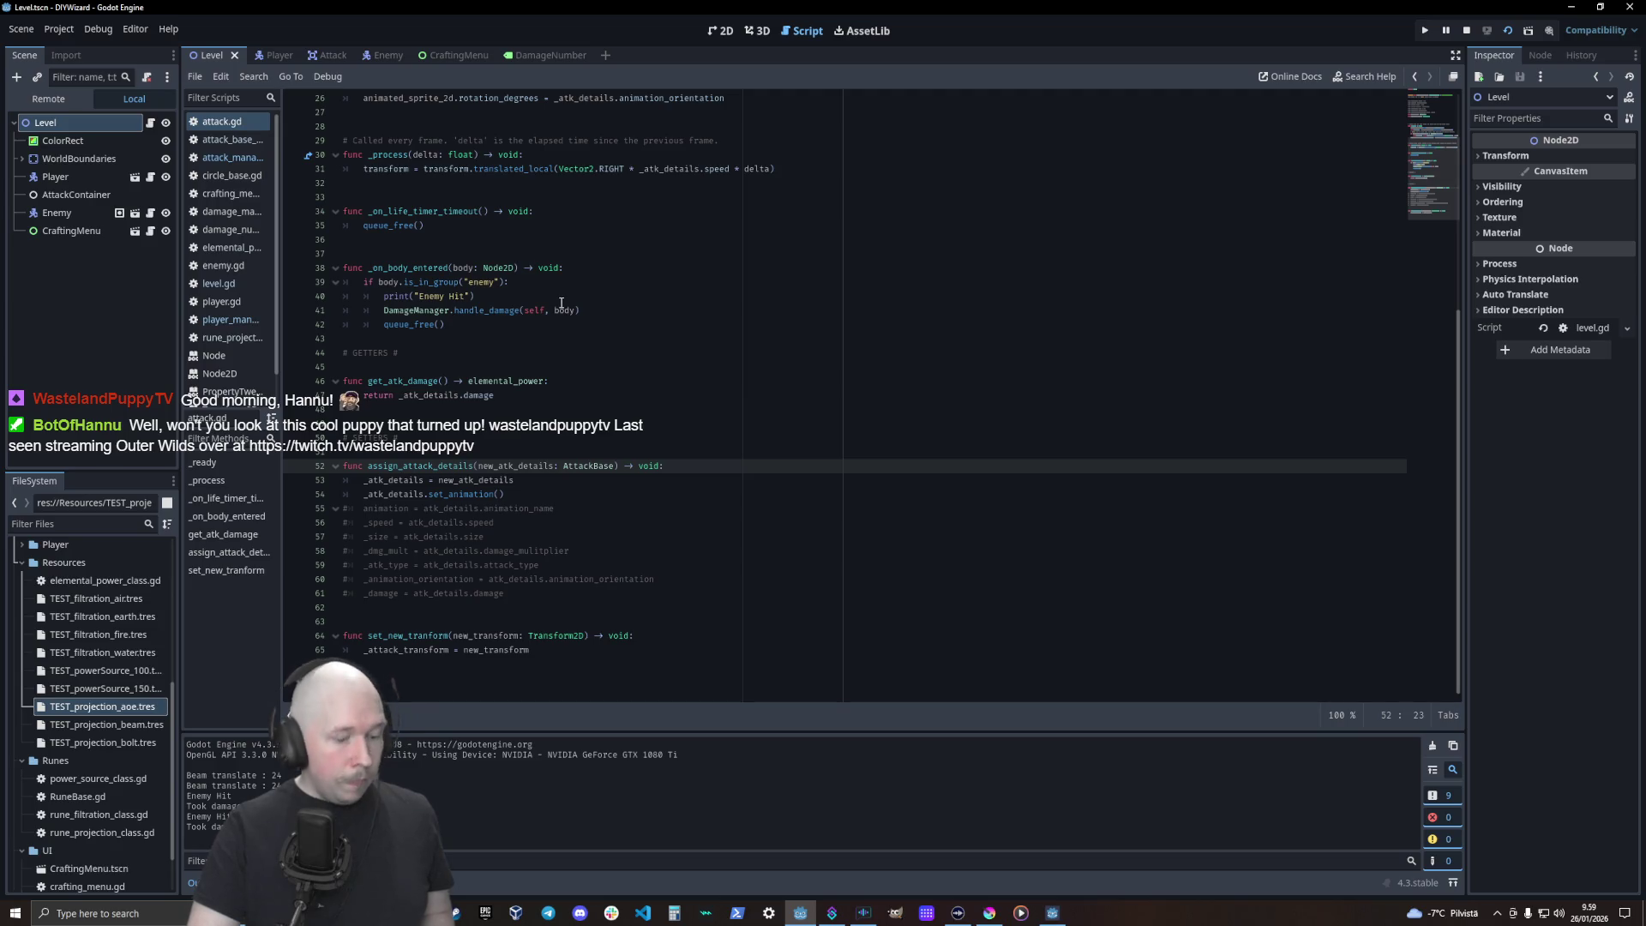
key(F5)
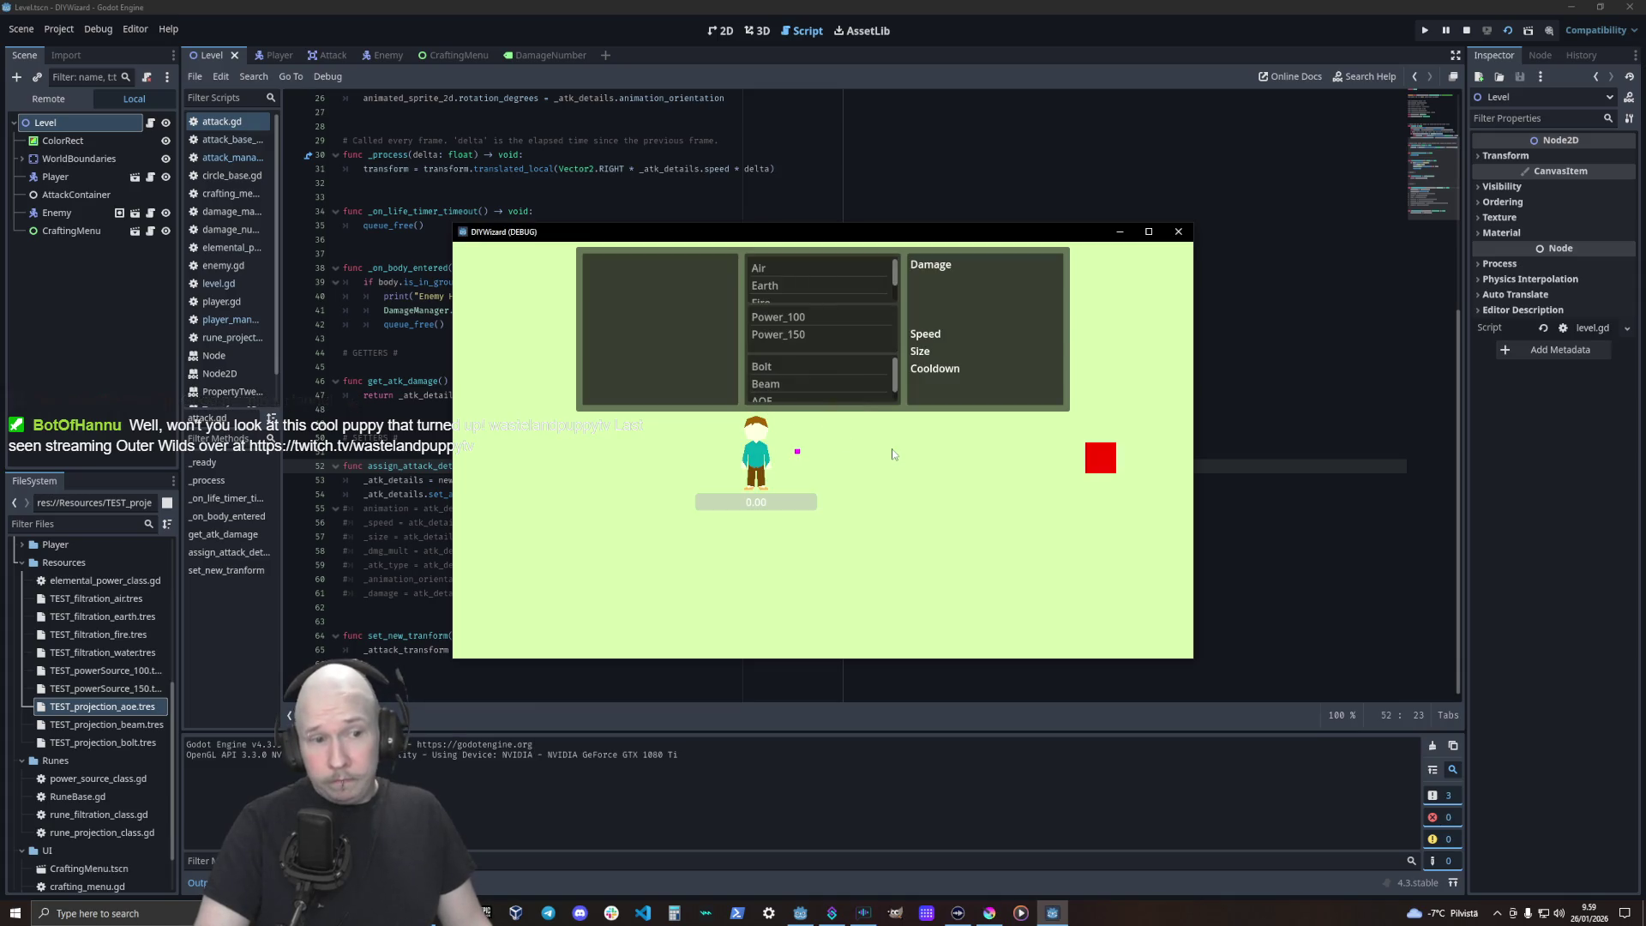
Select the Bolt projection rune, the Air element rune, and Power_150, then Power_100
click(793, 365)
click(778, 334)
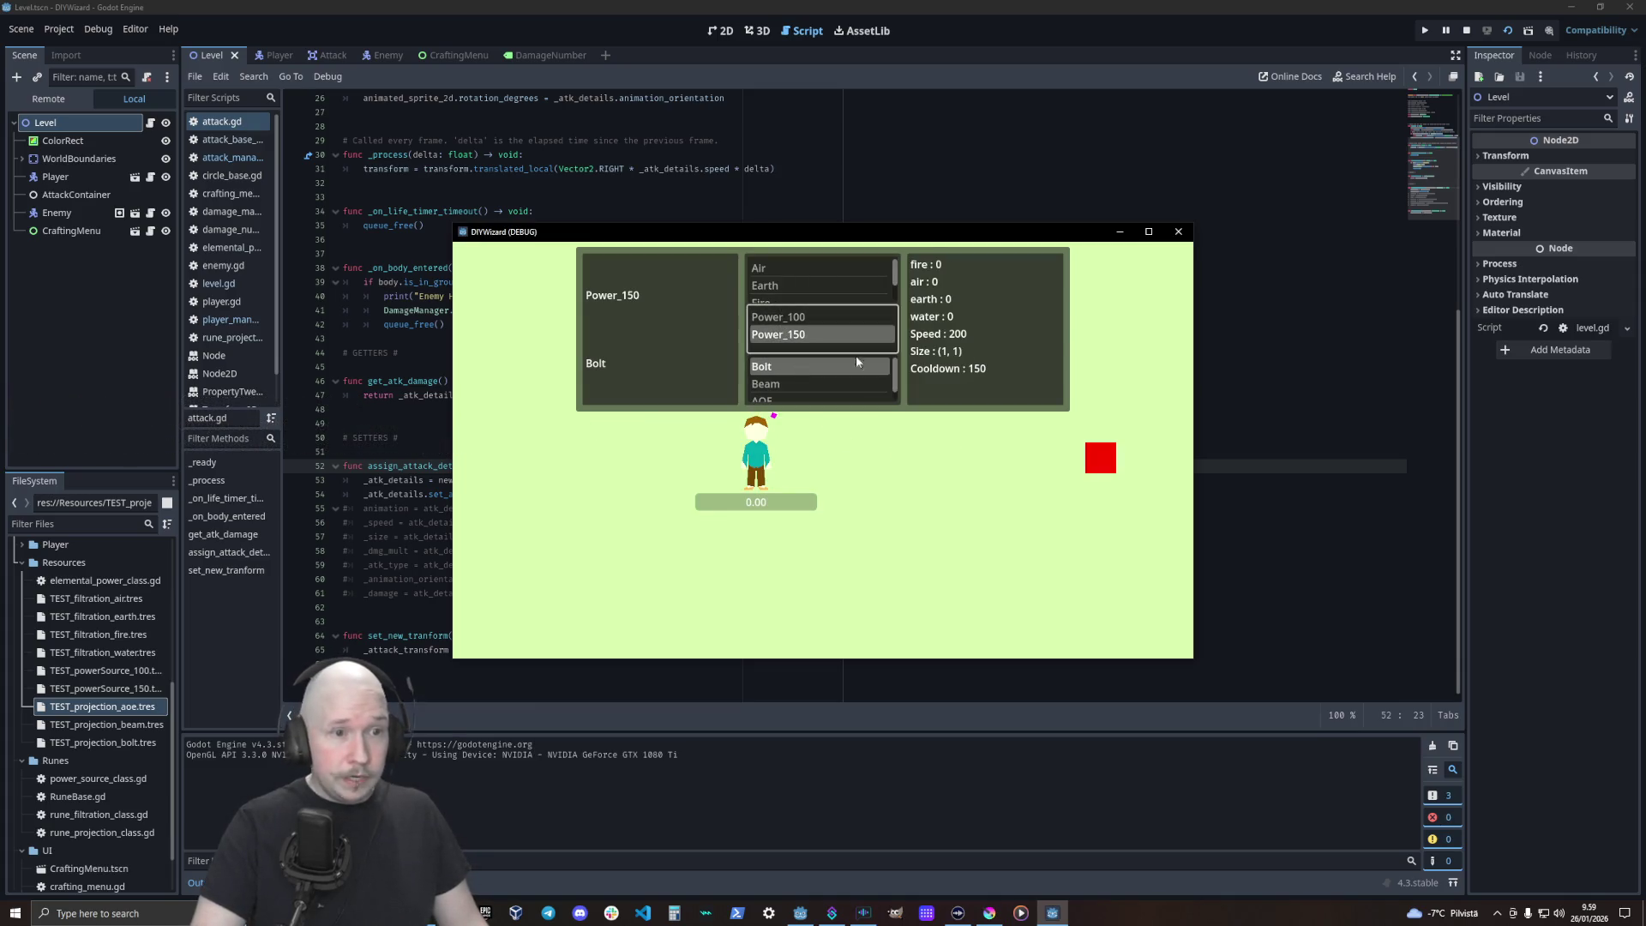
click(823, 268)
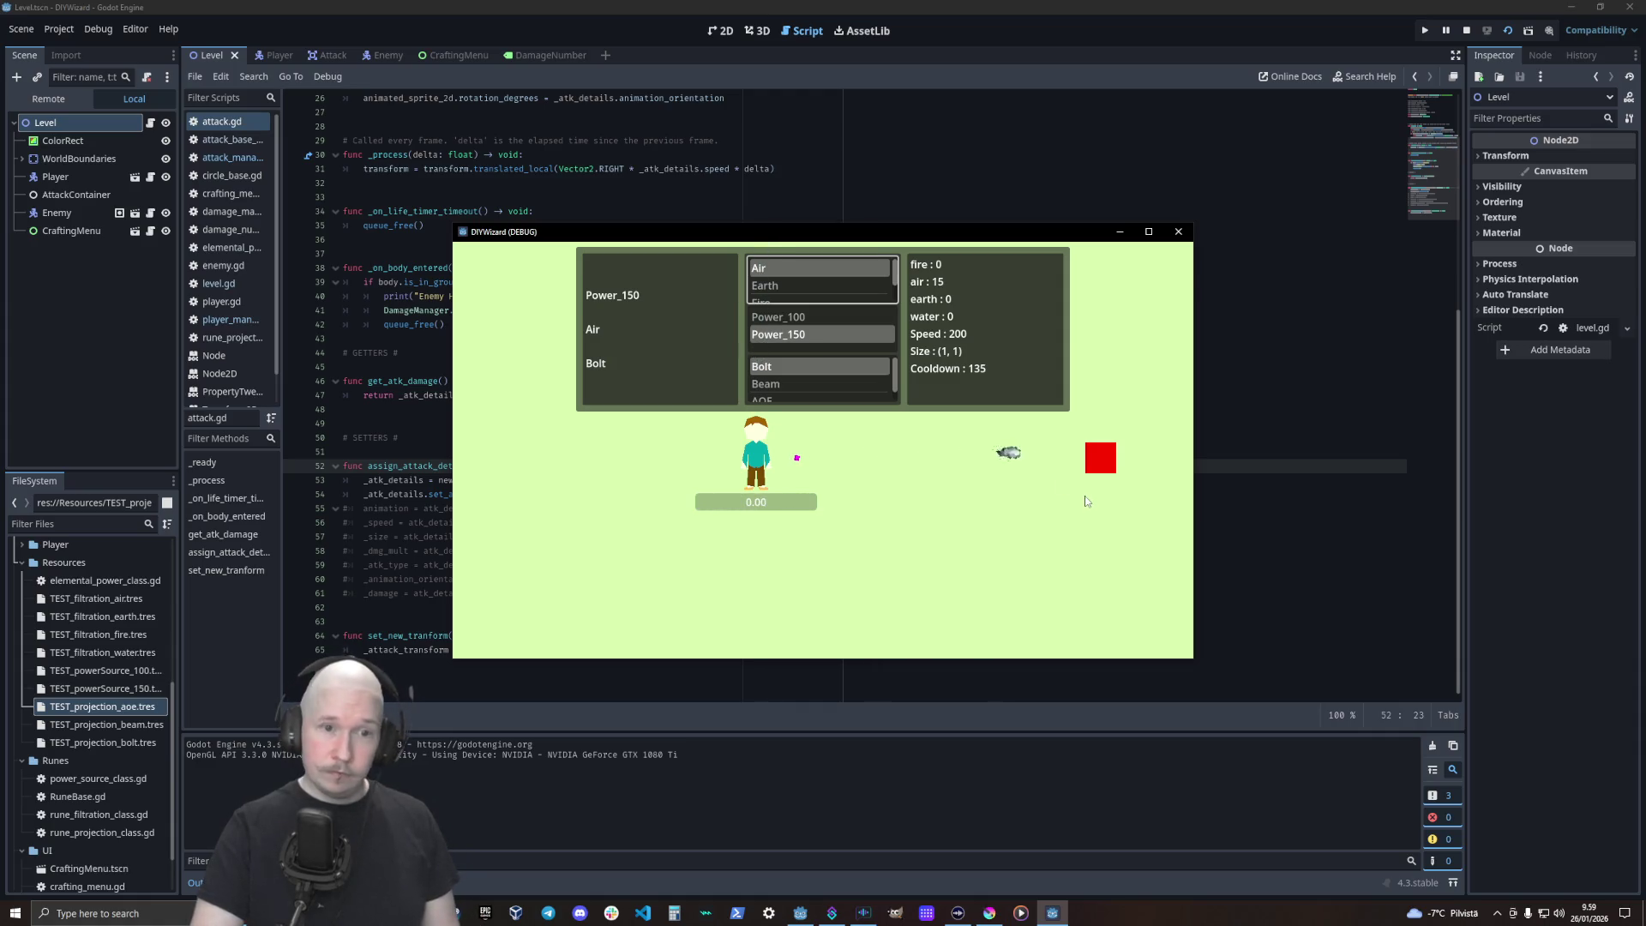
click(811, 318)
Walk the player around with WASD so the Air bolts hit the red enemy
key(s)
key(d)
key(w)
key(d)
key(s)
key(a)
key(w)
key(d)
key(d)
key(s)
key(a)
key(d)
key(w)
key(a)
key(s)
key(d)
key(s)
key(w)
key(a)
key(d)
key(s)
key(a)
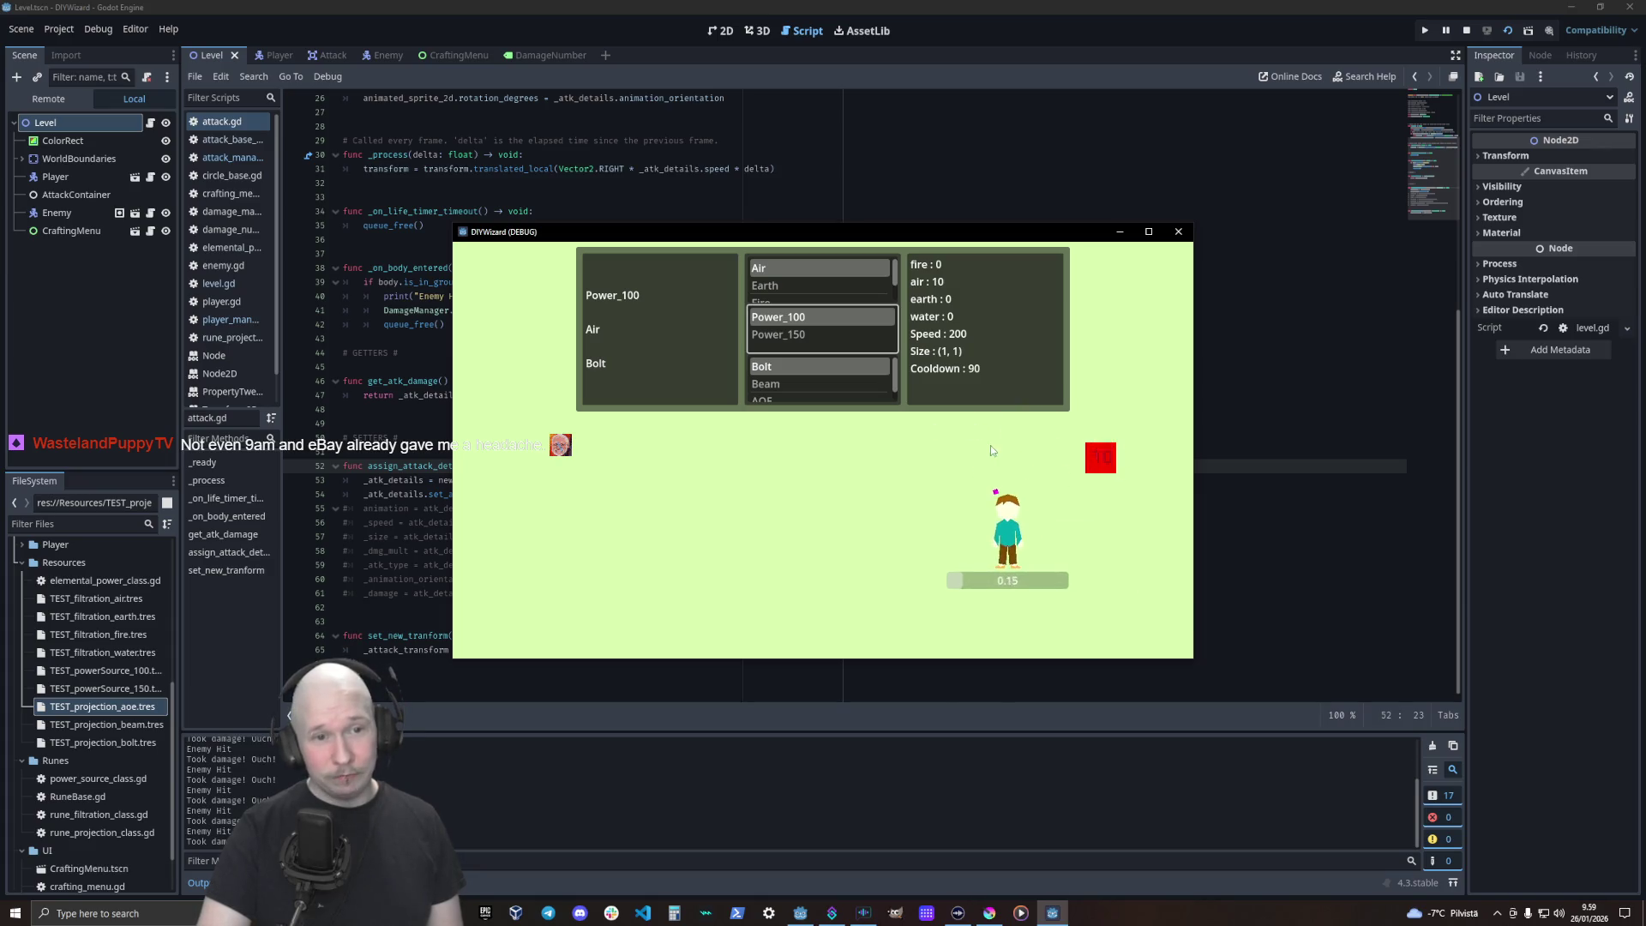
key(d)
key(w)
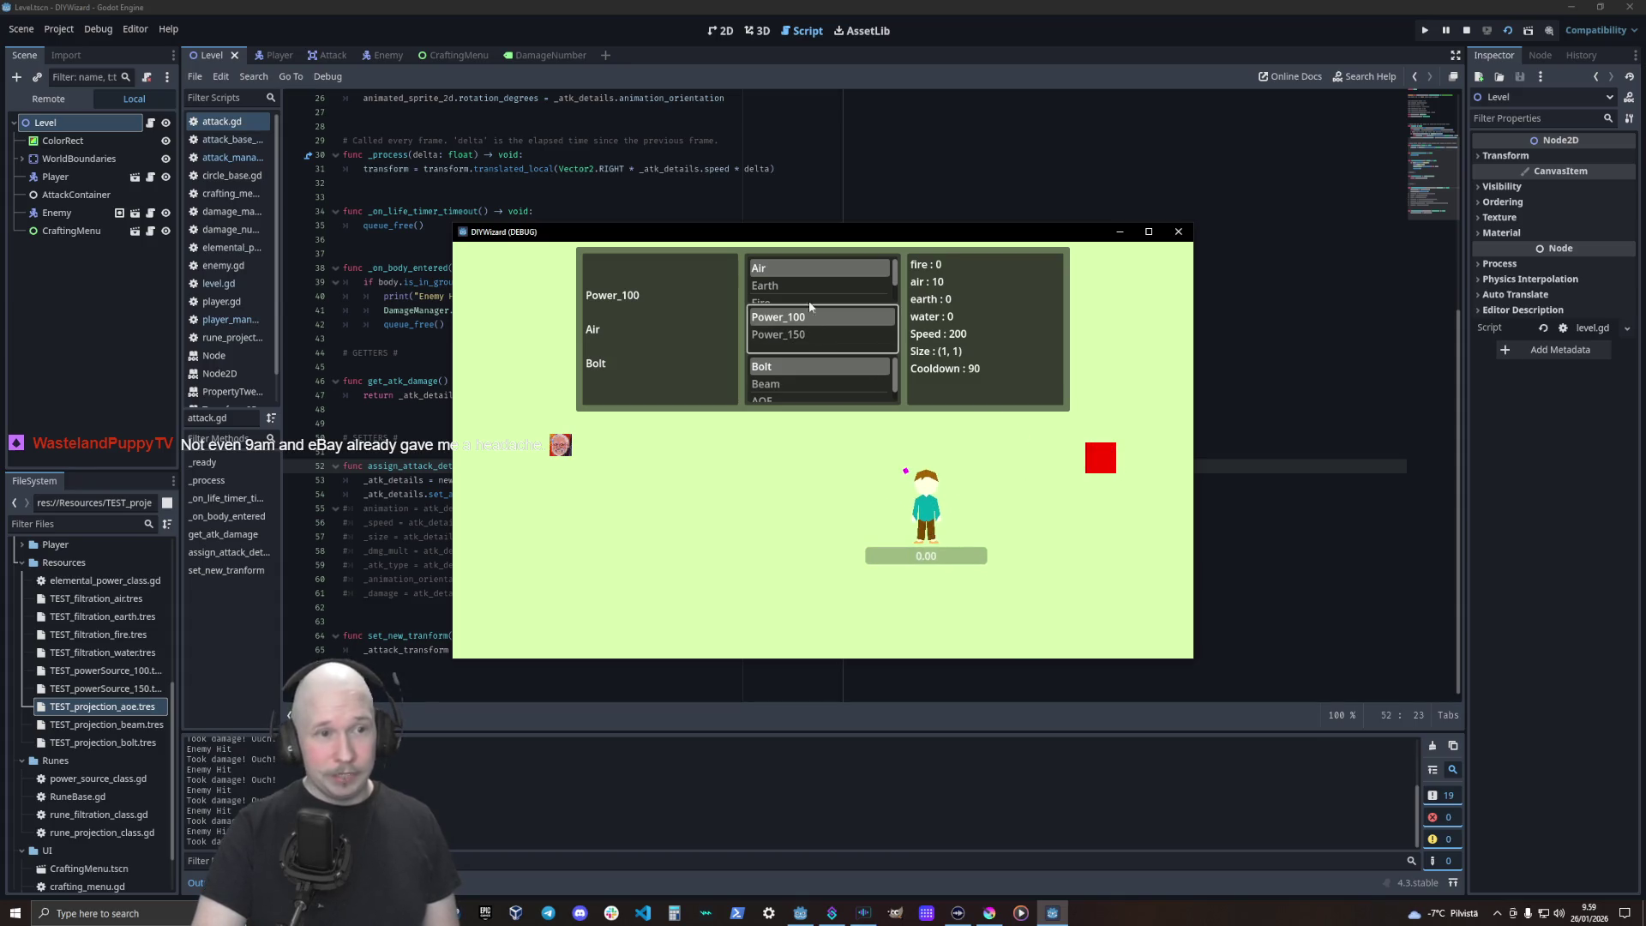
Switch to the Fire element rune, fire bolts while moving, then close the game window
click(814, 300)
key(d)
key(w)
key(s)
key(a)
key(d)
key(w)
key(a)
key(d)
key(s)
key(a)
key(w)
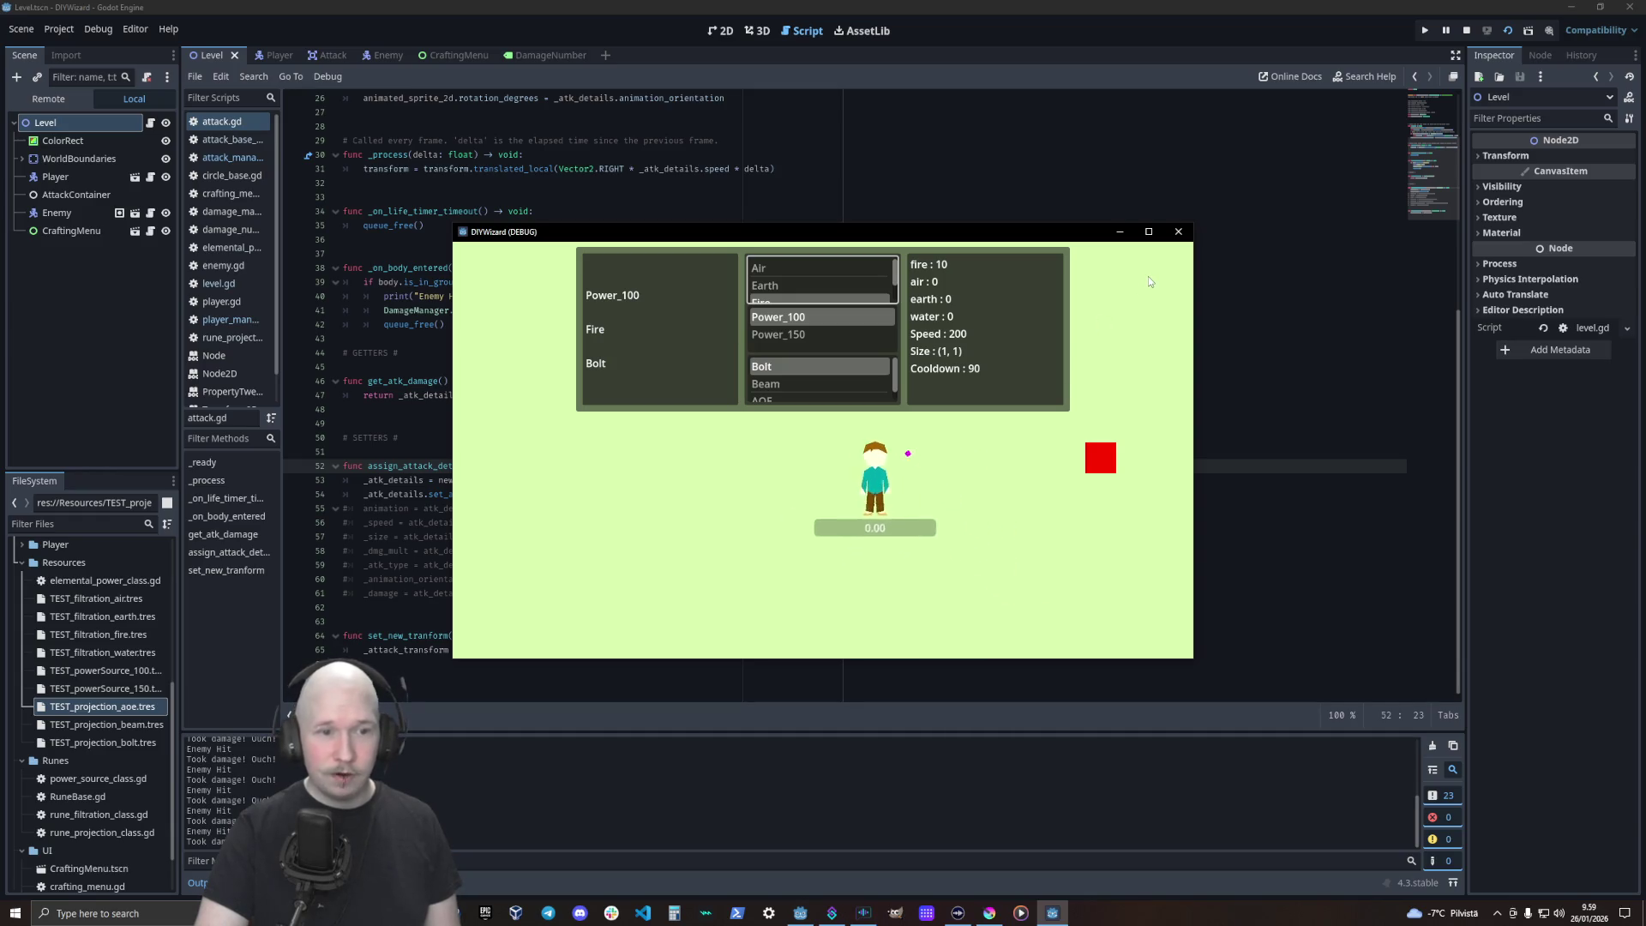
click(1177, 231)
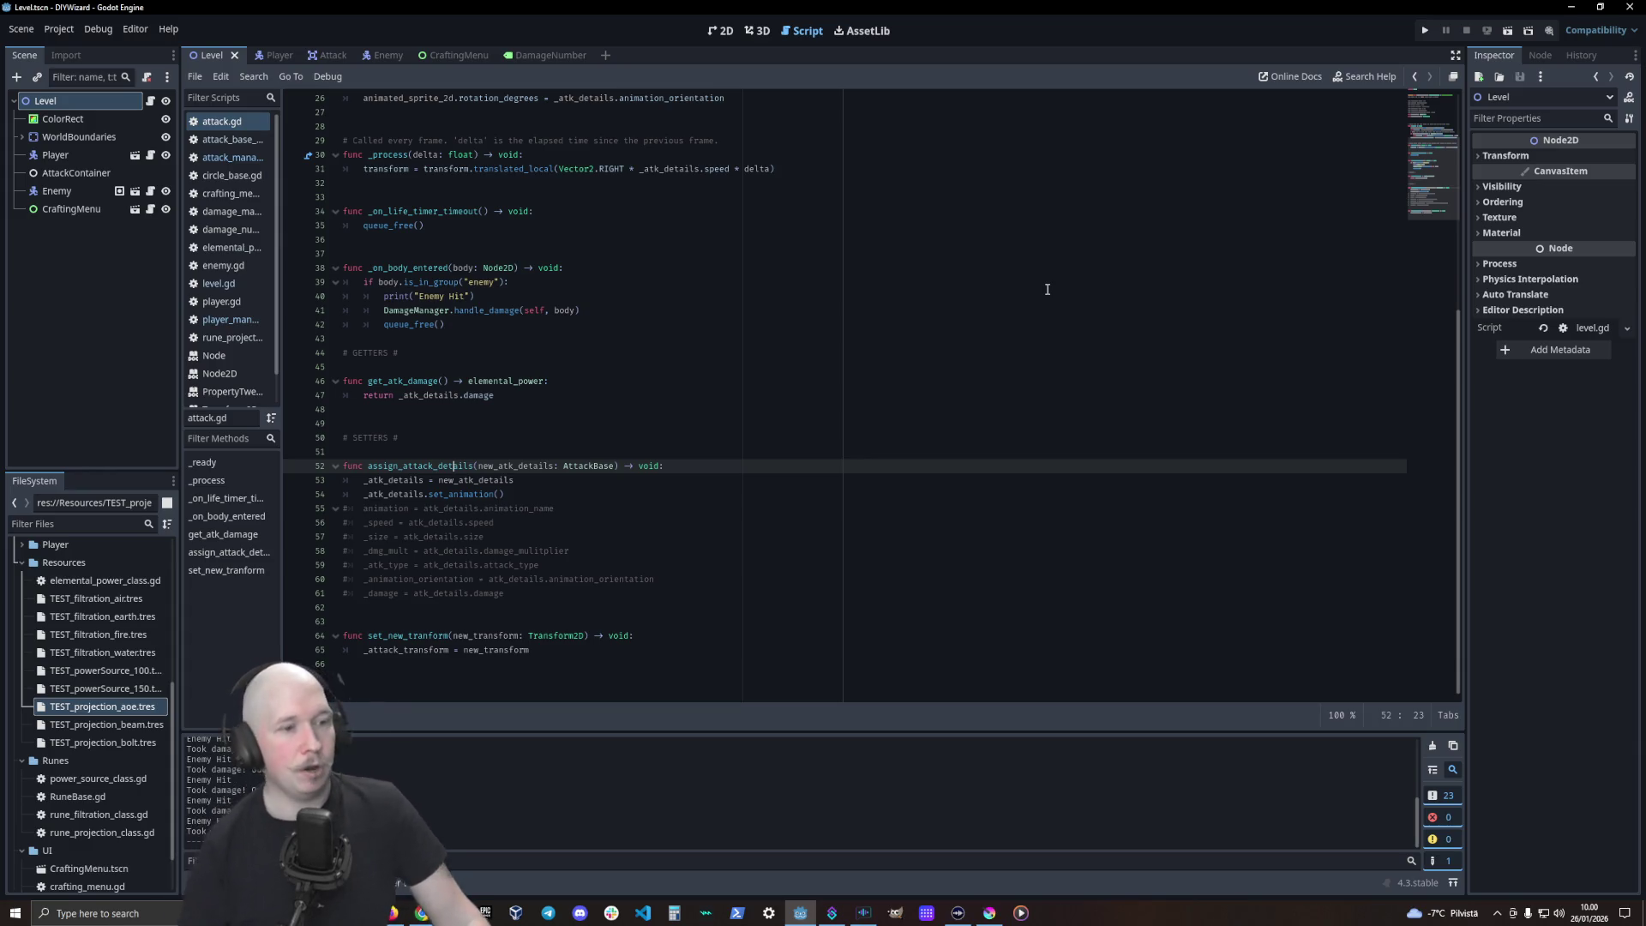
Delete the commented-out assignments on lines 55–61 and the leftover blank line, then save attack.gd
mouse_move(506, 593)
mouse_down()
mouse_move(402, 524)
mouse_move(345, 509)
mouse_up()
key(Delete)
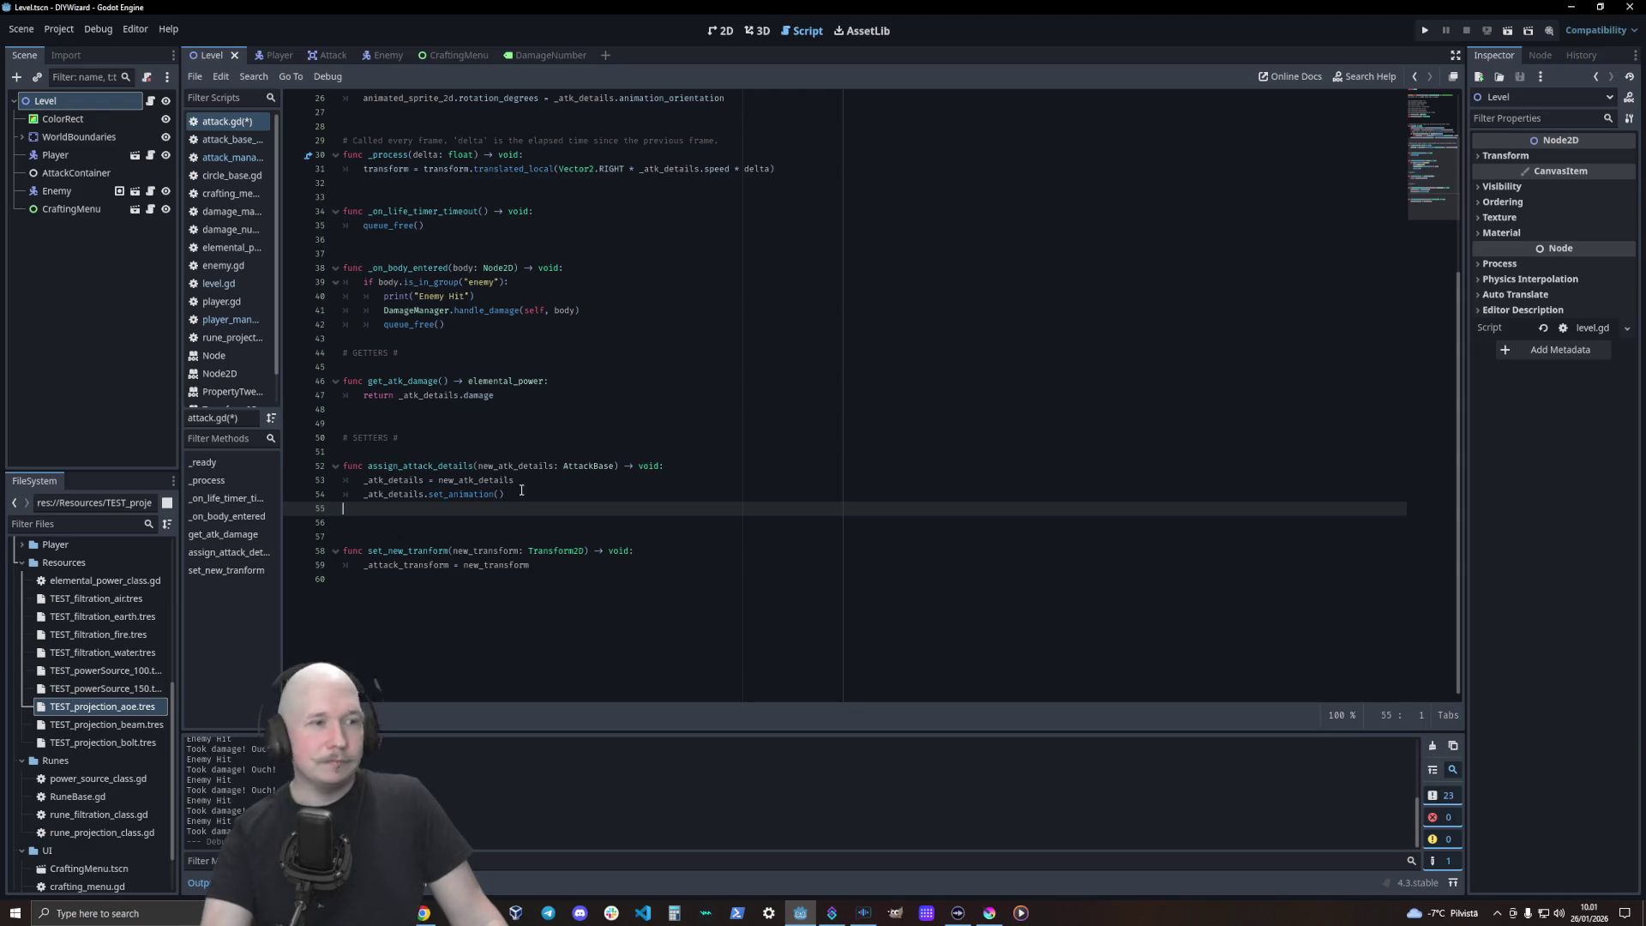
scroll(602, 404, up, 8)
scroll(617, 428, down, 6)
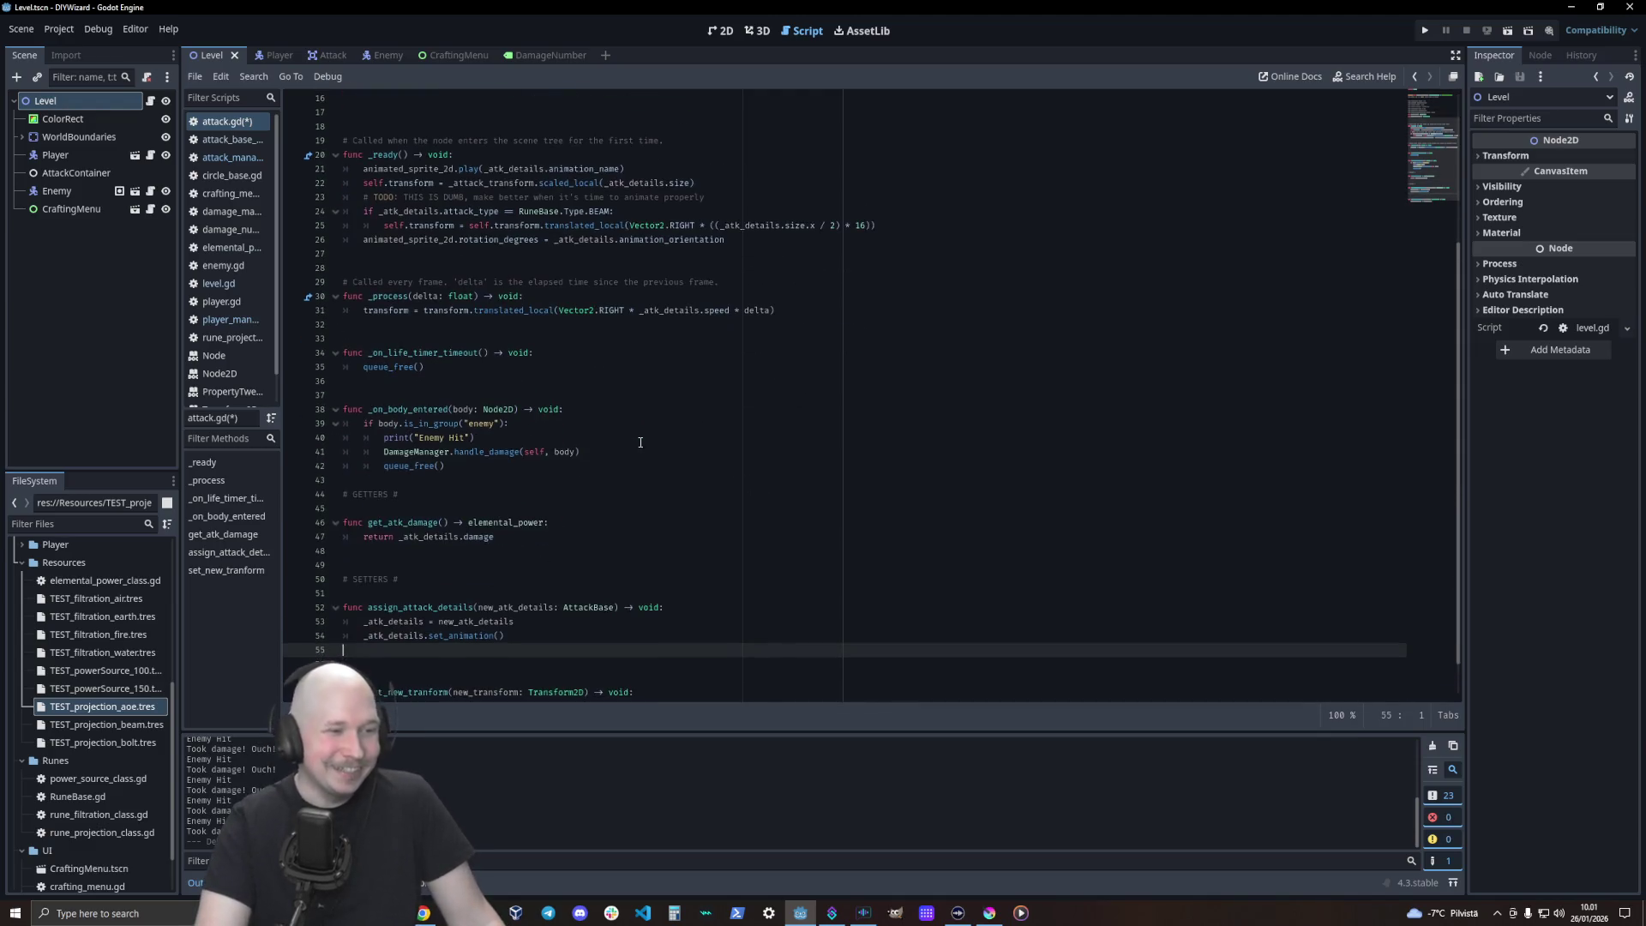
key(BackSpace)
key(ctrl+s)
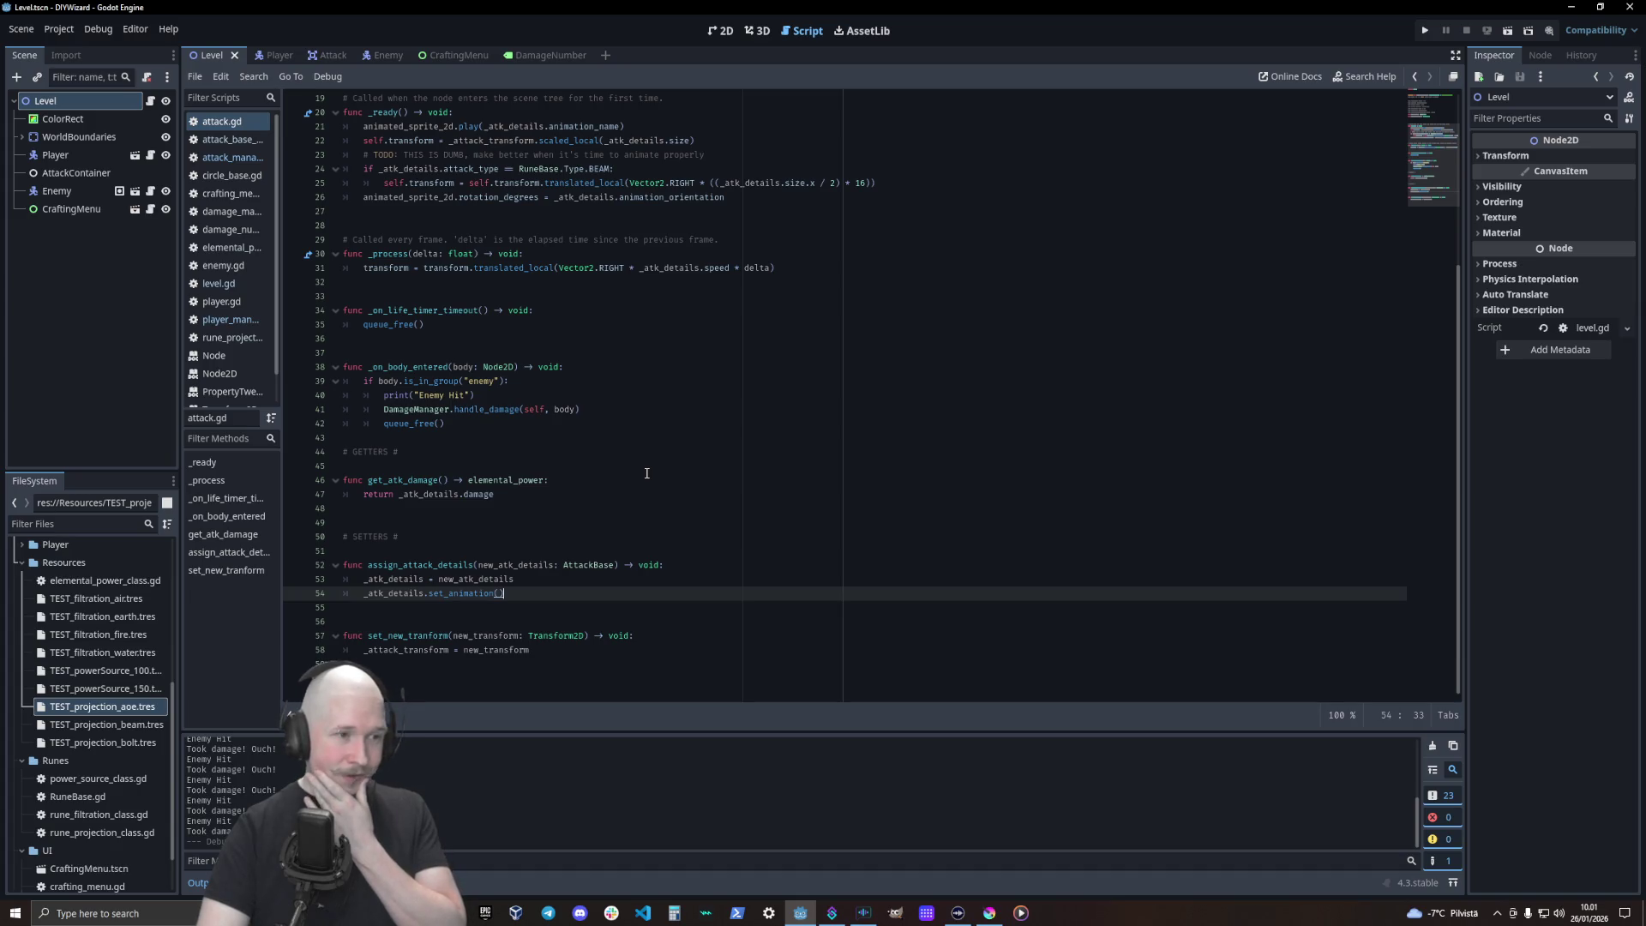
scroll(647, 472, up, 3)
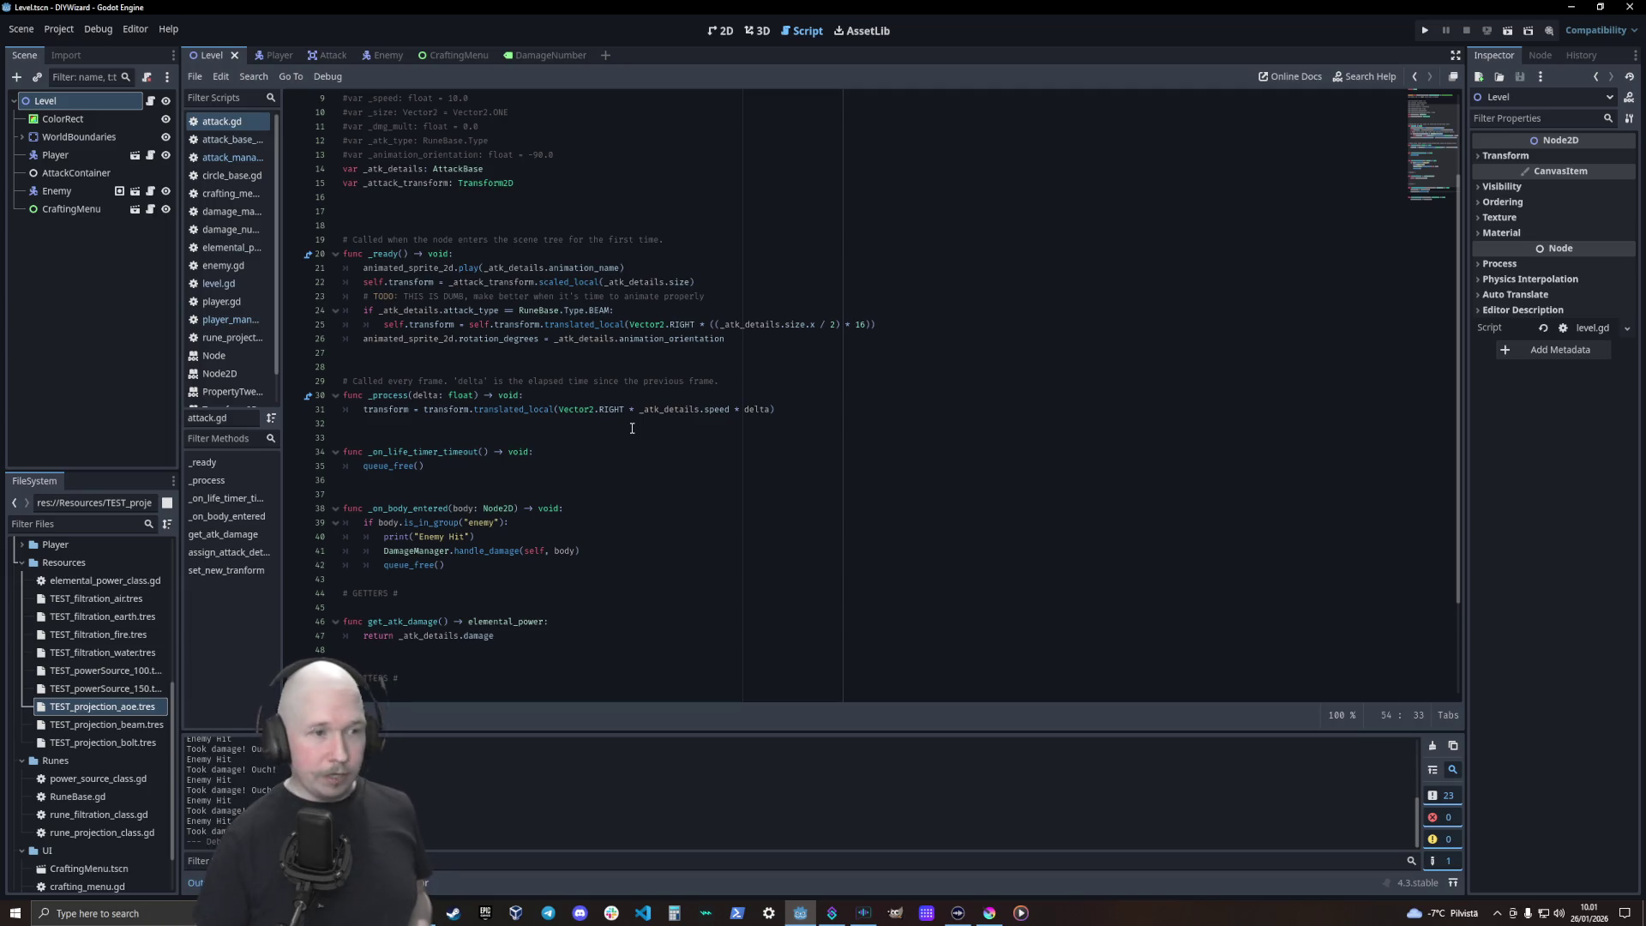
Delete the commented-out var declarations on lines 7–13 at the top of attack.gd
scroll(672, 521, up, 3)
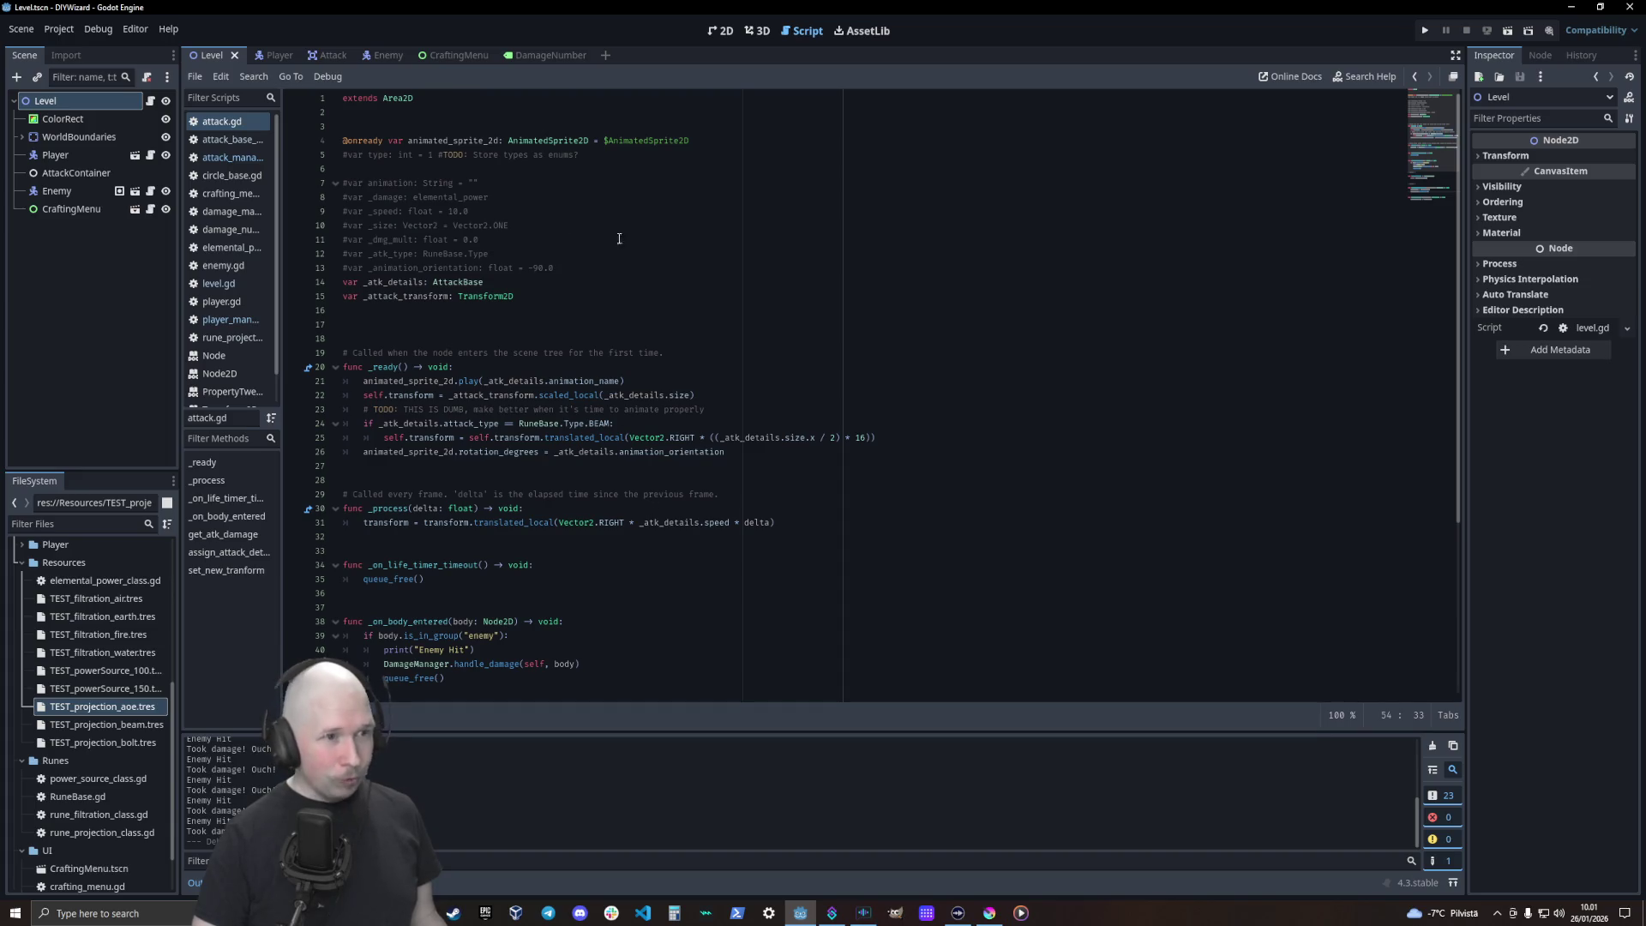
mouse_move(590, 264)
mouse_down()
mouse_move(429, 231)
mouse_move(296, 176)
mouse_up()
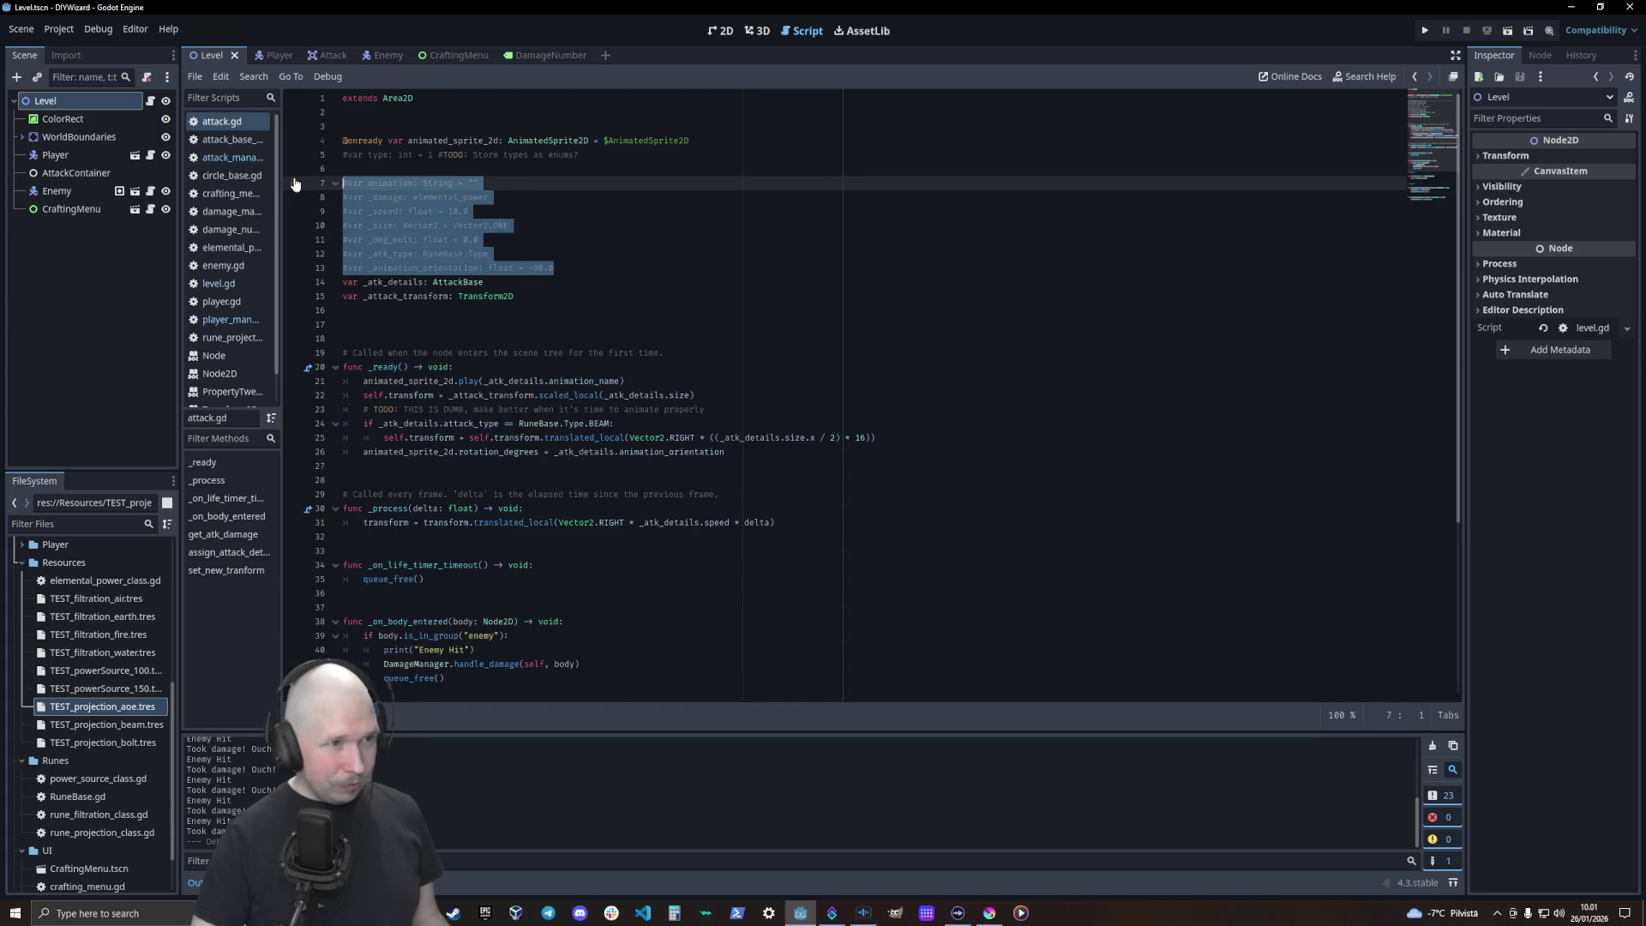
key(Delete)
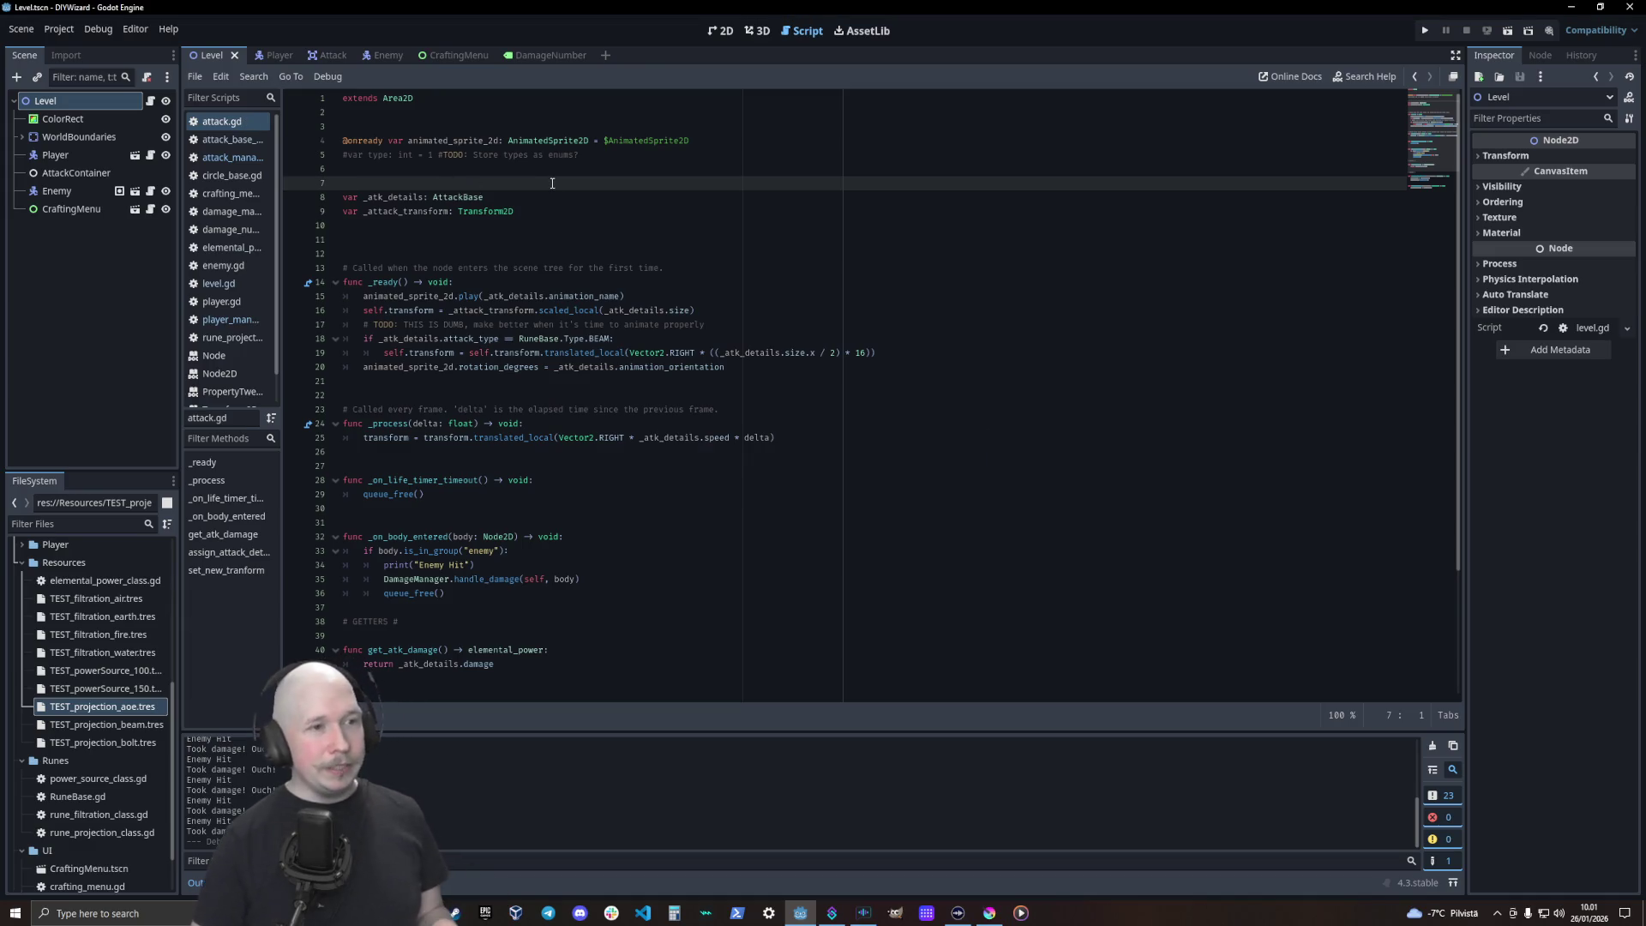
double_click(458, 197)
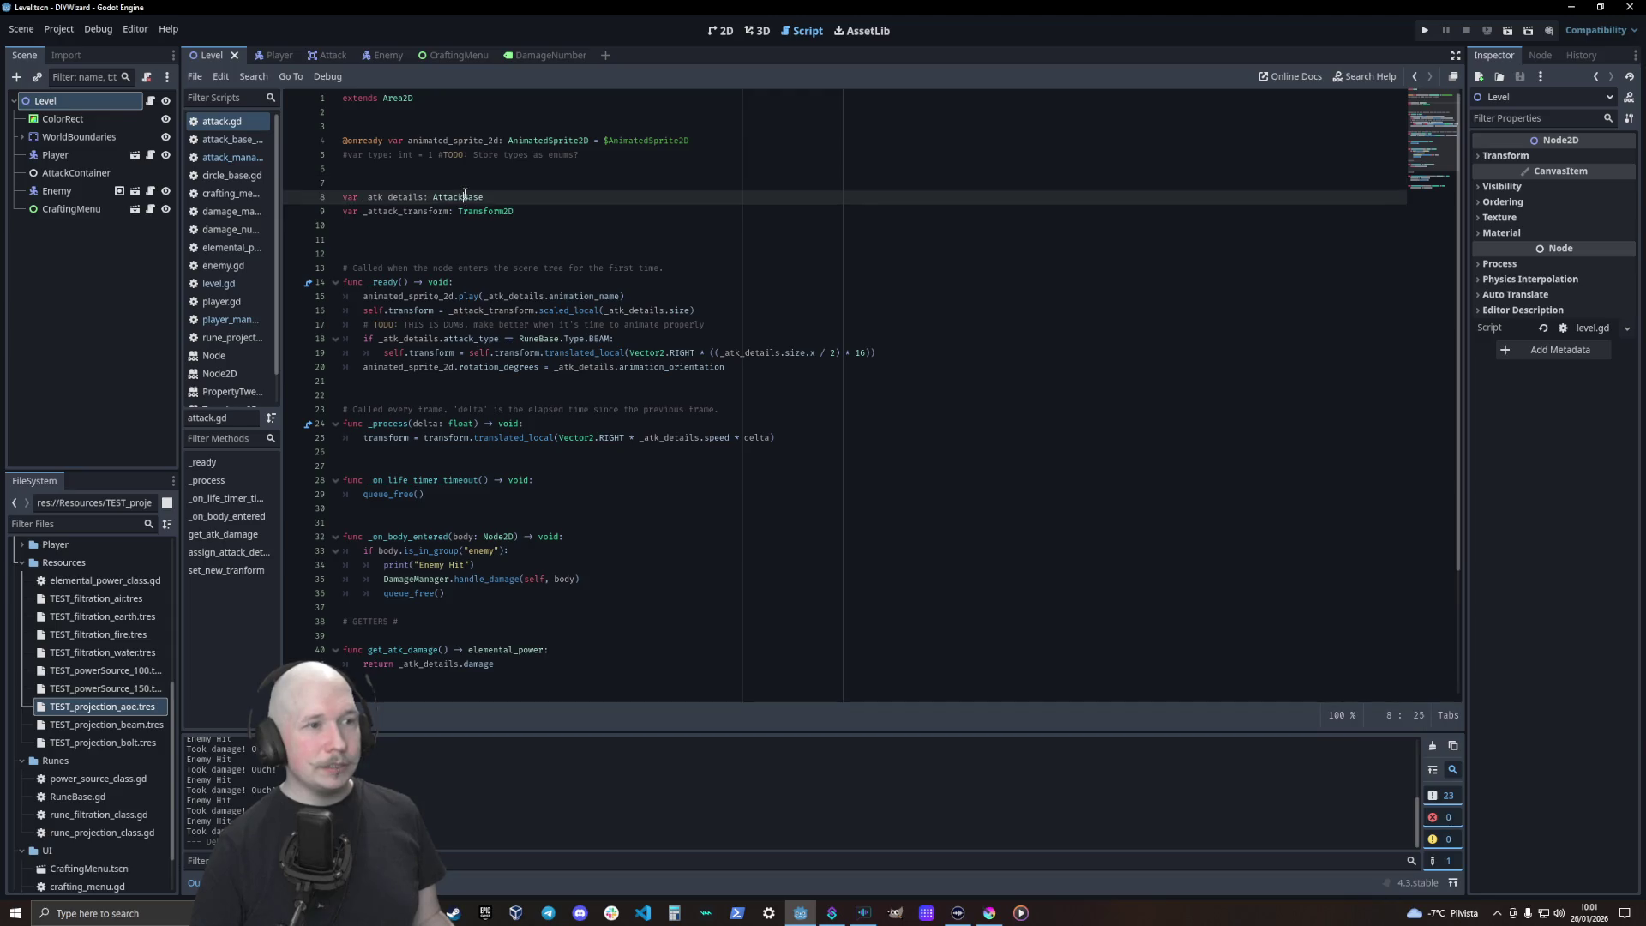
click(400, 240)
scroll(475, 570, down, 4)
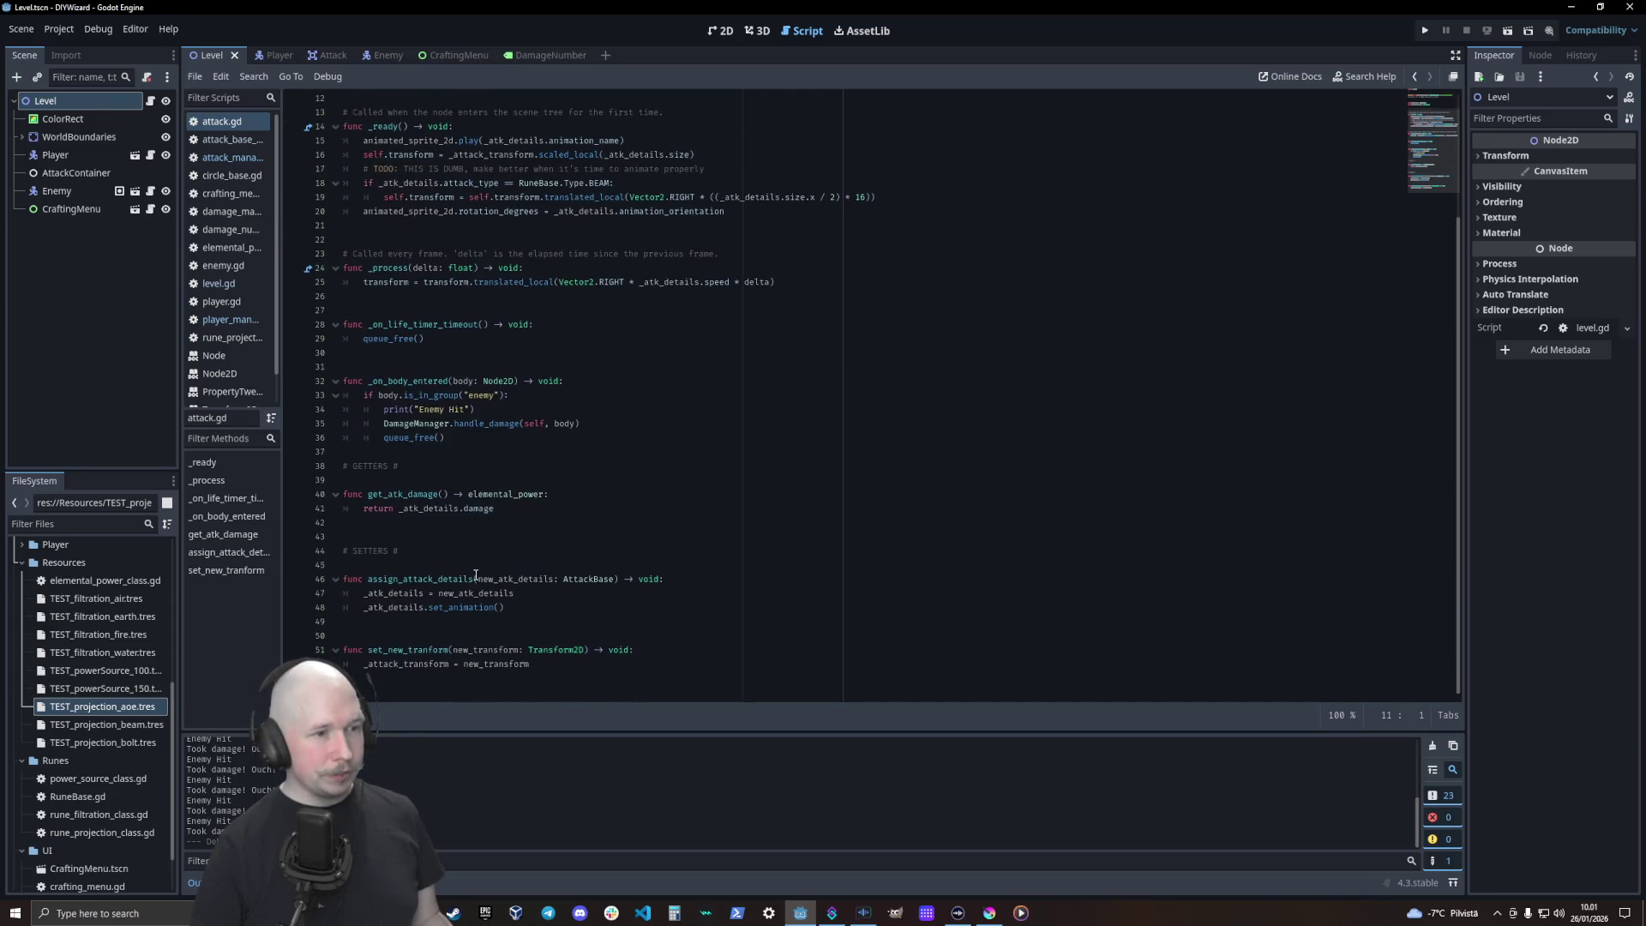
scroll(485, 557, up, 4)
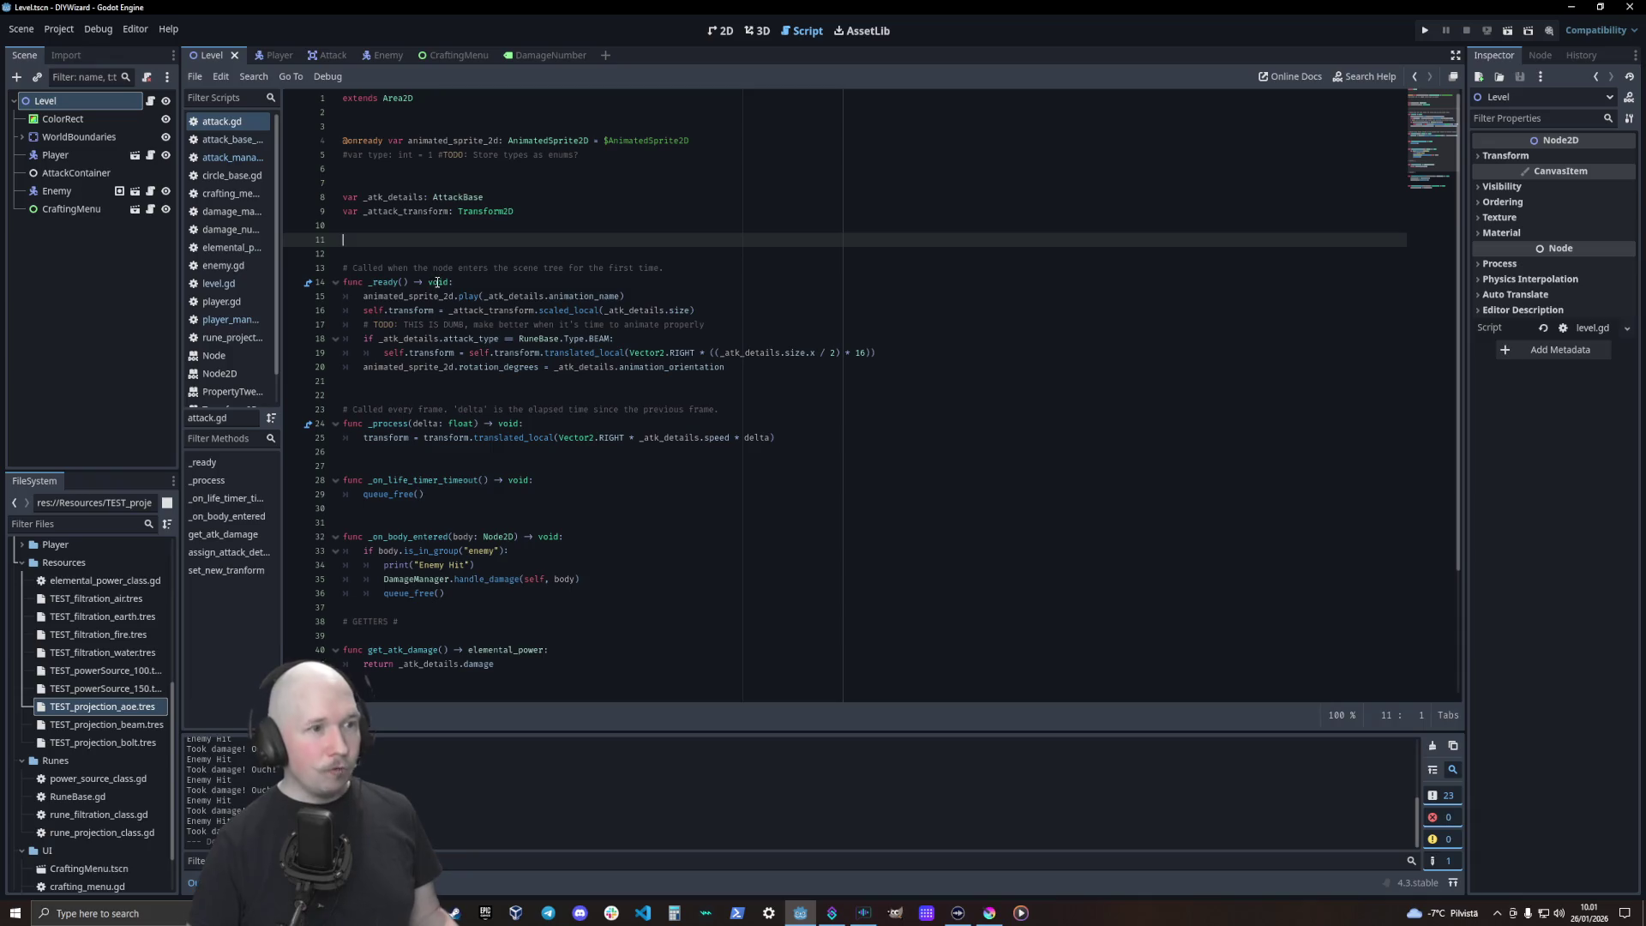
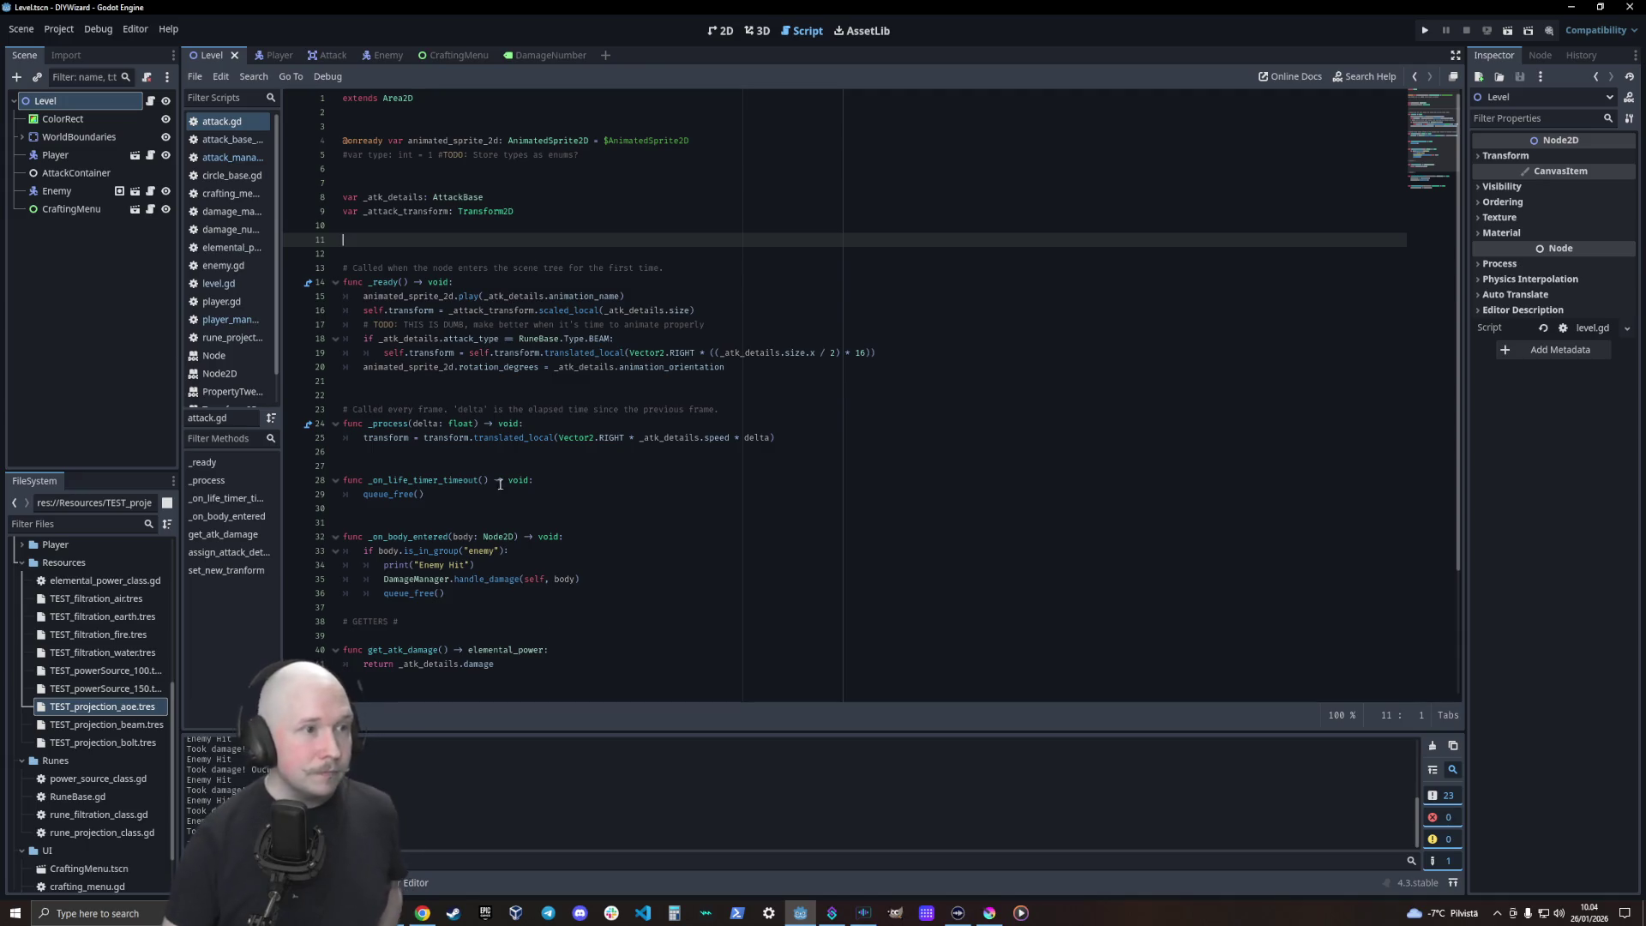
In attack.gd, highlight every use of _attack_transform and _atk_details
click(820, 495)
click(768, 514)
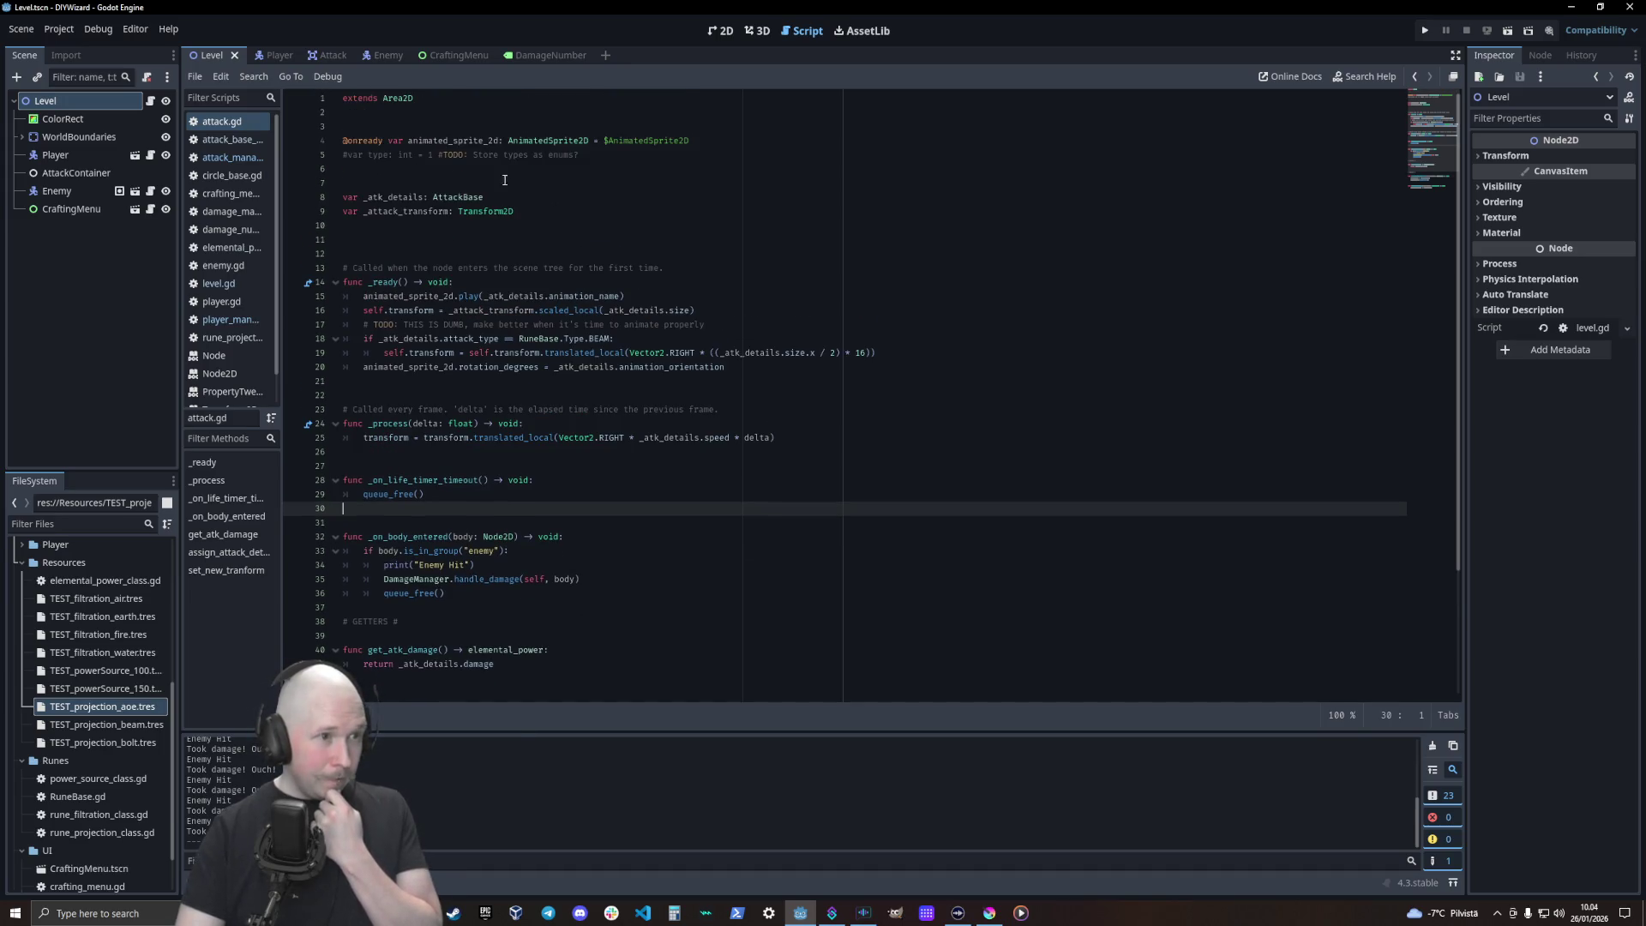
click(546, 224)
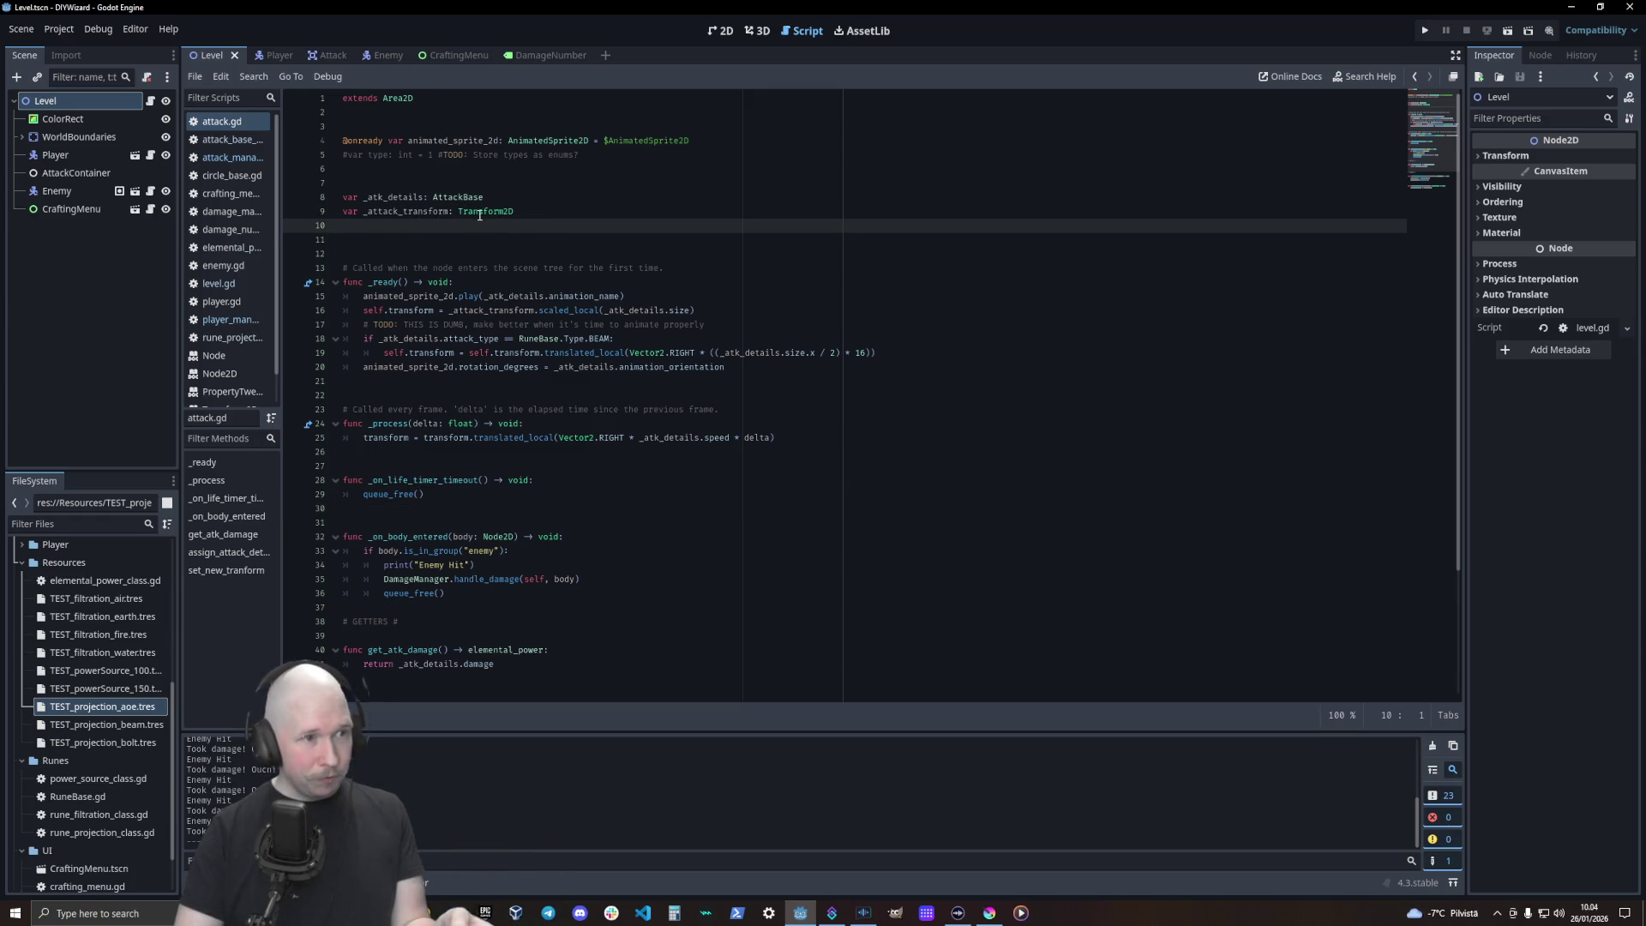
double_click(429, 211)
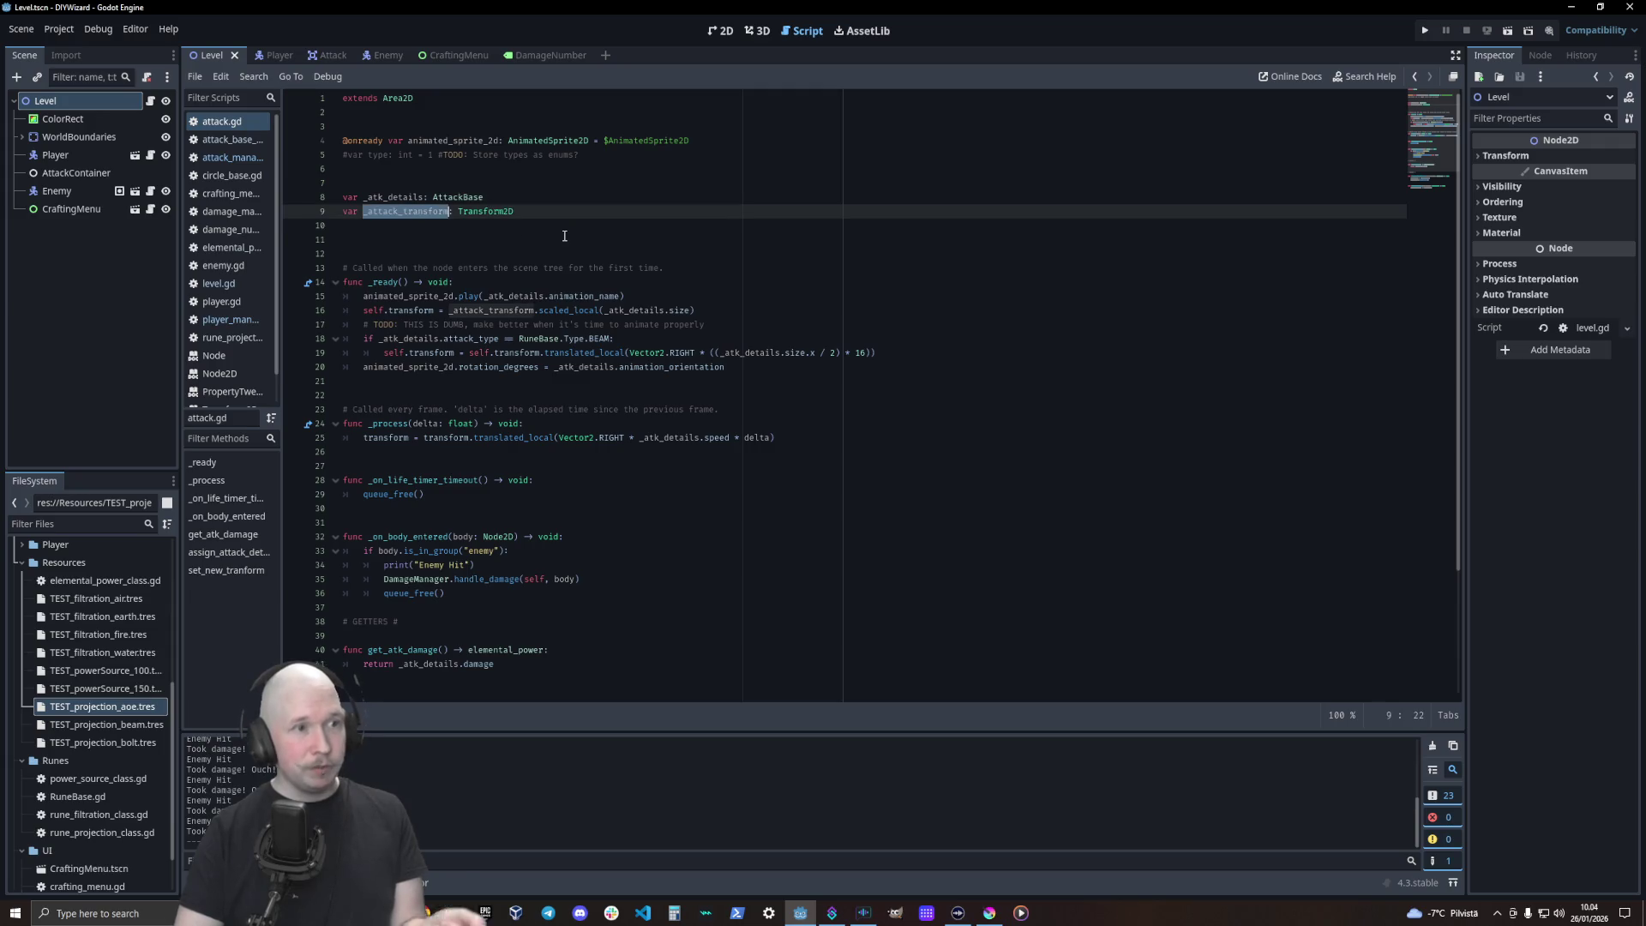
double_click(418, 196)
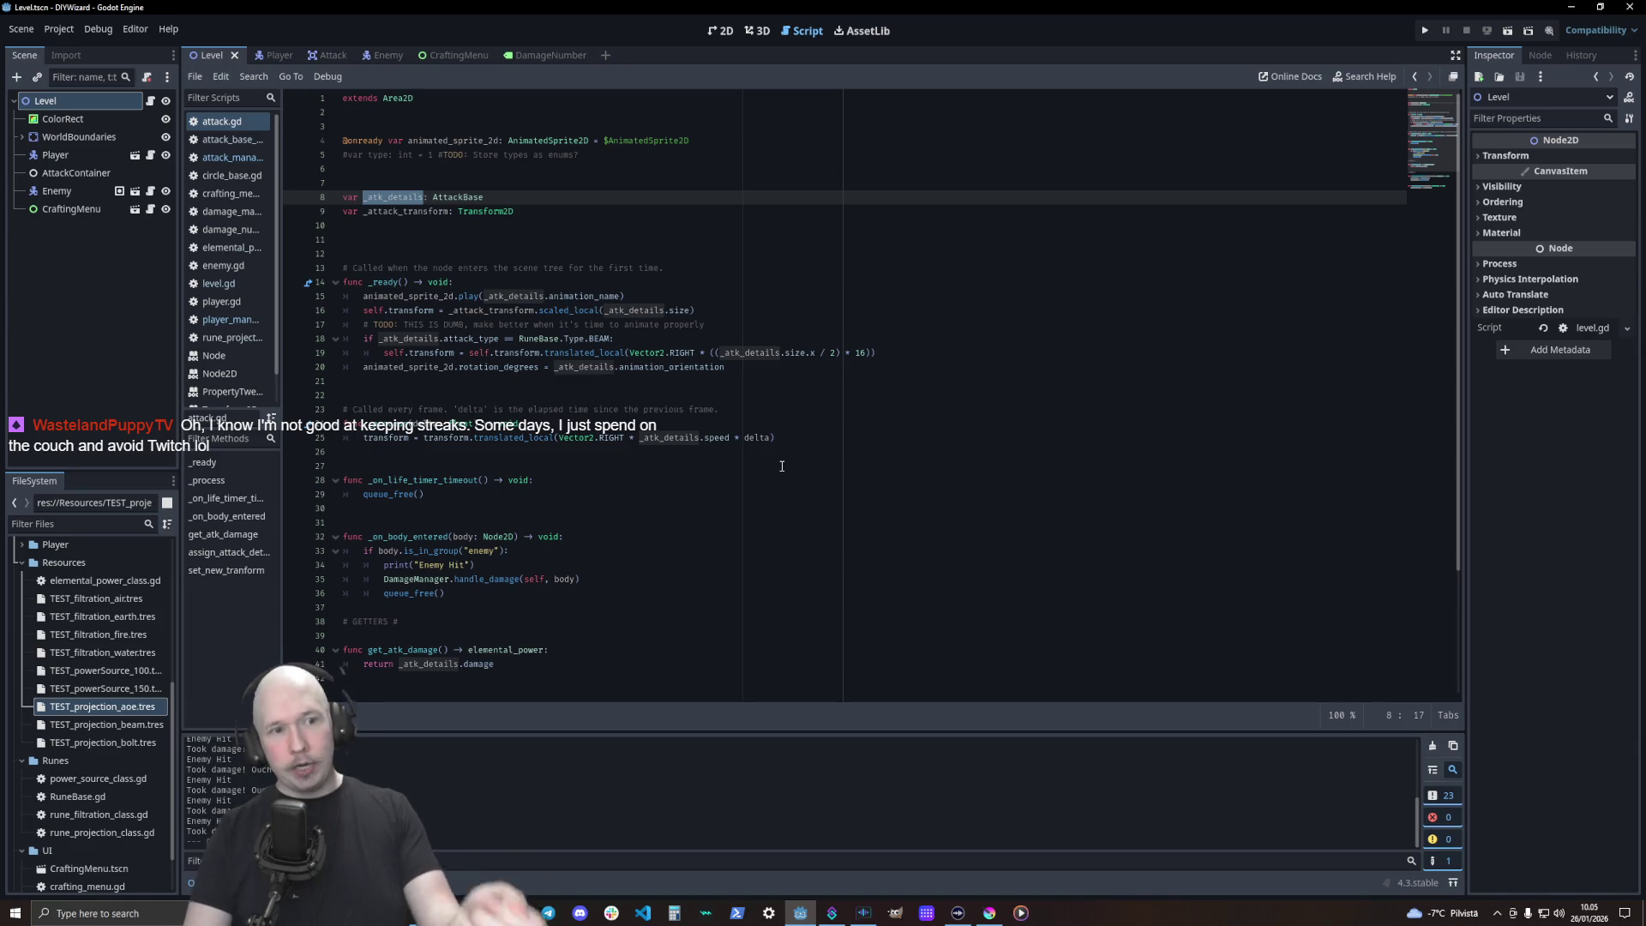
click(497, 242)
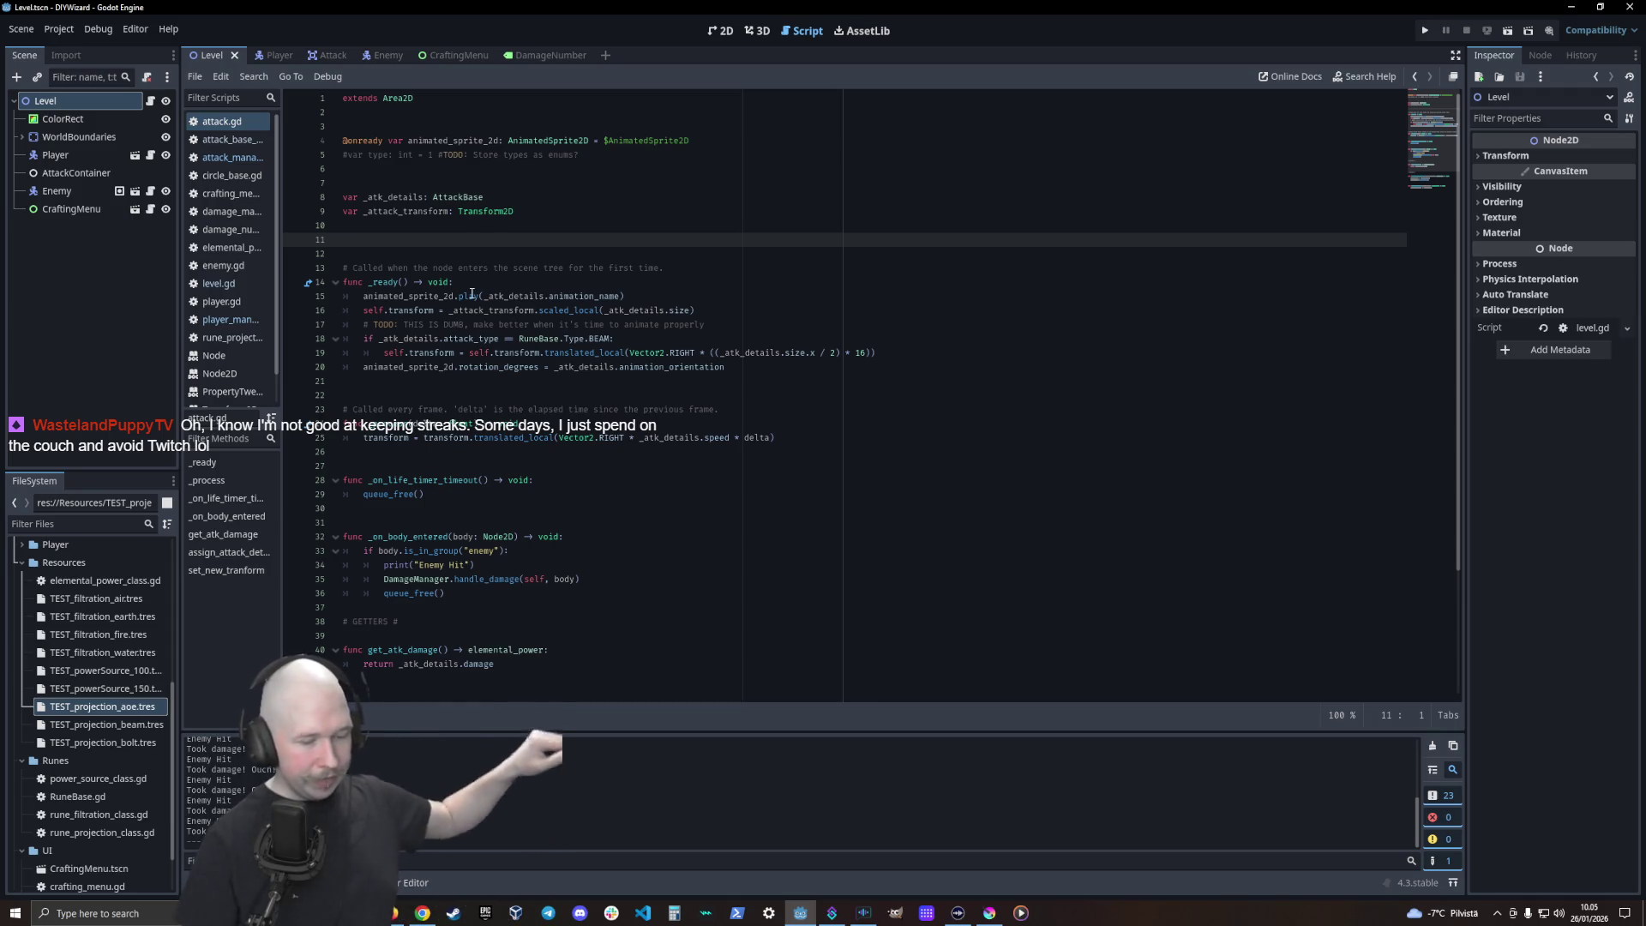
Inspect the Transform2D type on line 9, then jump to AttackBase's definition from line 8
double_click(458, 211)
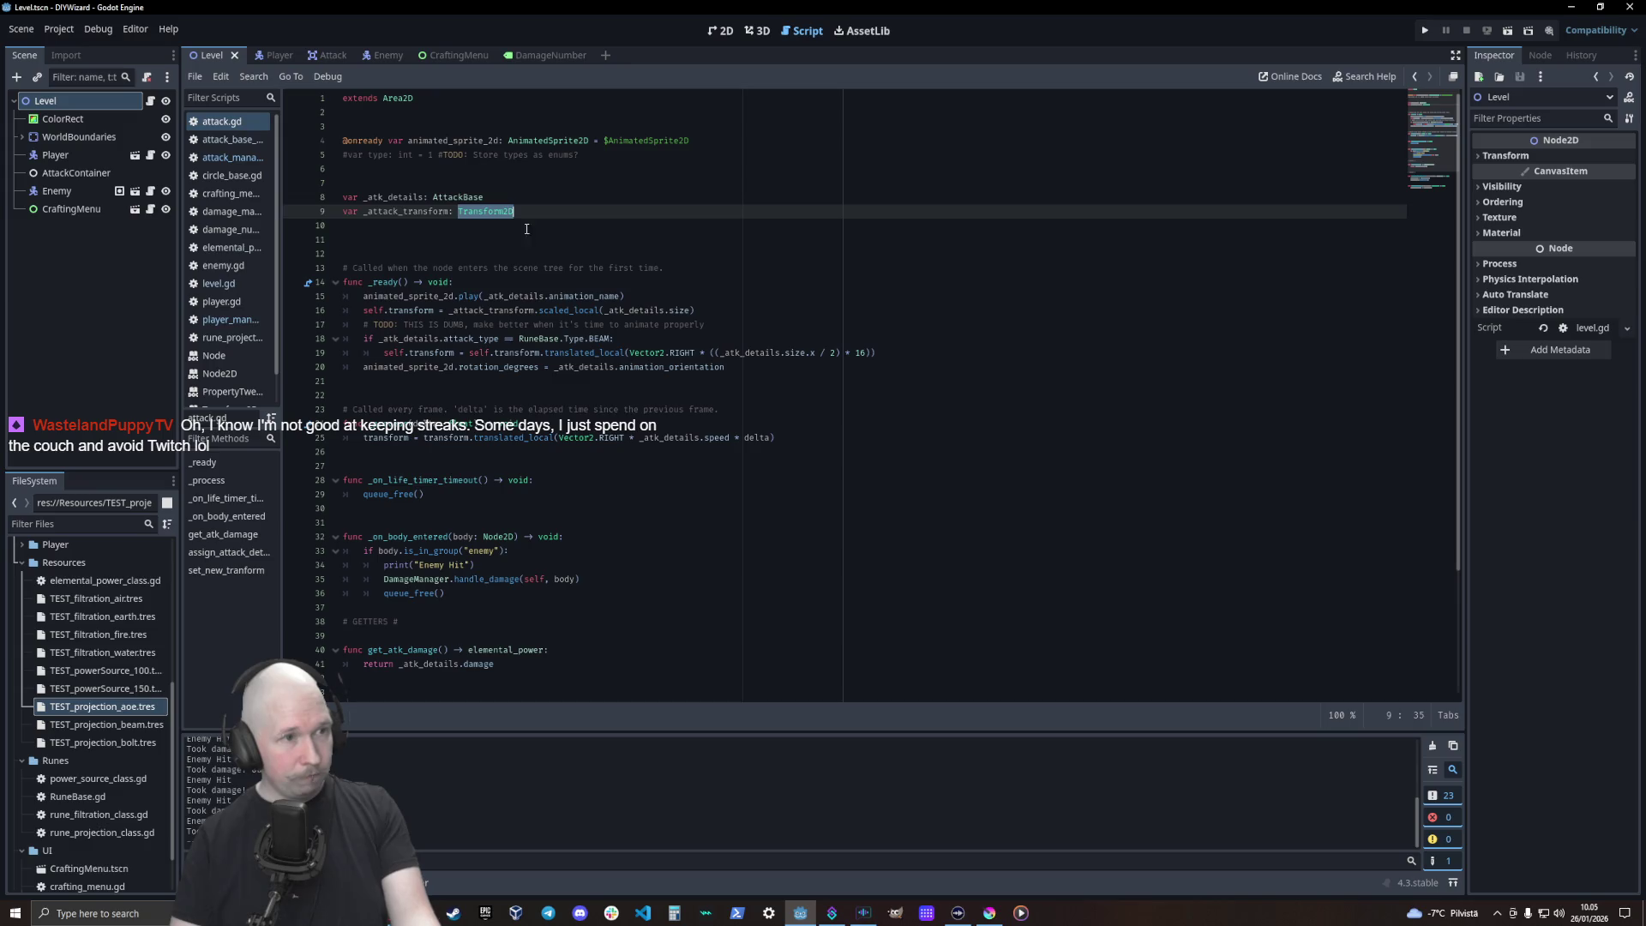
click(463, 197)
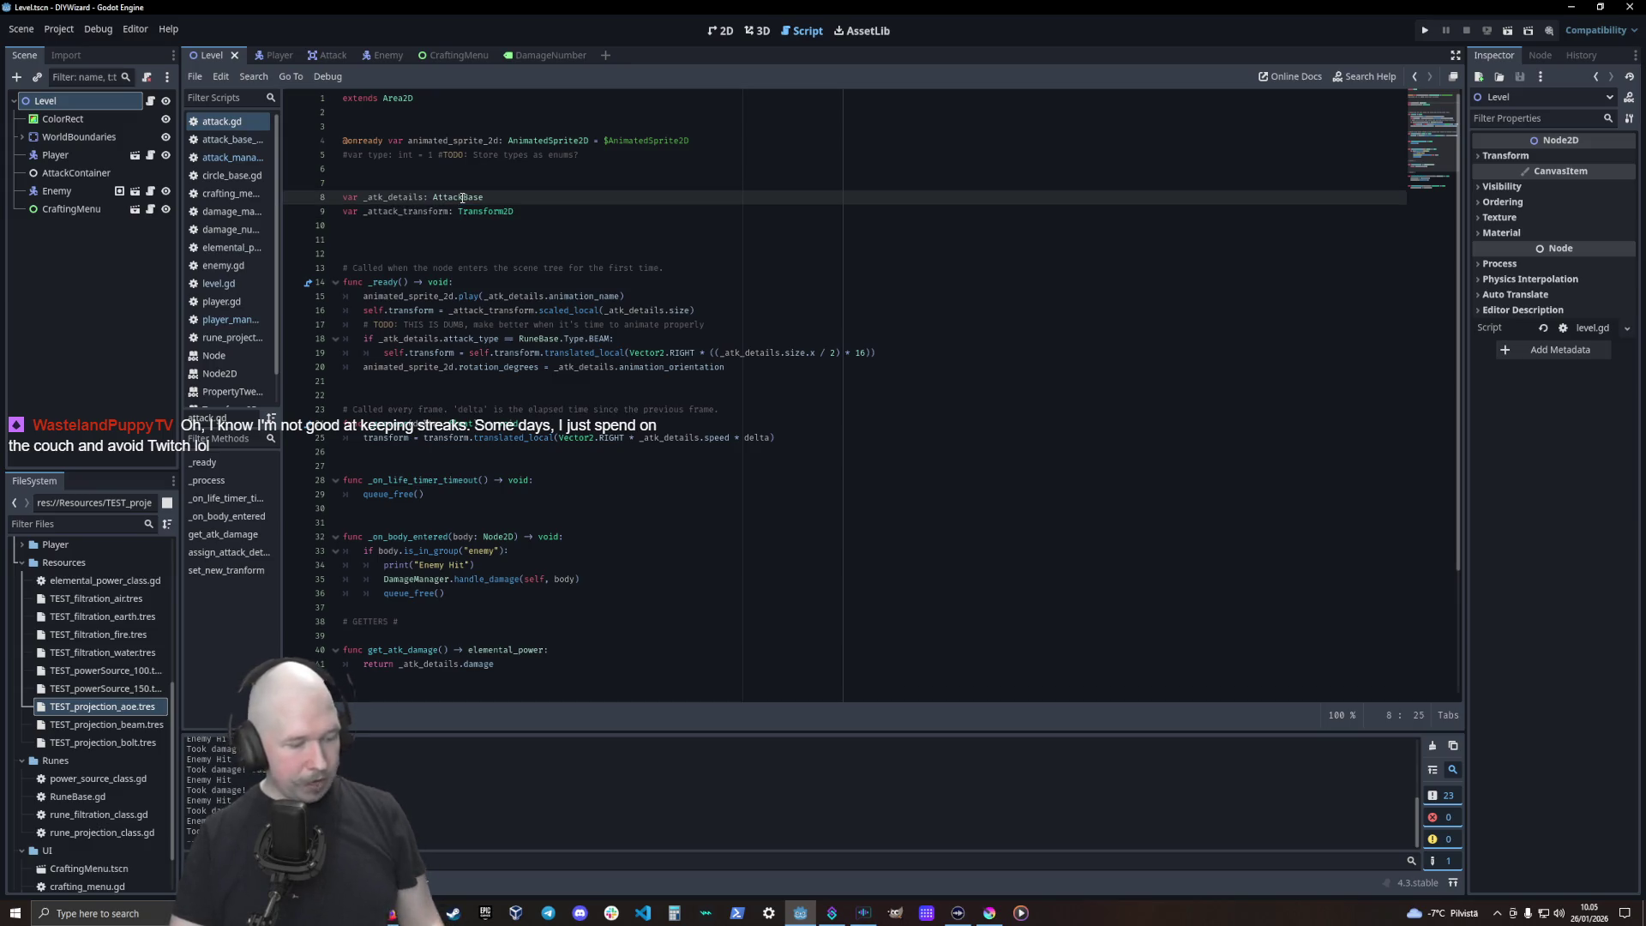
ctrl+click(463, 197)
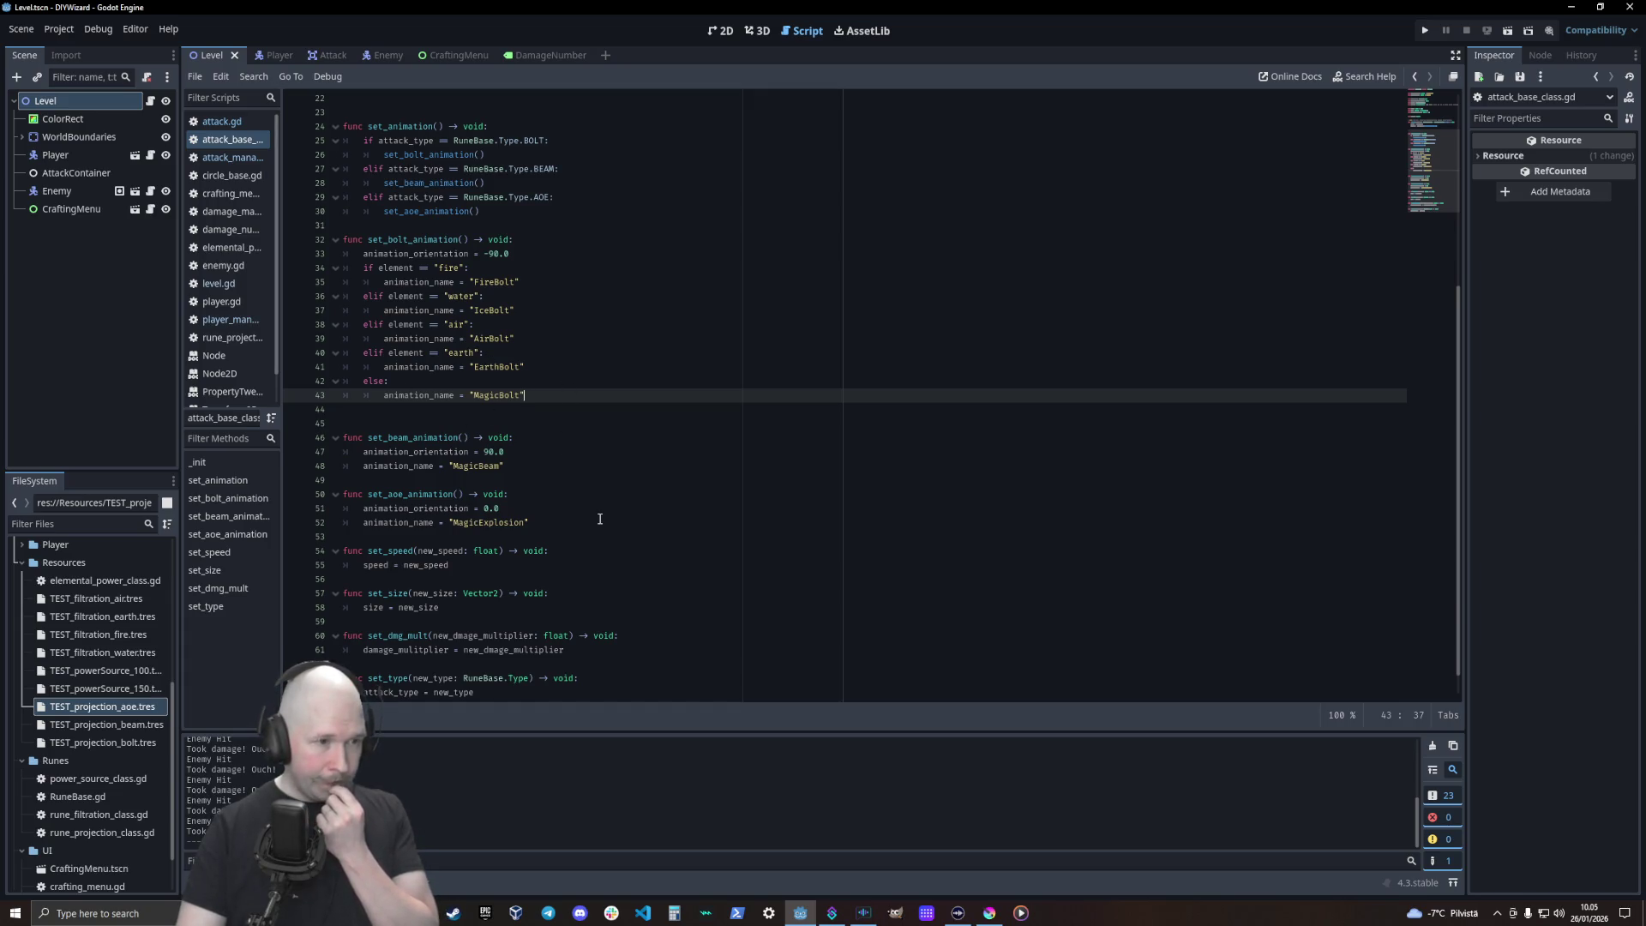
scroll(600, 518, down, 1)
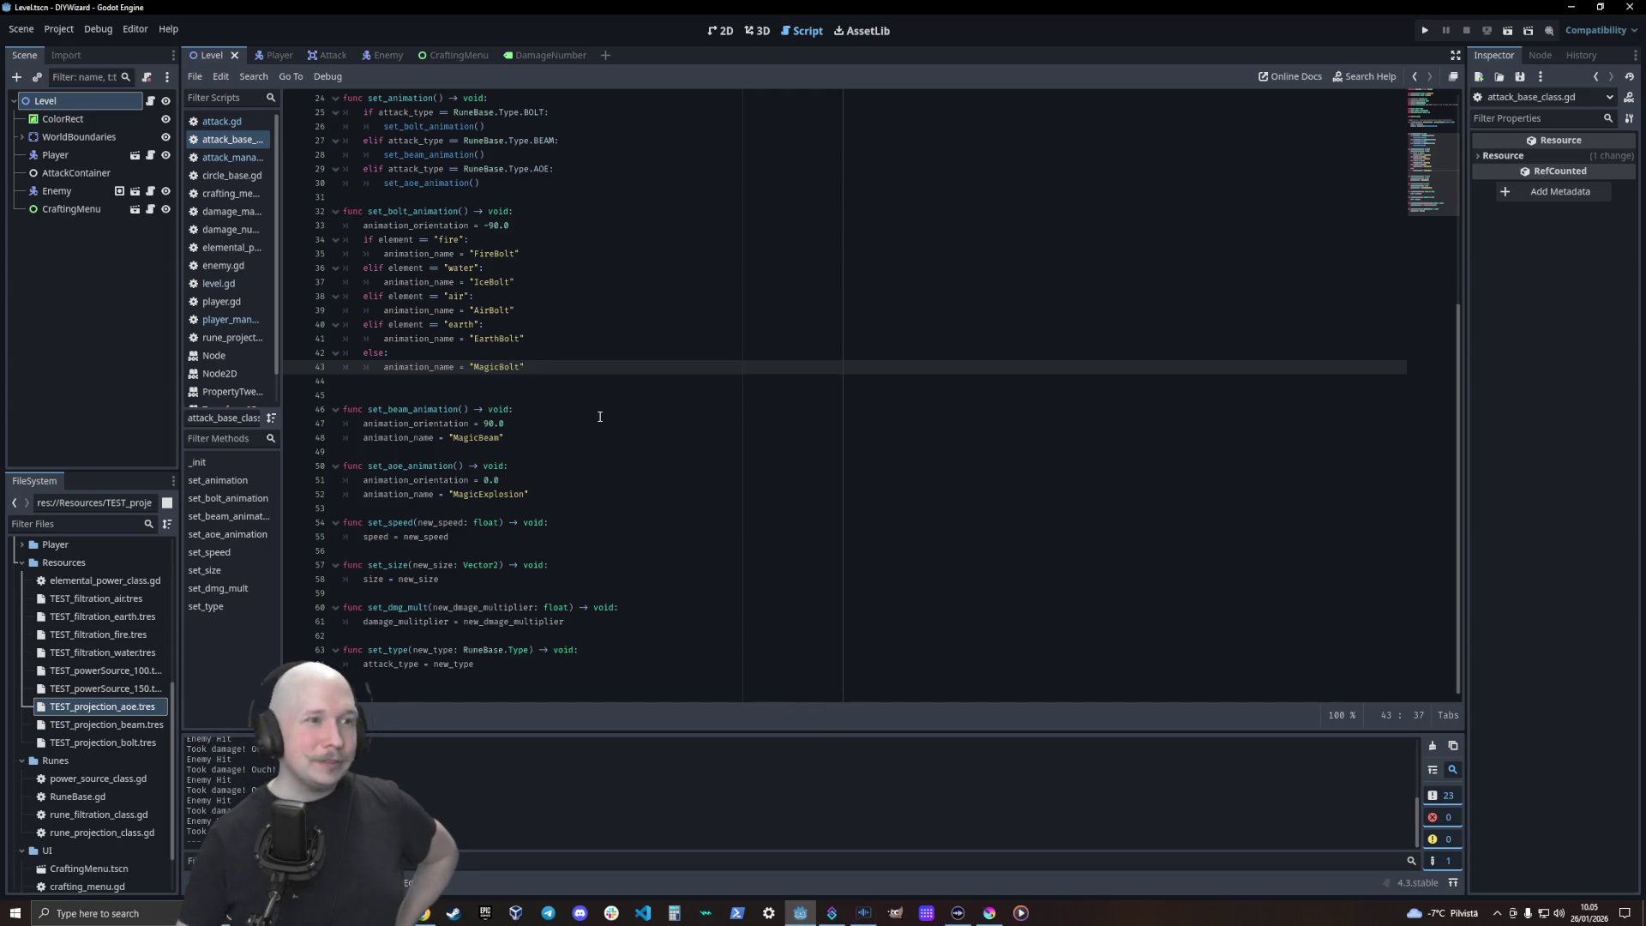
scroll(494, 352, up, 5)
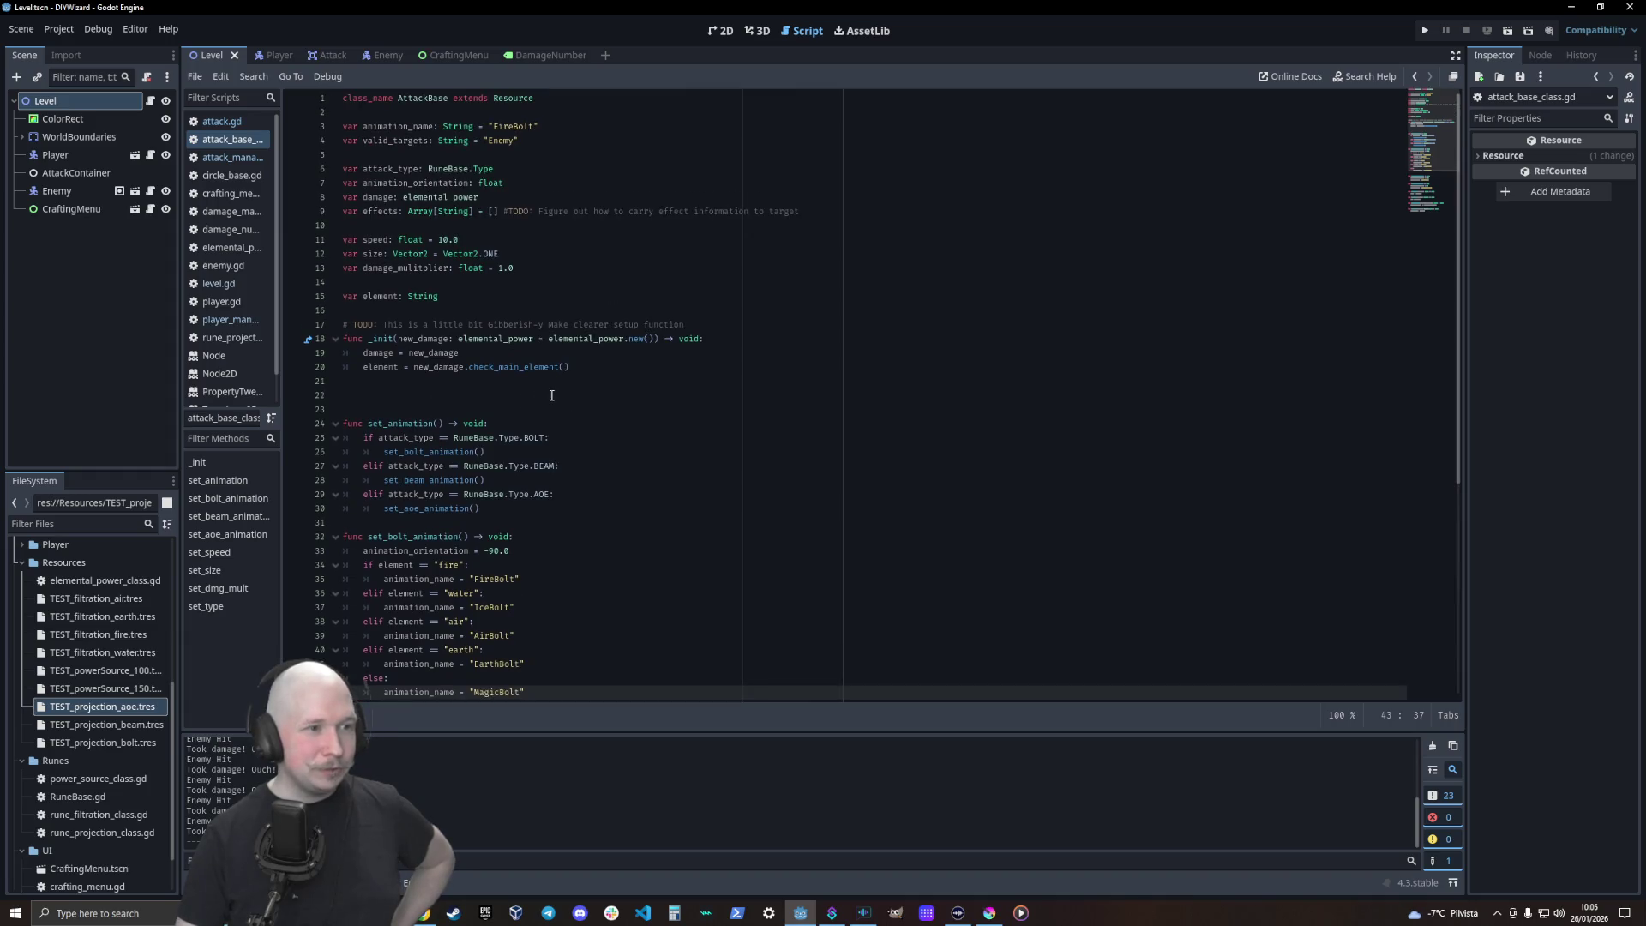
click(551, 395)
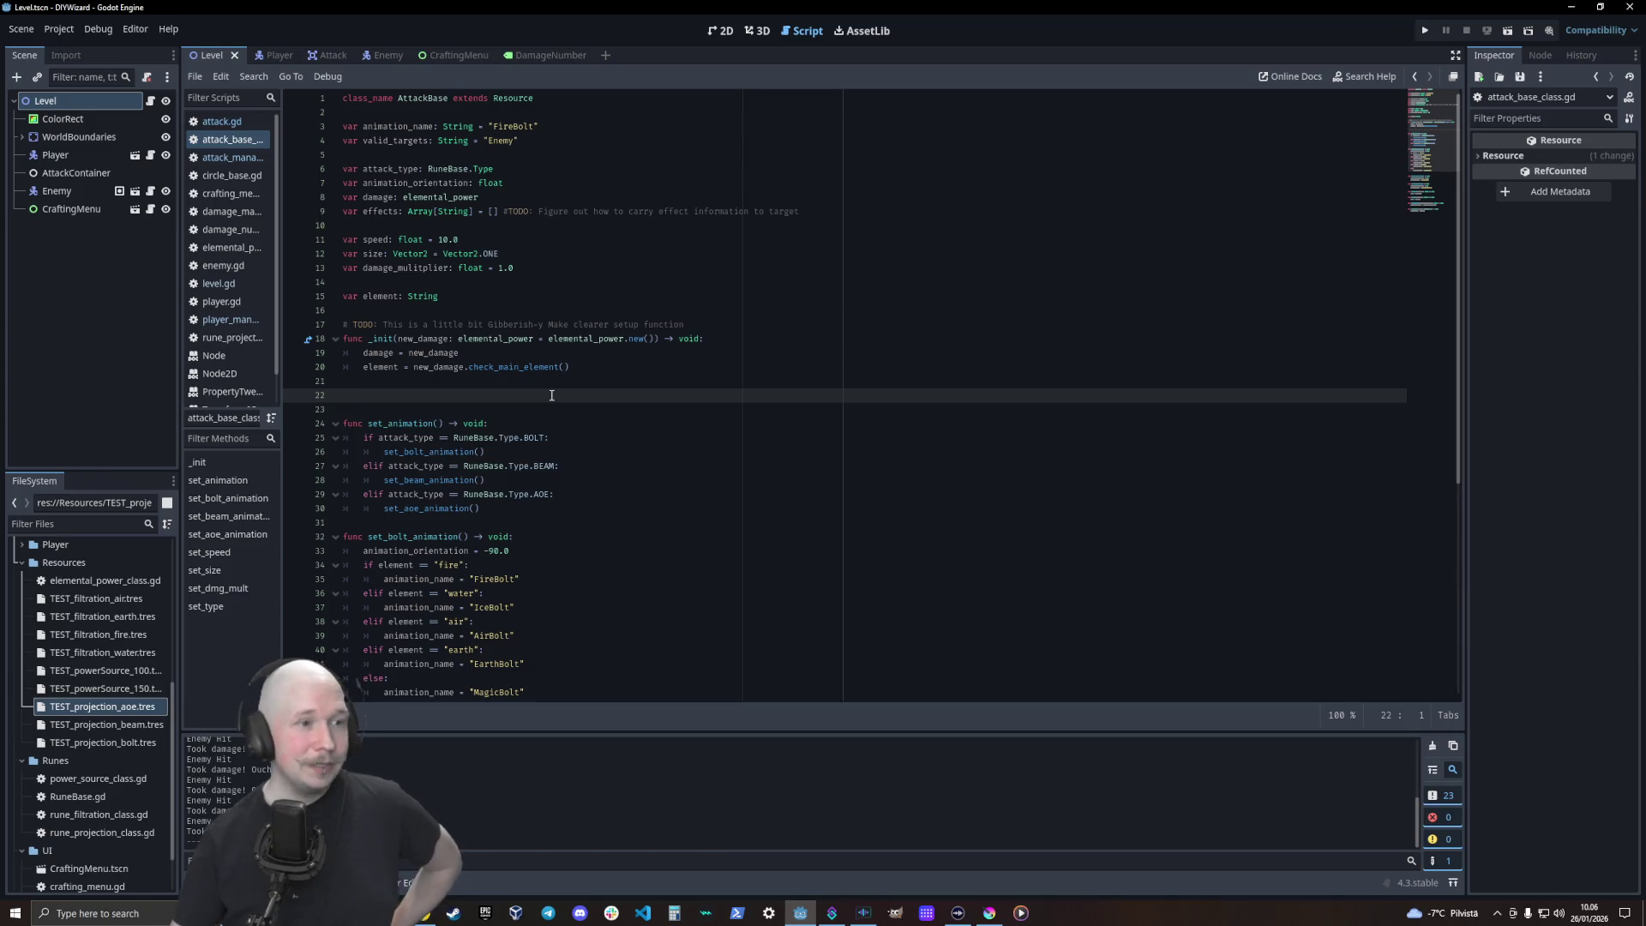
click(480, 311)
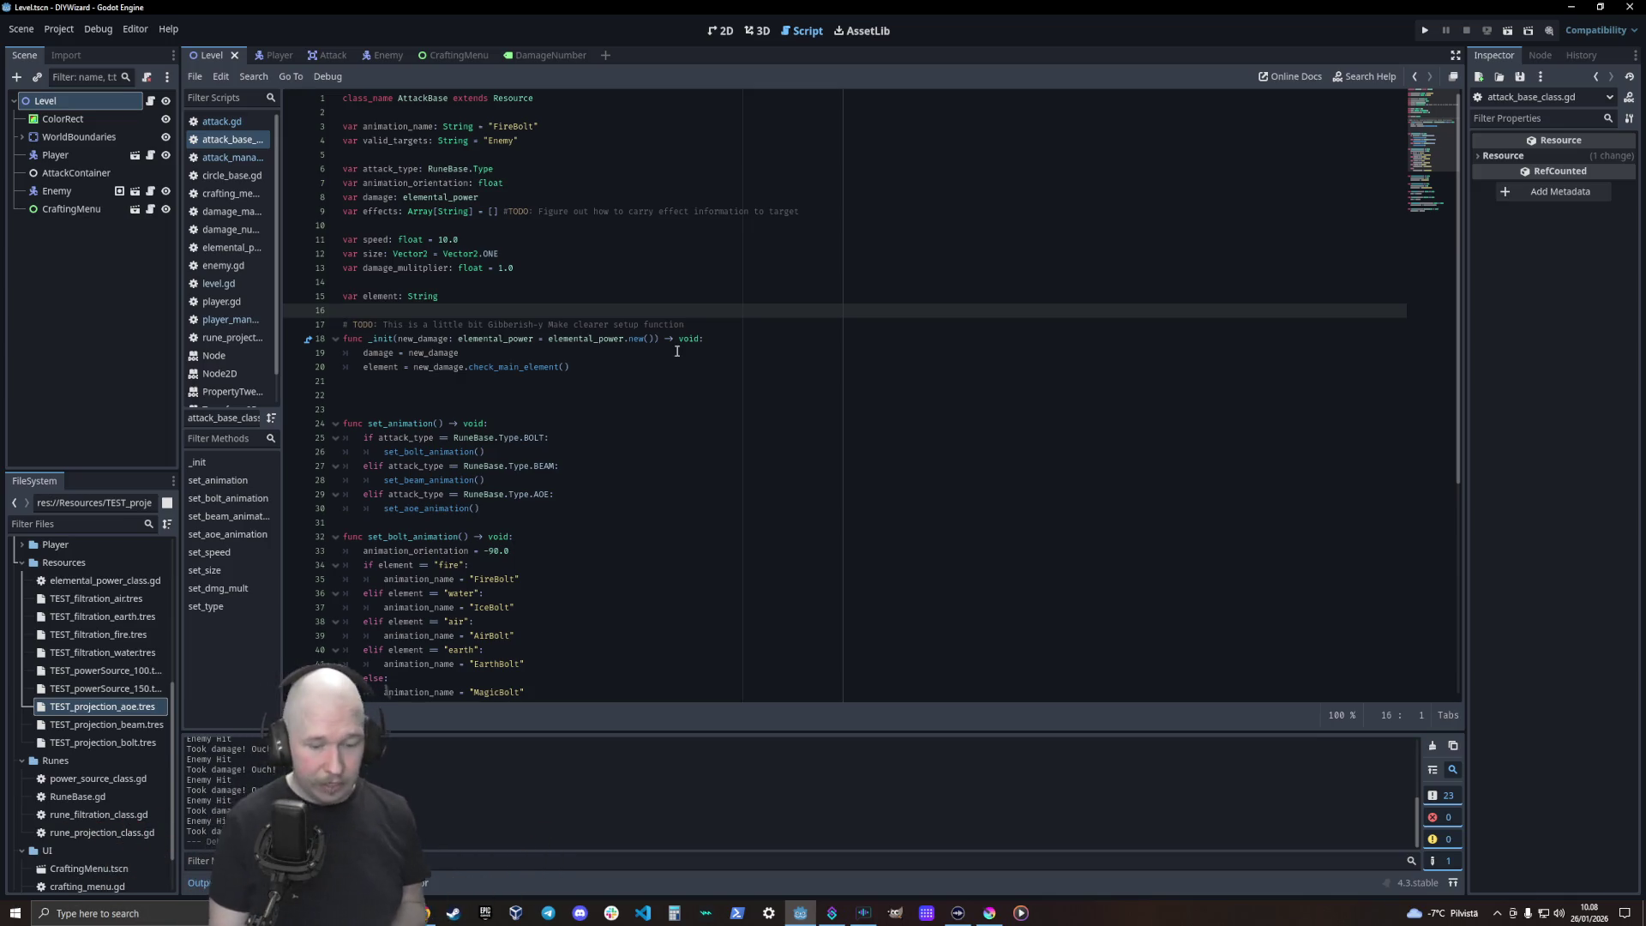
Declare 'var is_container: bool = false' on a new line below the element variable
key(Return)
key(Return)
key(Up)
text(var)
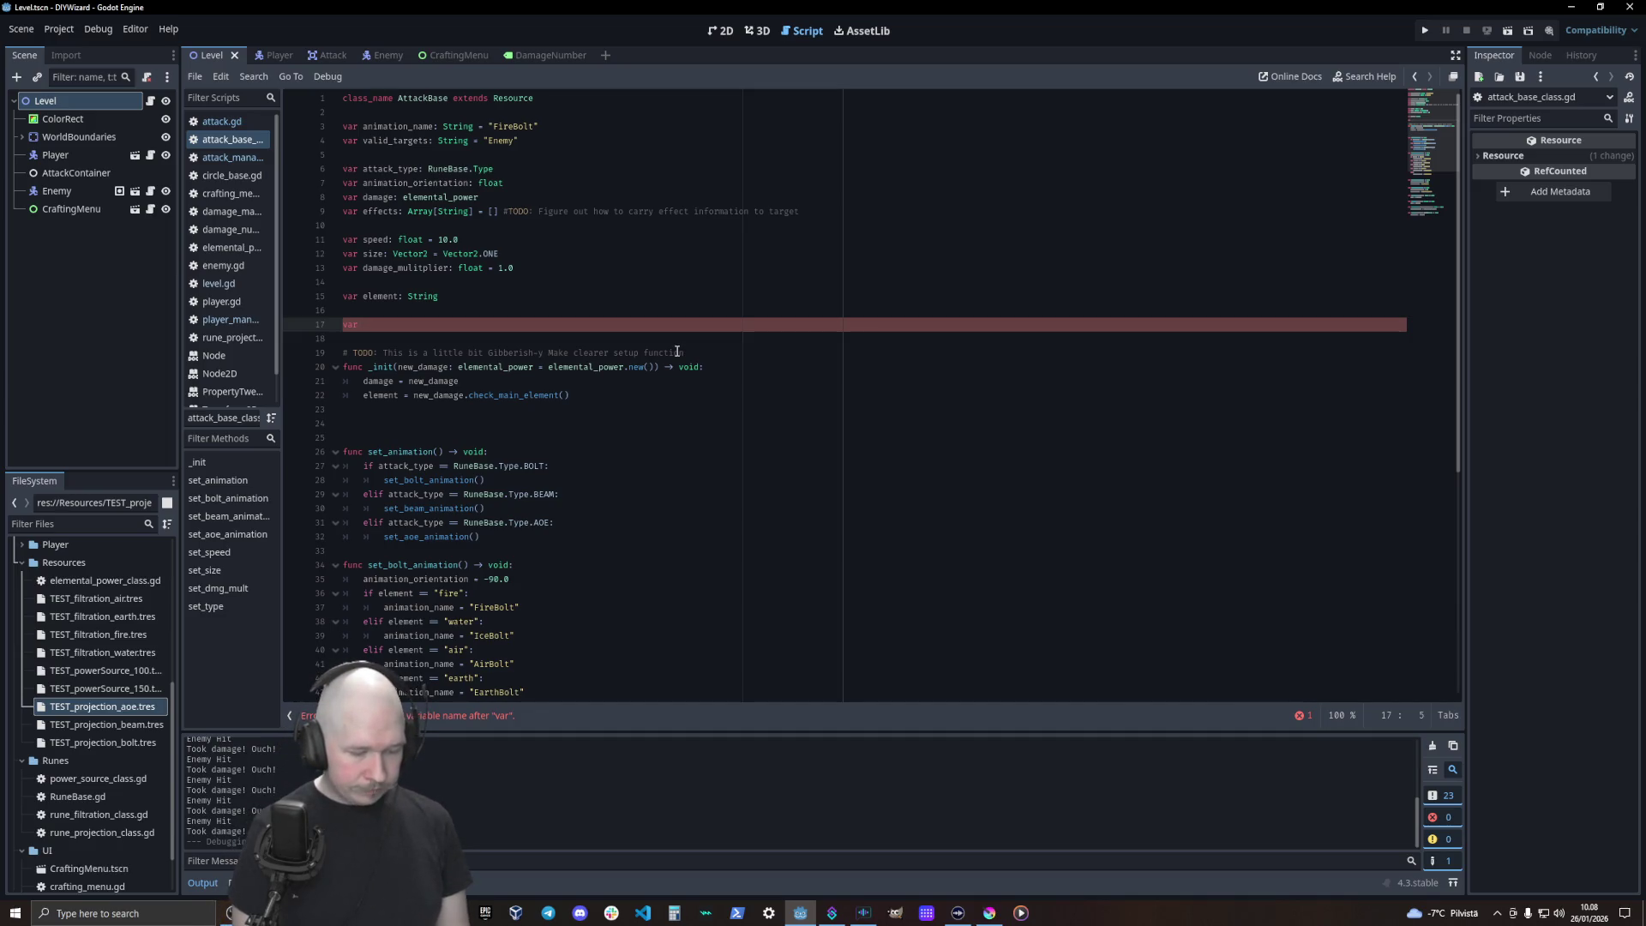
text(_container)
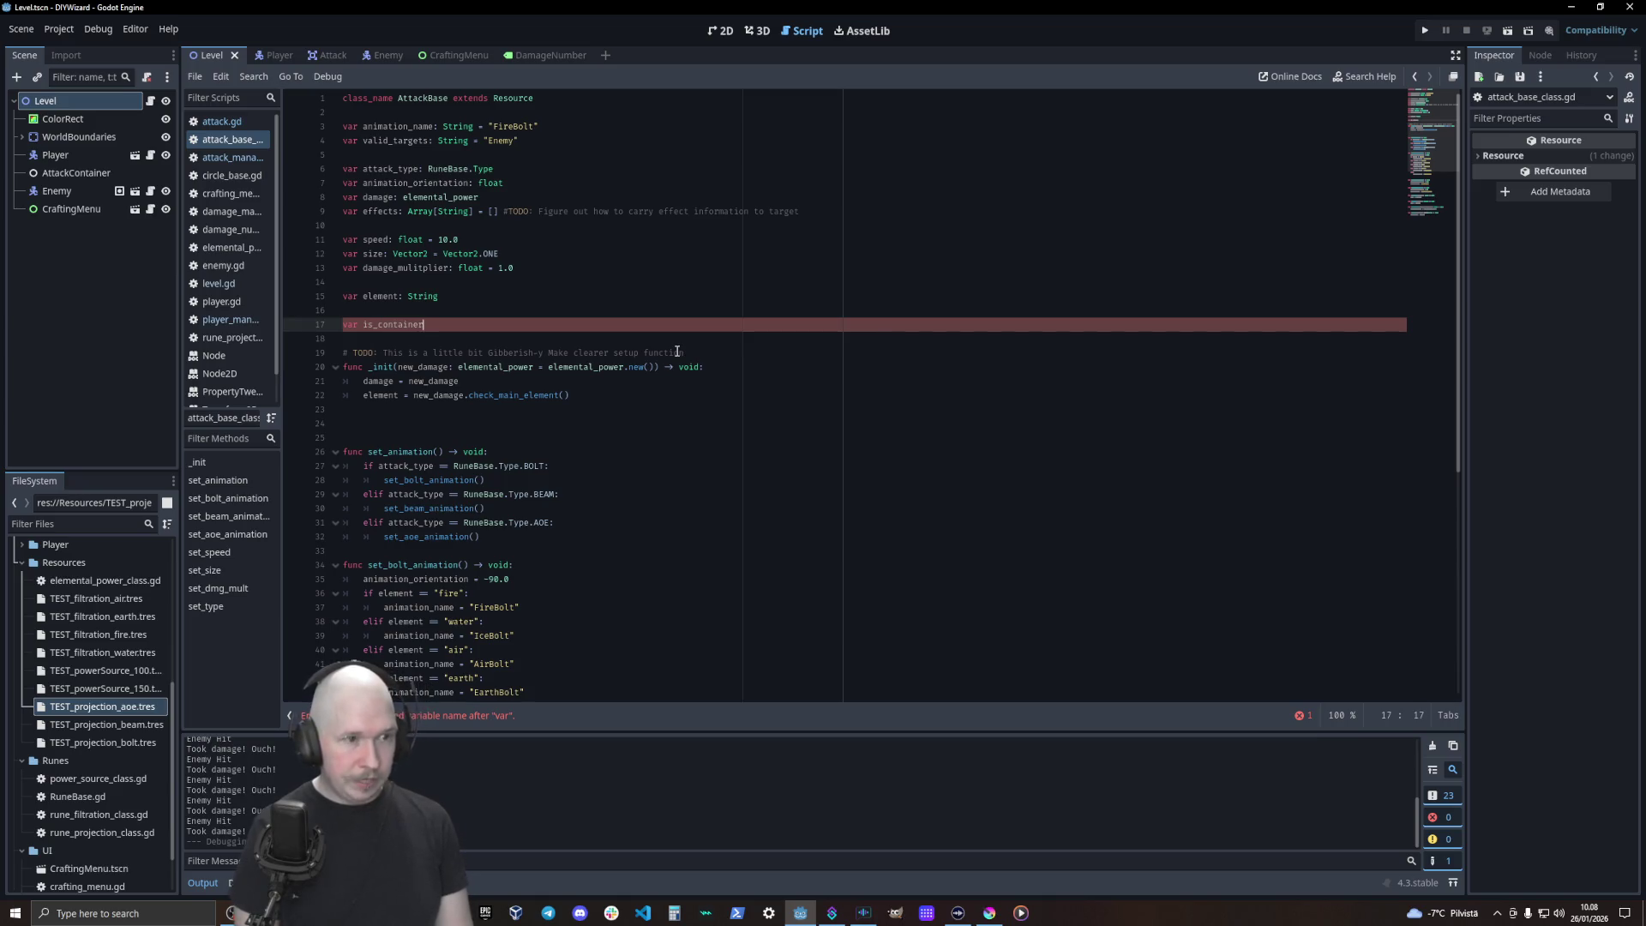
text(: bool =)
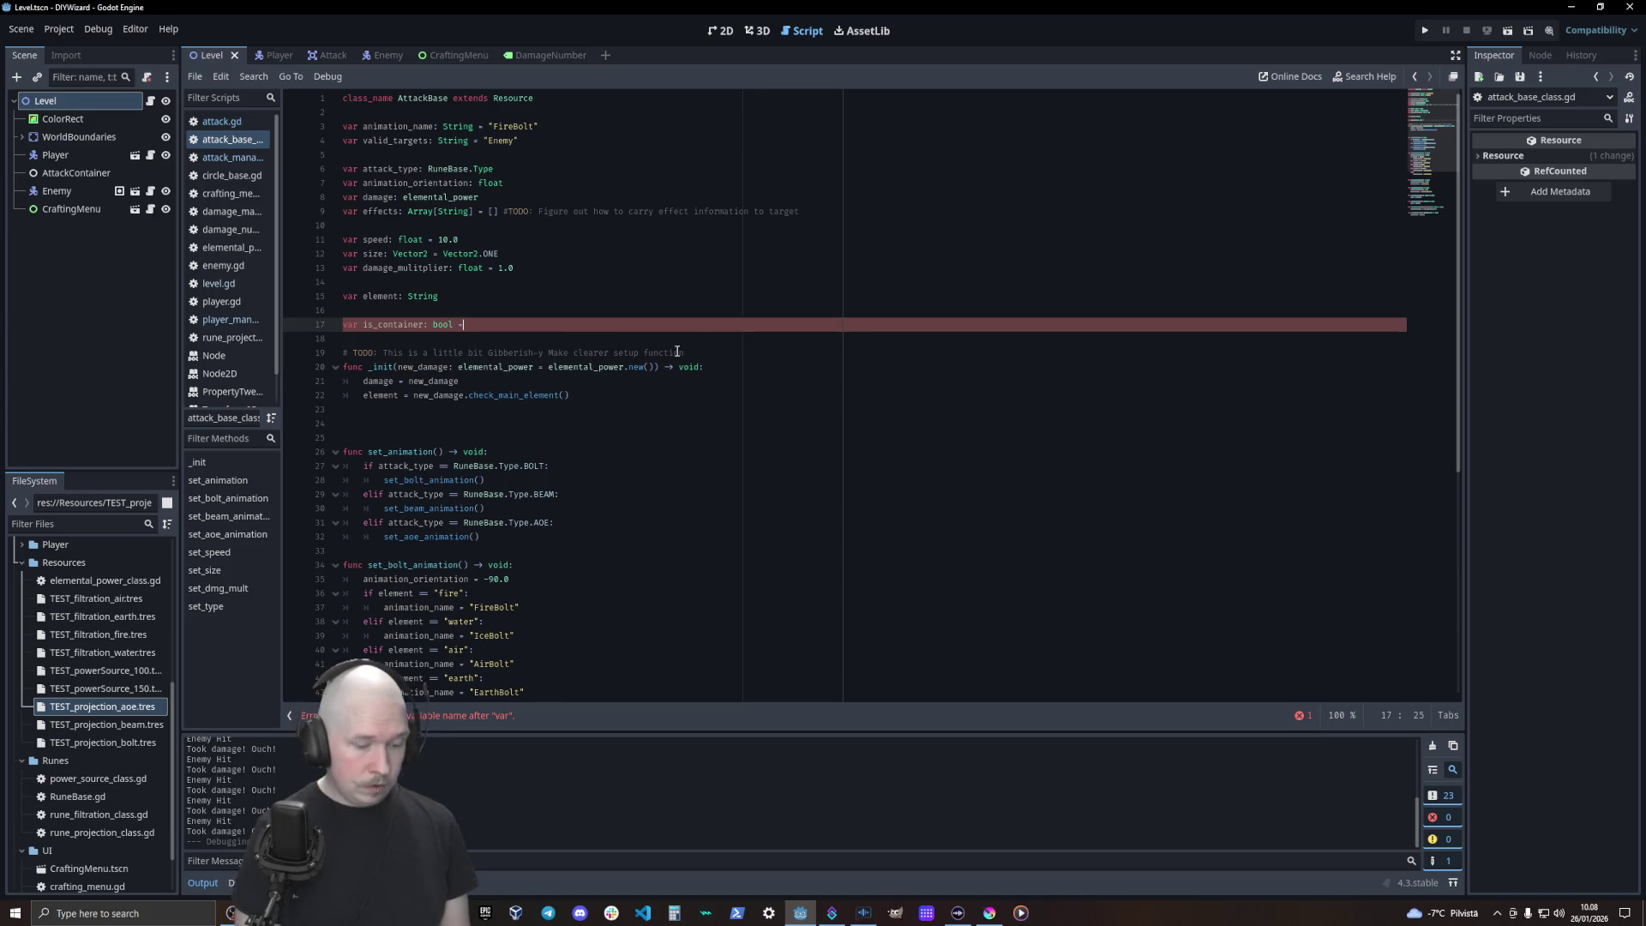
key(BackSpace)
text(= FALSE)
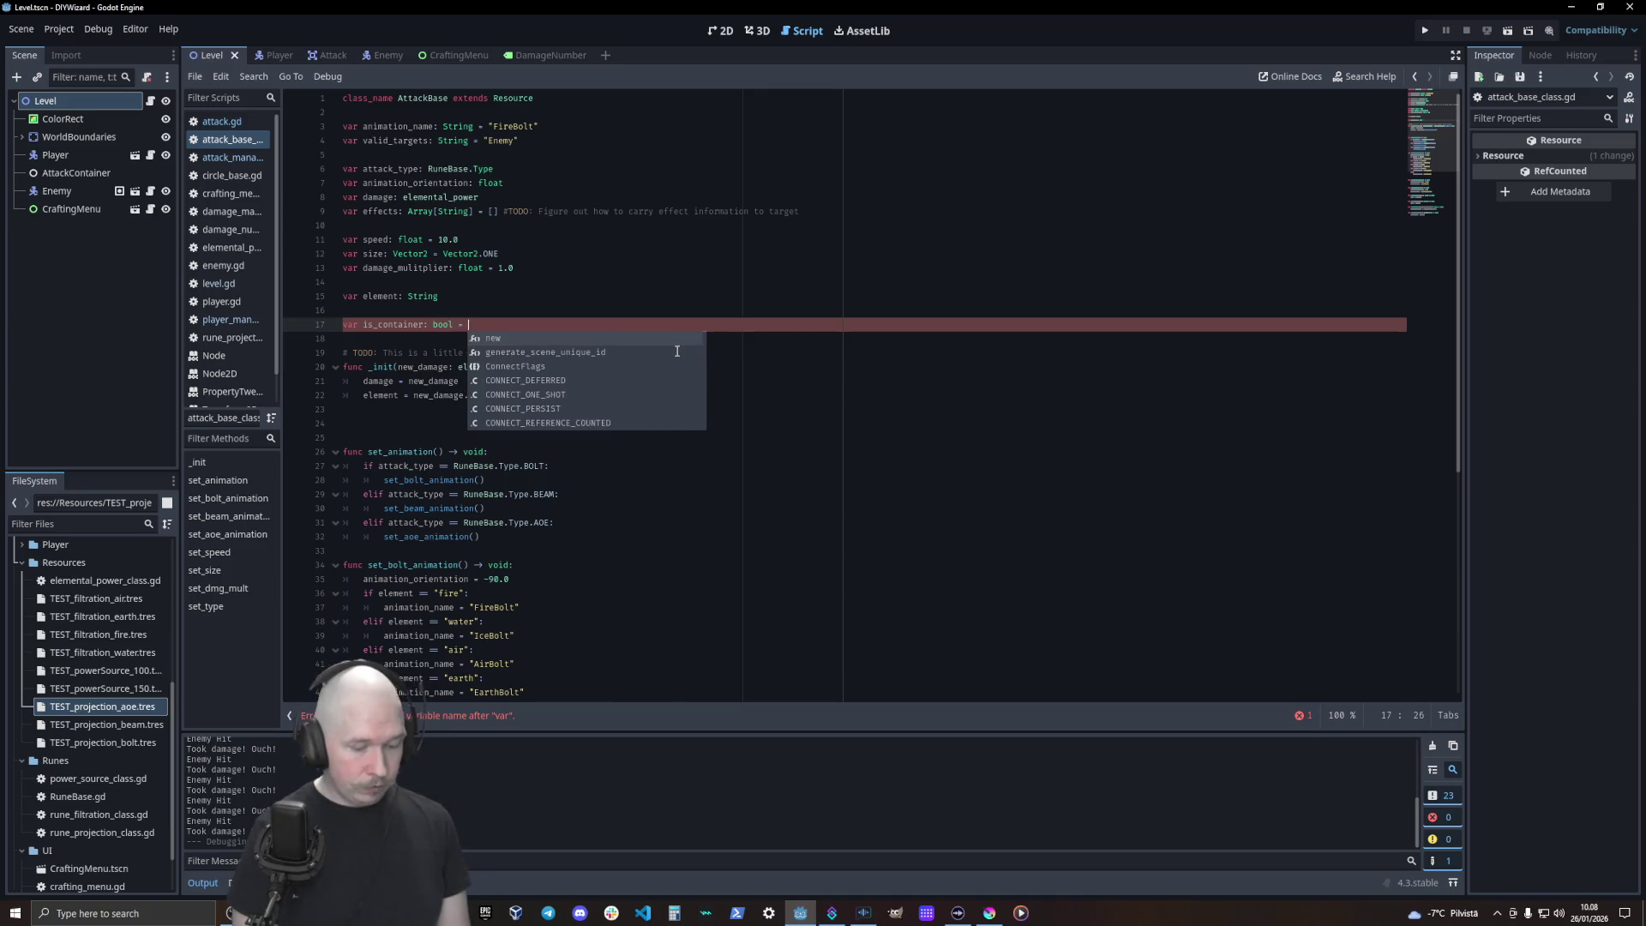
key(Return)
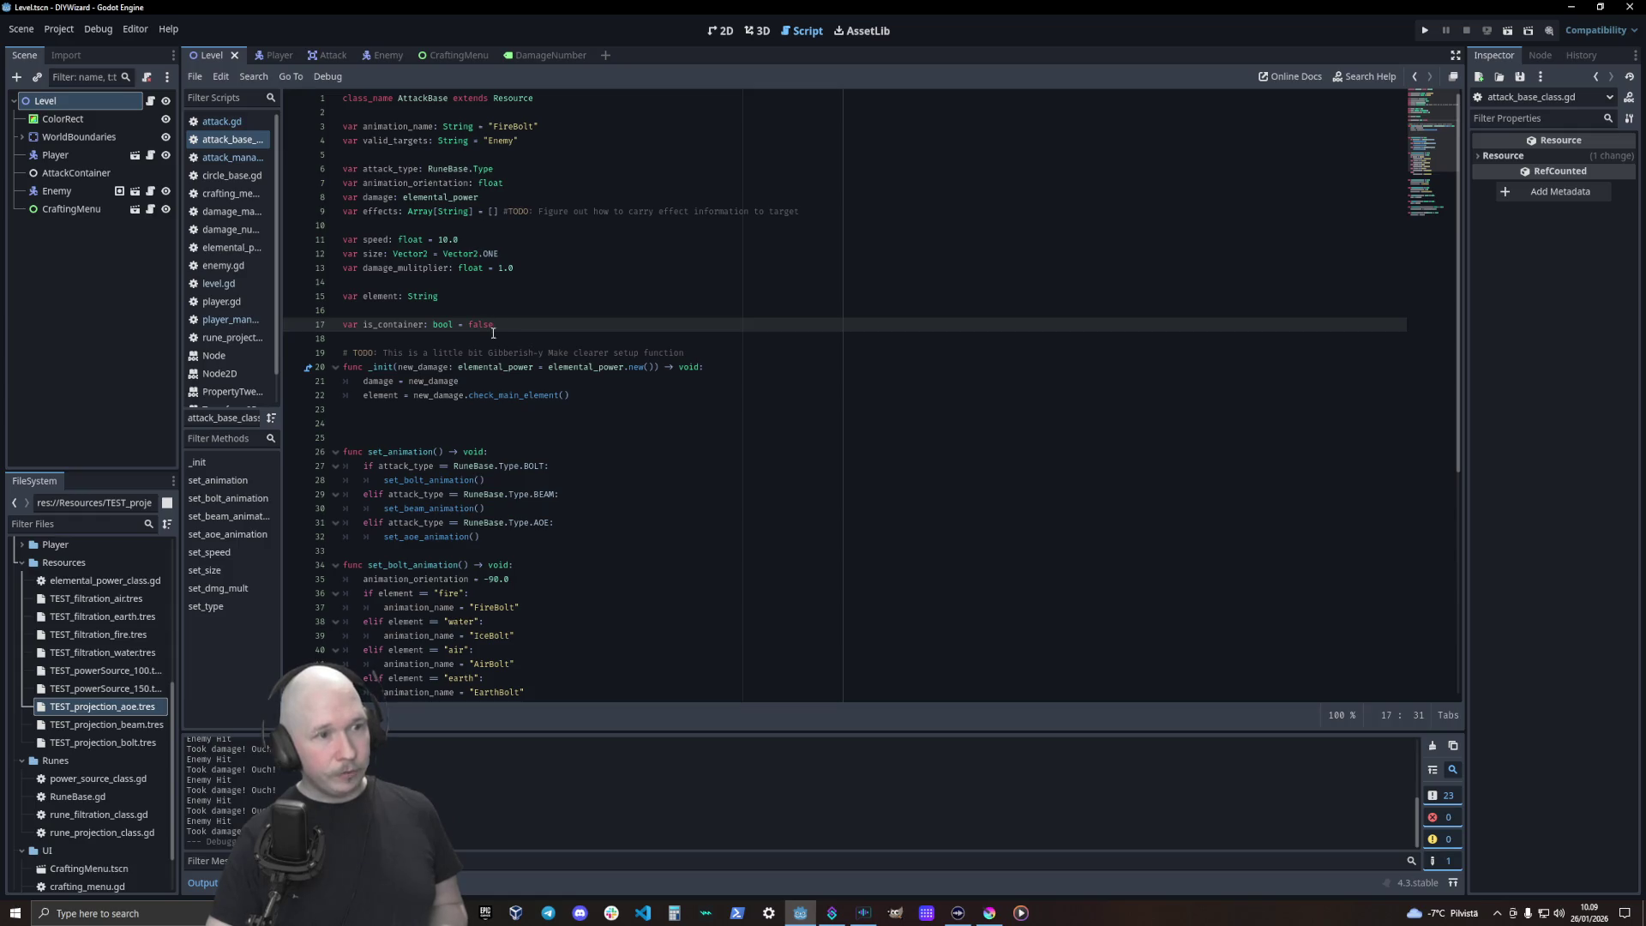
scroll(513, 652, down, 5)
scroll(527, 612, up, 5)
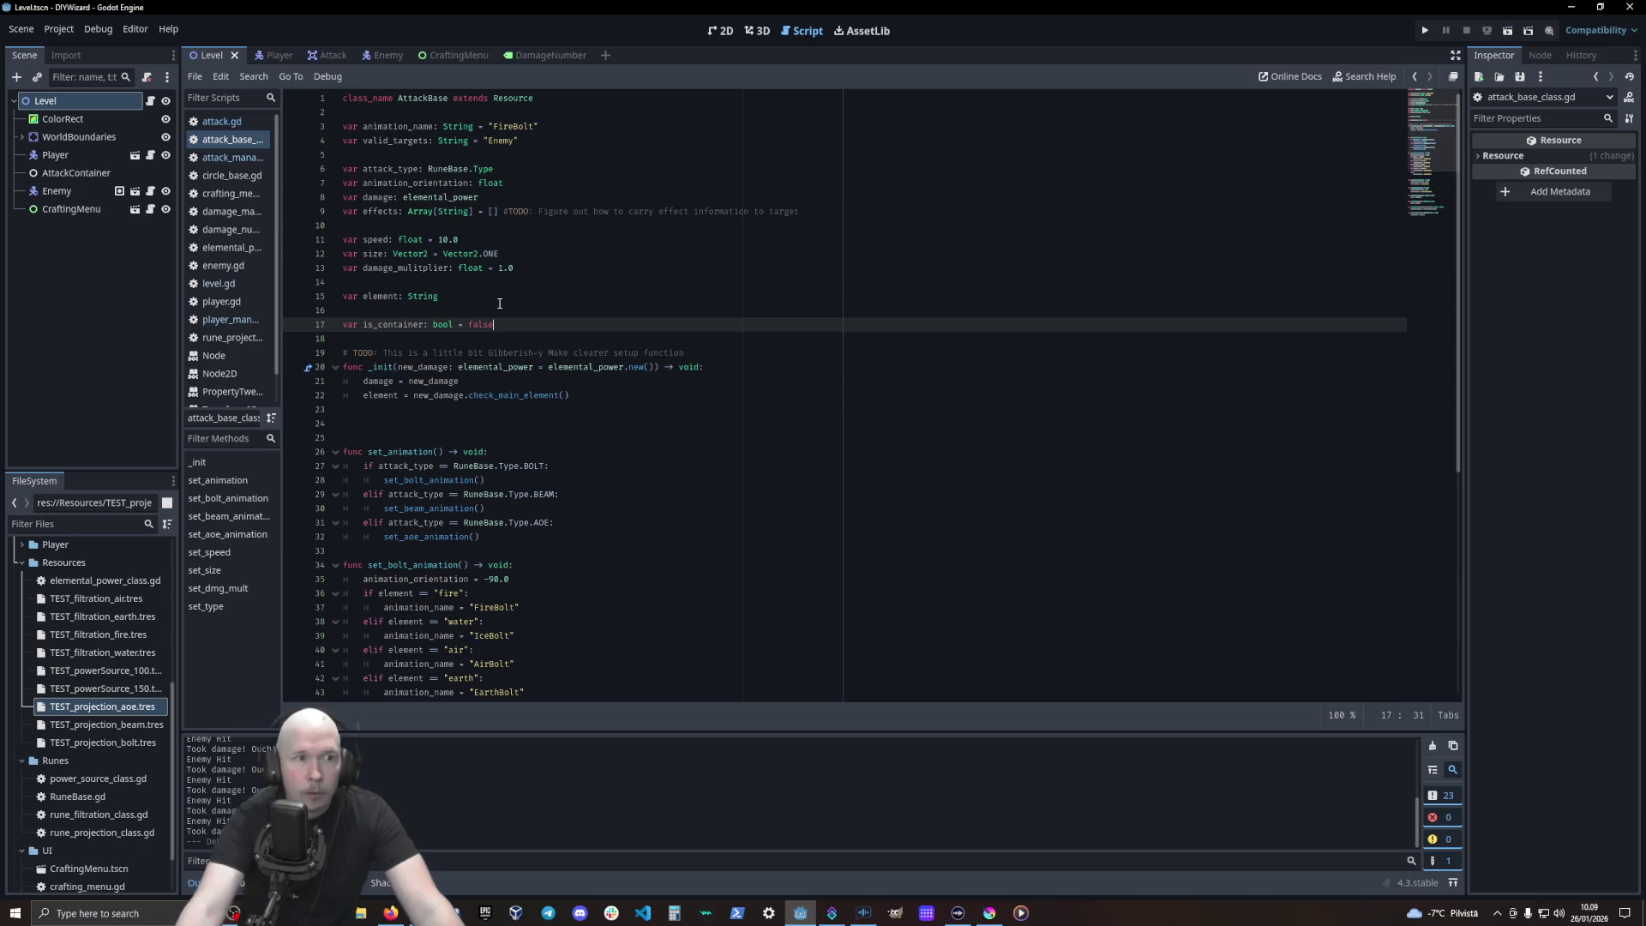
Add 'var contained_attack: AttackBase' on the line below is_container
key(Return)
text(var )
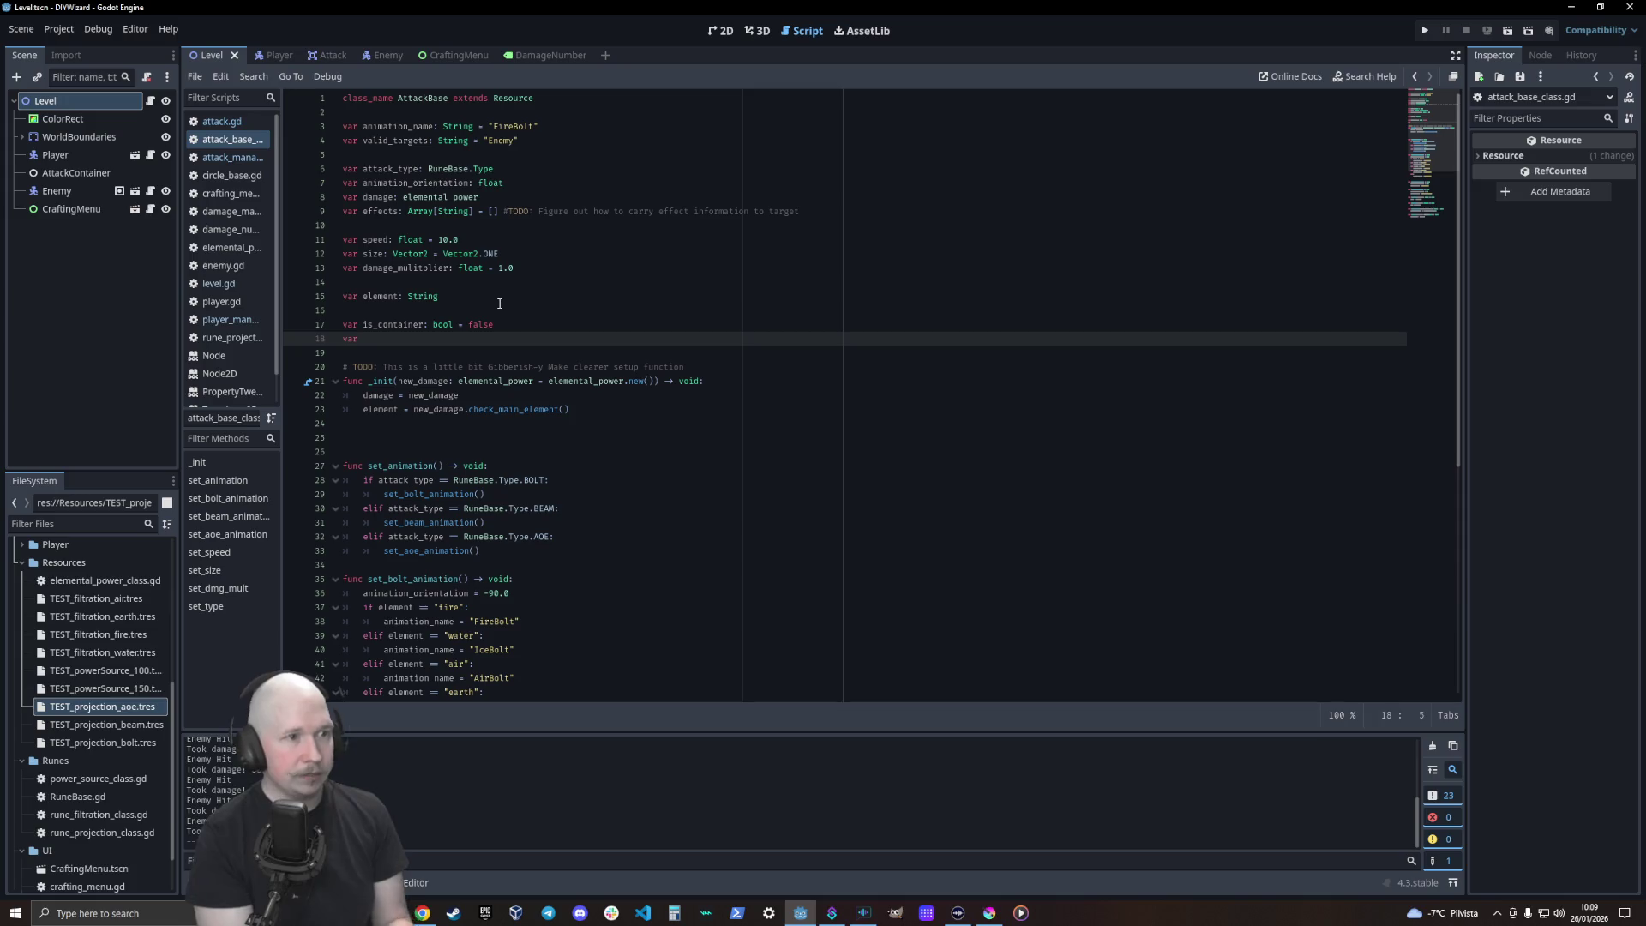
text(copntained)
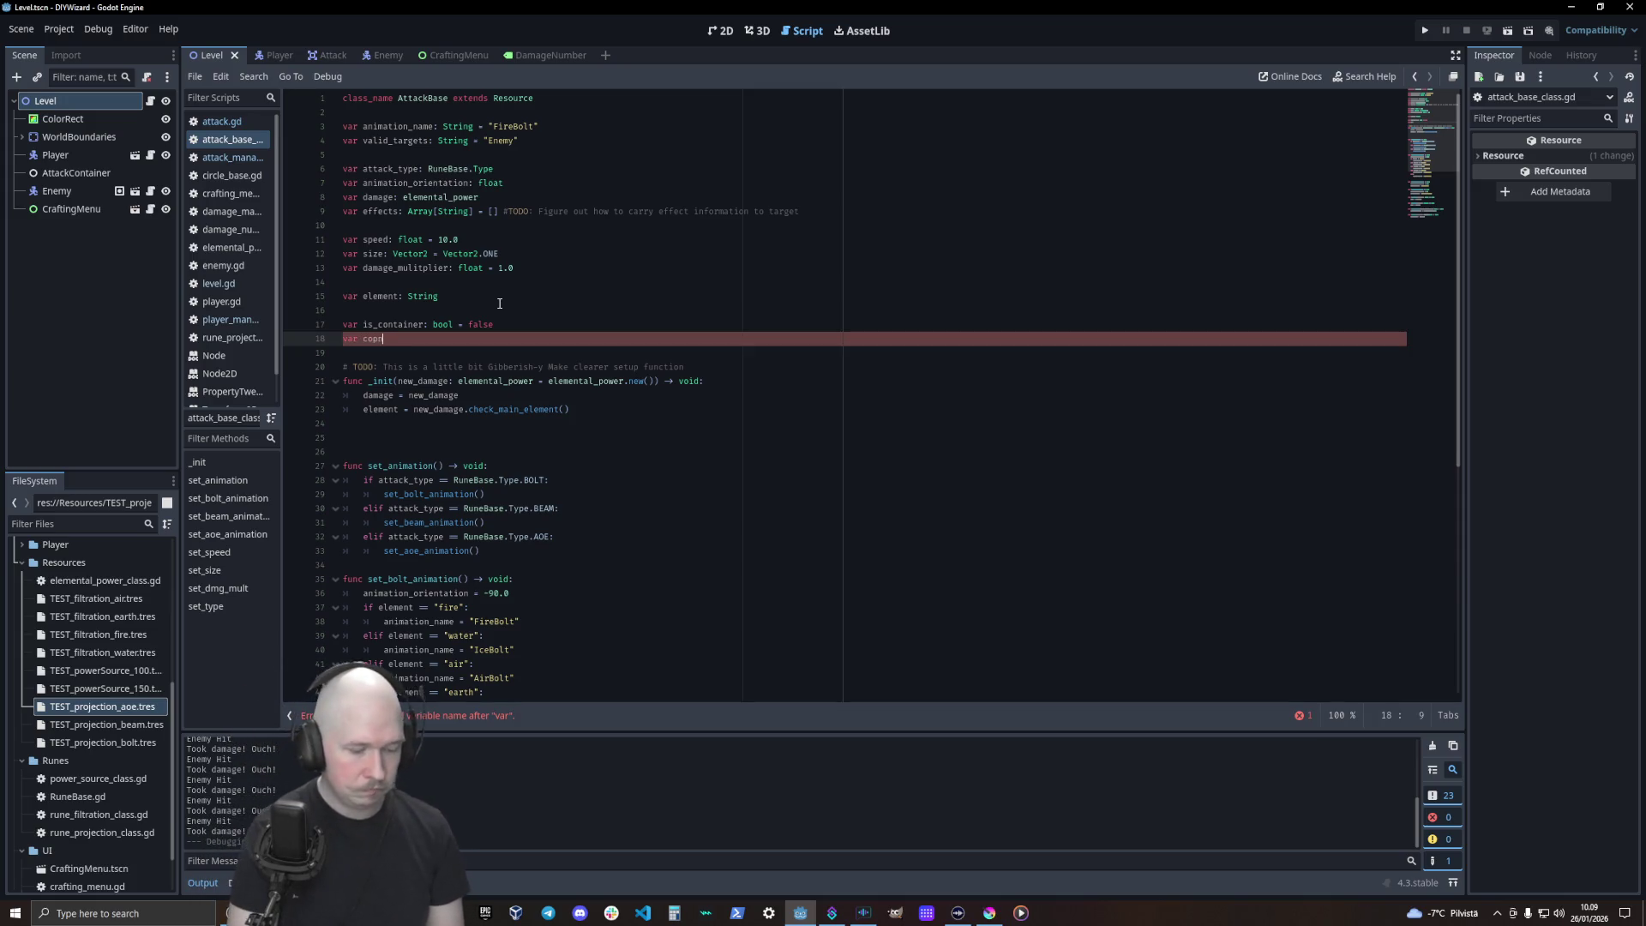
key(BackSpace)
key(BackSpace)
key(BackSpace)
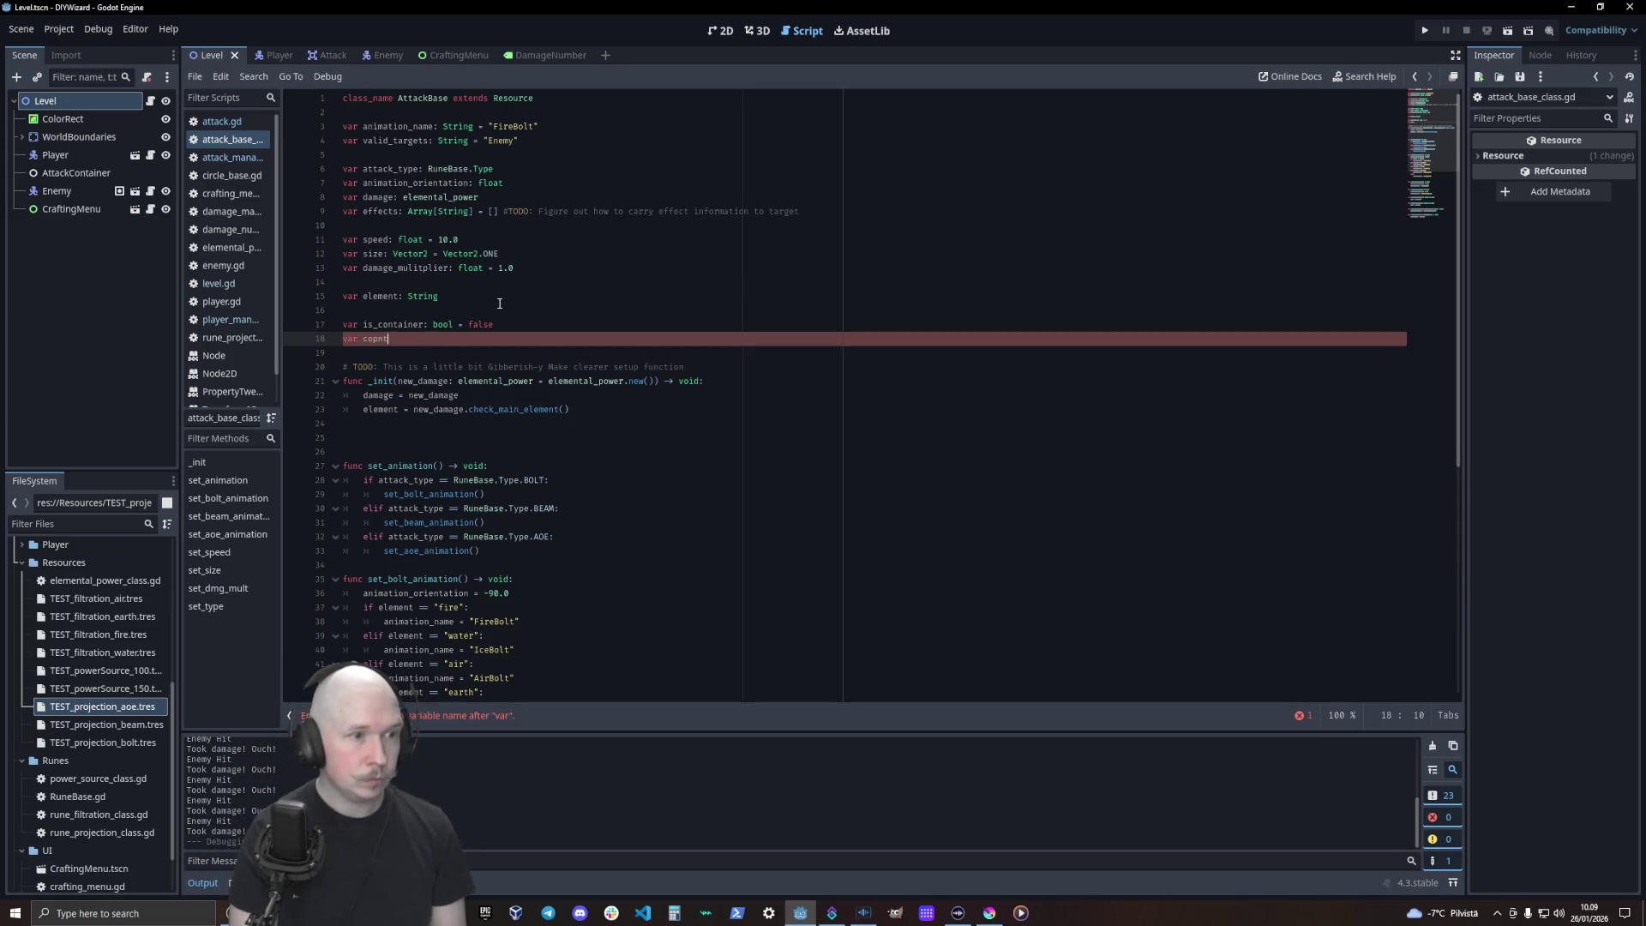
text(ined_attack:)
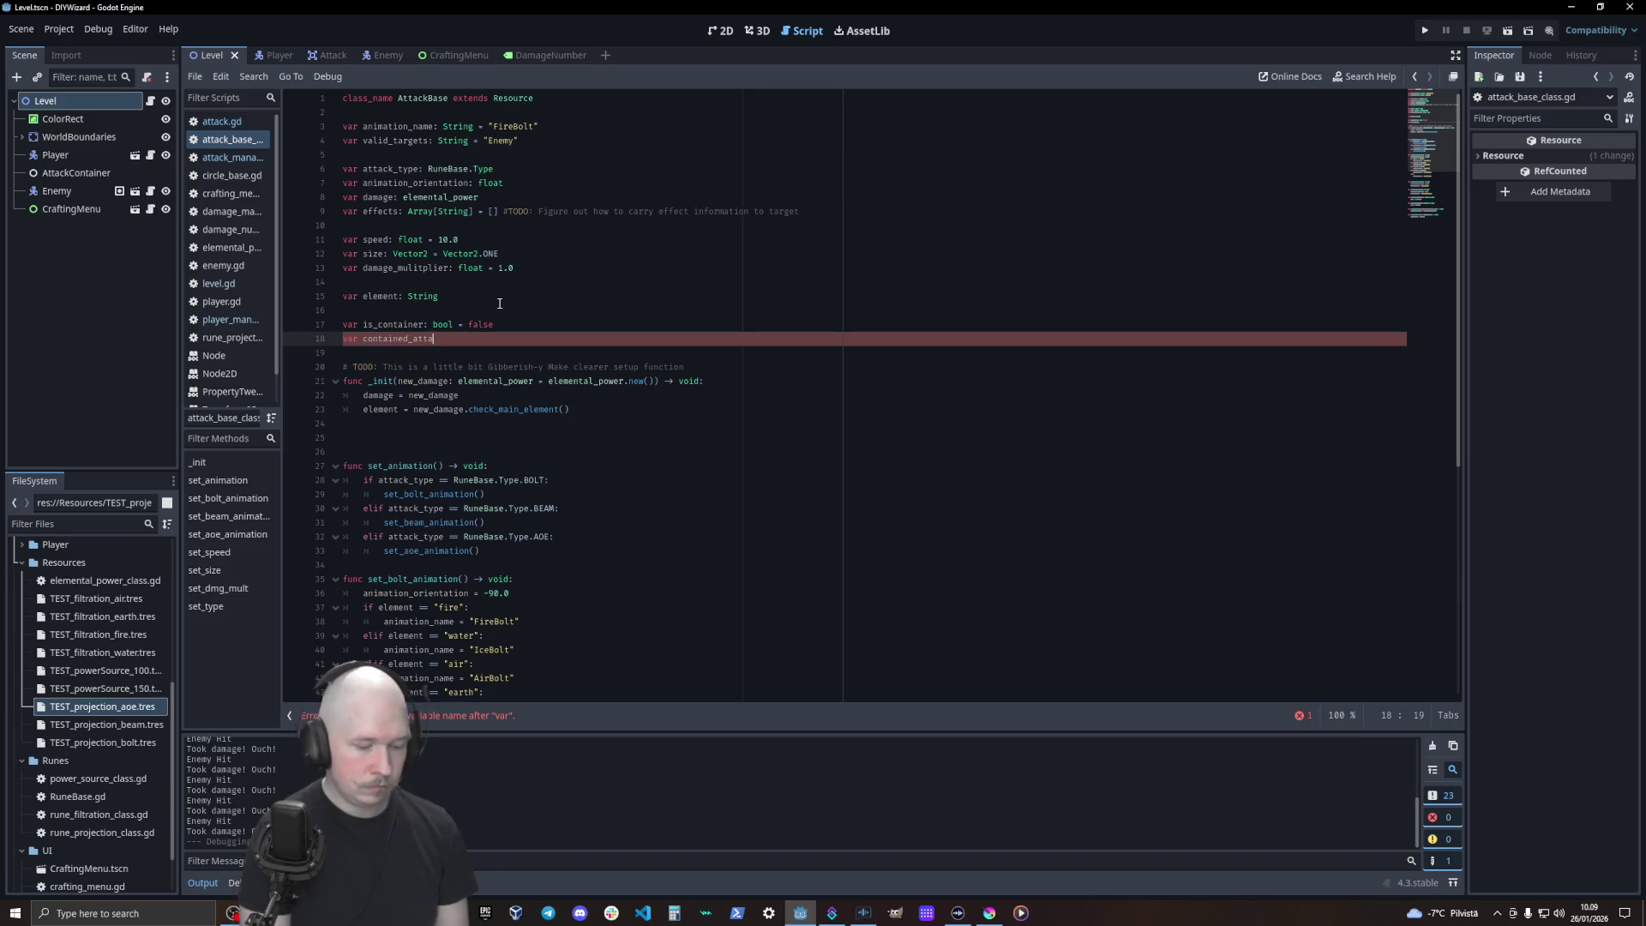
text( Atta)
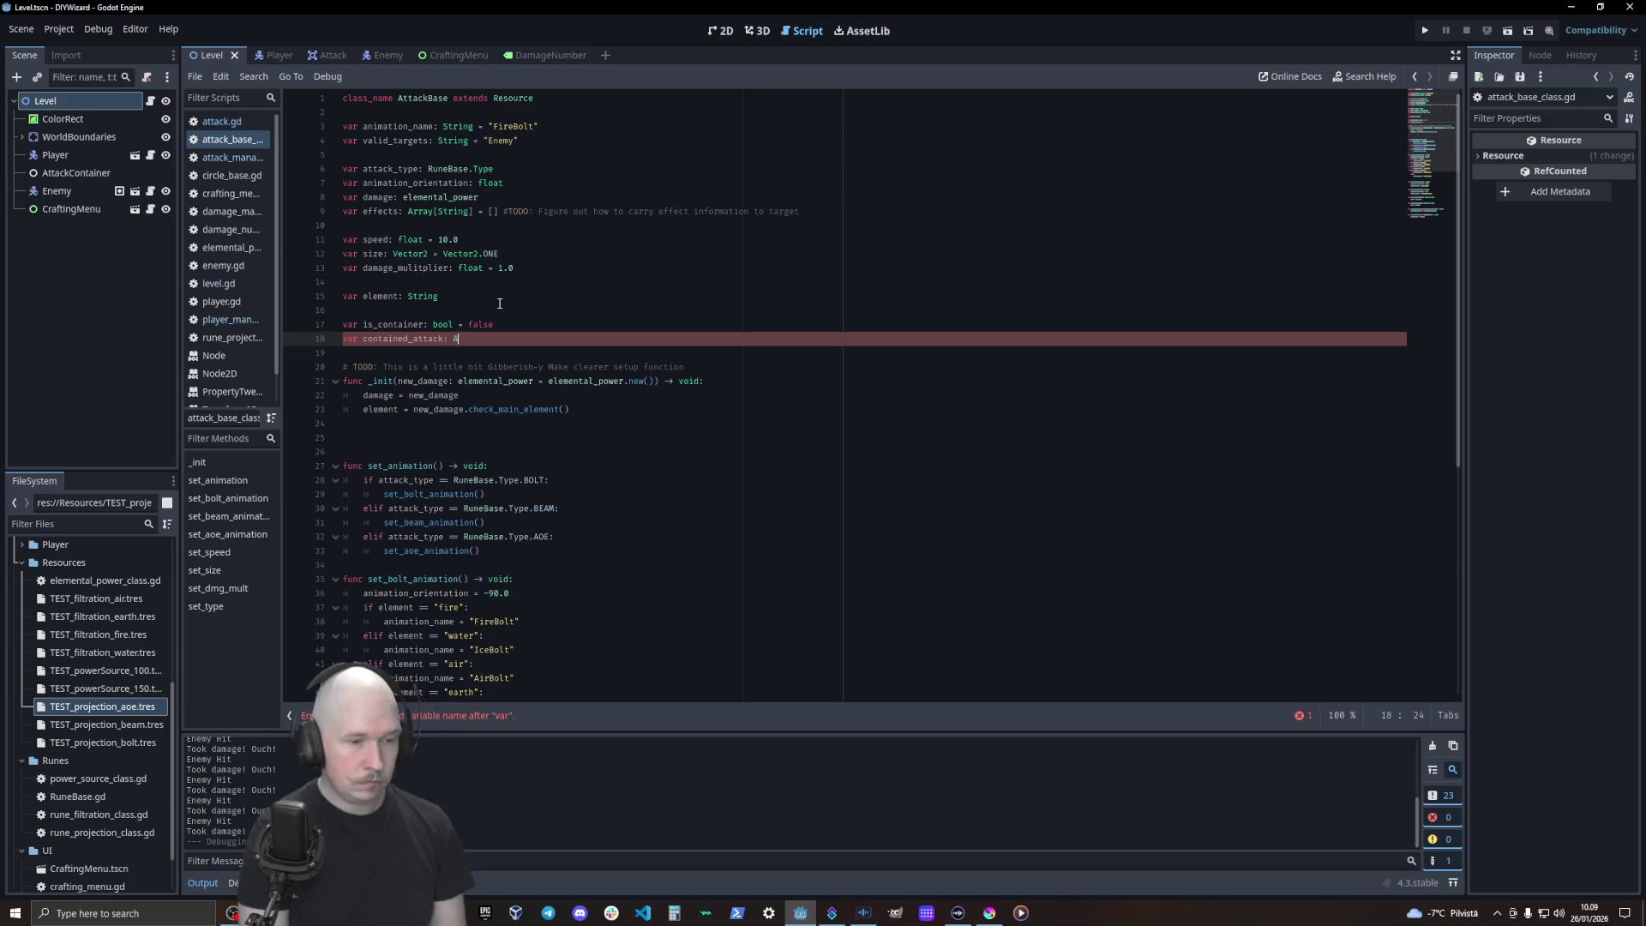
key(Return)
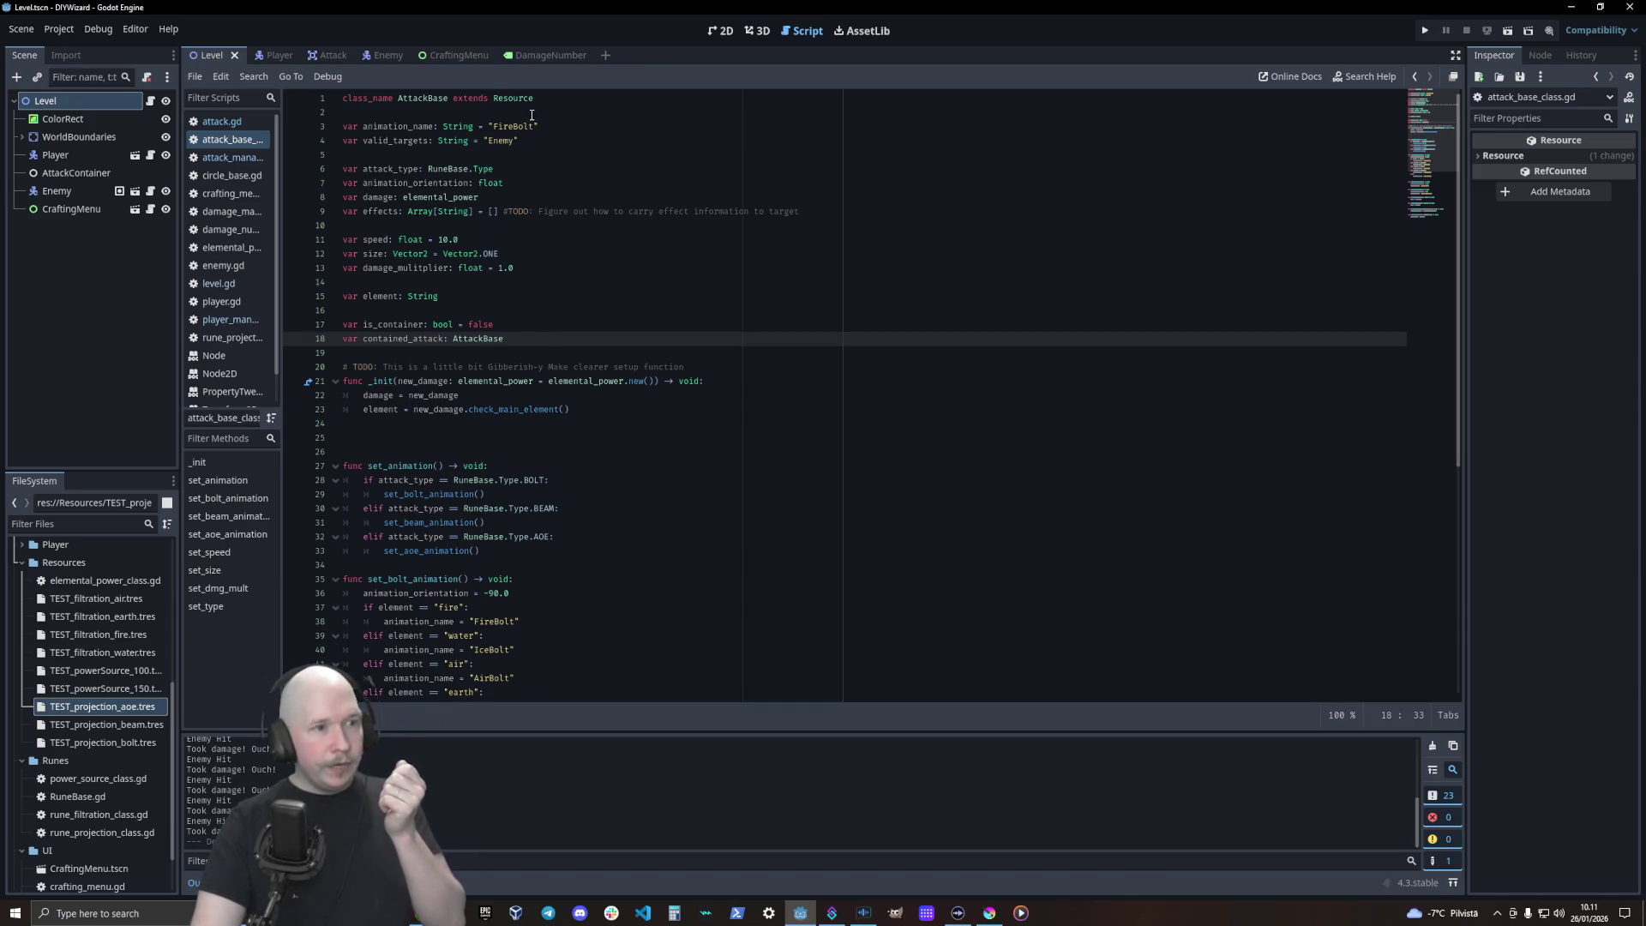
Check spawn_attack in attack_manager.gd, then open rune_projection_class.gd from the FileSystem dock
click(229, 158)
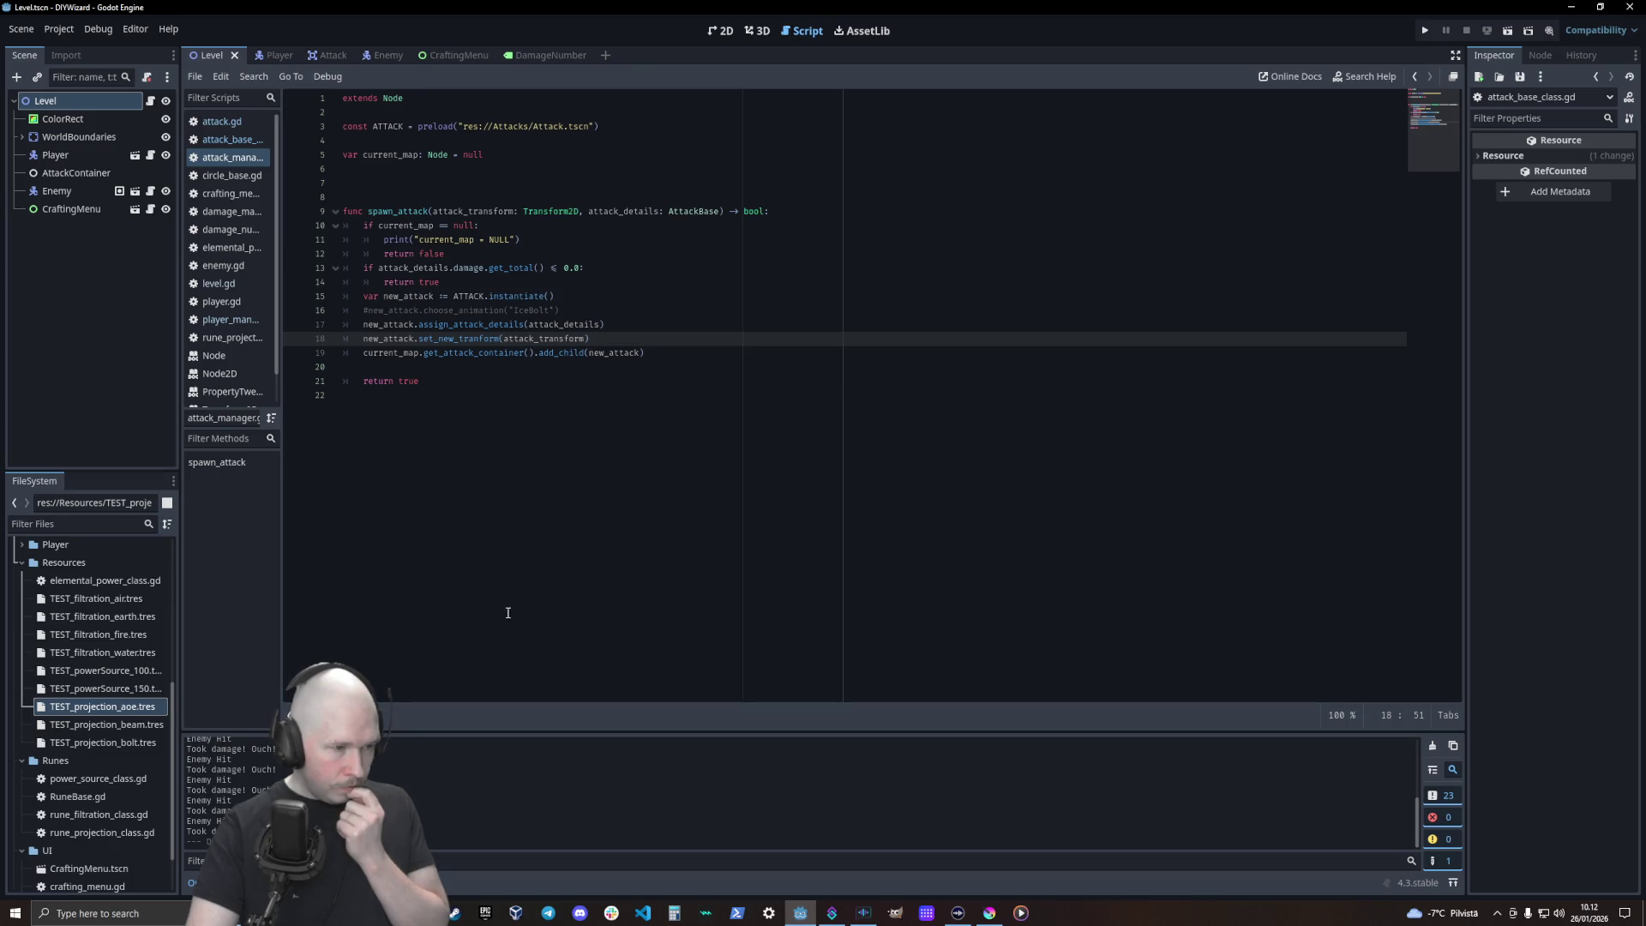
double_click(102, 832)
Place the caret at the end of line 11 in rune_projection_class.gd
click(803, 382)
click(770, 244)
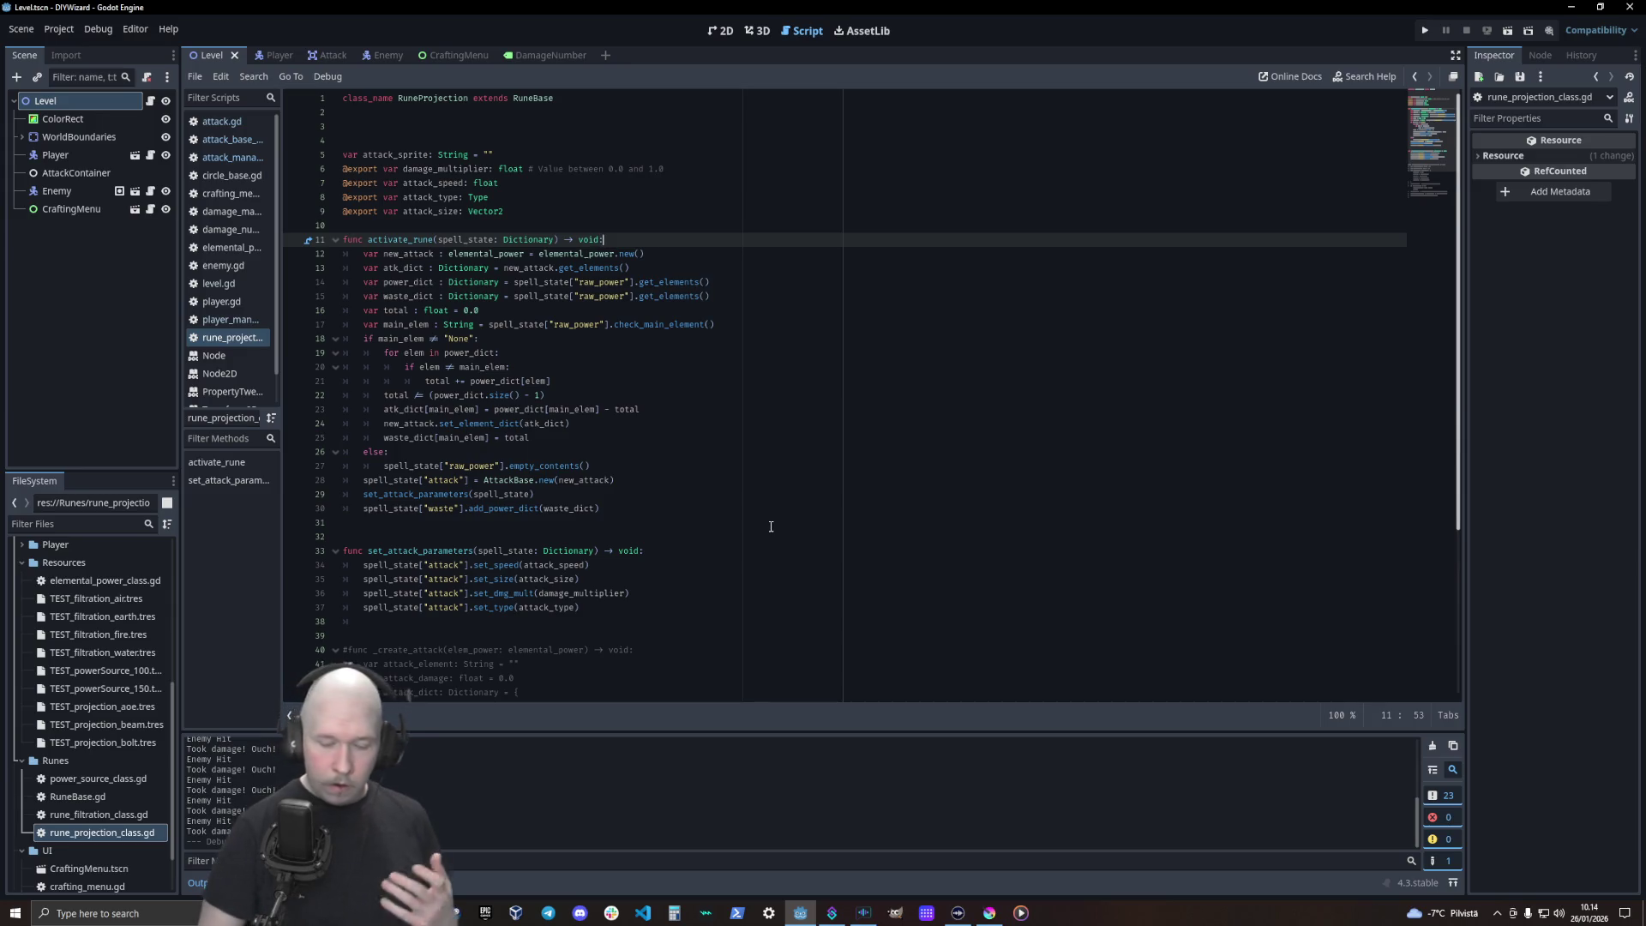
key(Up)
key(Up)
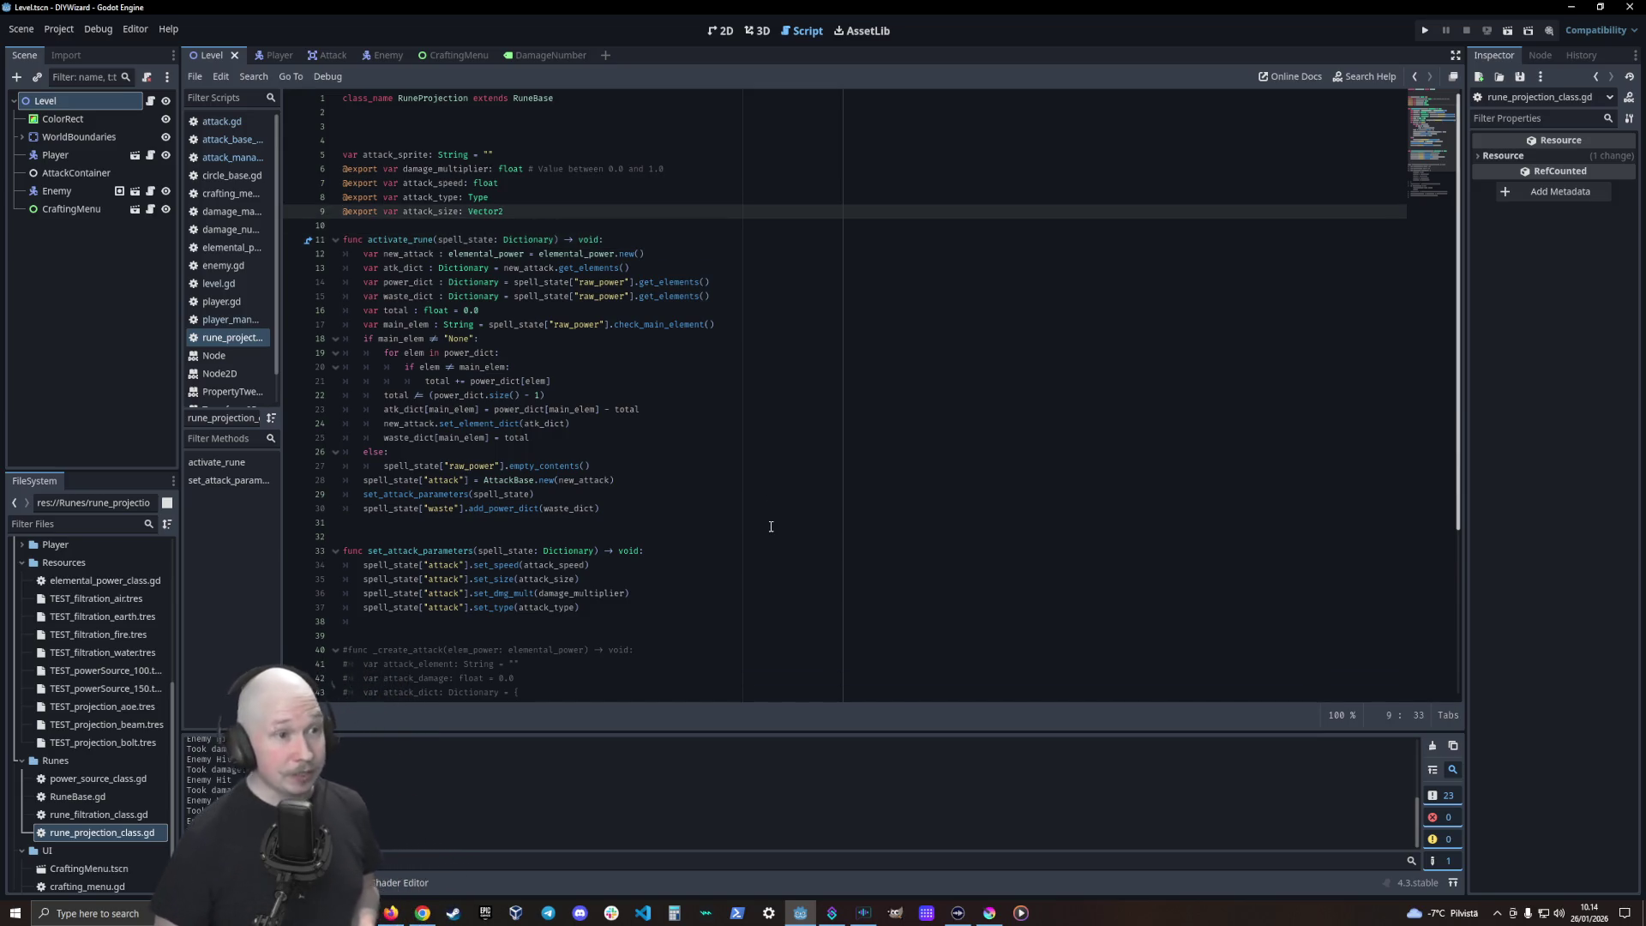
key(Return)
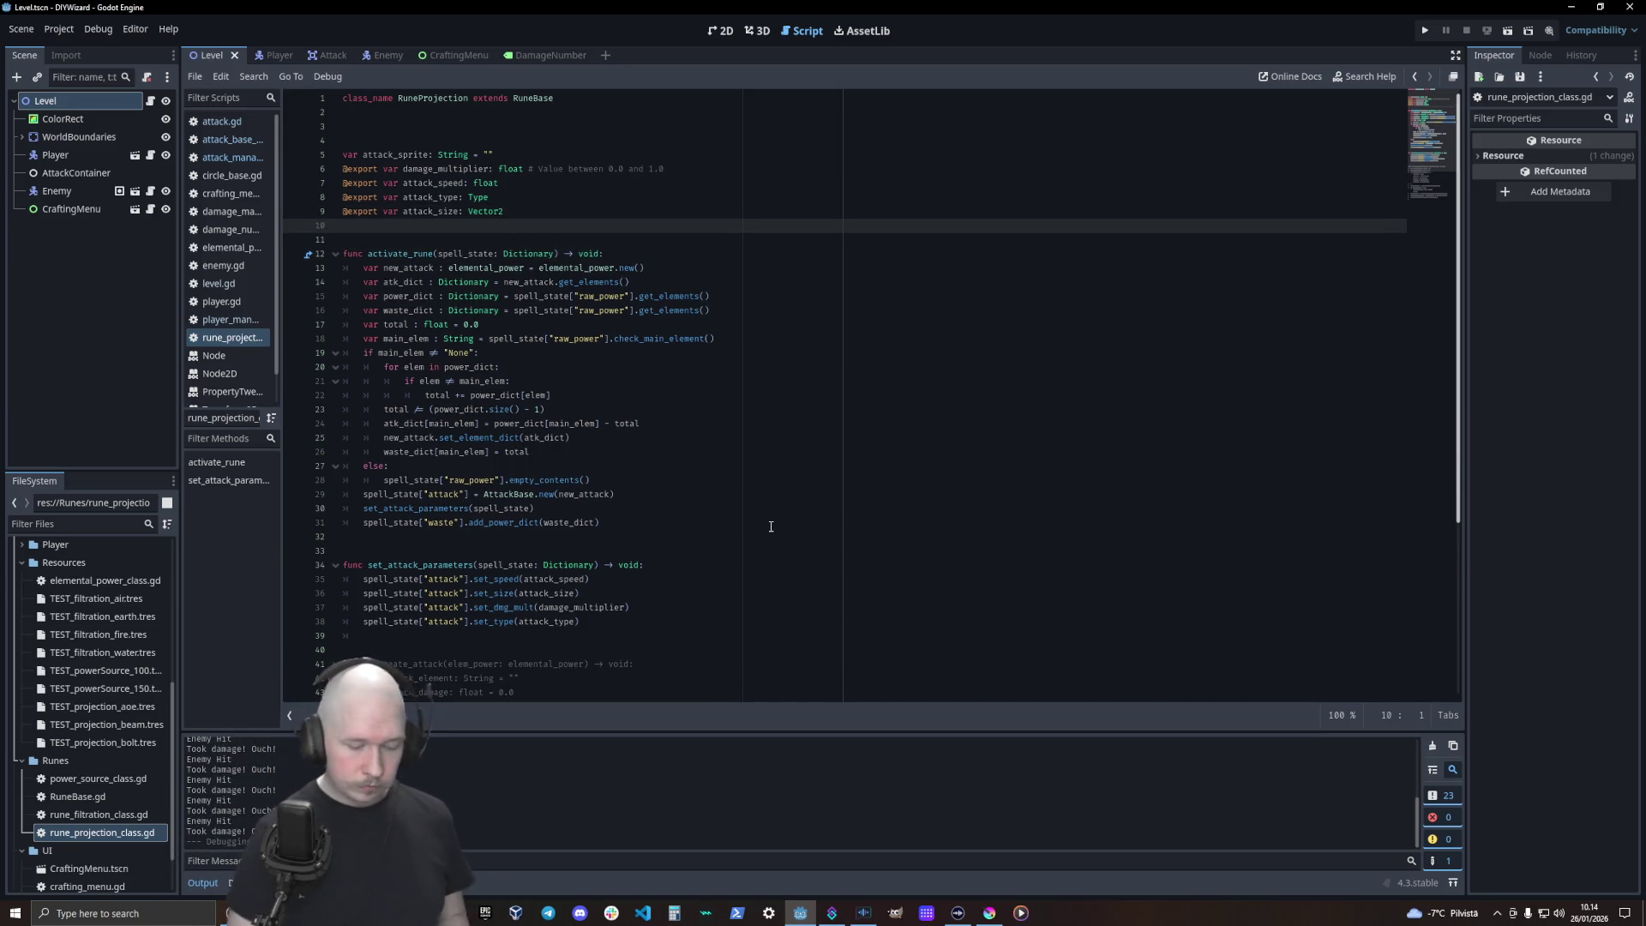
text(@export)
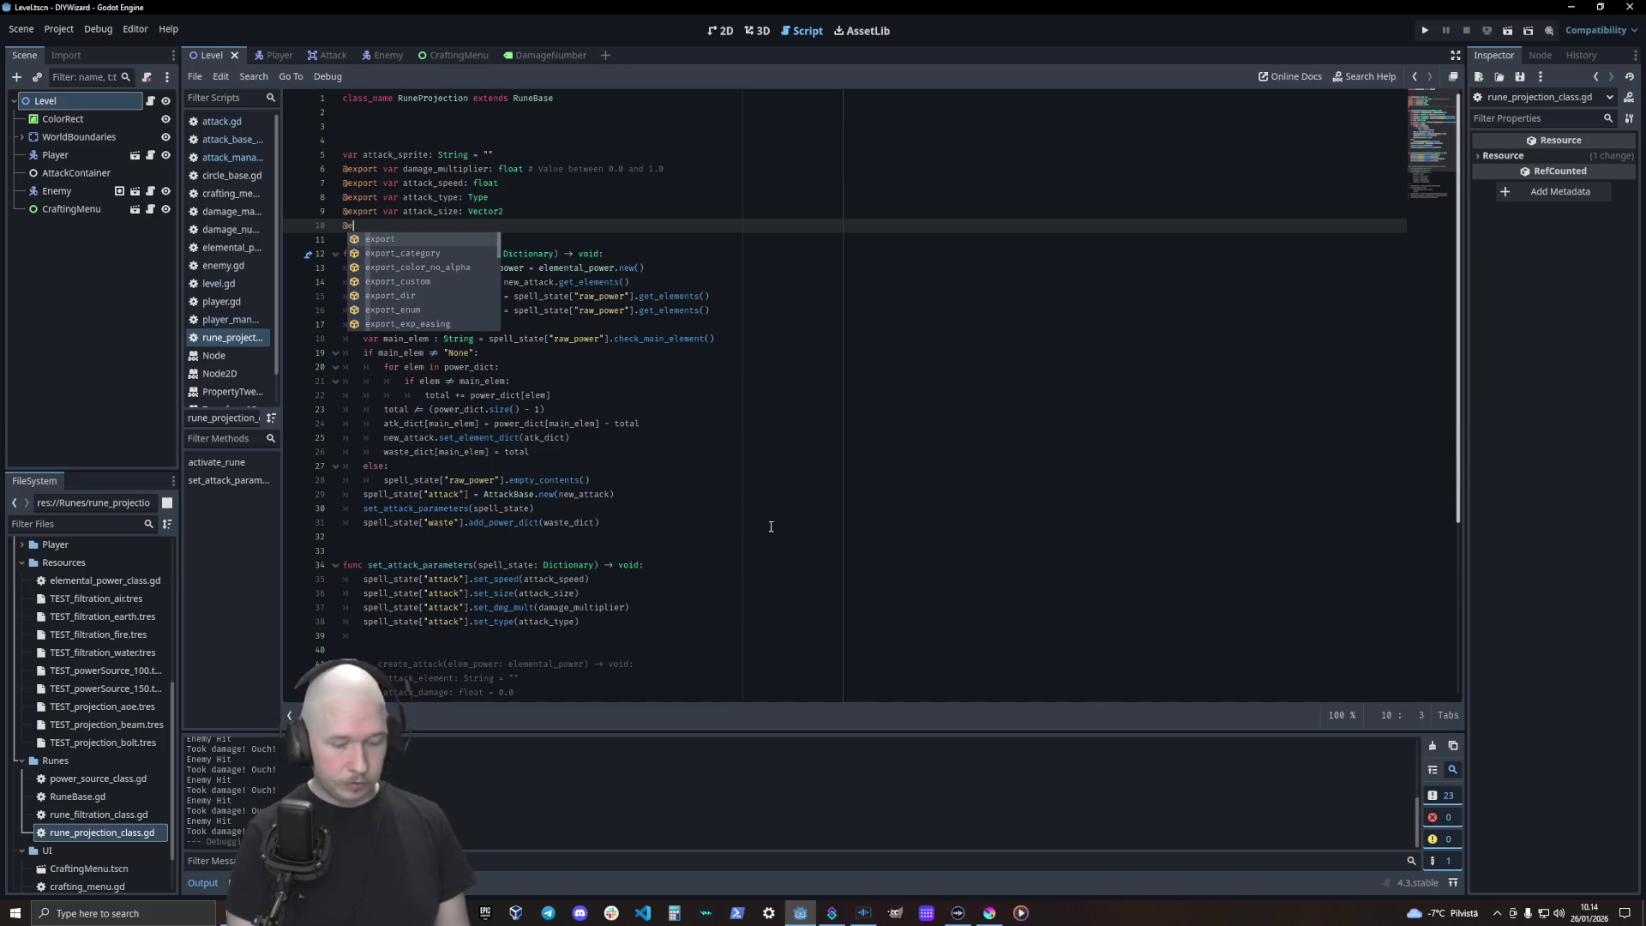
text( vart)
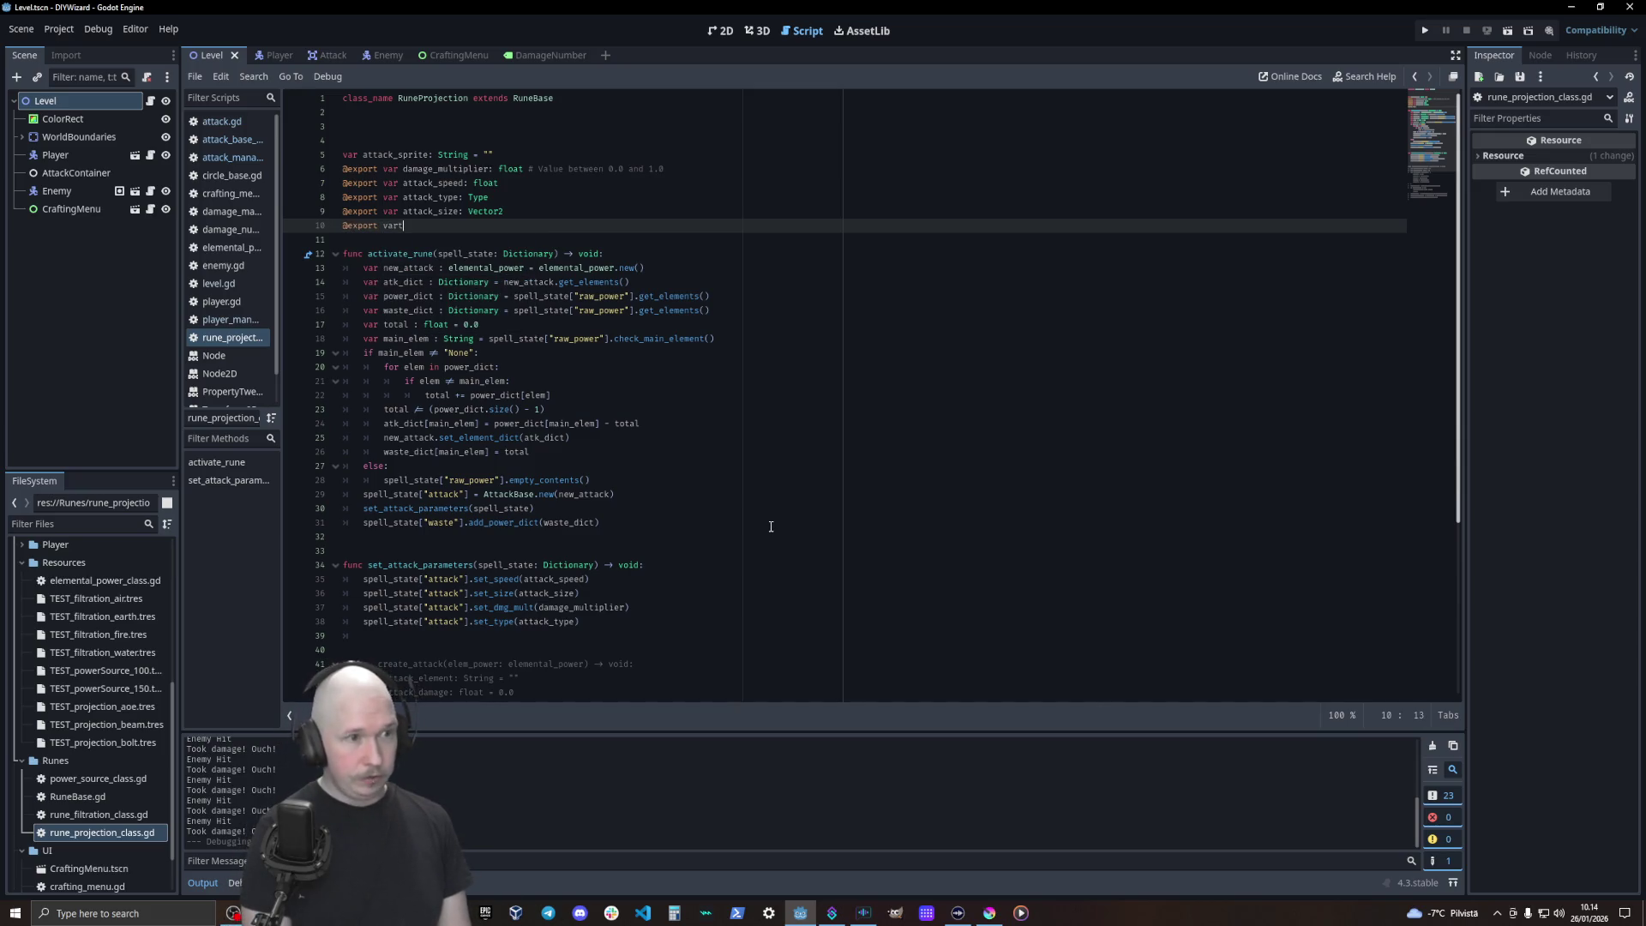
key(BackSpace)
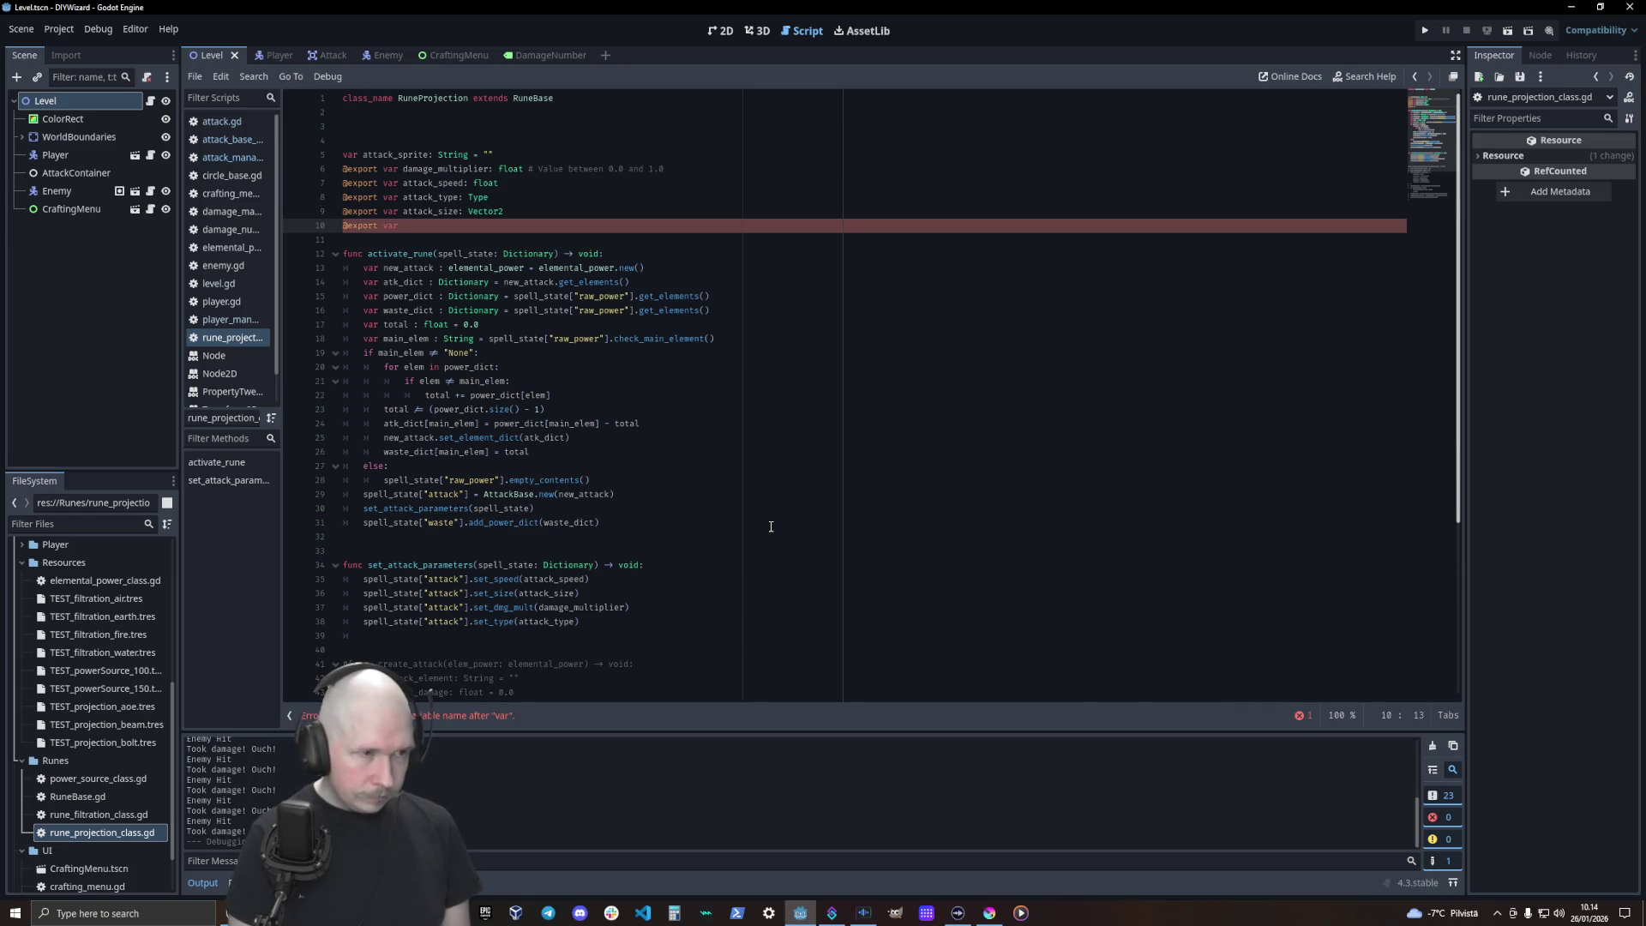
text(ta)
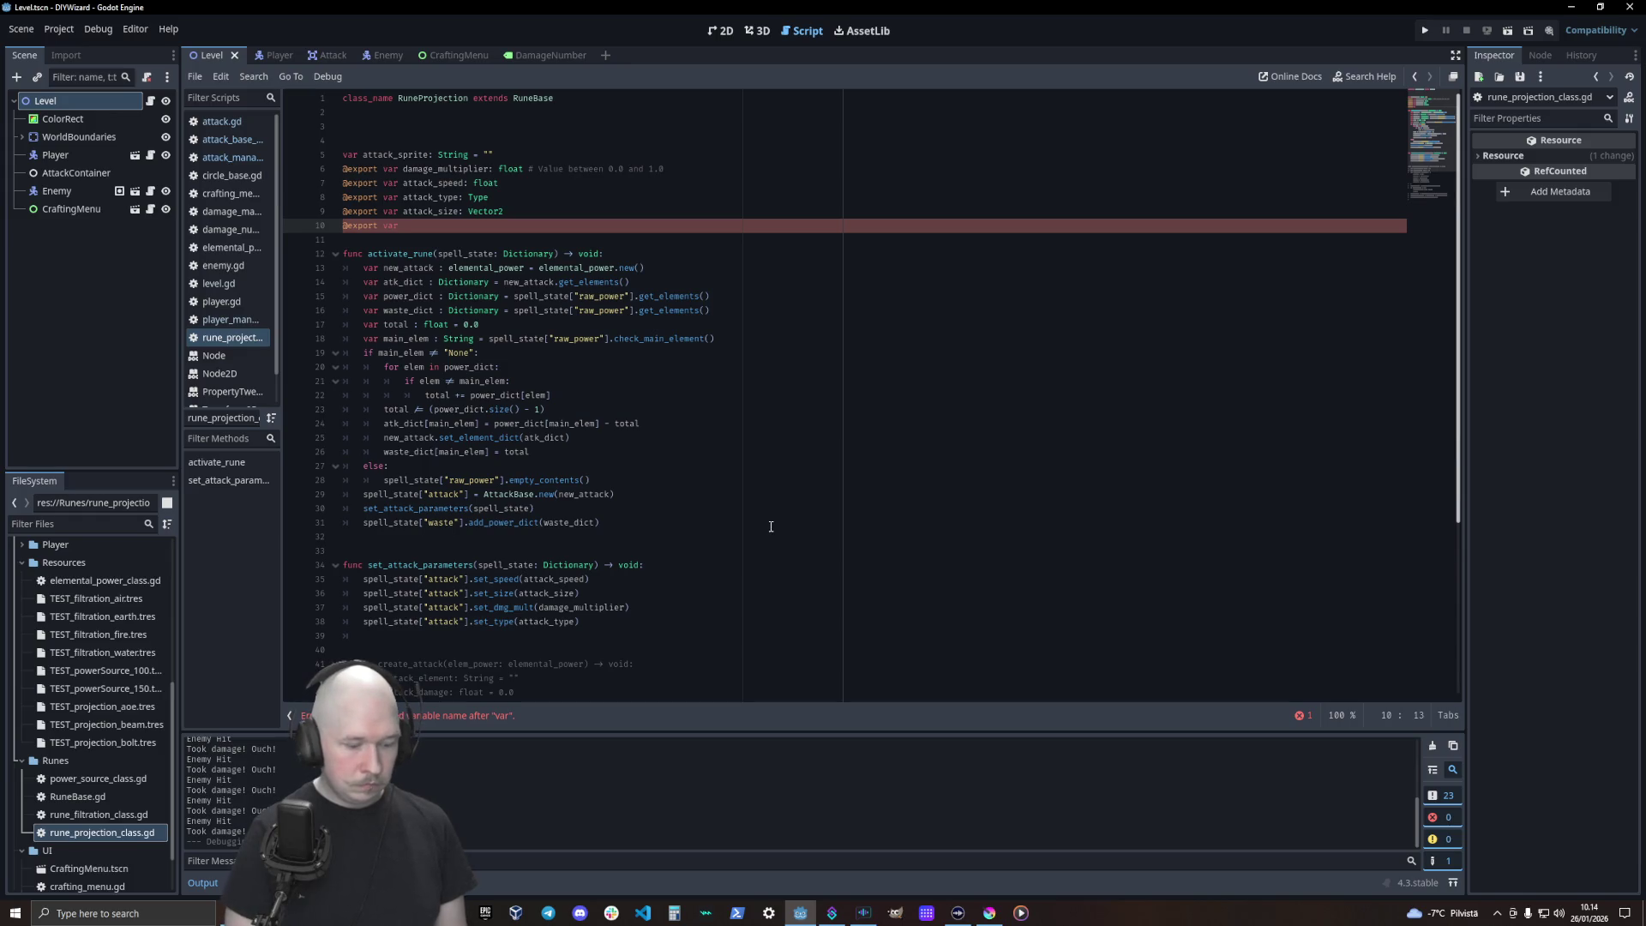
text(container:)
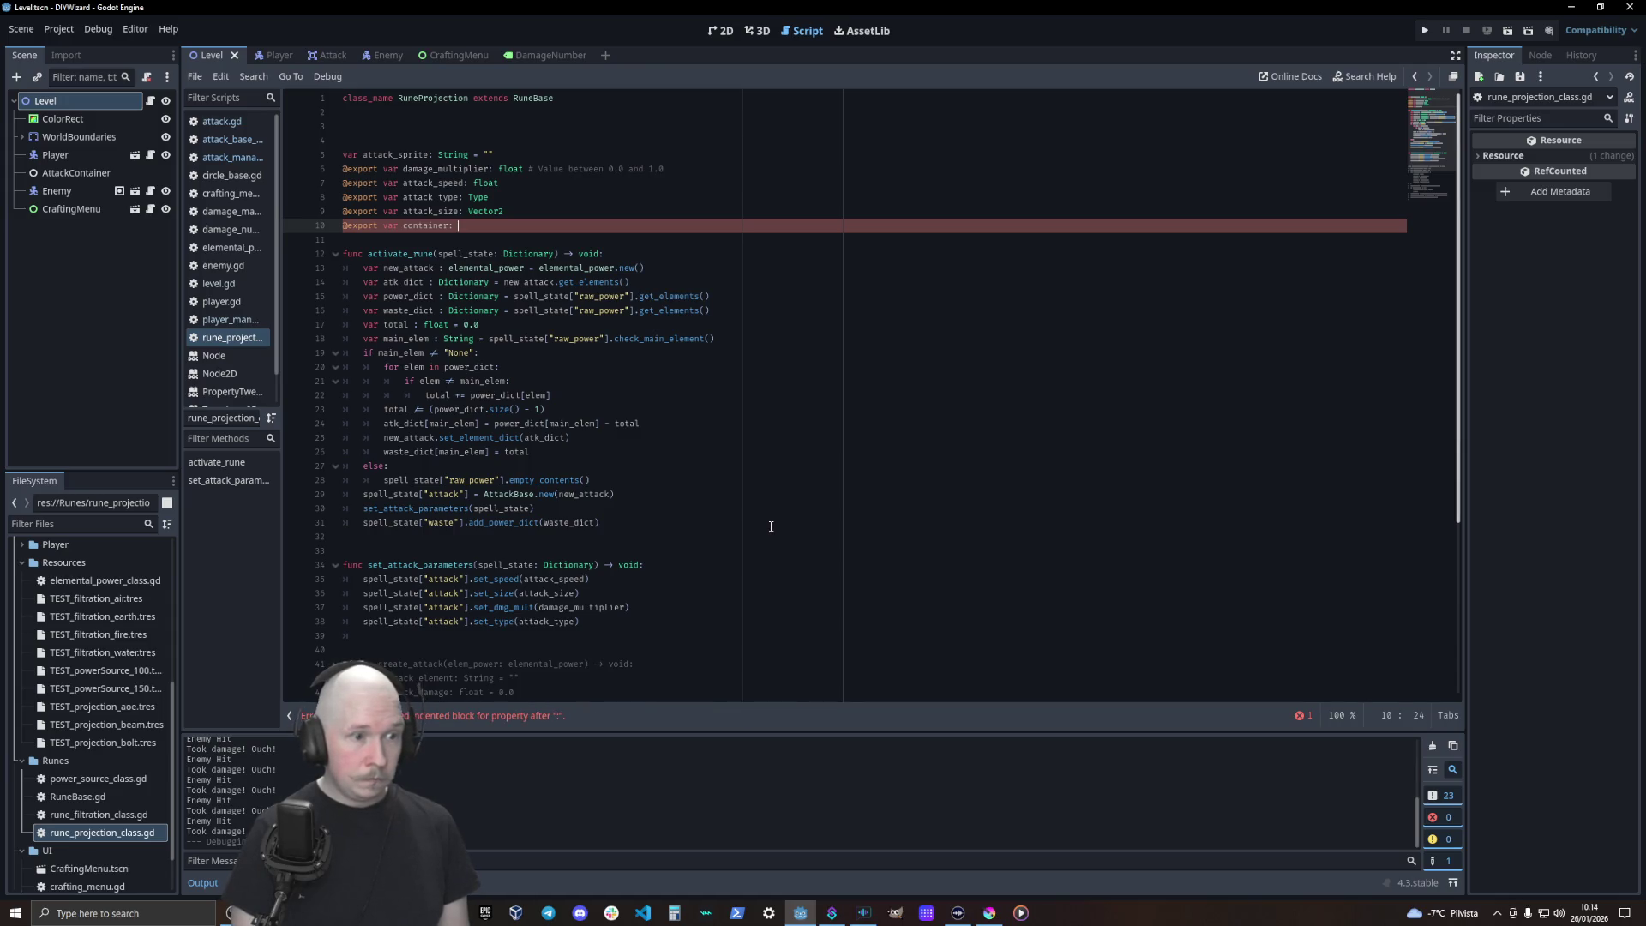
text(Attack)
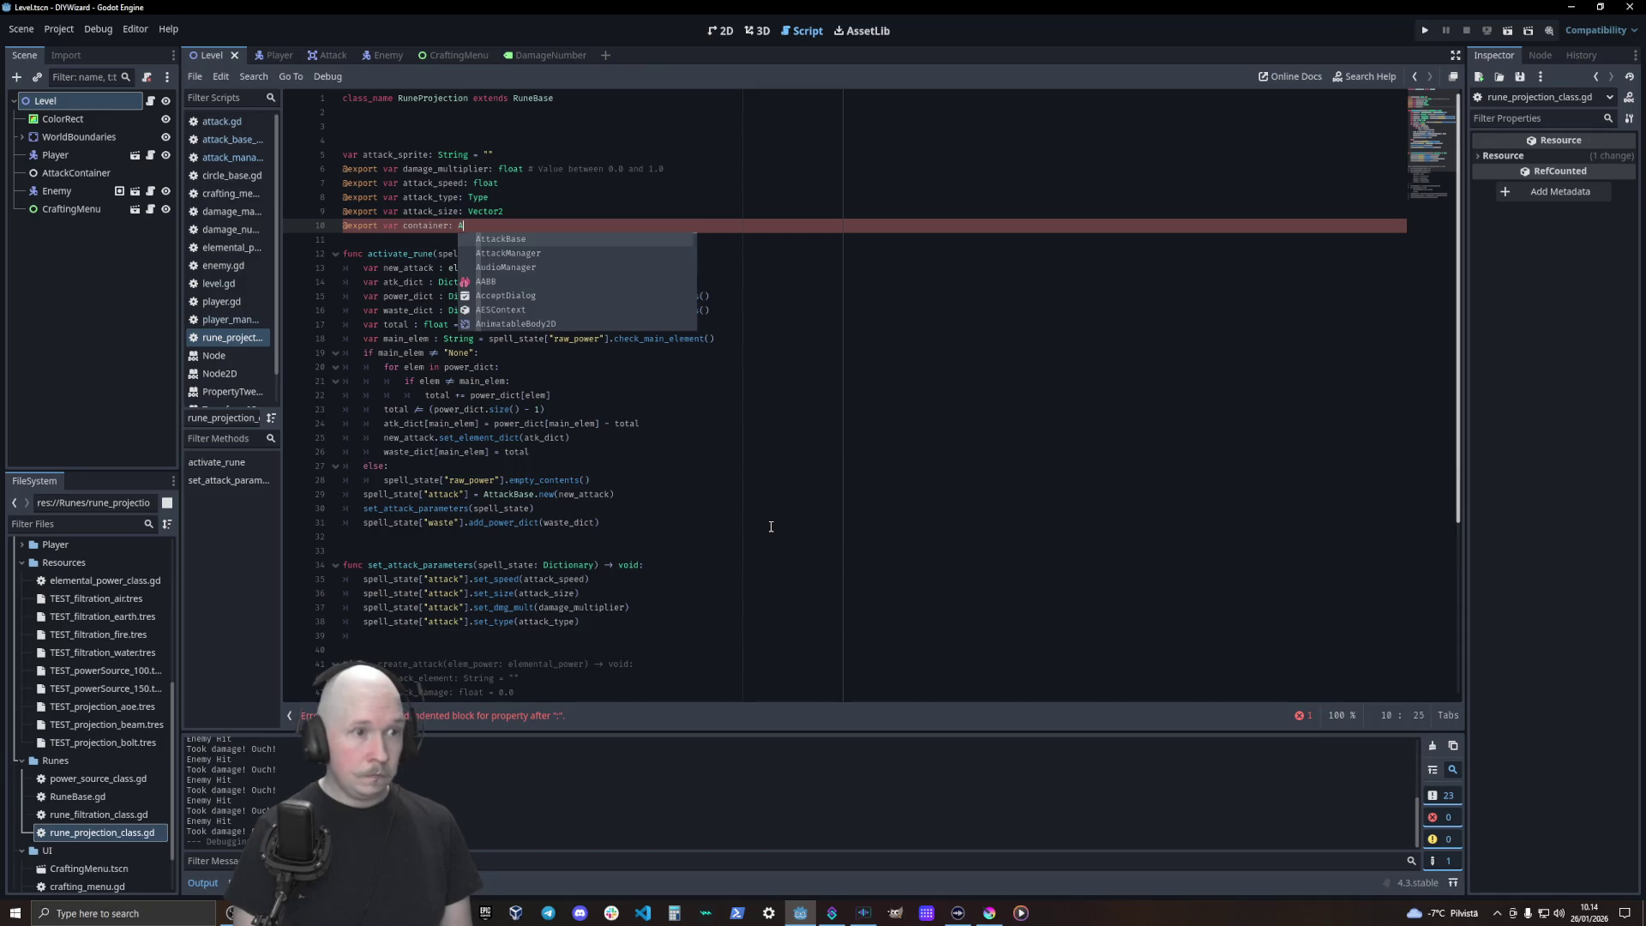
key(Return)
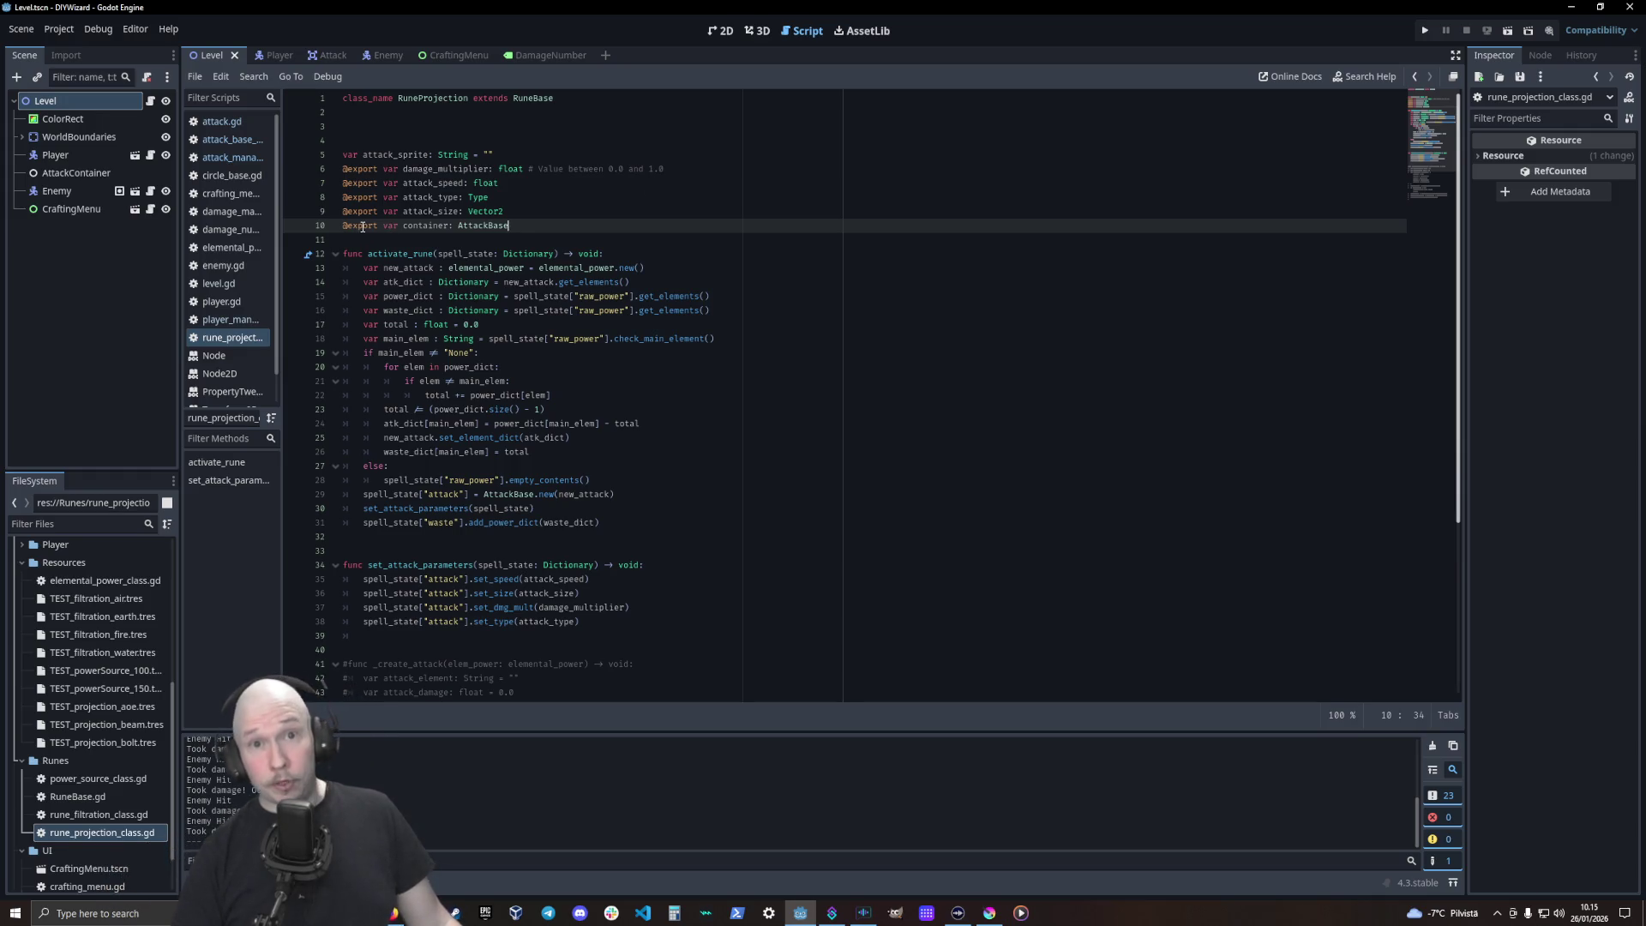
Select TEST_projection_bolt.tres to show its empty Container property in the Inspector
click(96, 744)
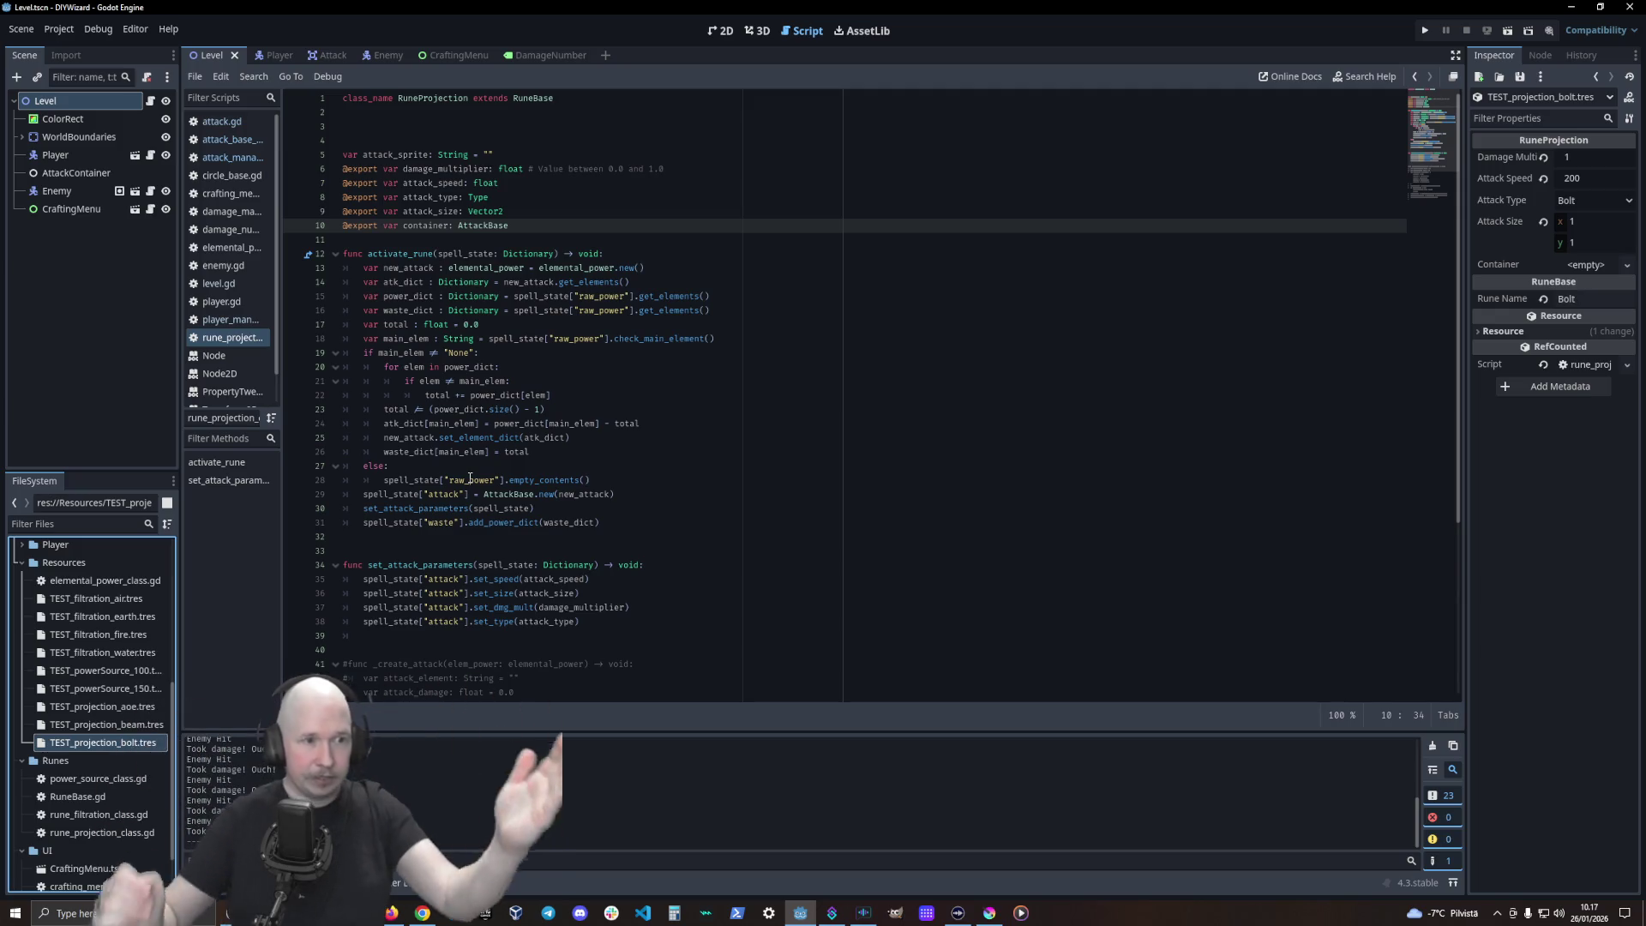
Select AttackBase on line 29 to see where it is used
click(505, 494)
double_click(505, 493)
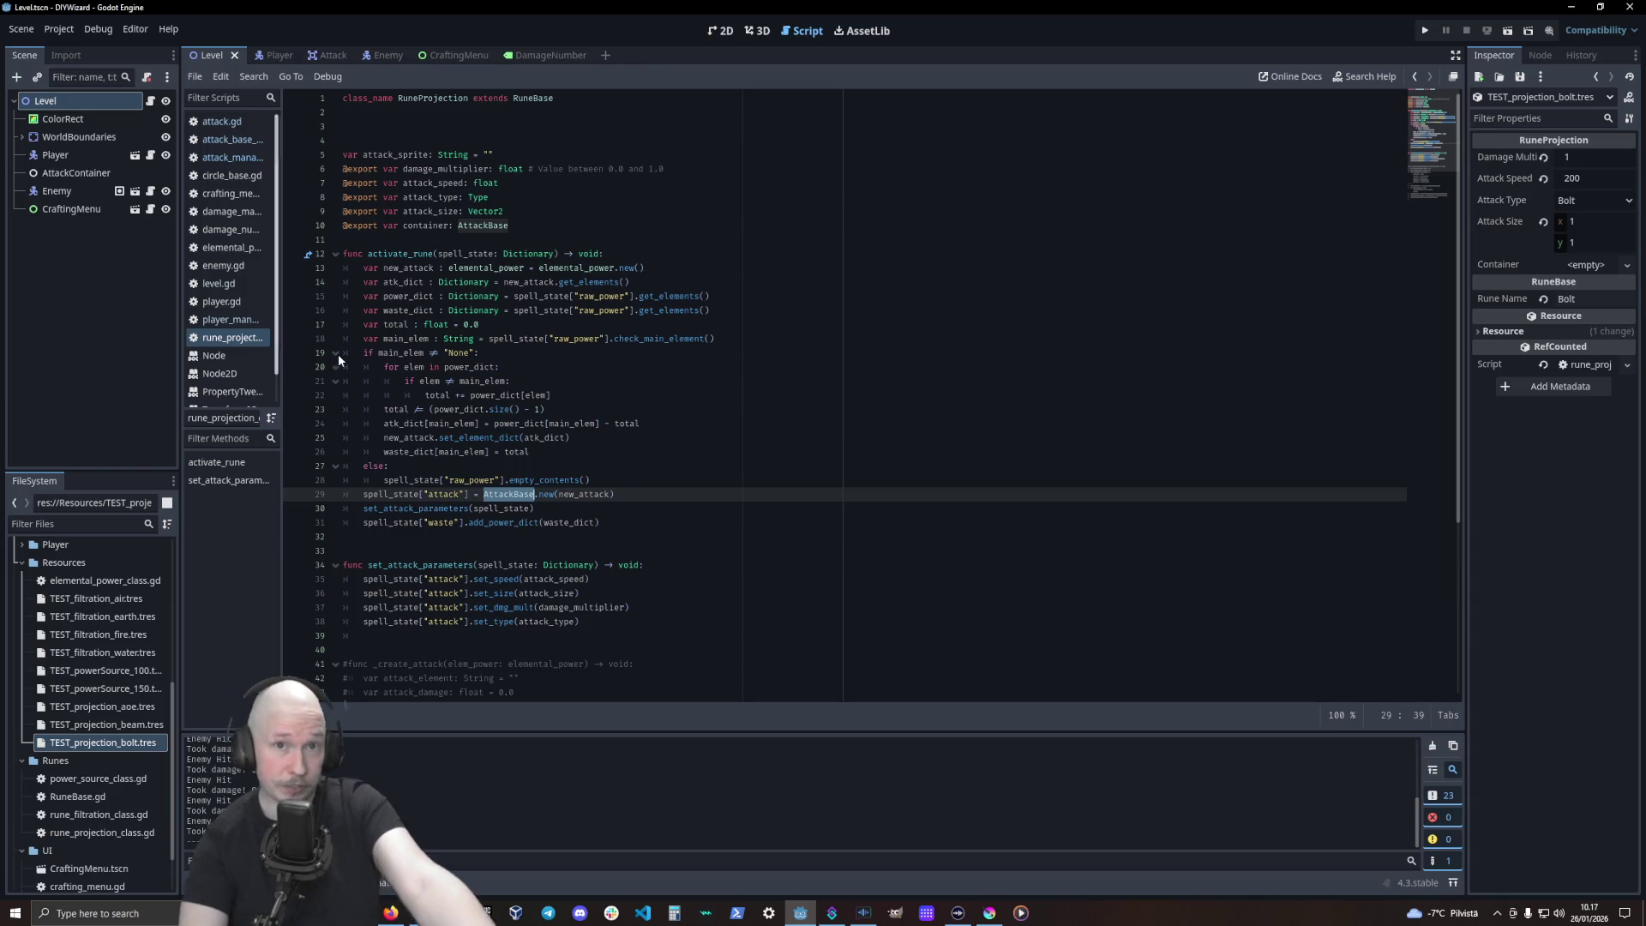
click(600, 471)
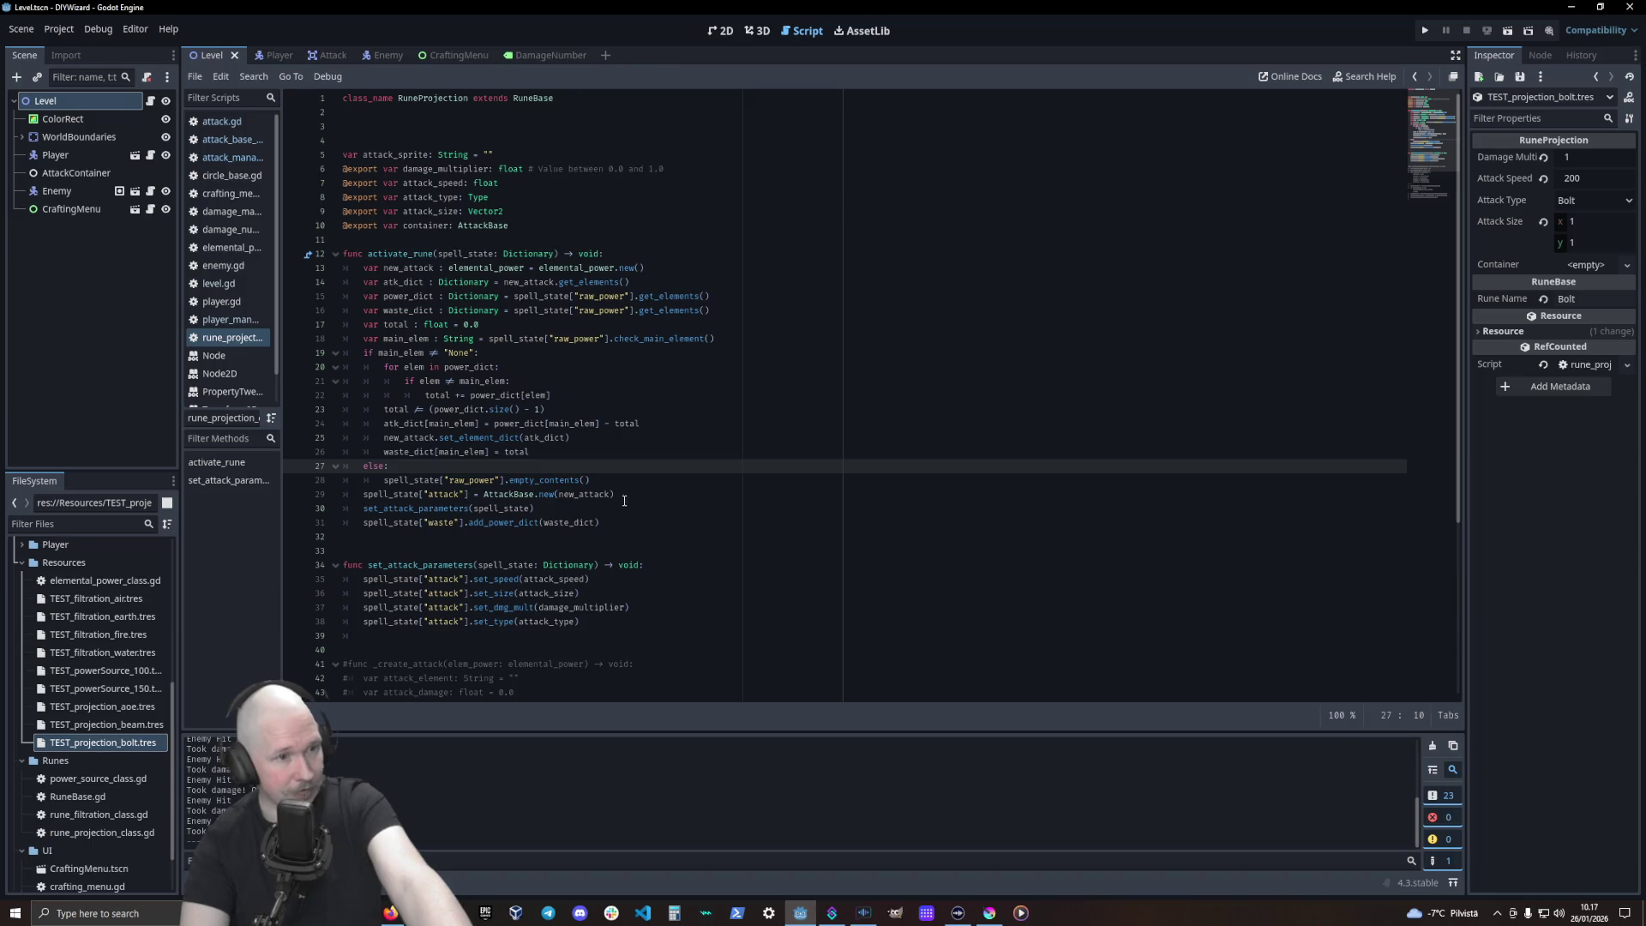
click(563, 216)
key(Return)
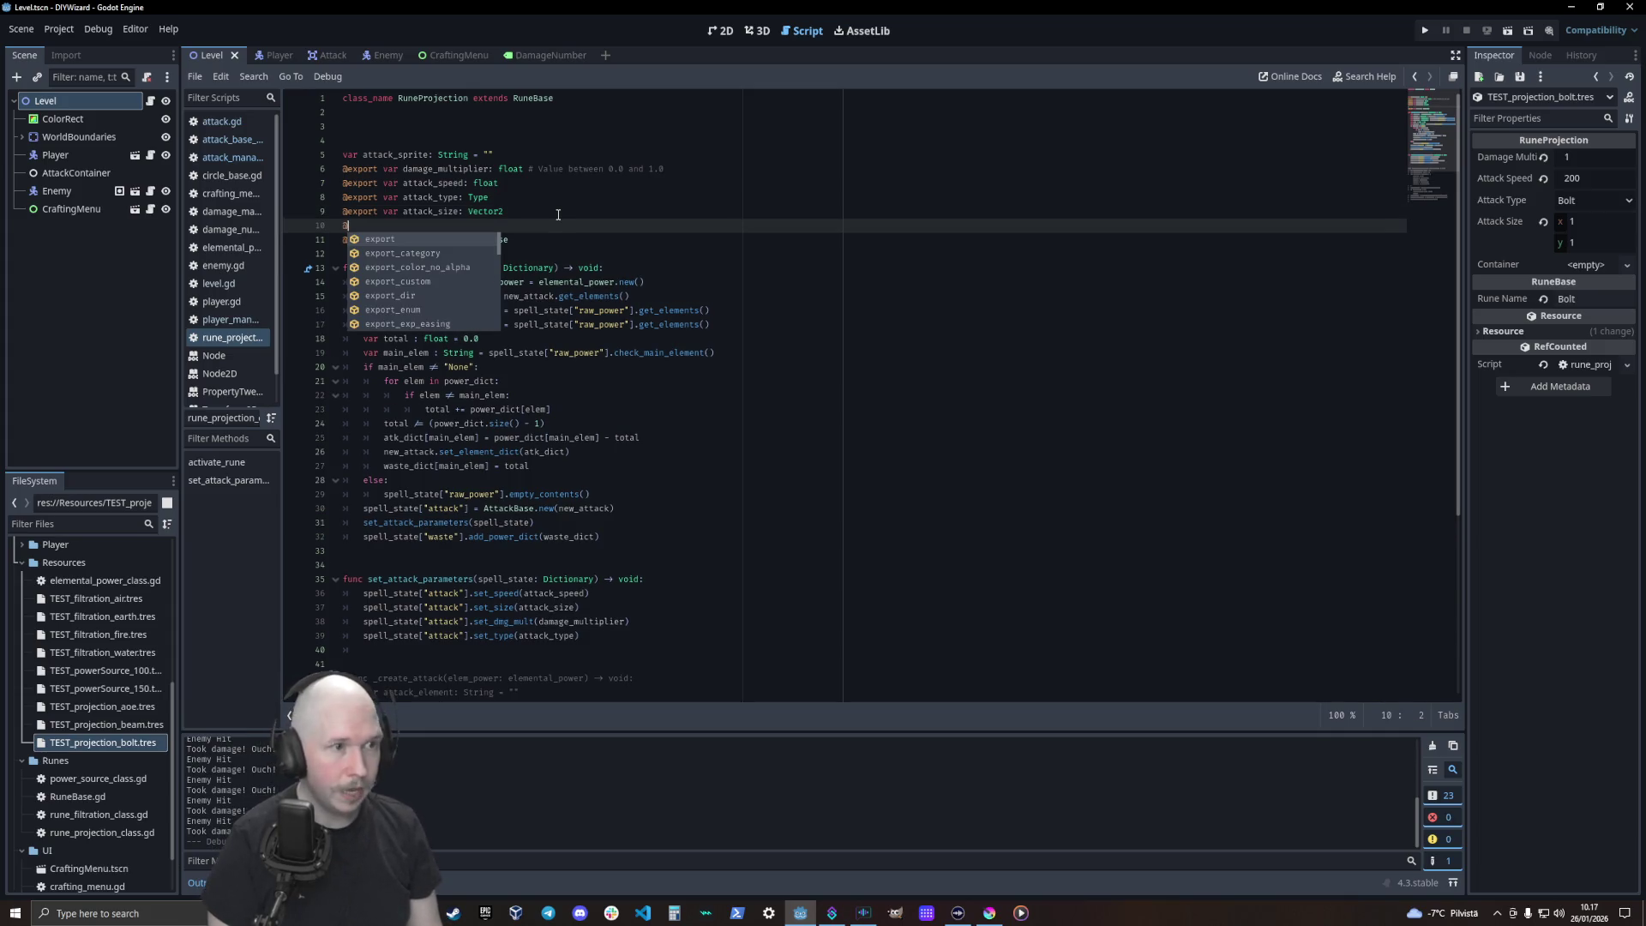
key(Return)
text(var )
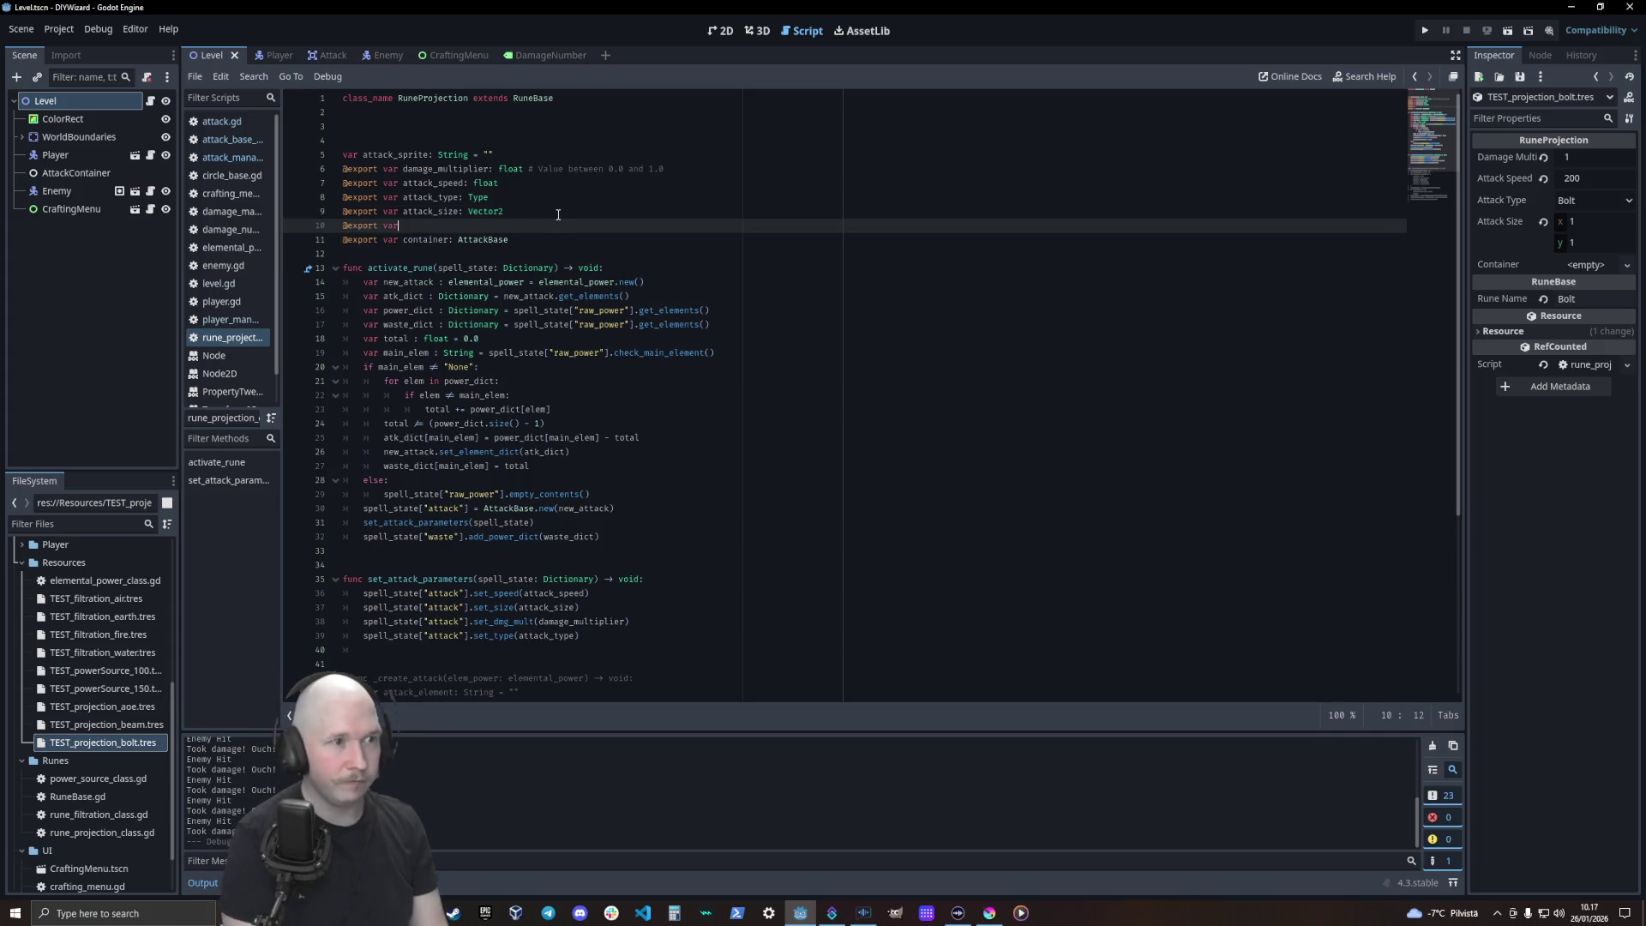
text(s_container: boo)
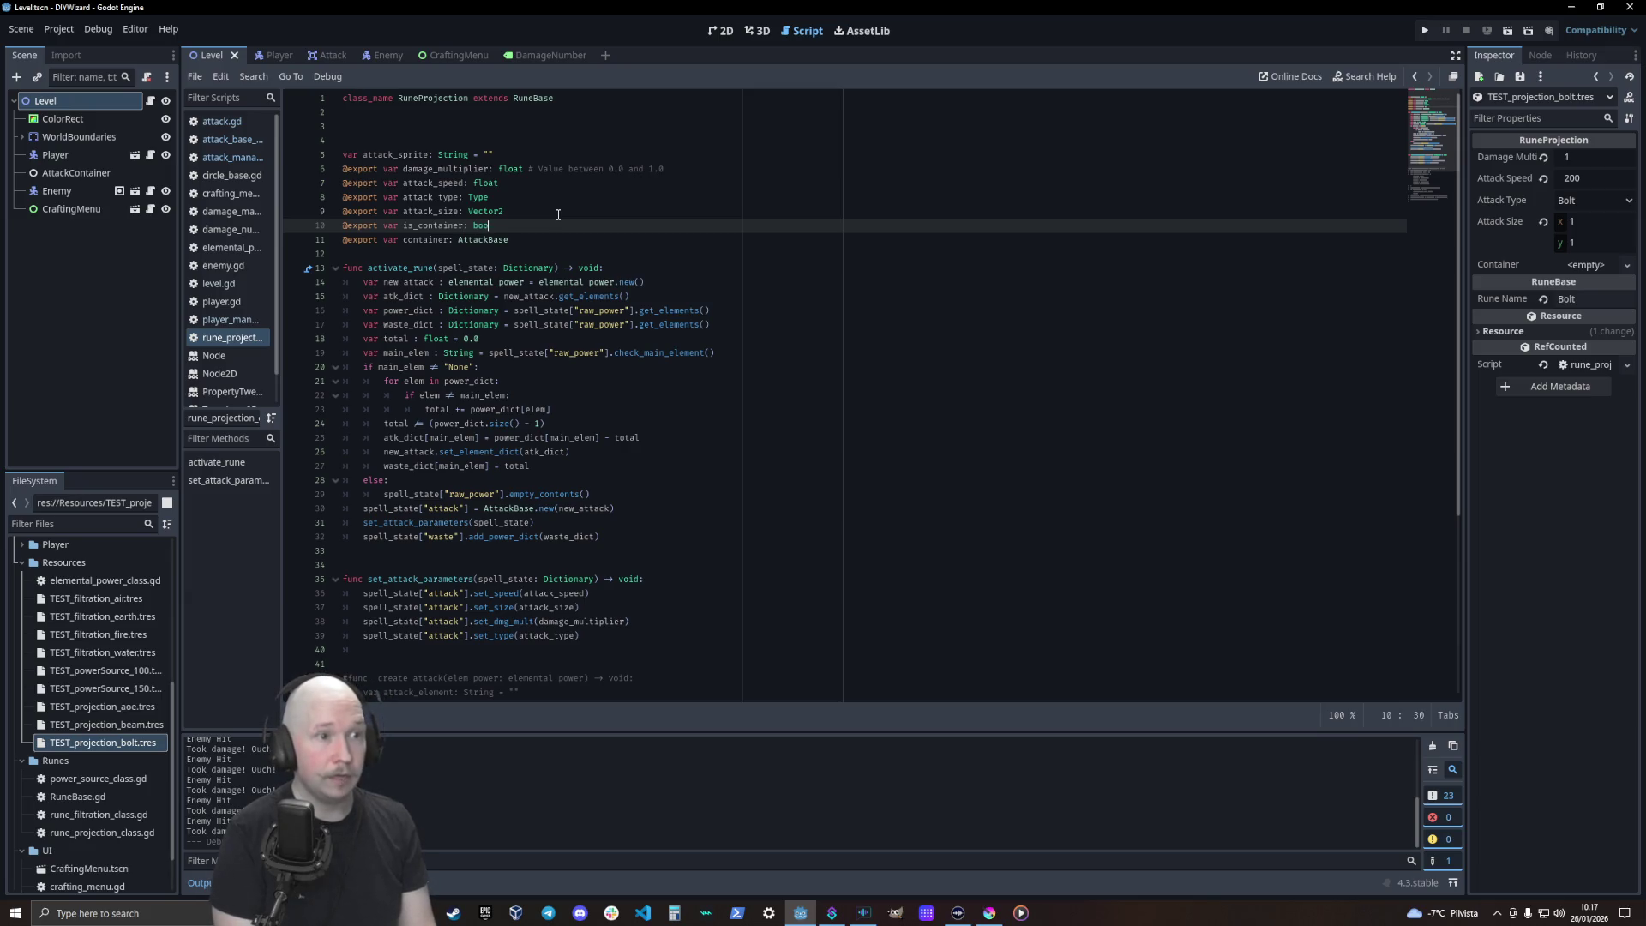
text(l)
key(Escape)
key(ctrl+s)
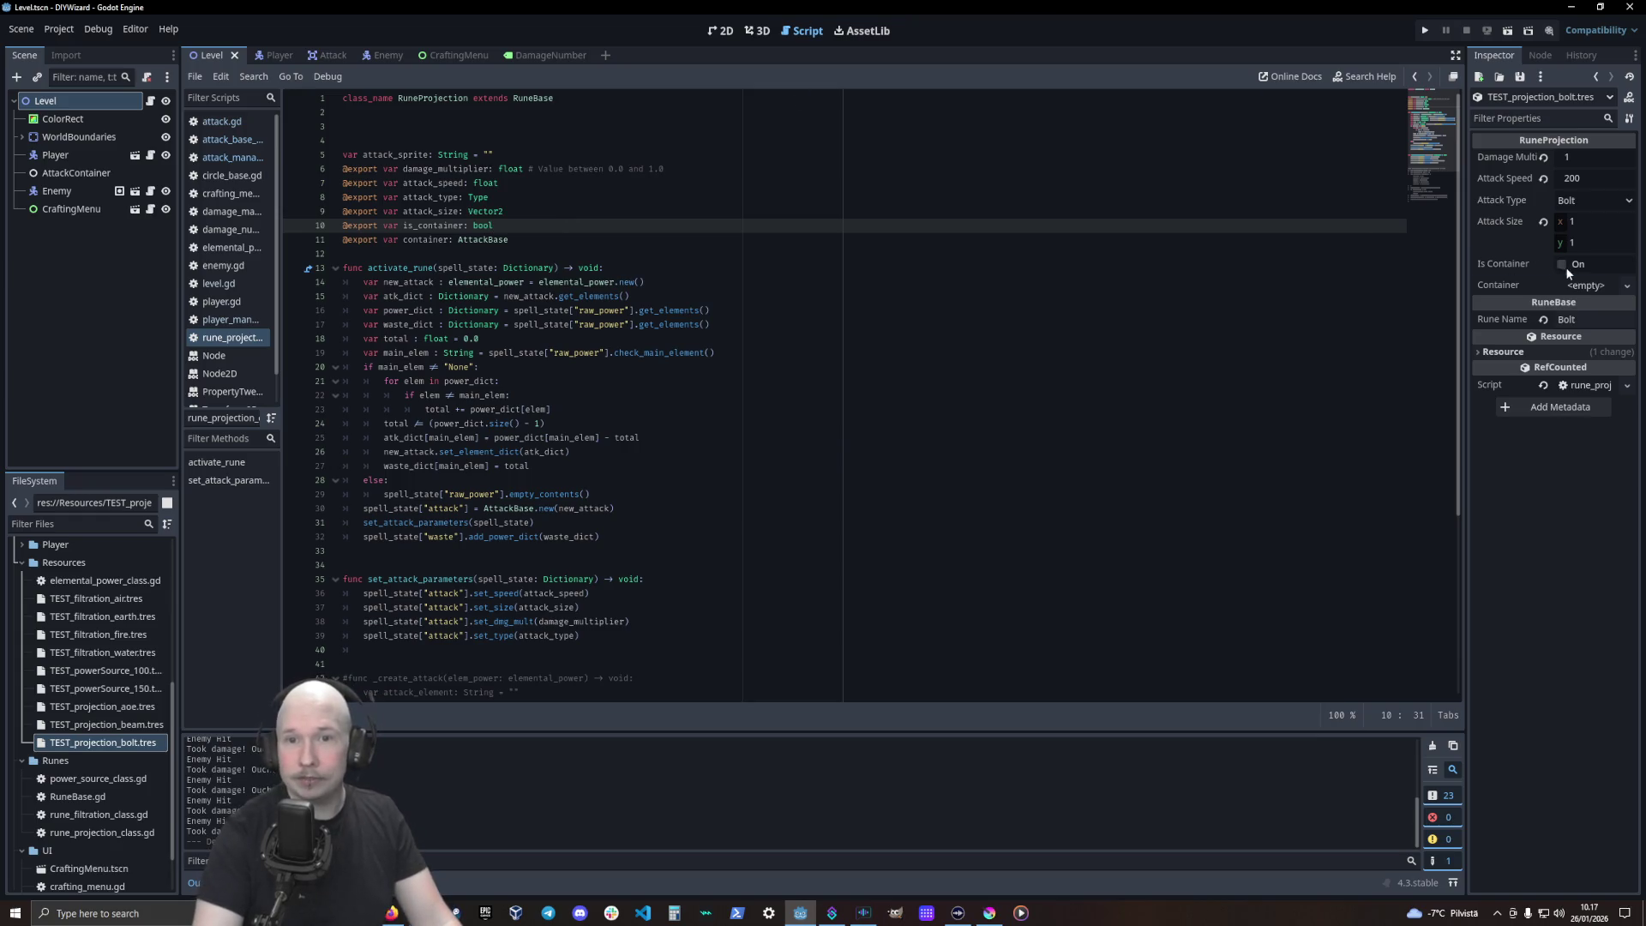
click(1562, 265)
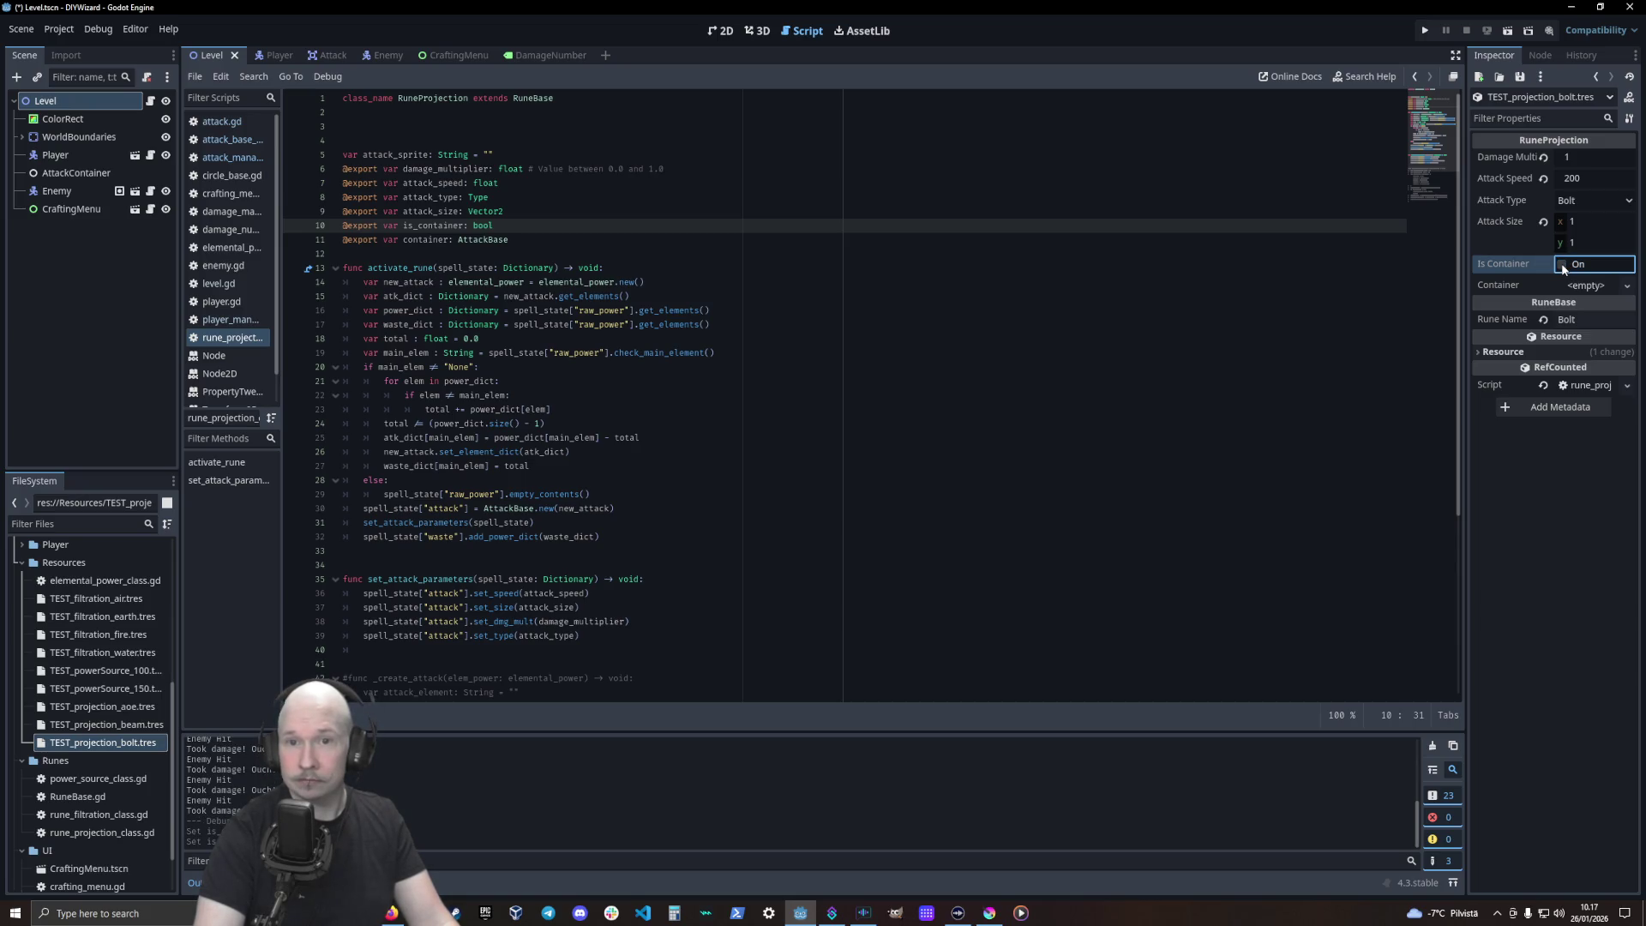
click(1562, 266)
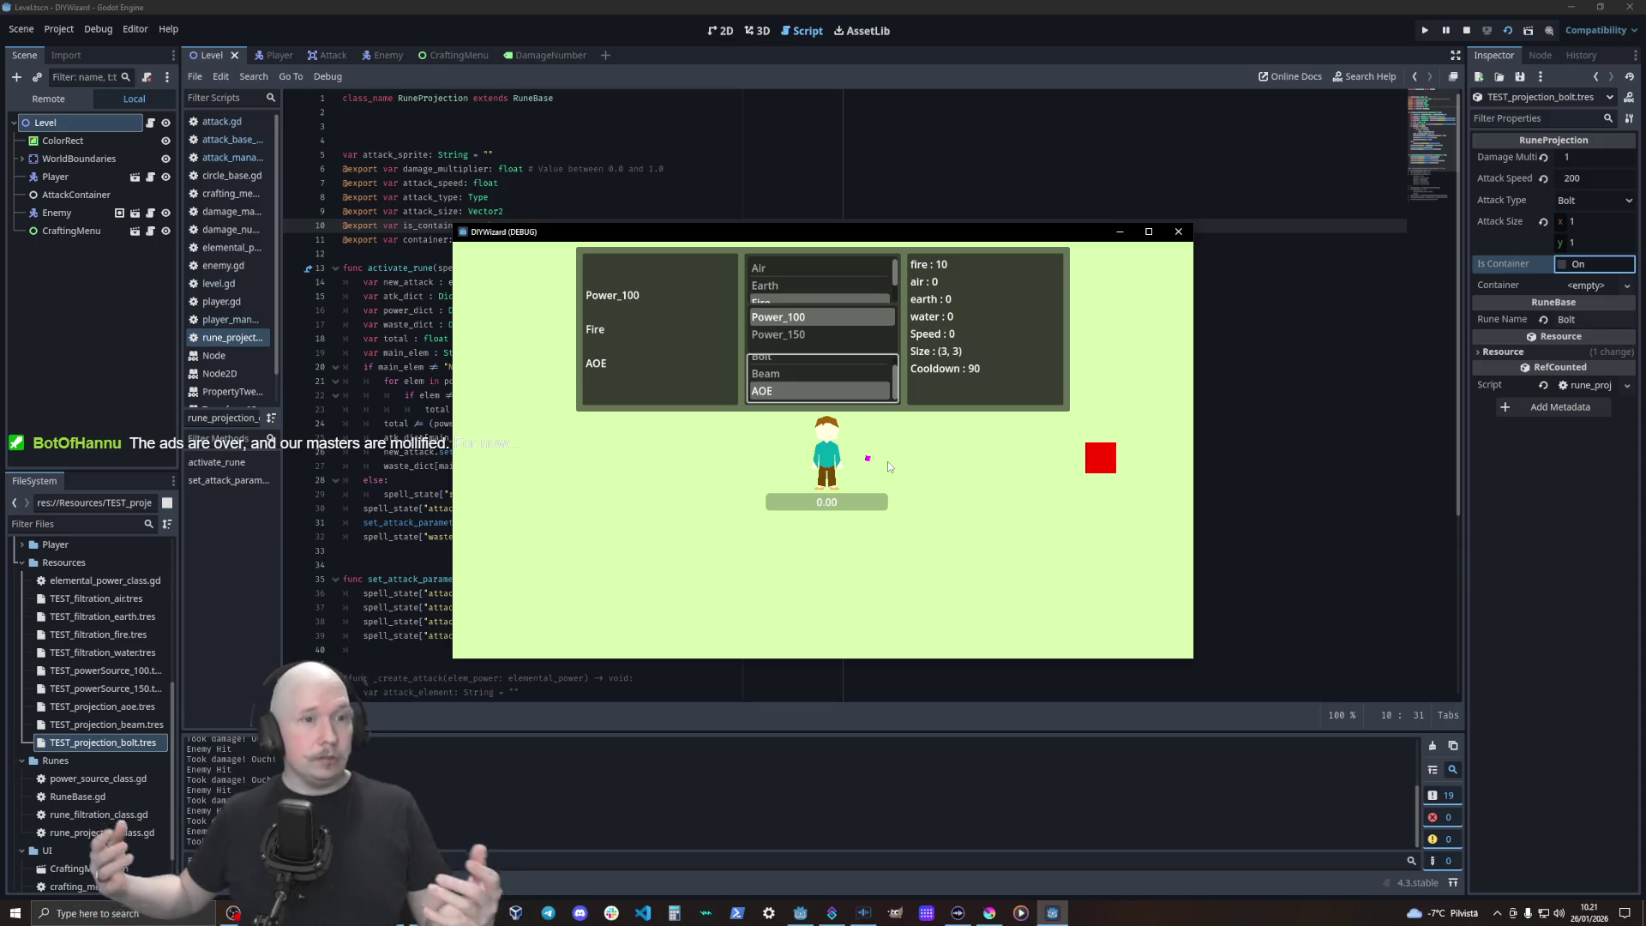
In the running game, cast fire, switch to Air, Bolt and Earth, then close the game
click(867, 457)
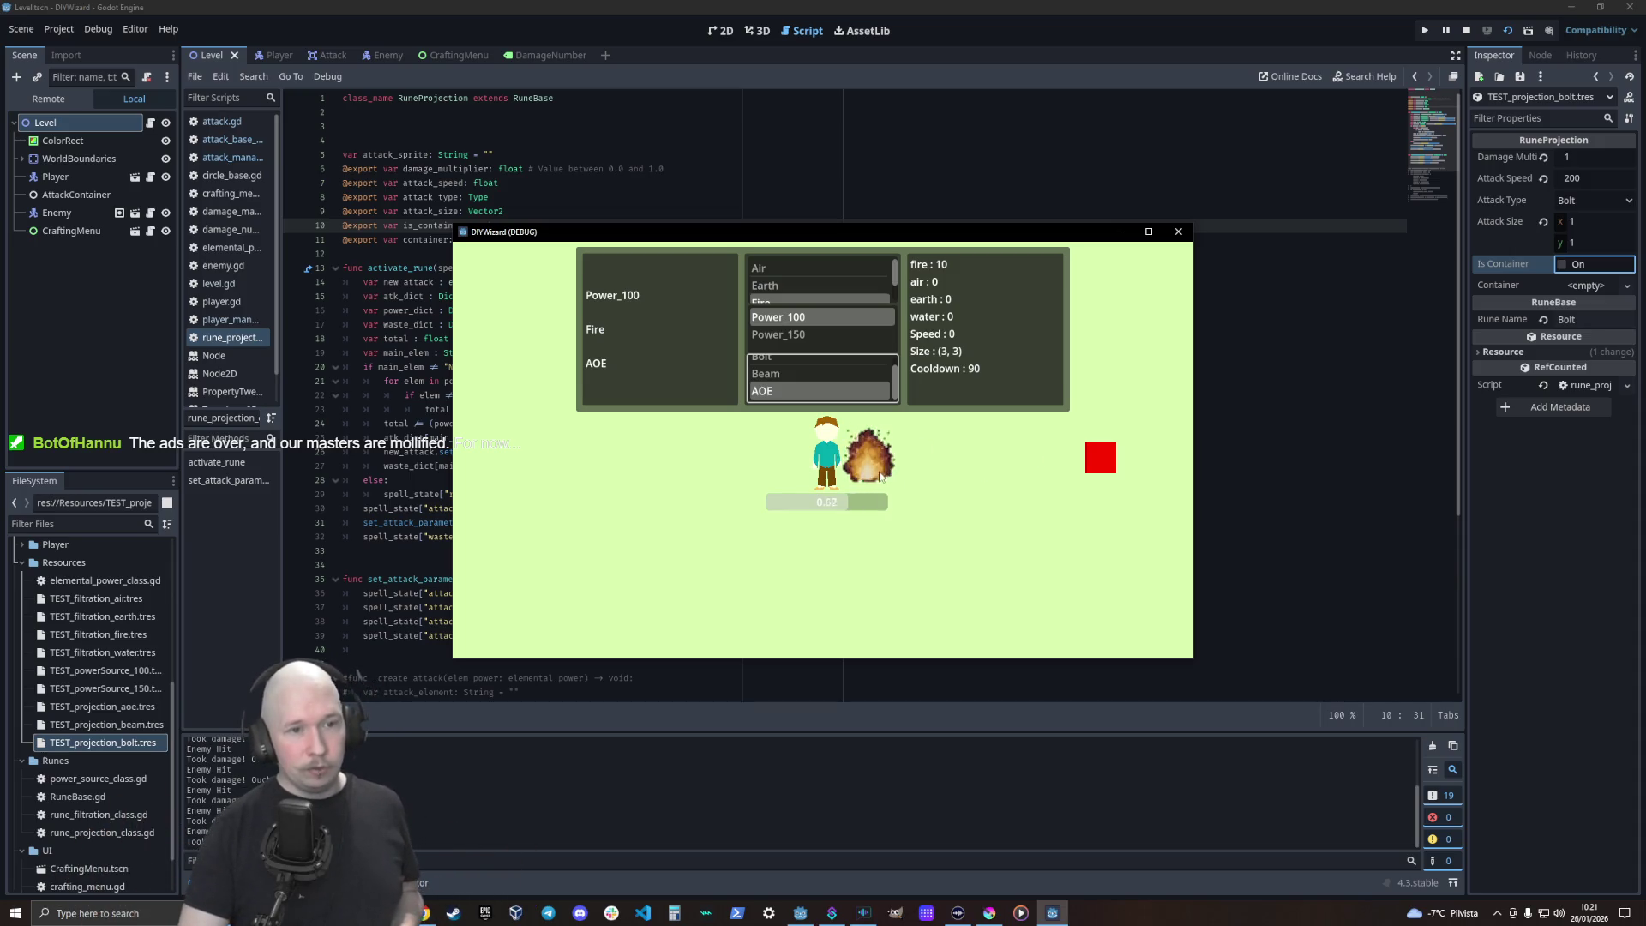
click(814, 266)
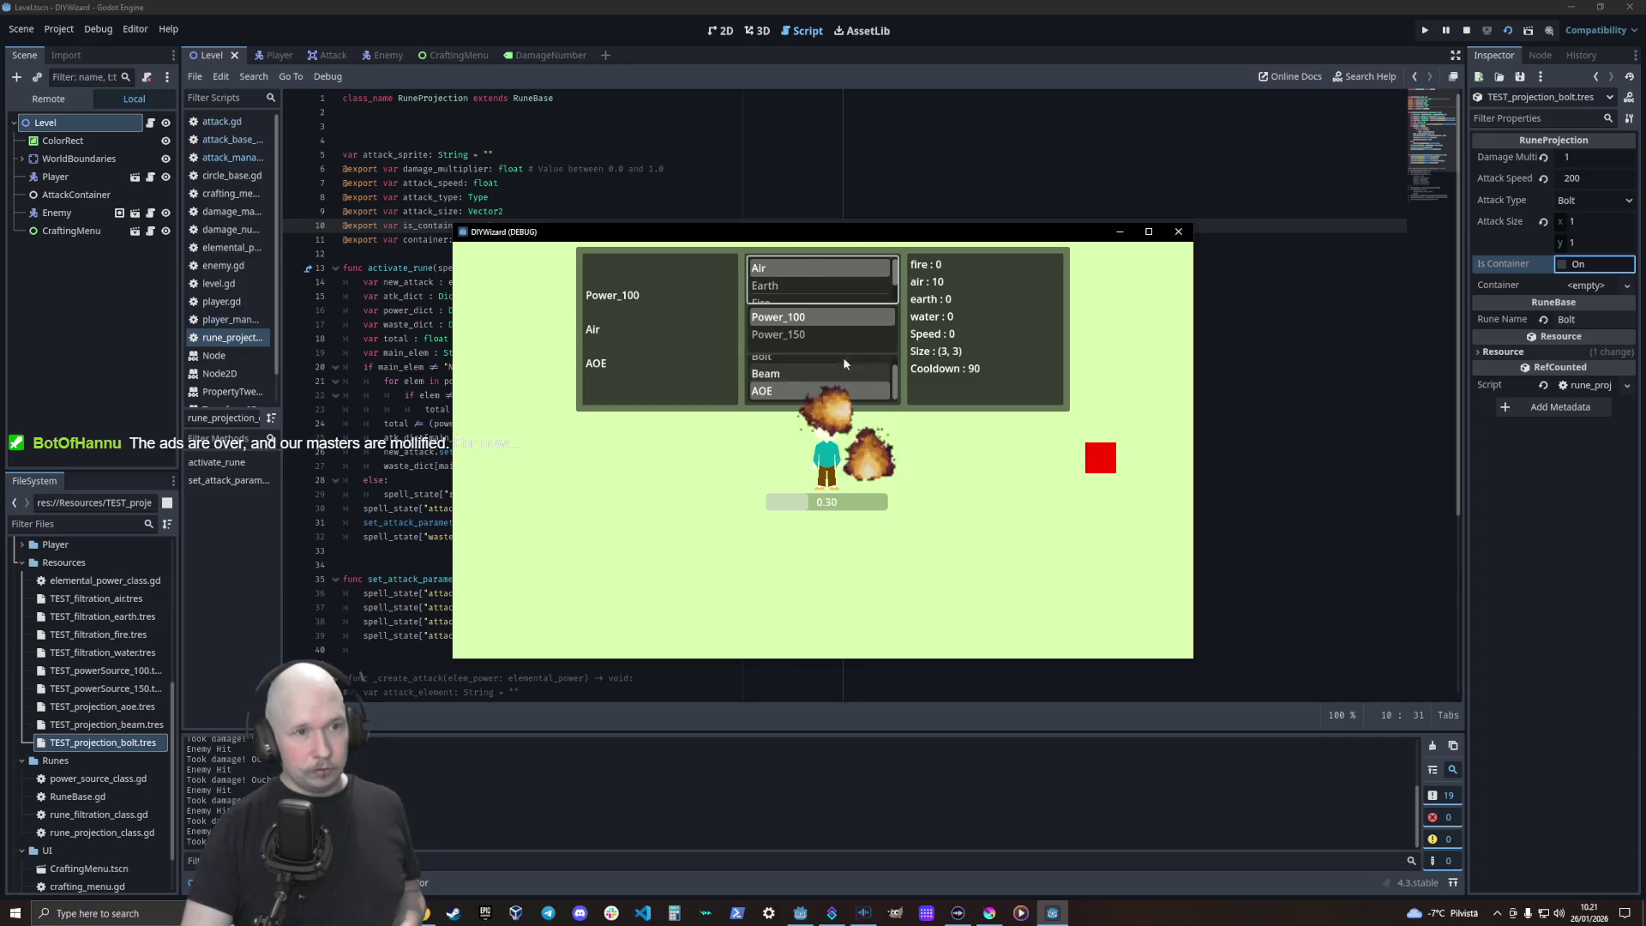
scroll(819, 377, up, 1)
click(820, 377)
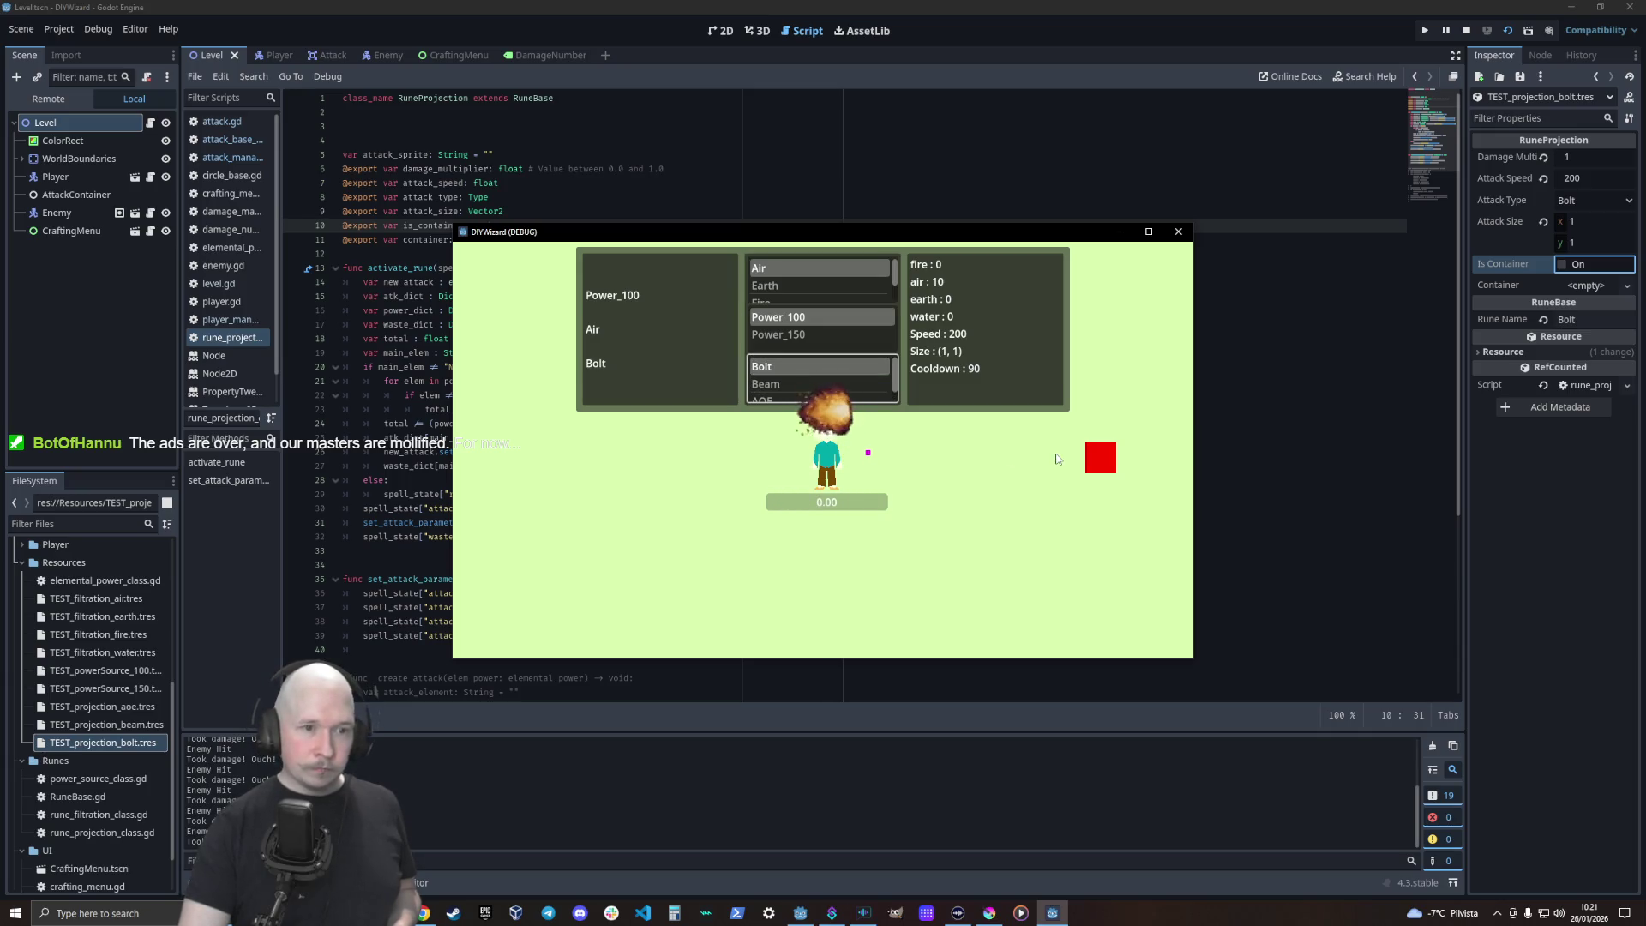
click(819, 285)
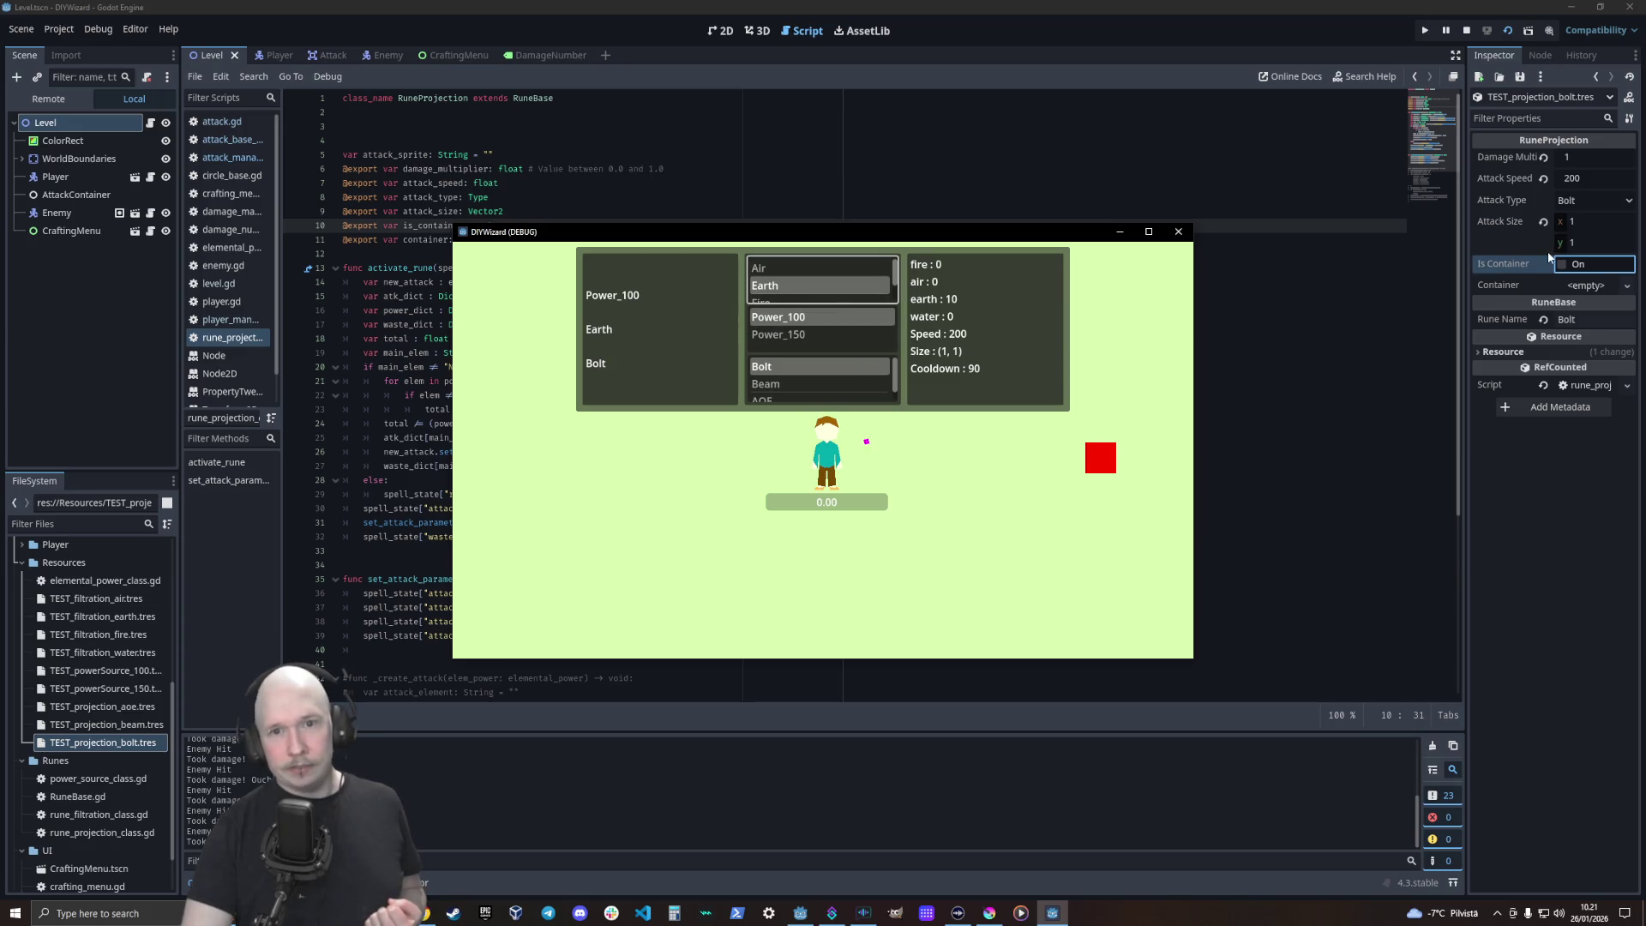
click(1178, 232)
click(552, 237)
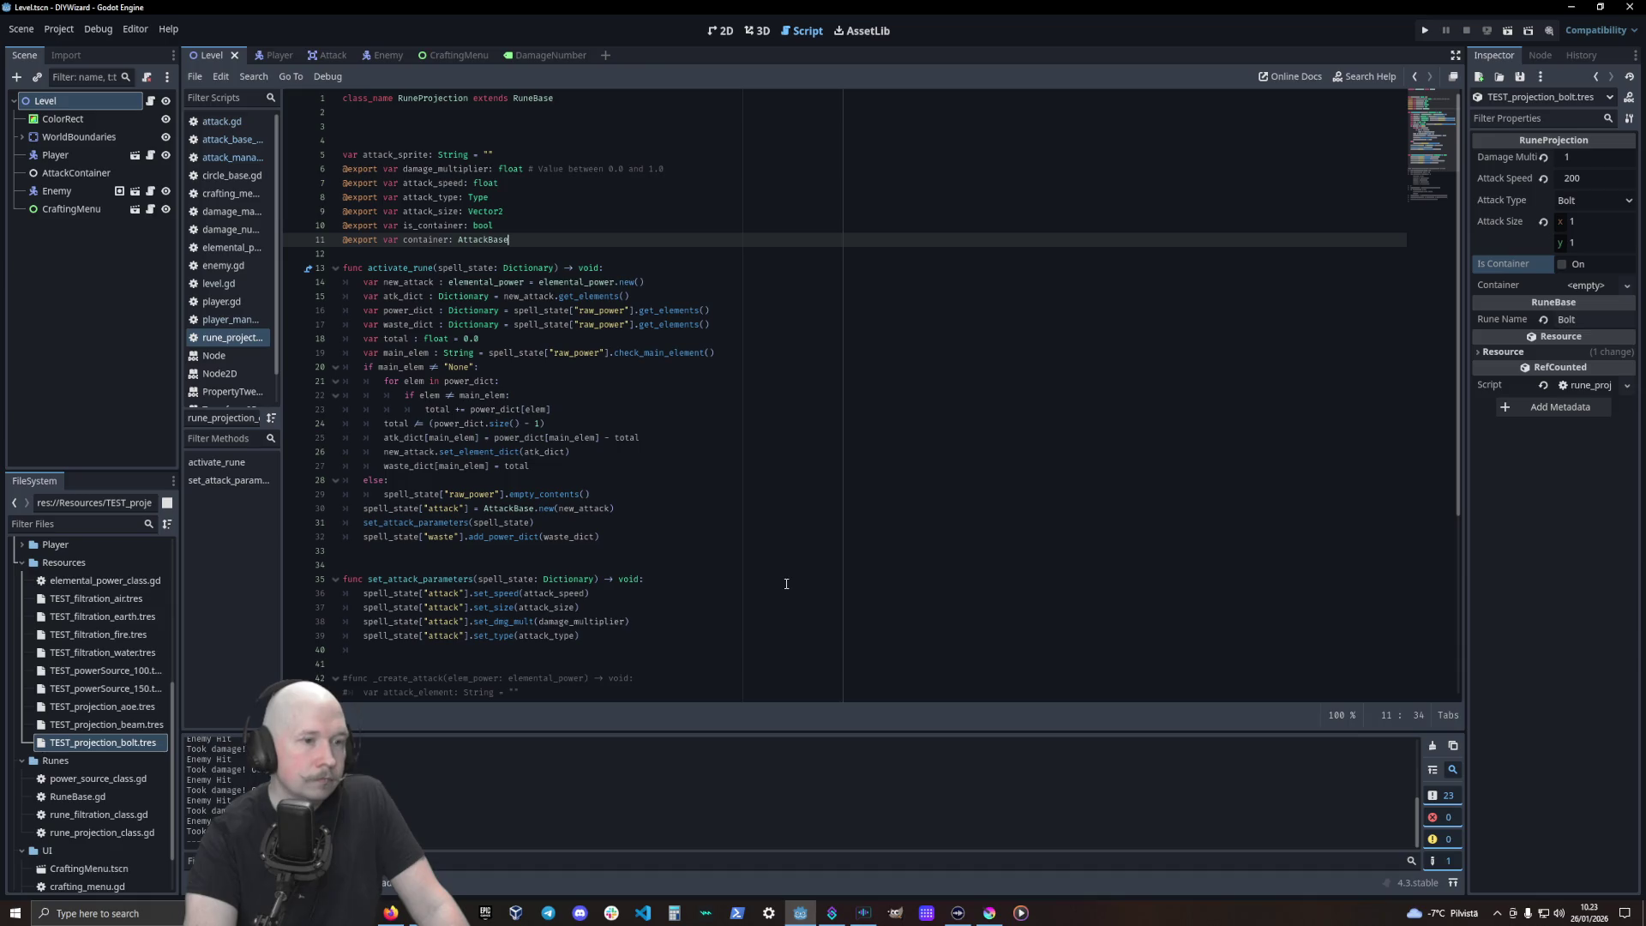
double_click(435, 507)
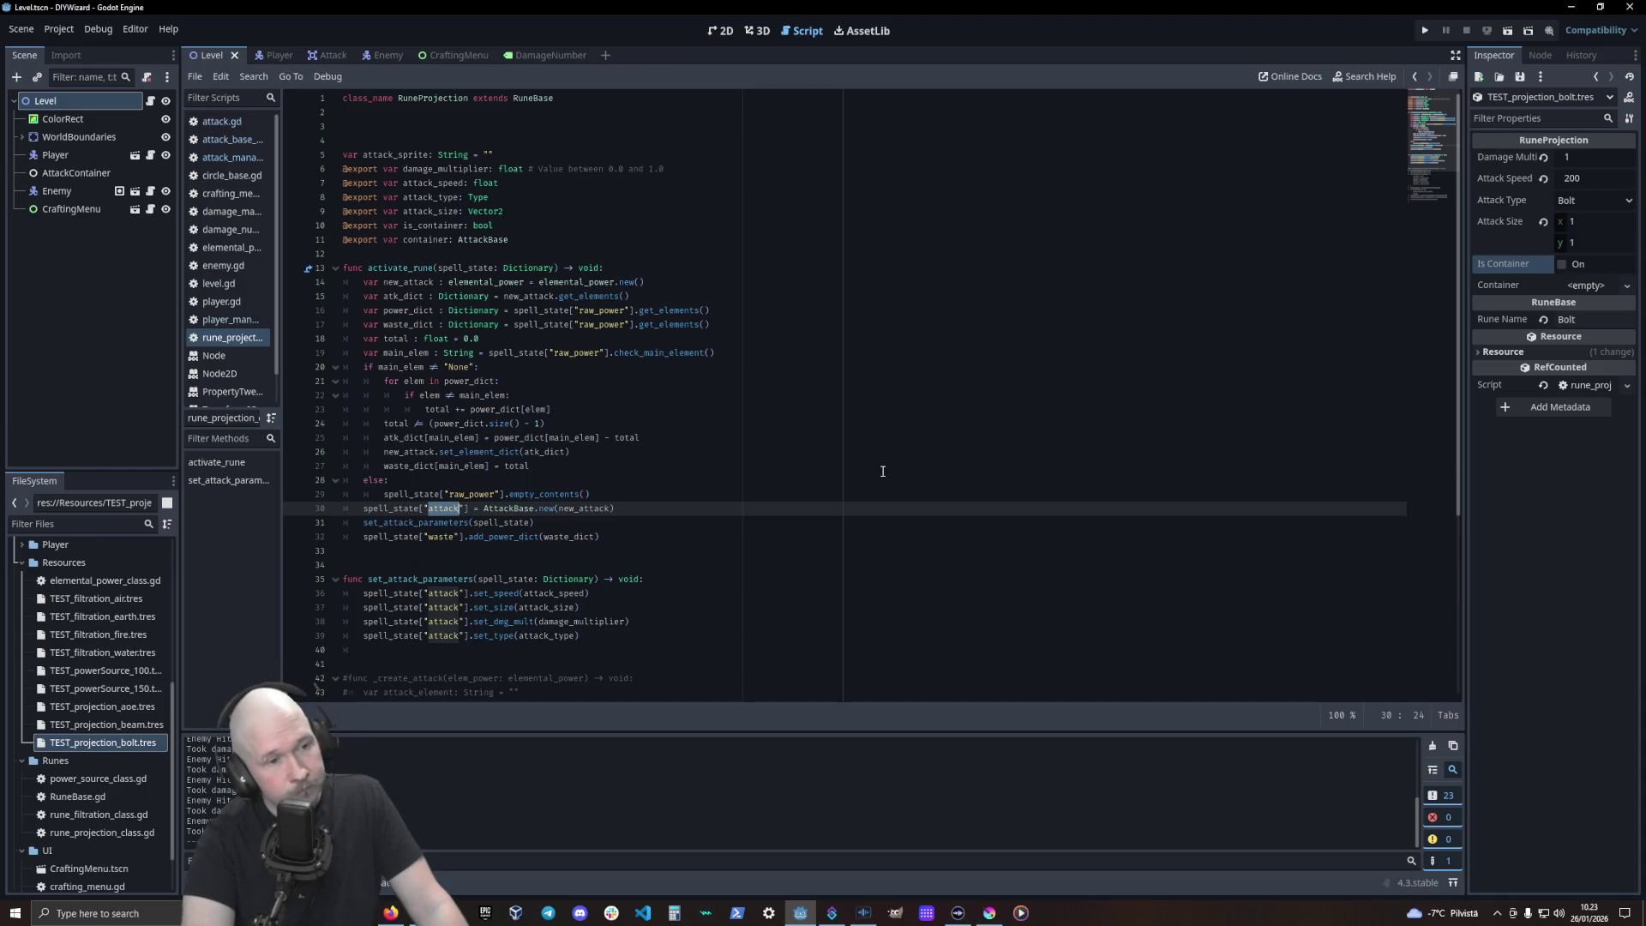
click(611, 507)
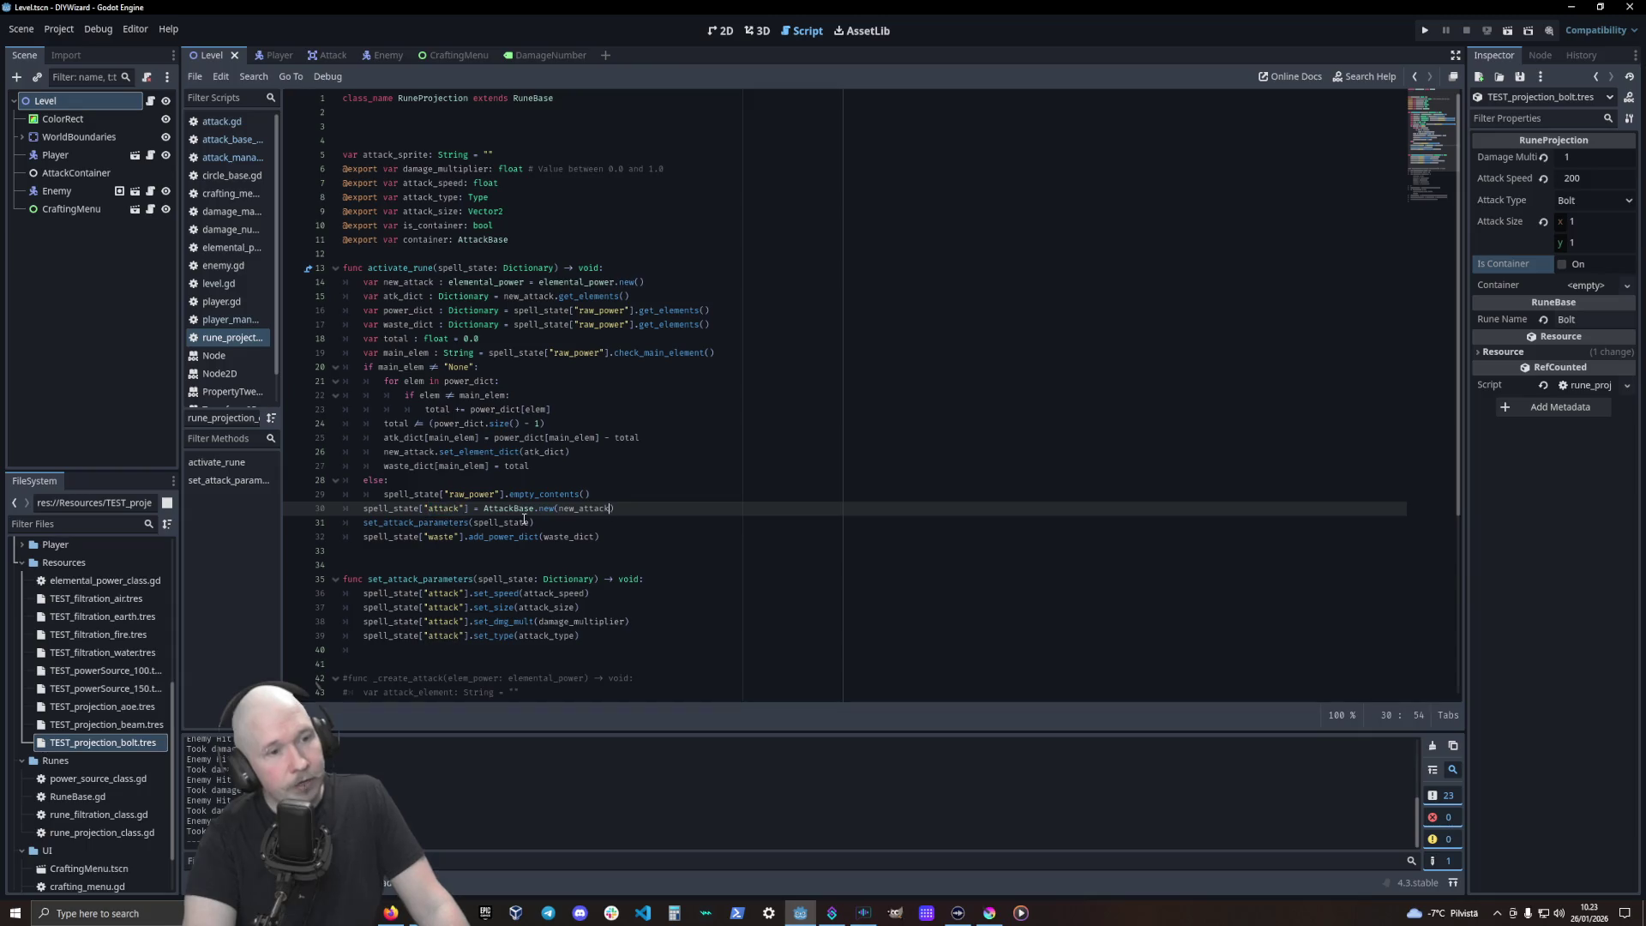
key(Up)
key(Up)
key(Up)
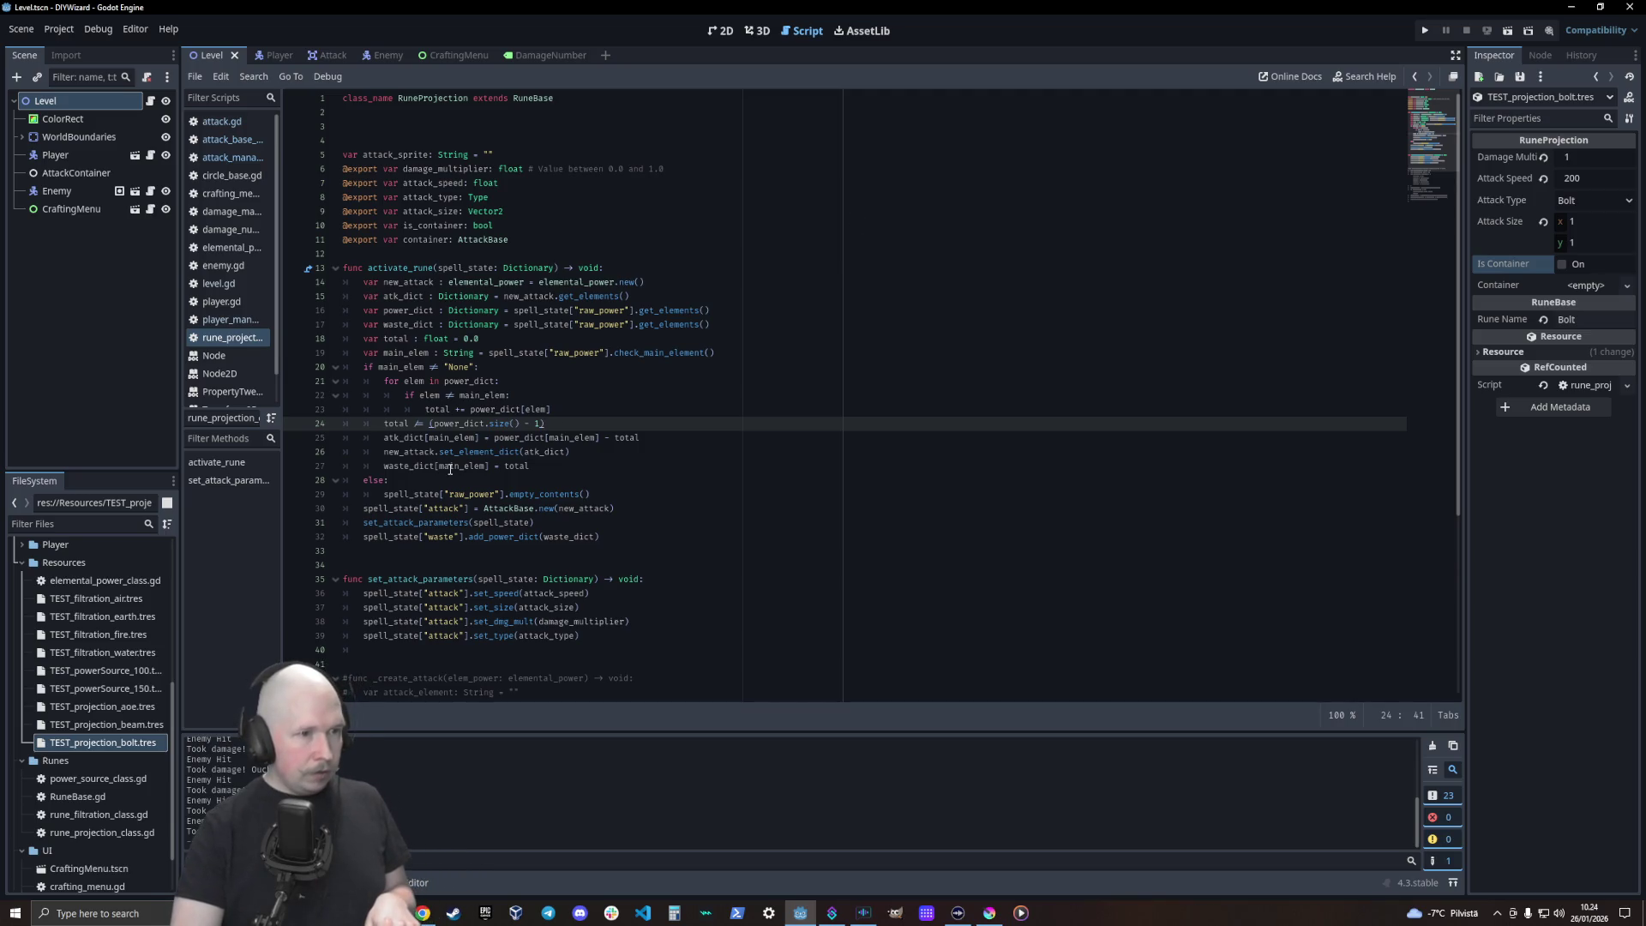
double_click(507, 508)
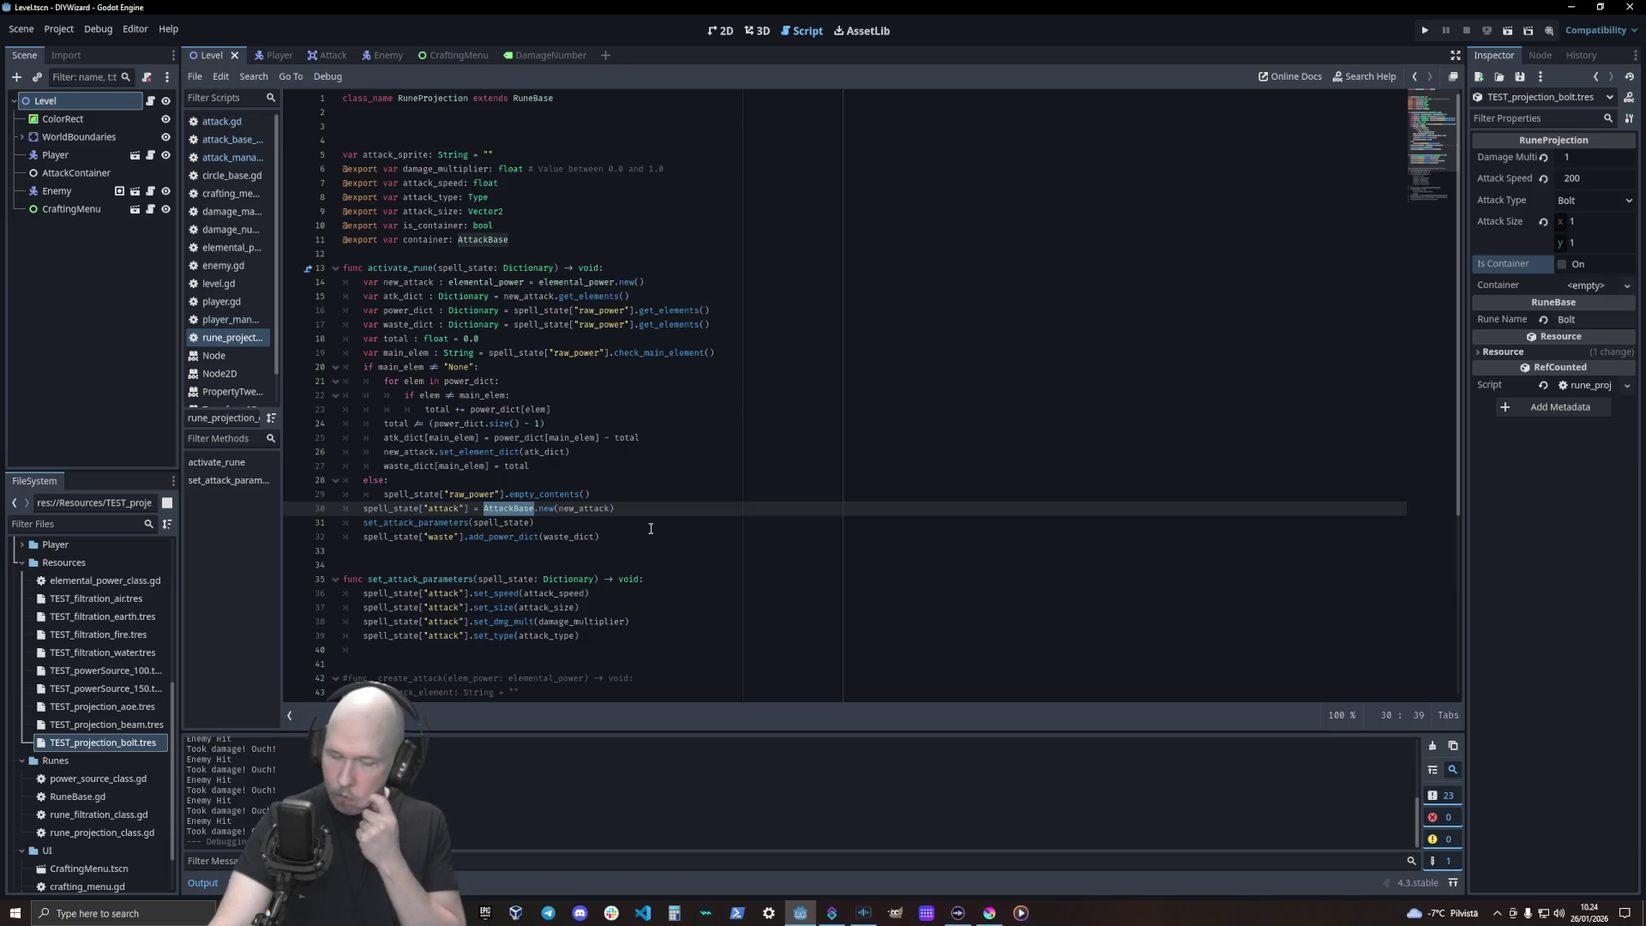
scroll(650, 529, down, 2)
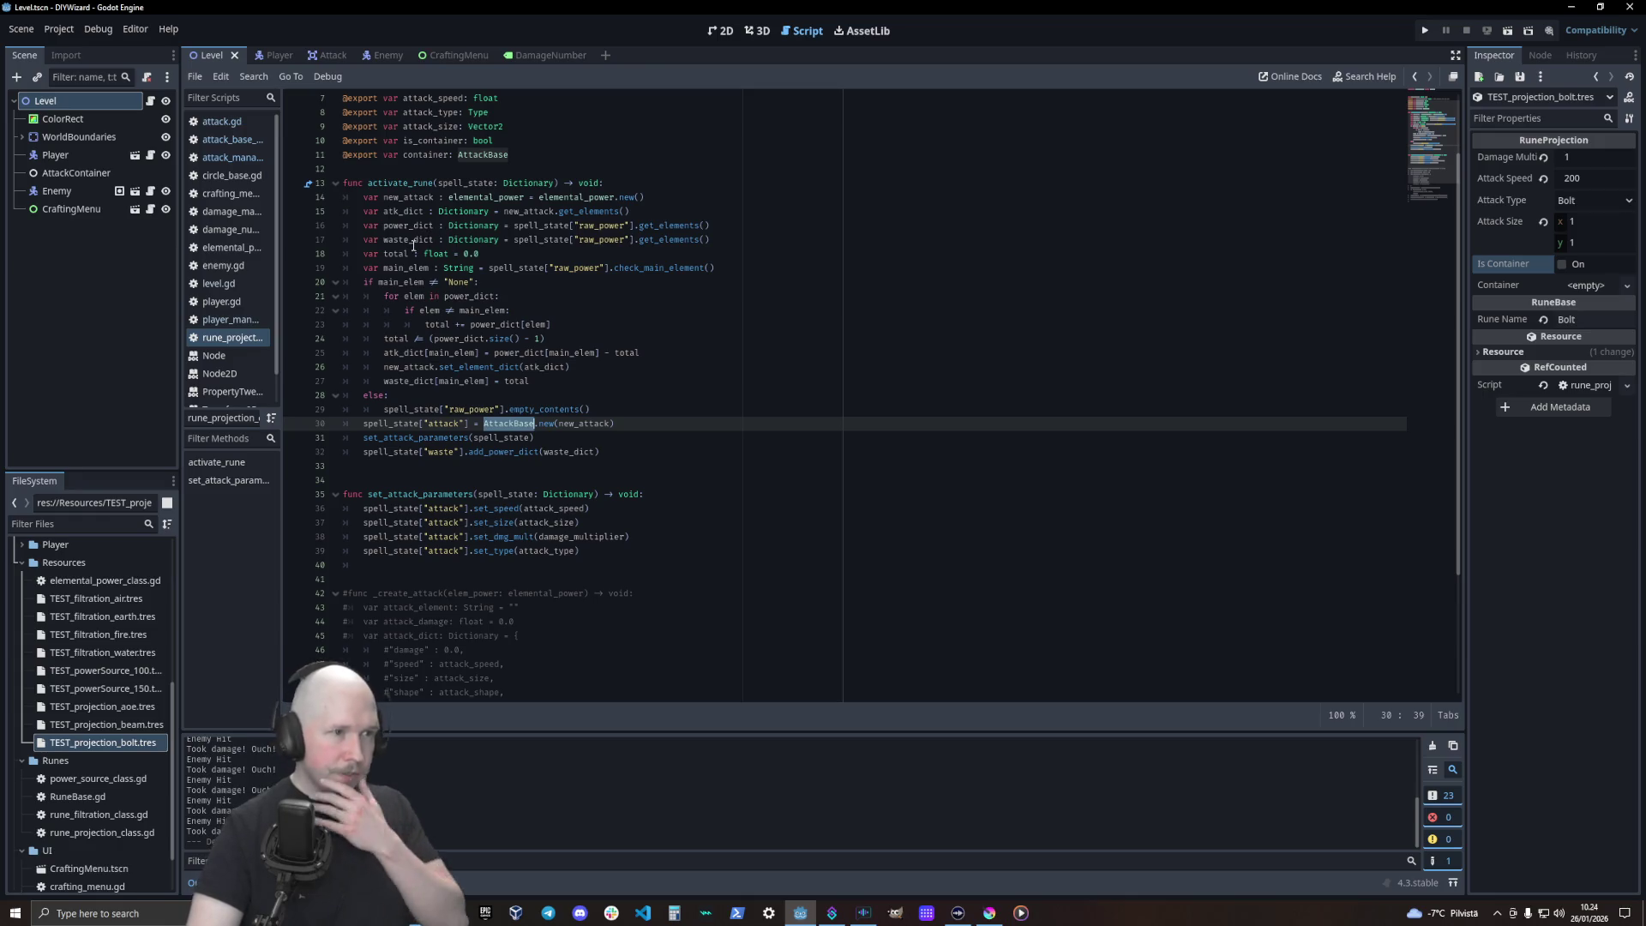
click(712, 197)
Open activate_rune with an 'if is_container == true:' block that returns early
click(709, 178)
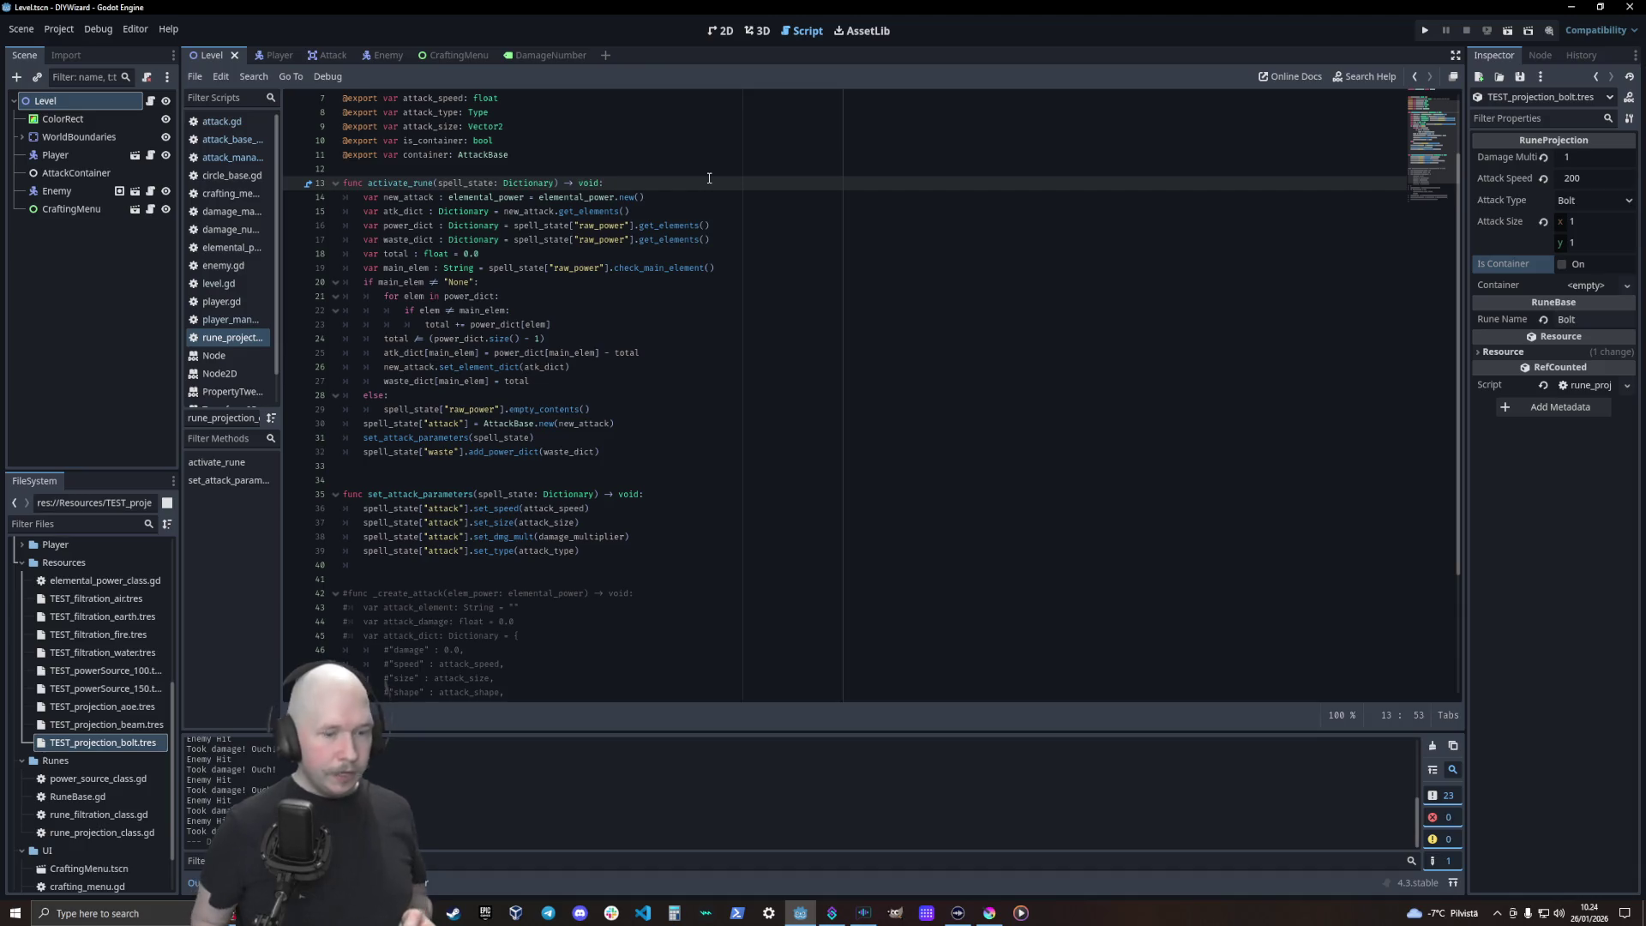
key(Return)
text(if )
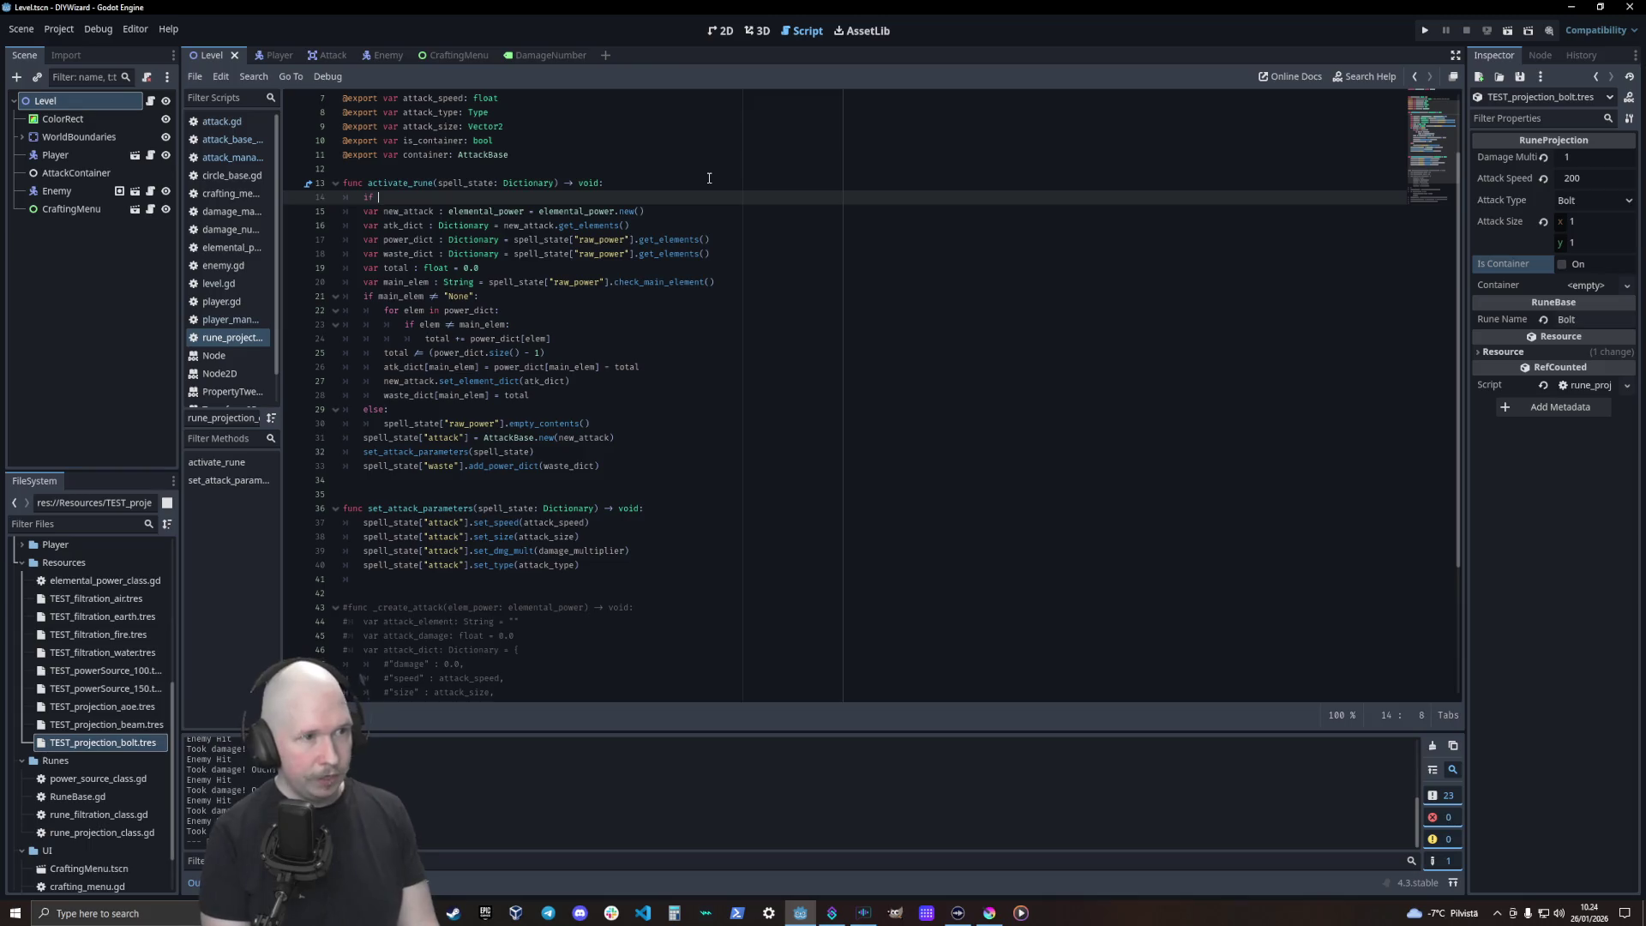
text(is)
key(Return)
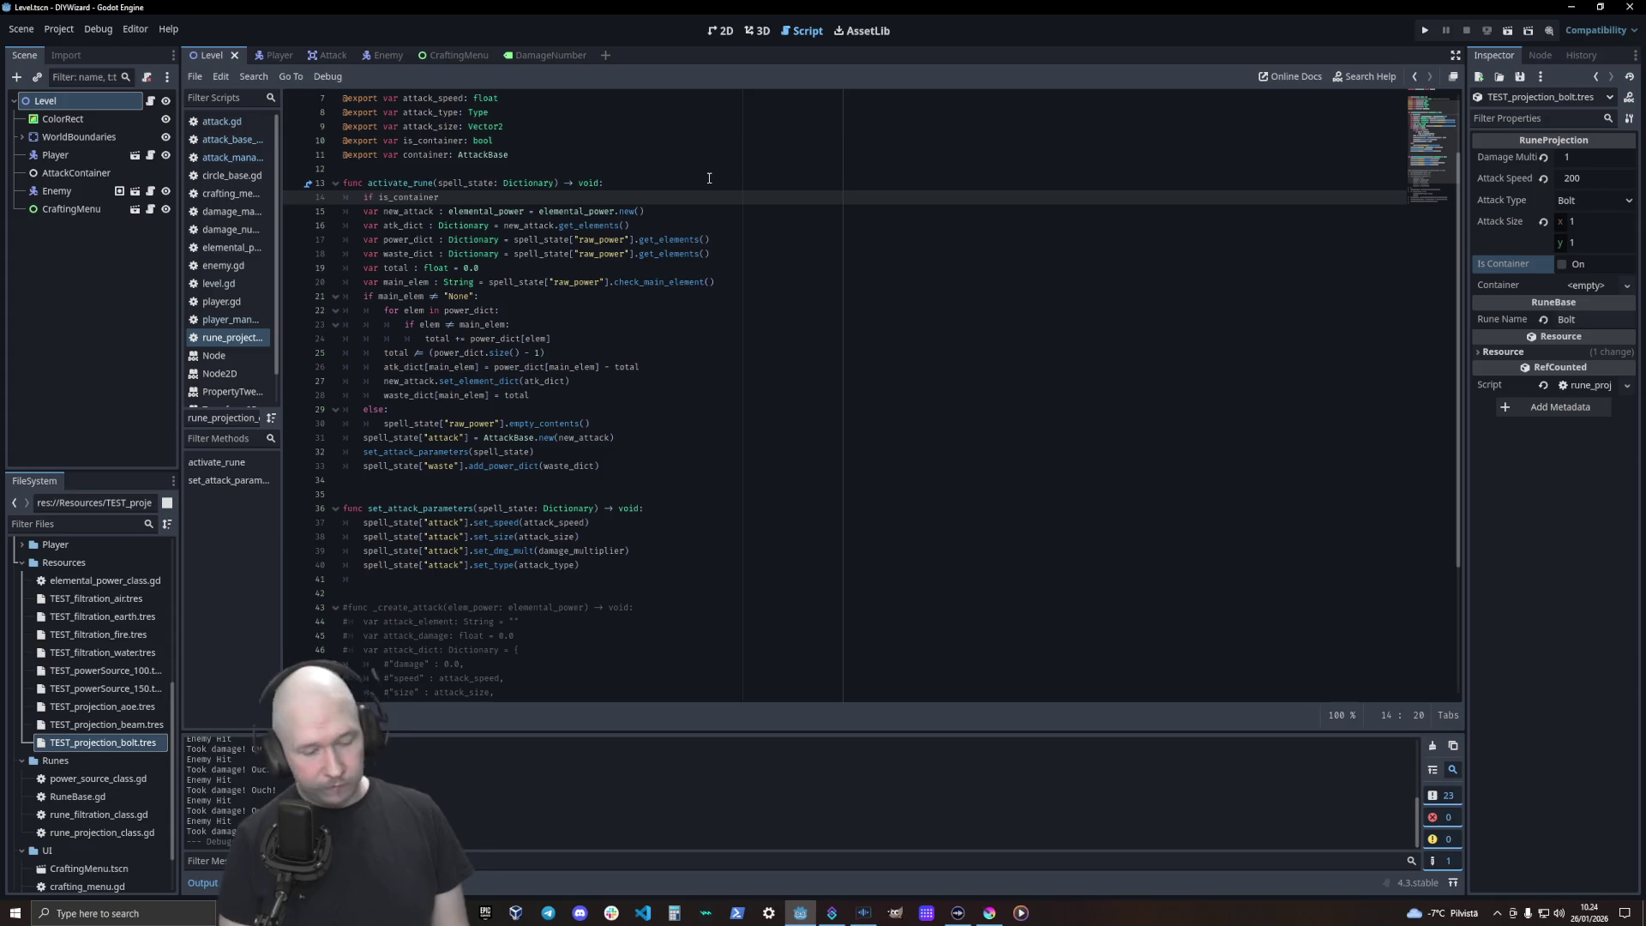
text(== true:)
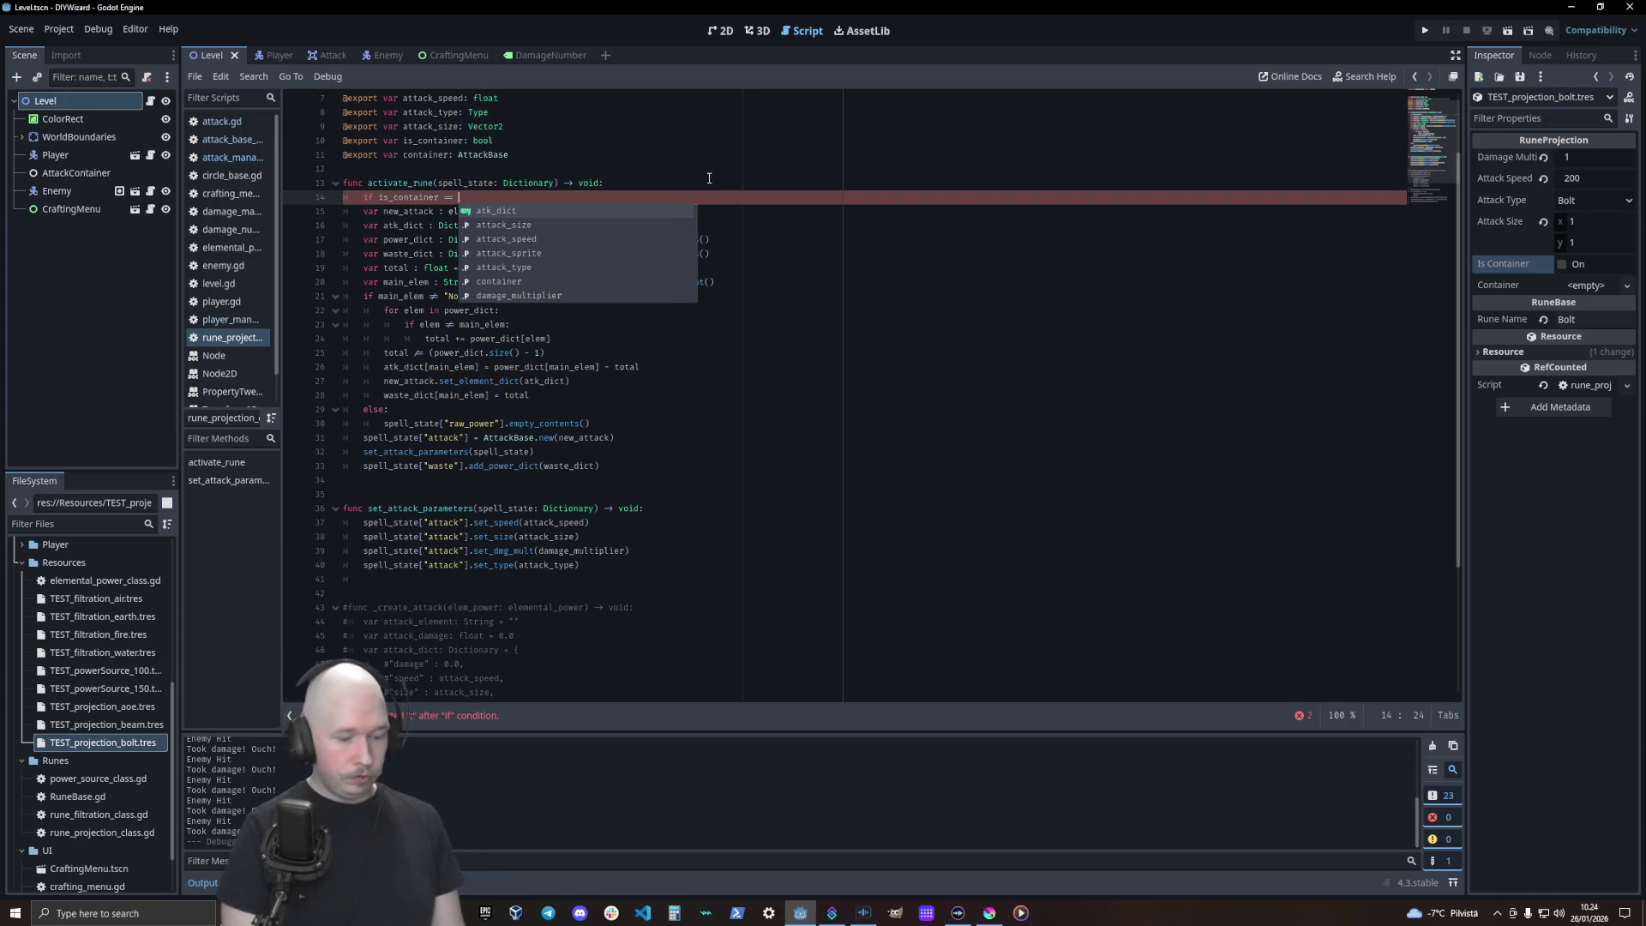
key(Return)
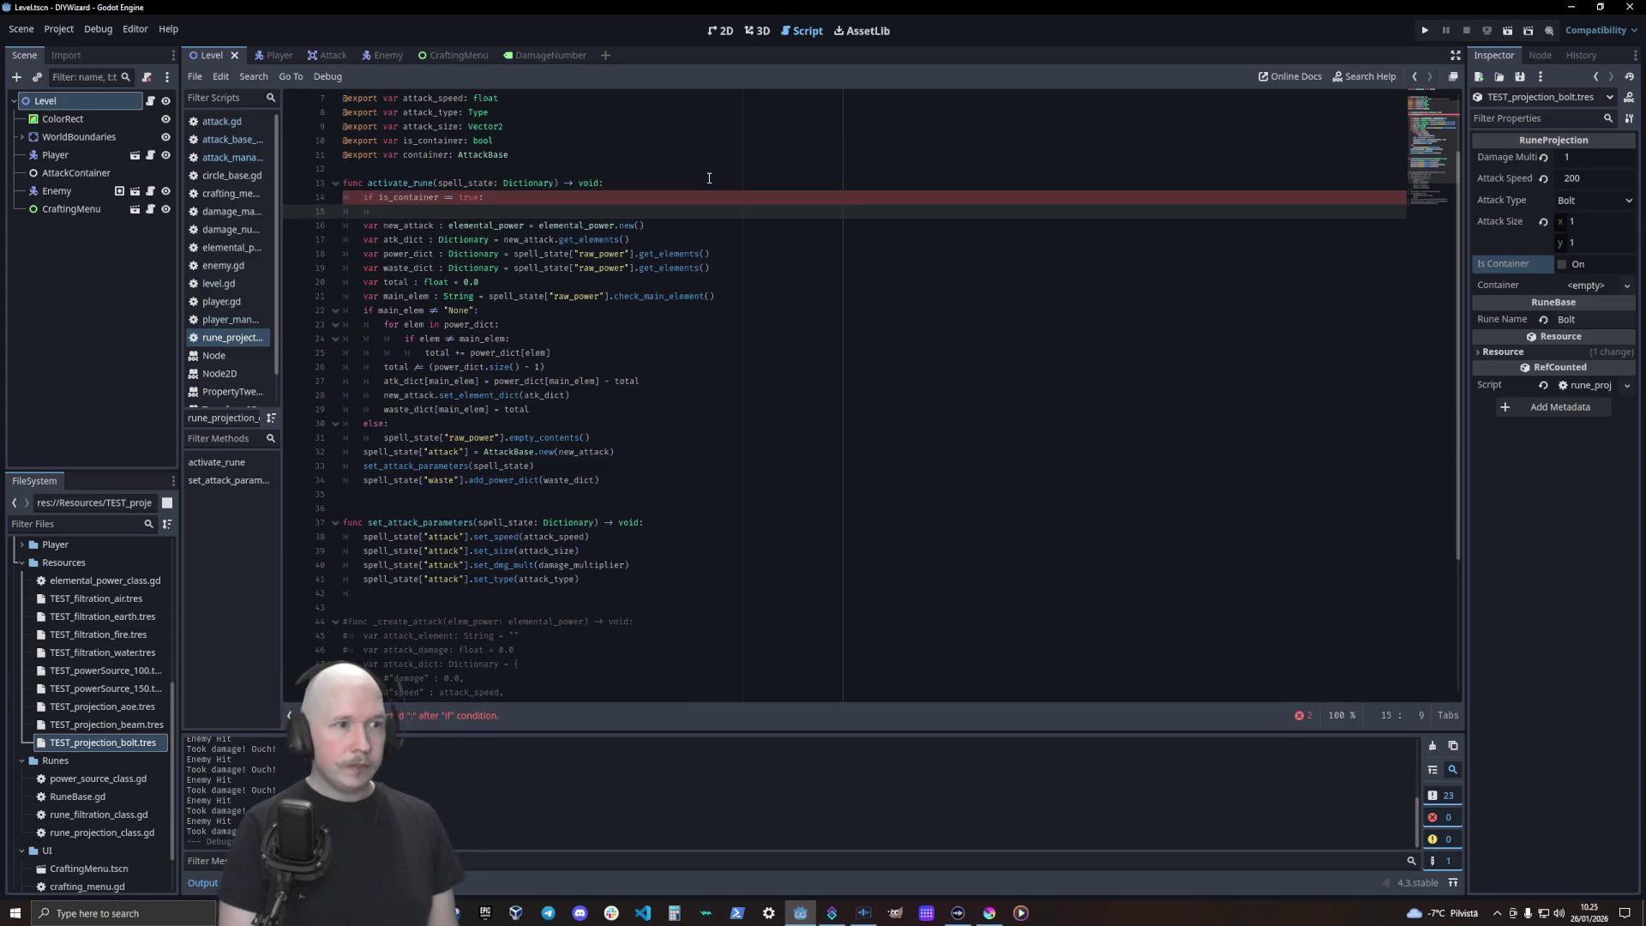
text(return)
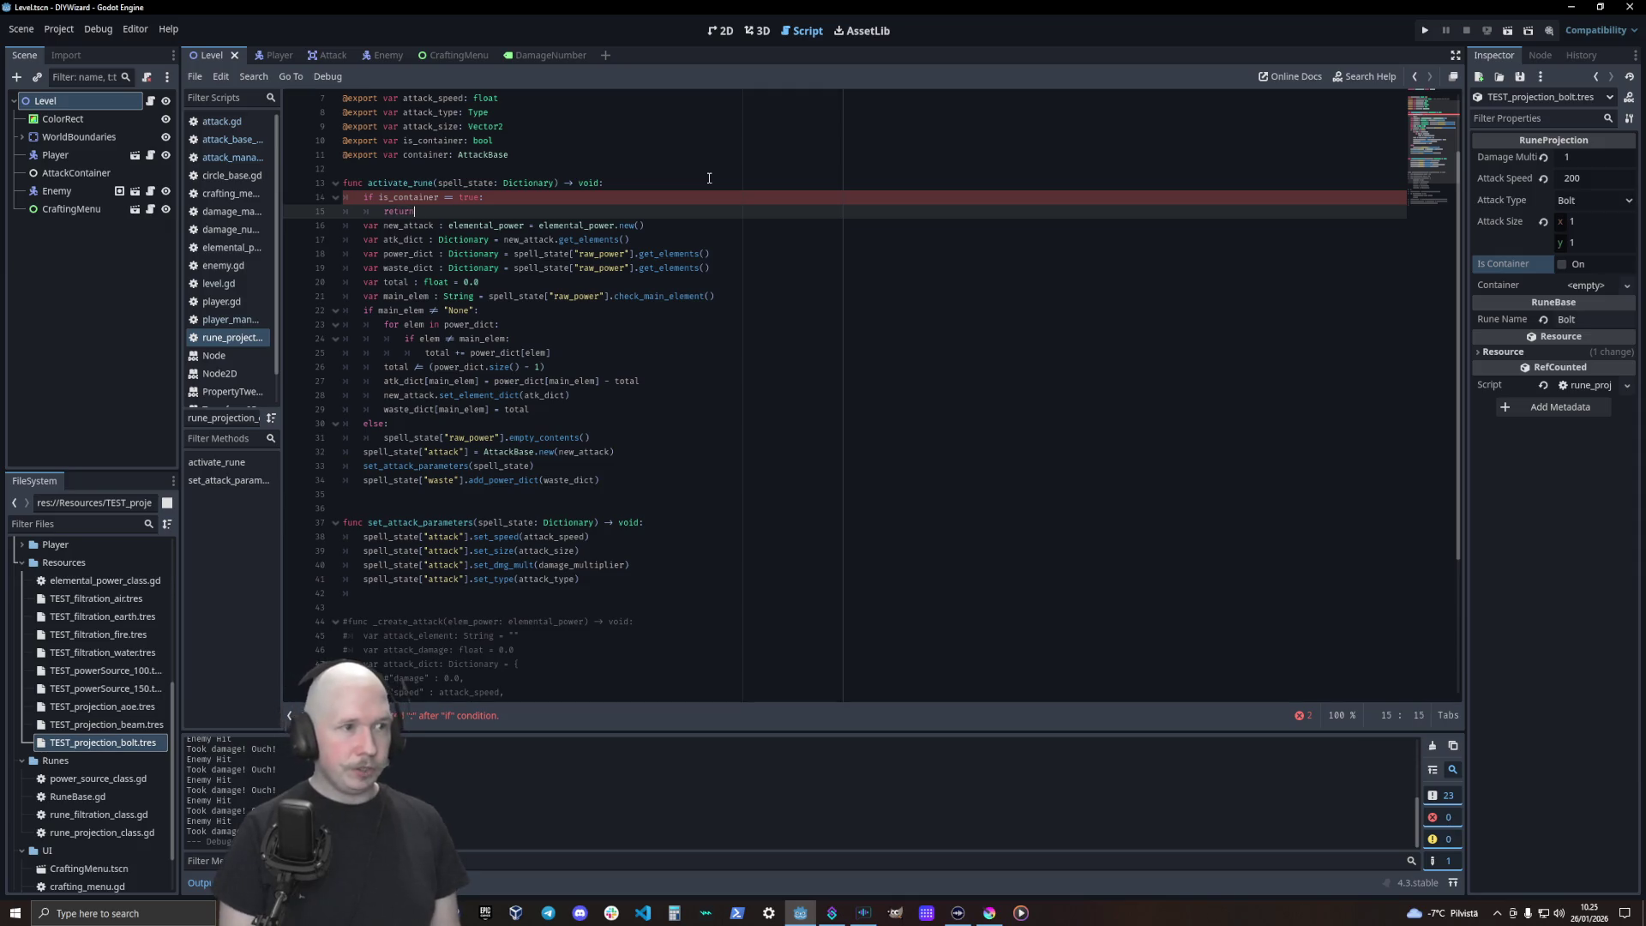
key(Up)
key(End)
key(Return)
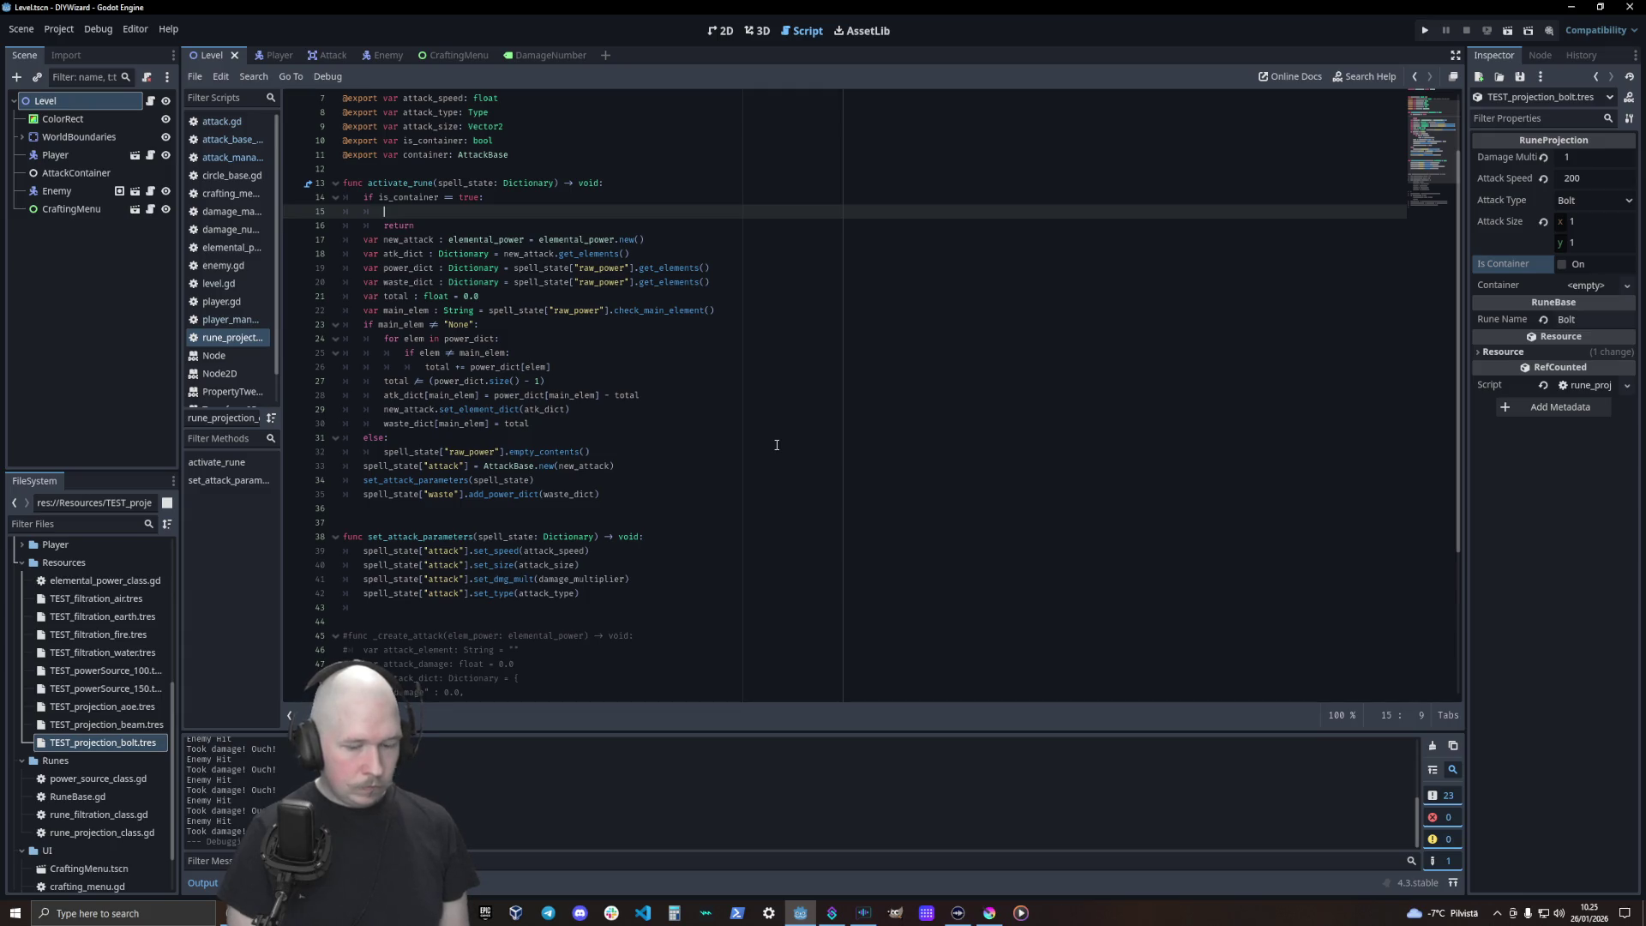
Rename the container export to attack_container and start a 'var new attack' line in the if block
click(403, 155)
text(attack_)
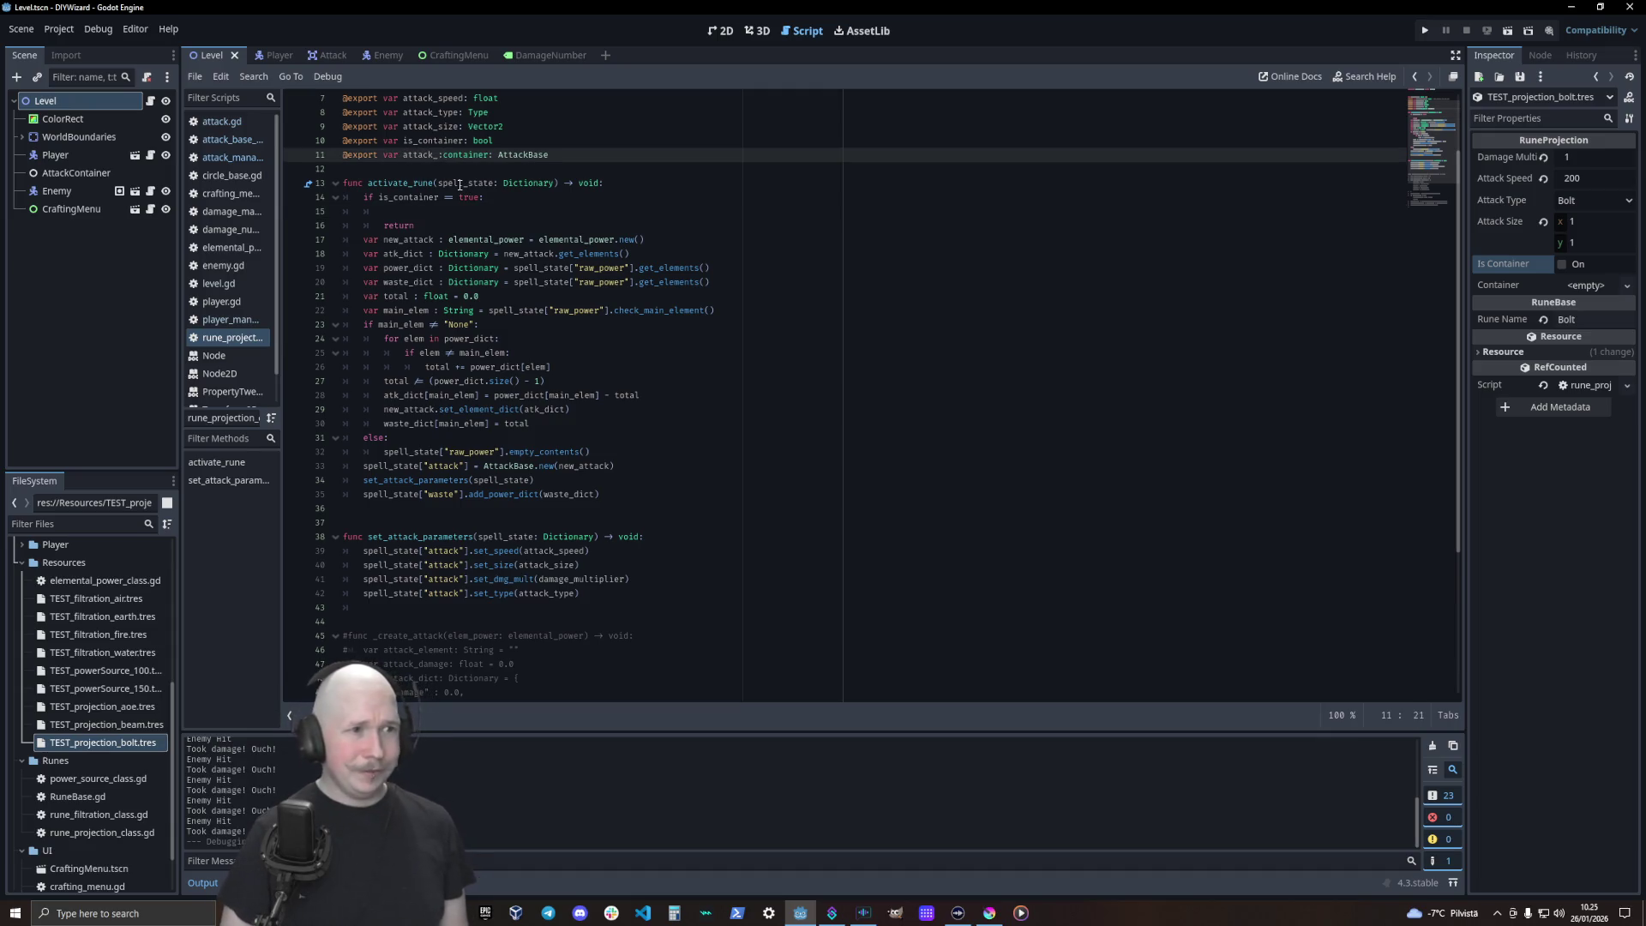
click(407, 215)
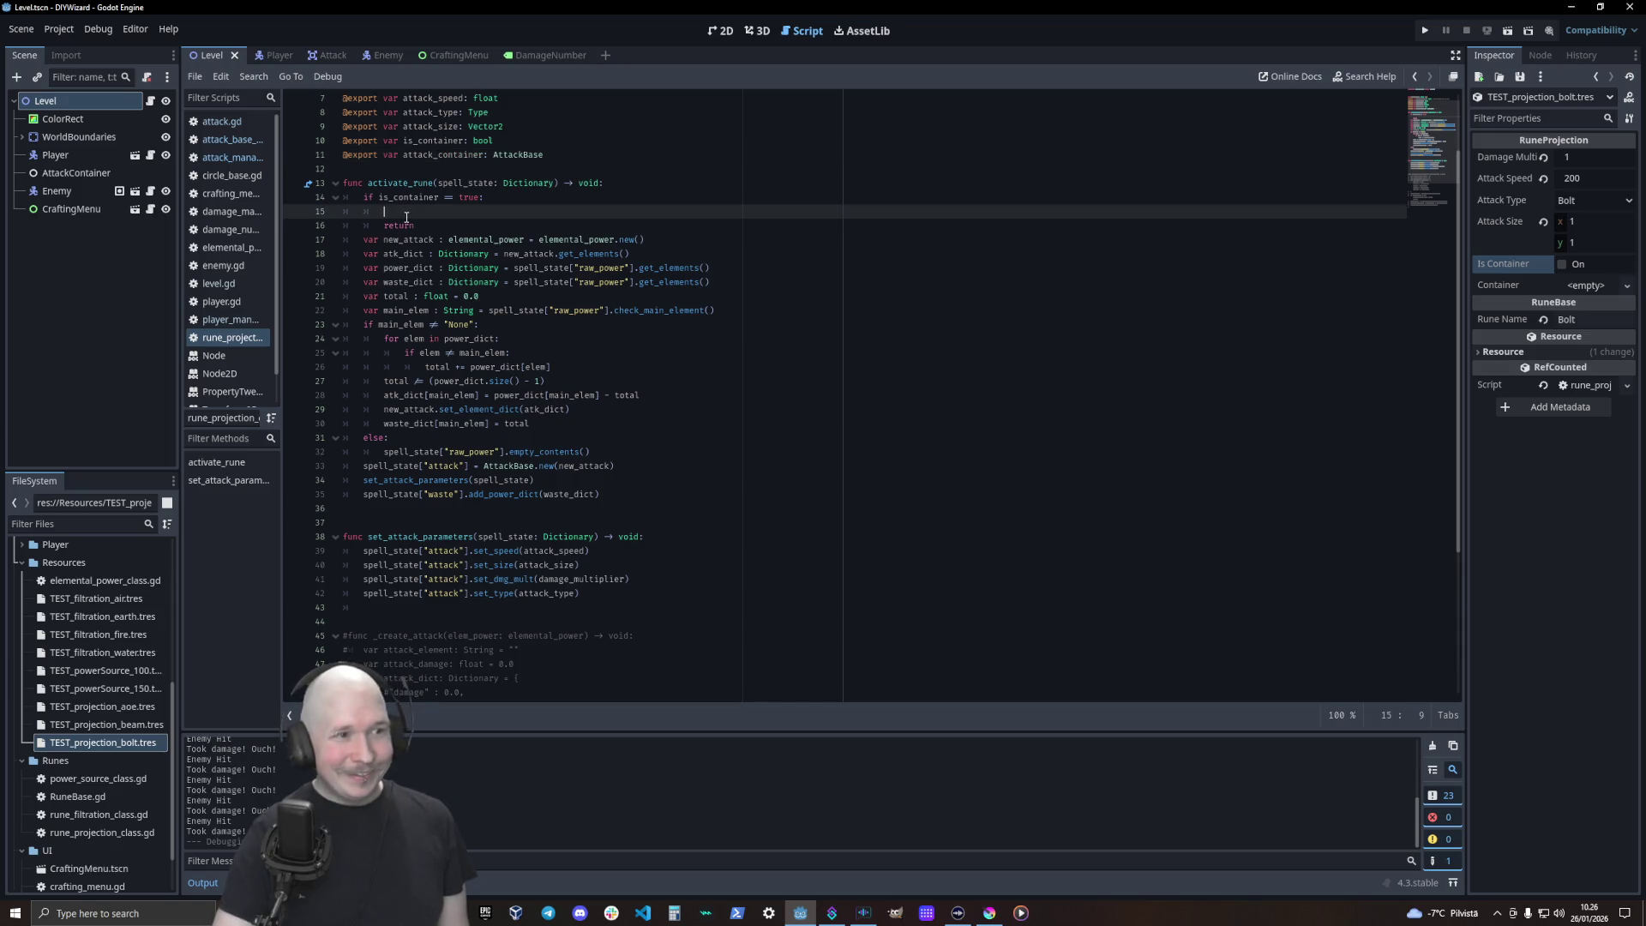
text(attack_container)
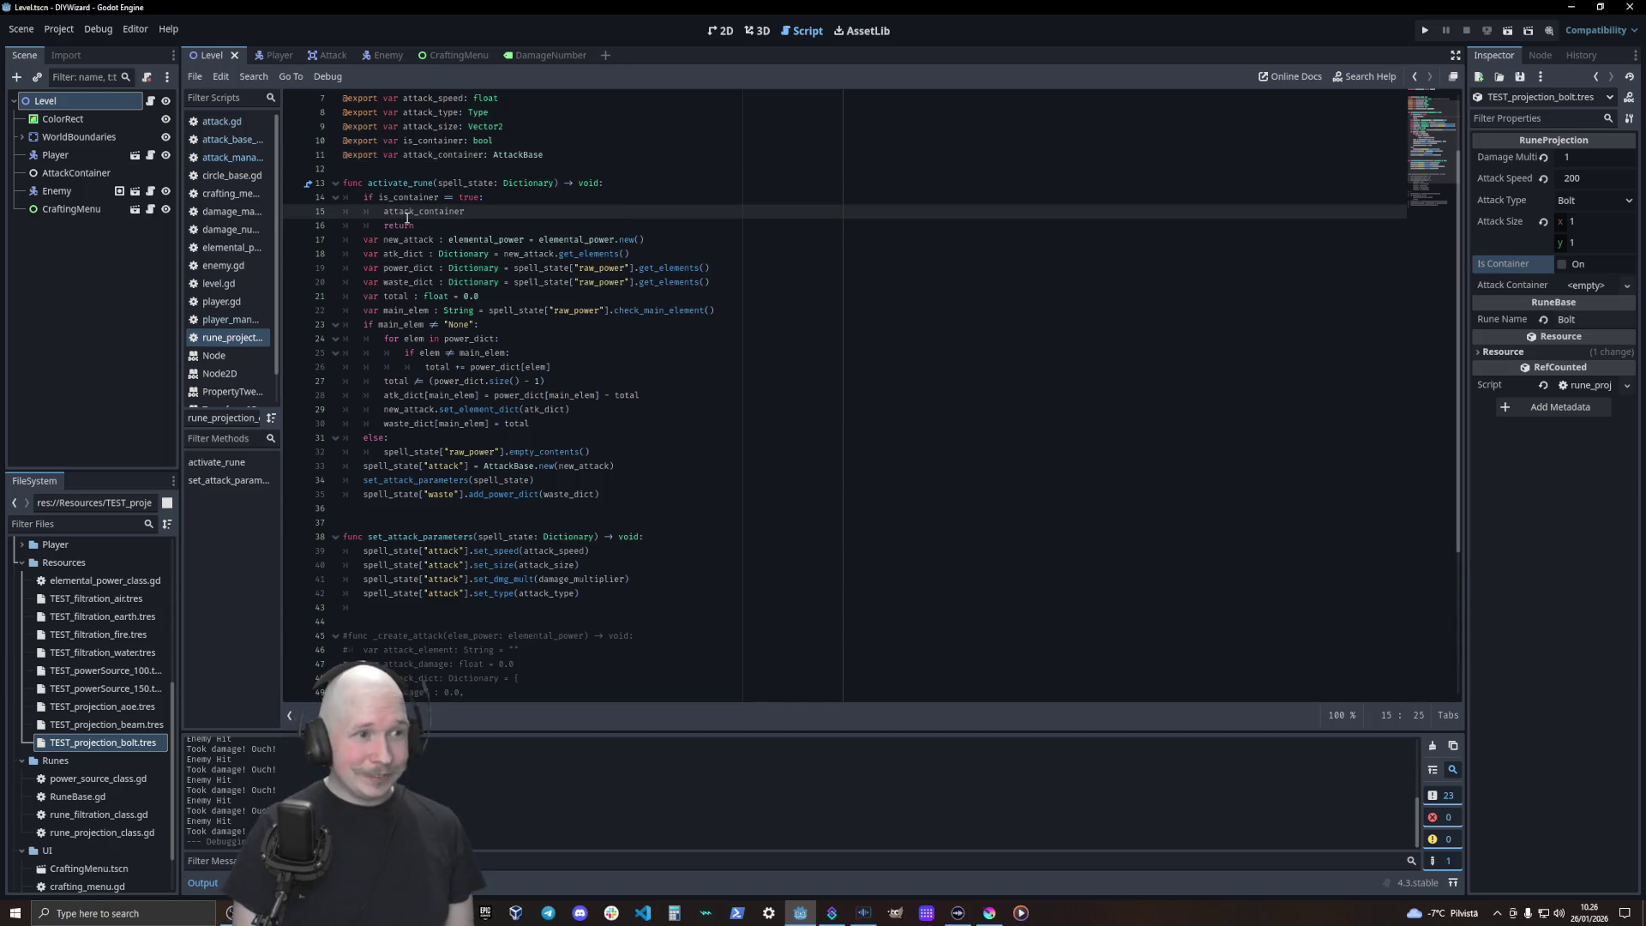
text( =)
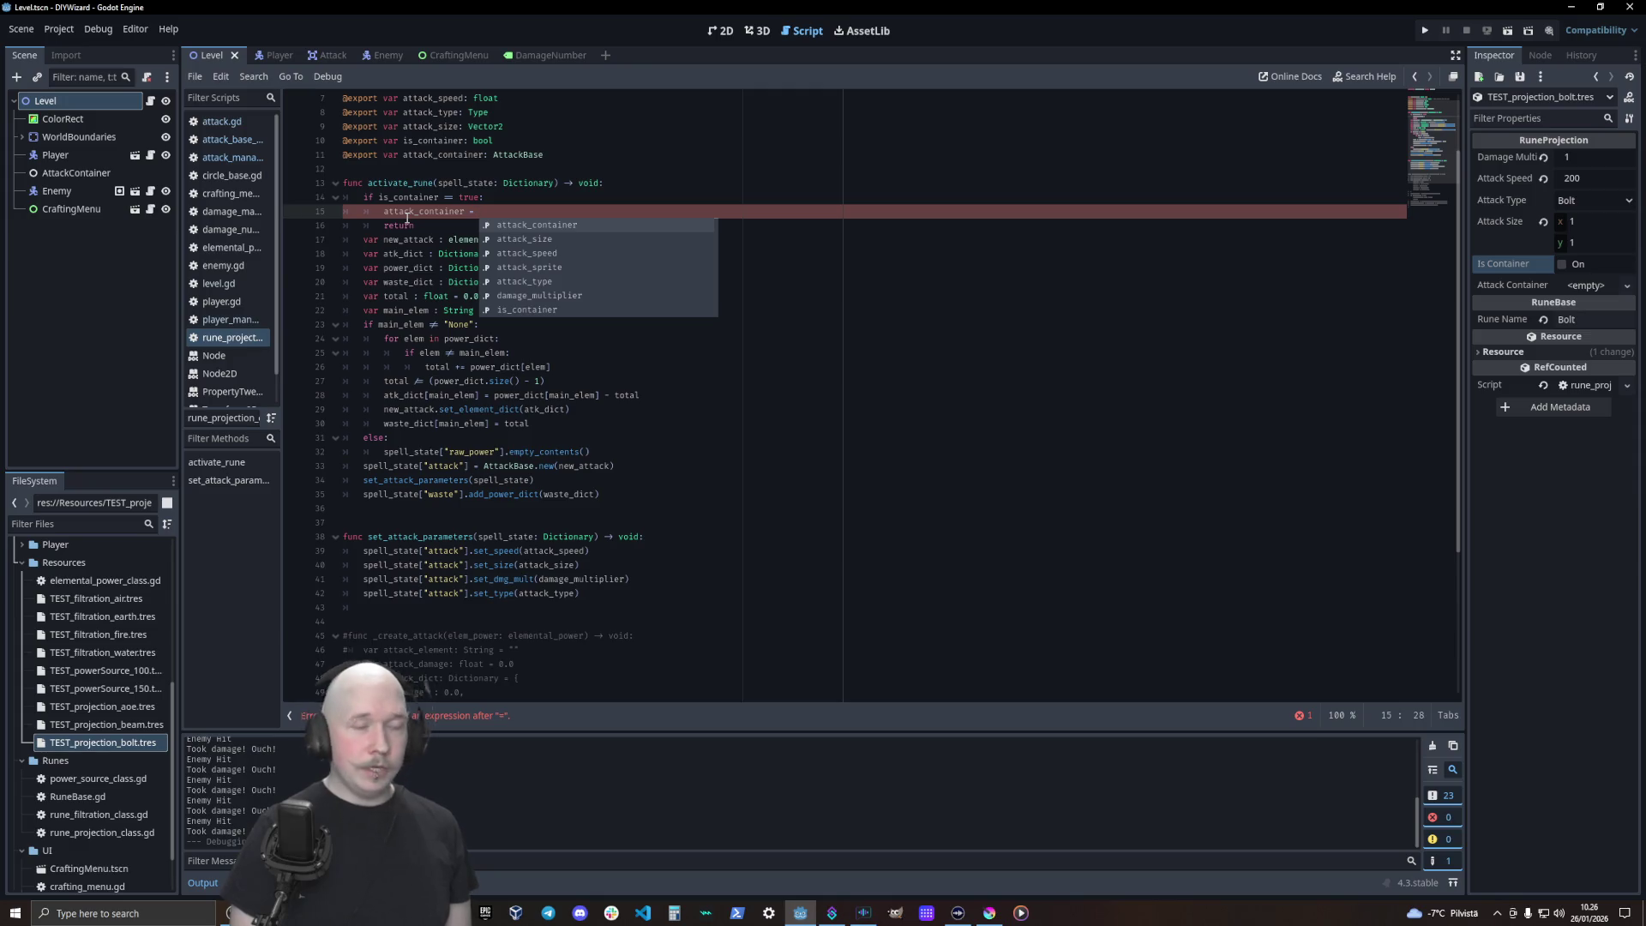
key(BackSpace)
key(BackSpace)
key(BackSpace)
key(BackSpace)
key(BackSpace)
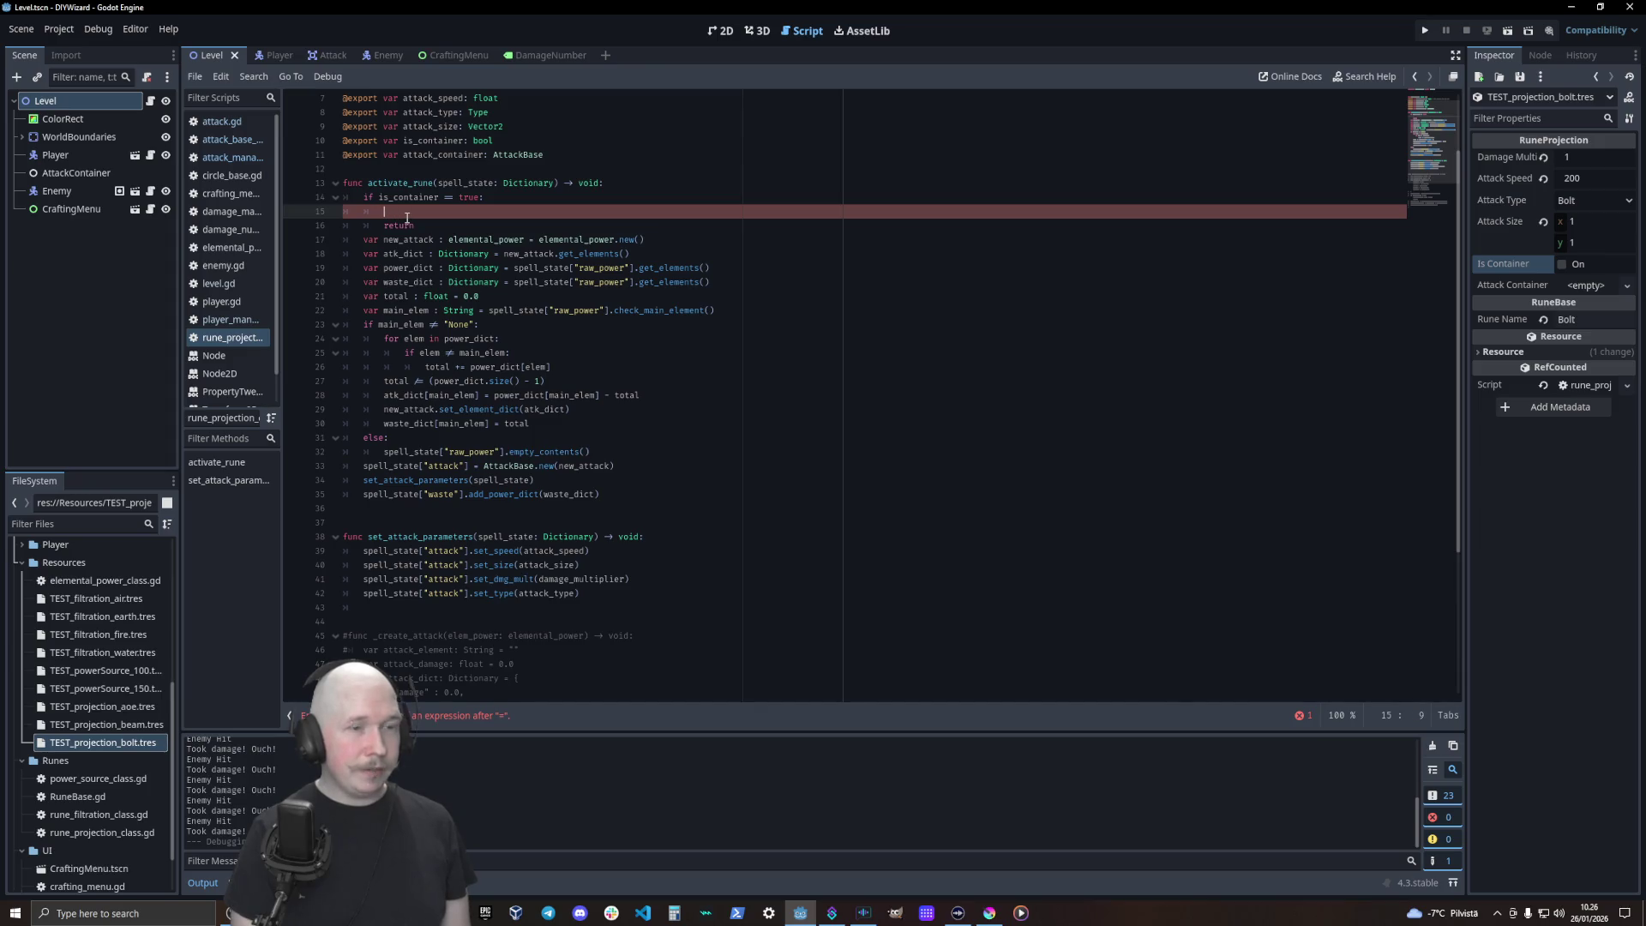
text(var new)
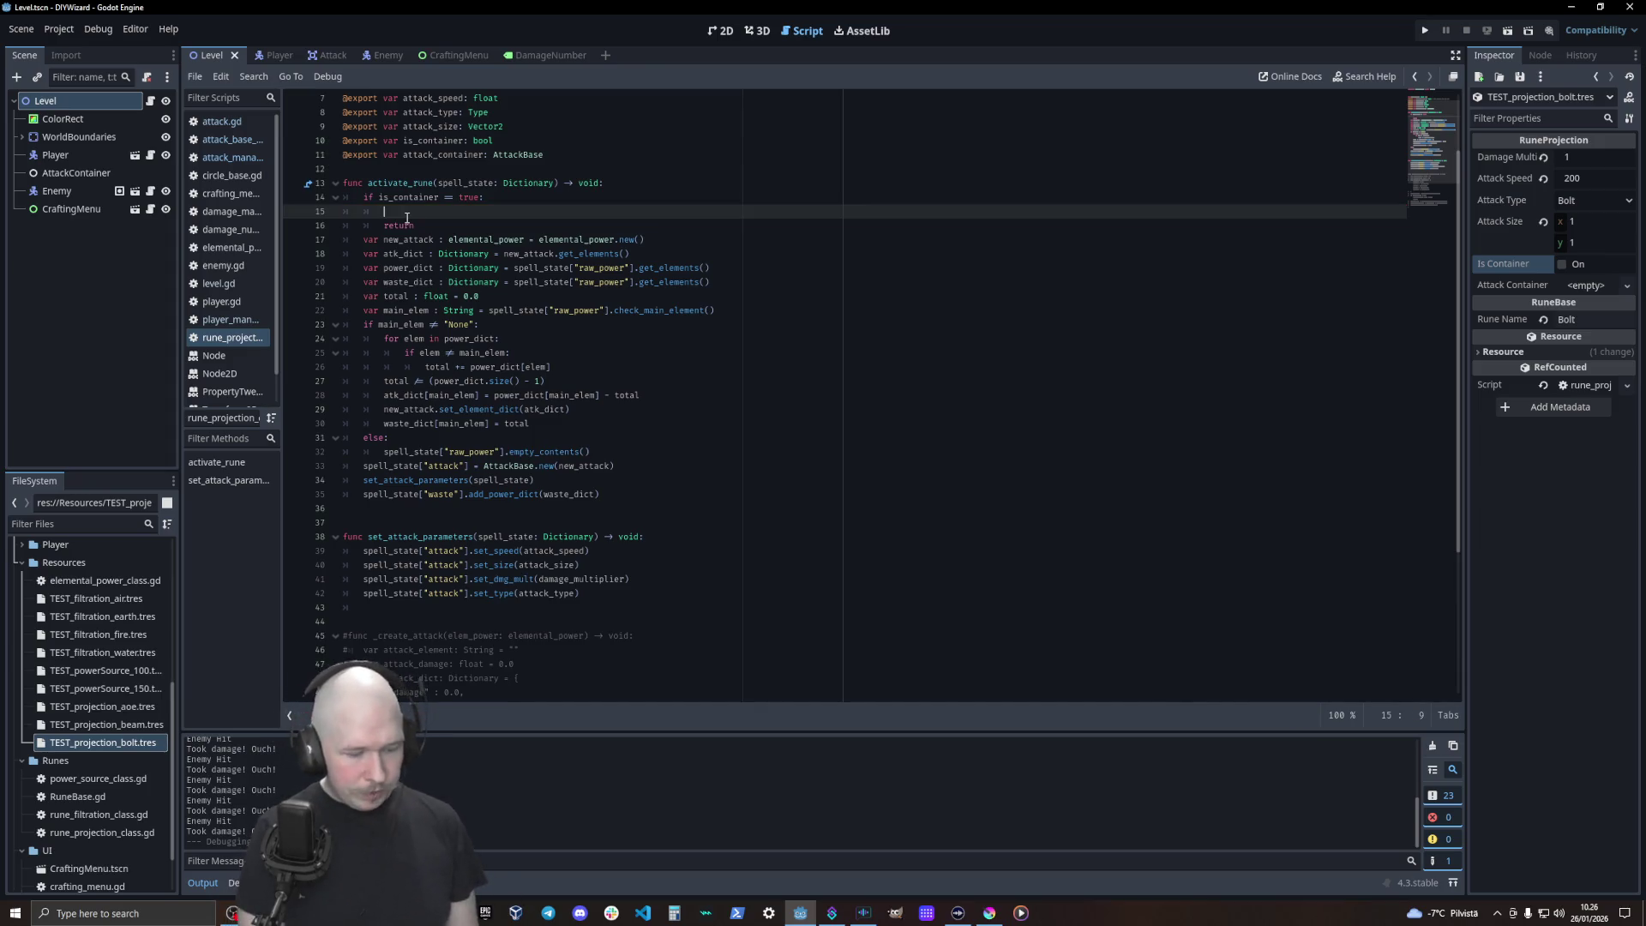
text( attack)
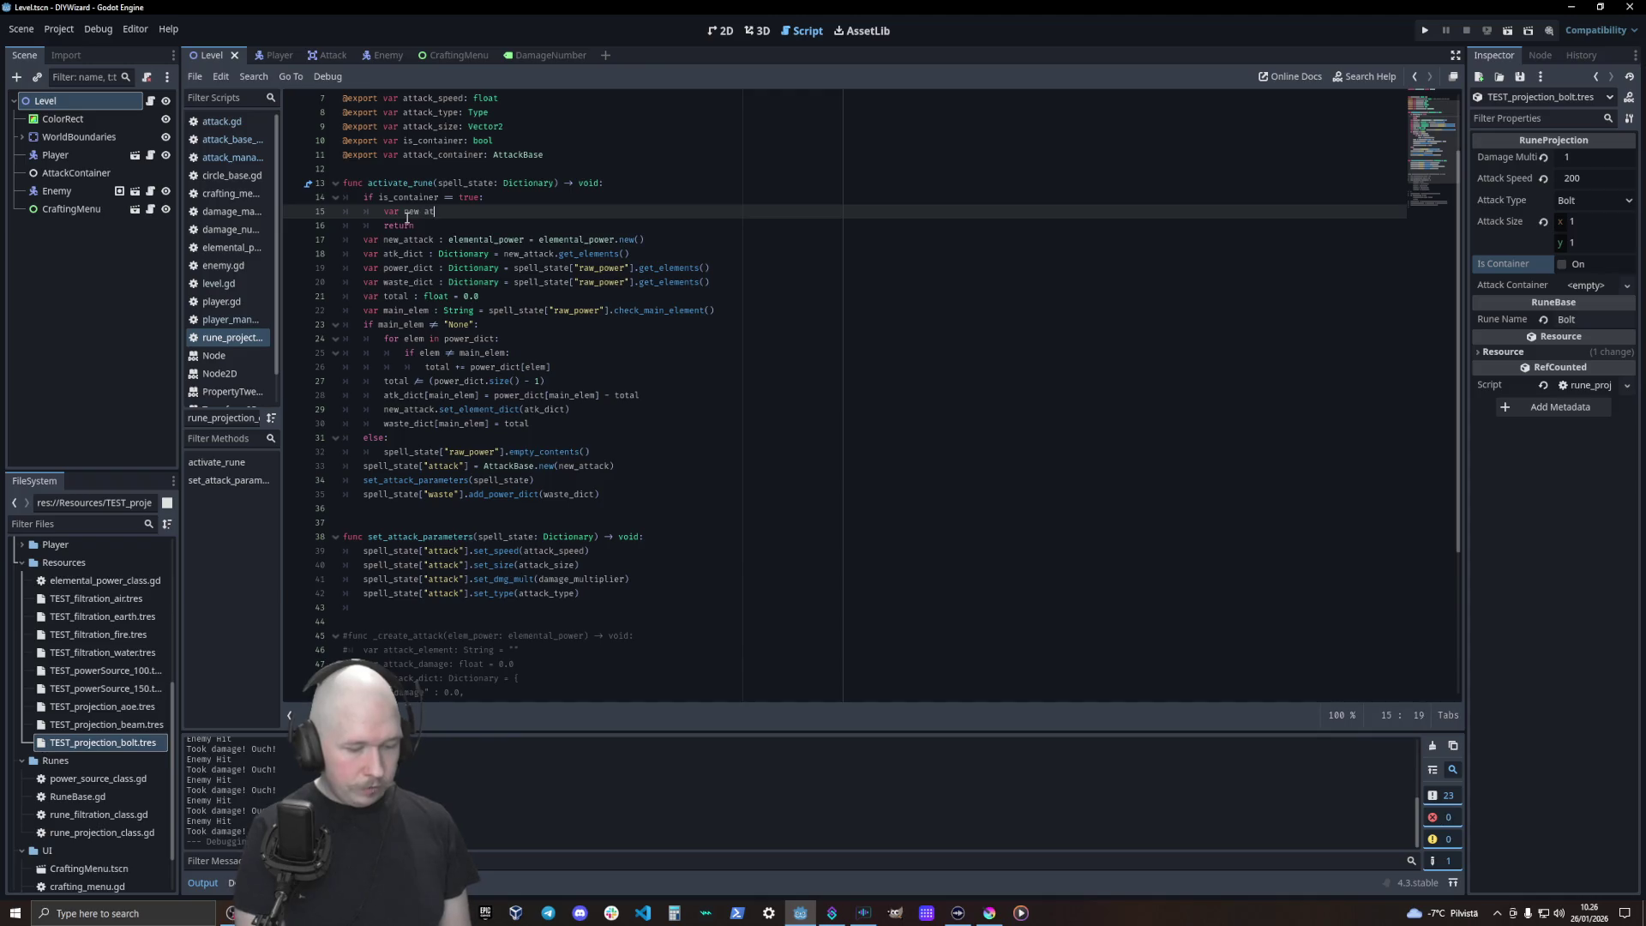
Declare var new_attack: AttackBase = AttackBase.new() on line 15, then add a new line below it
key(BackSpace)
text(_attack: AttackBase = )
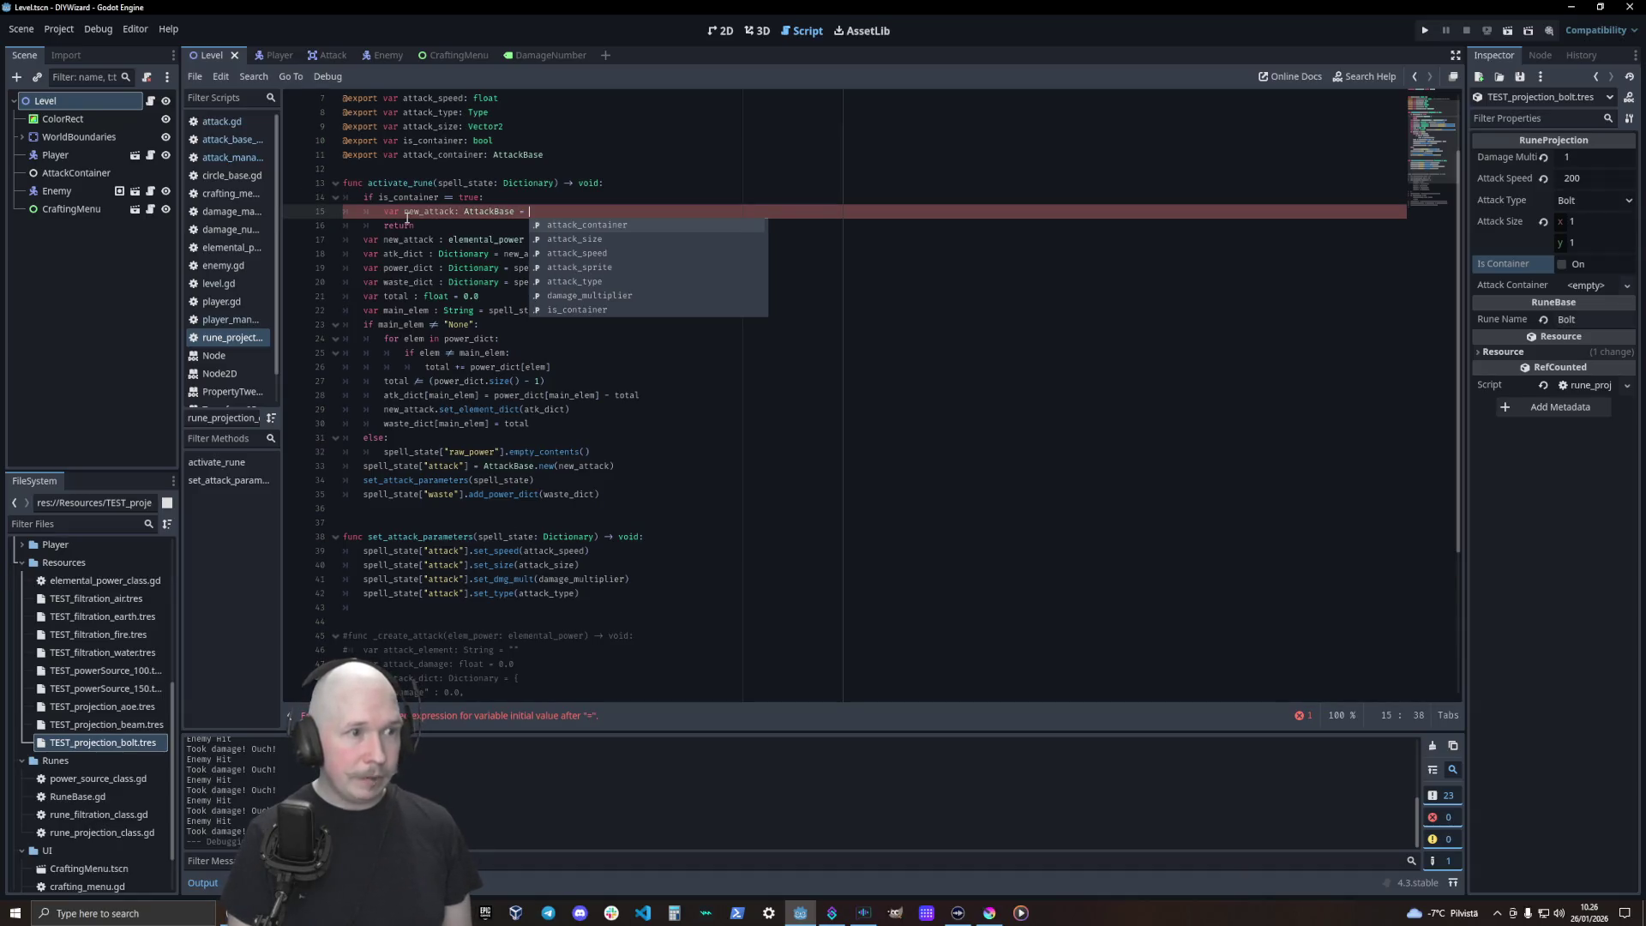
text(AttackBase.new()
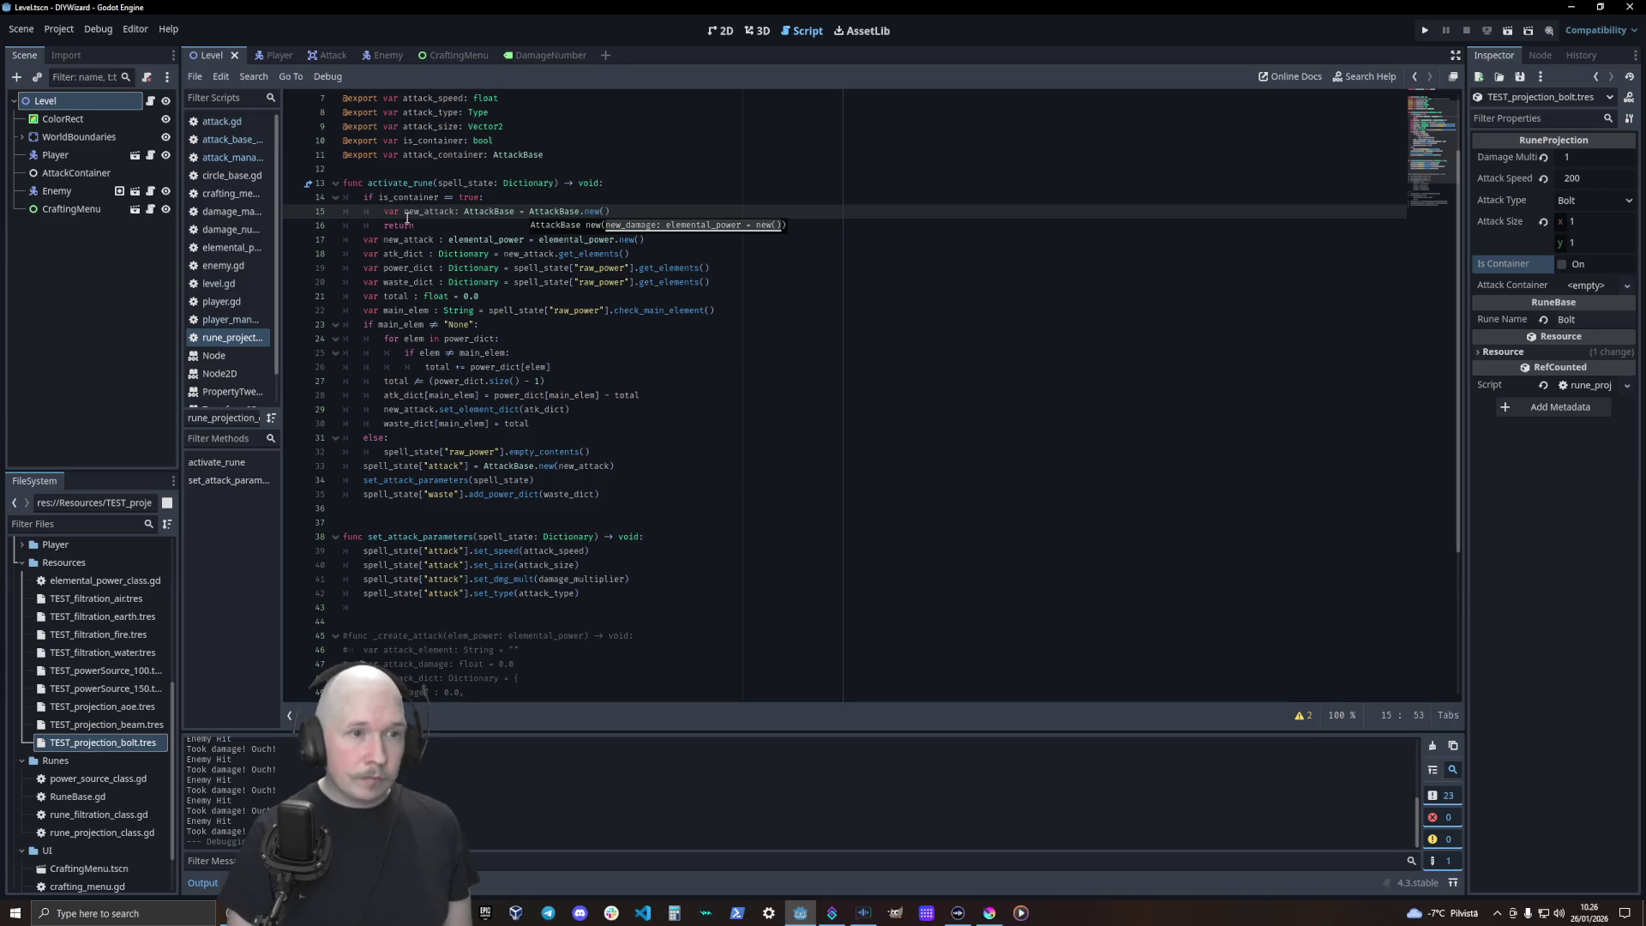
text())
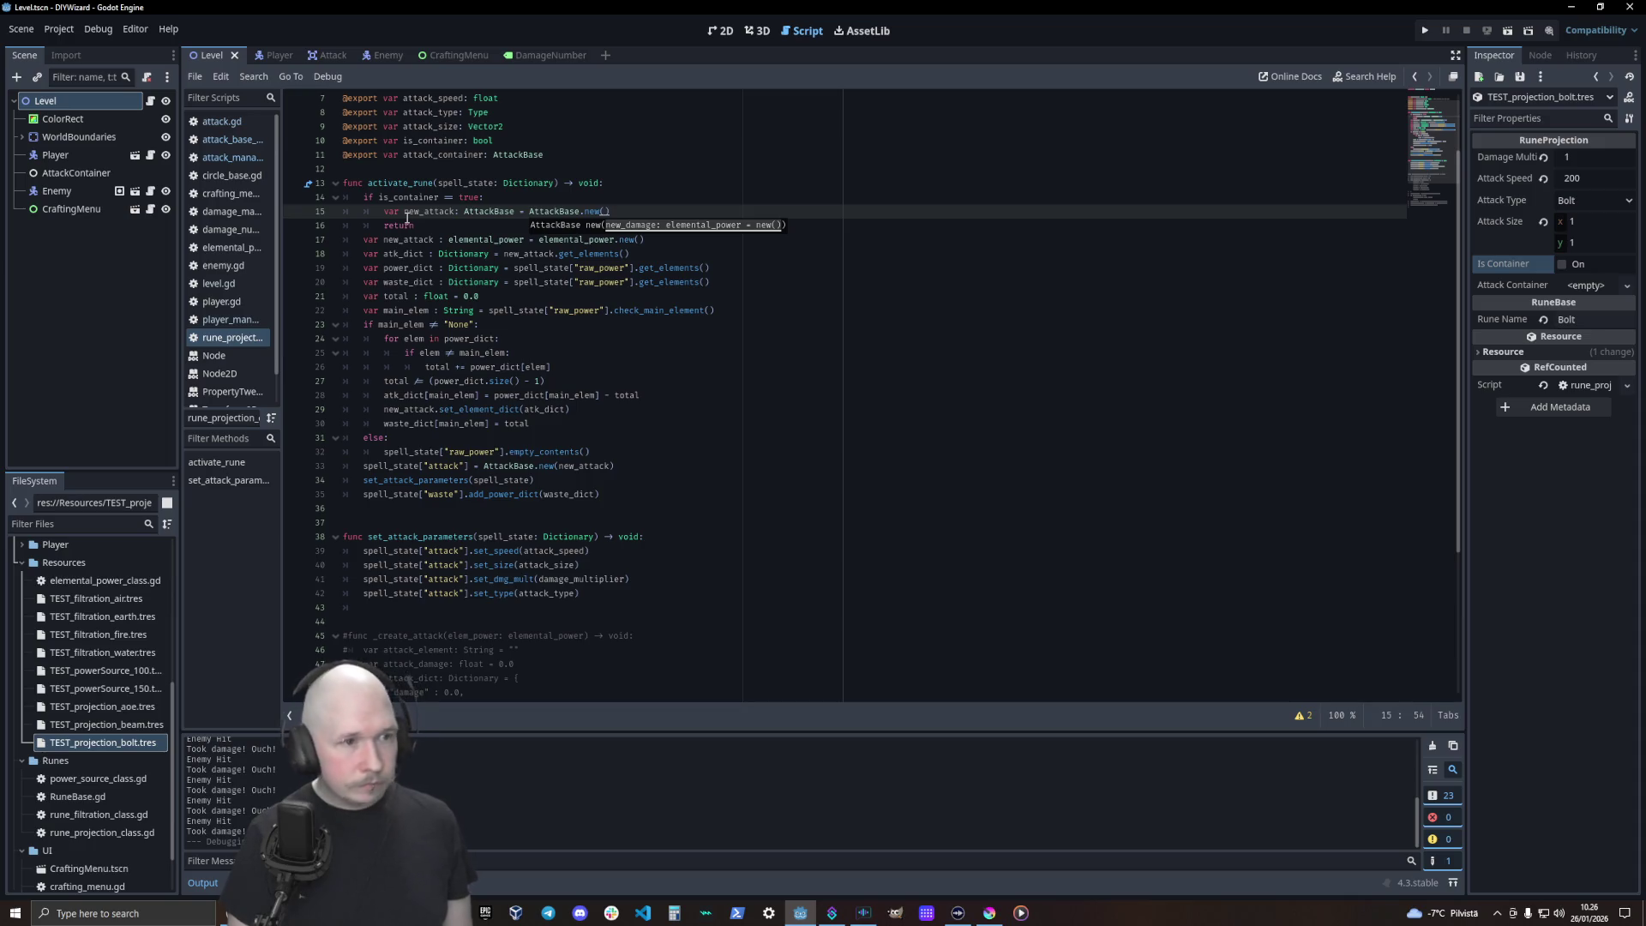
key(Return)
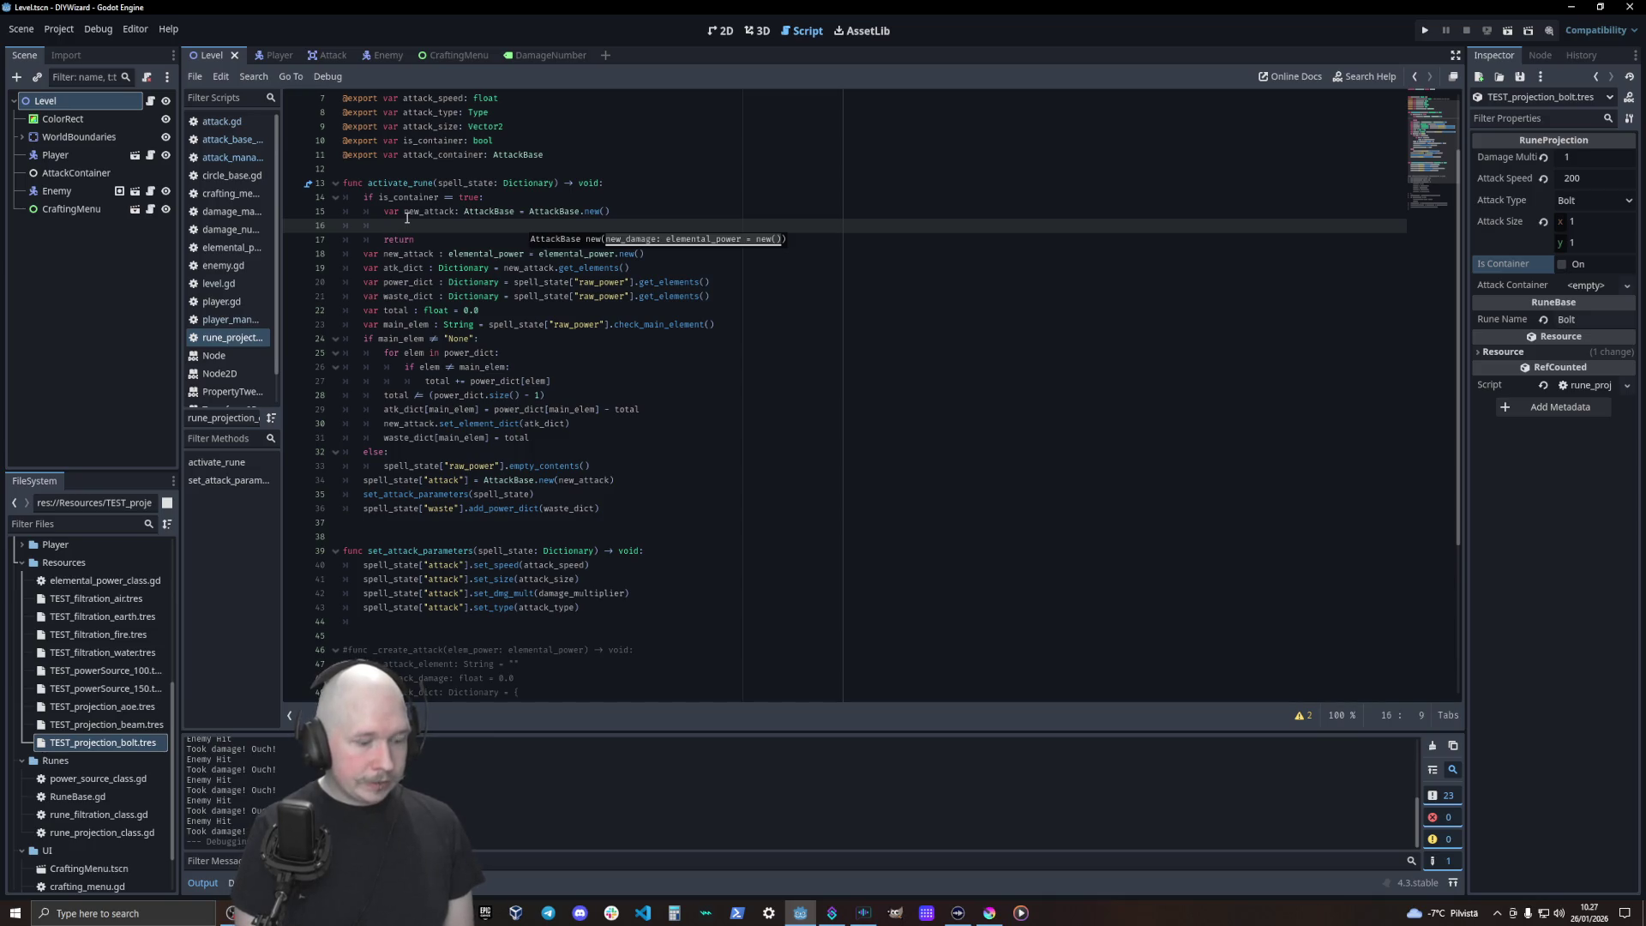
Start line 16 with an autocompleted new_attack, then jump to the AttackBase class definition
text(new)
key(Return)
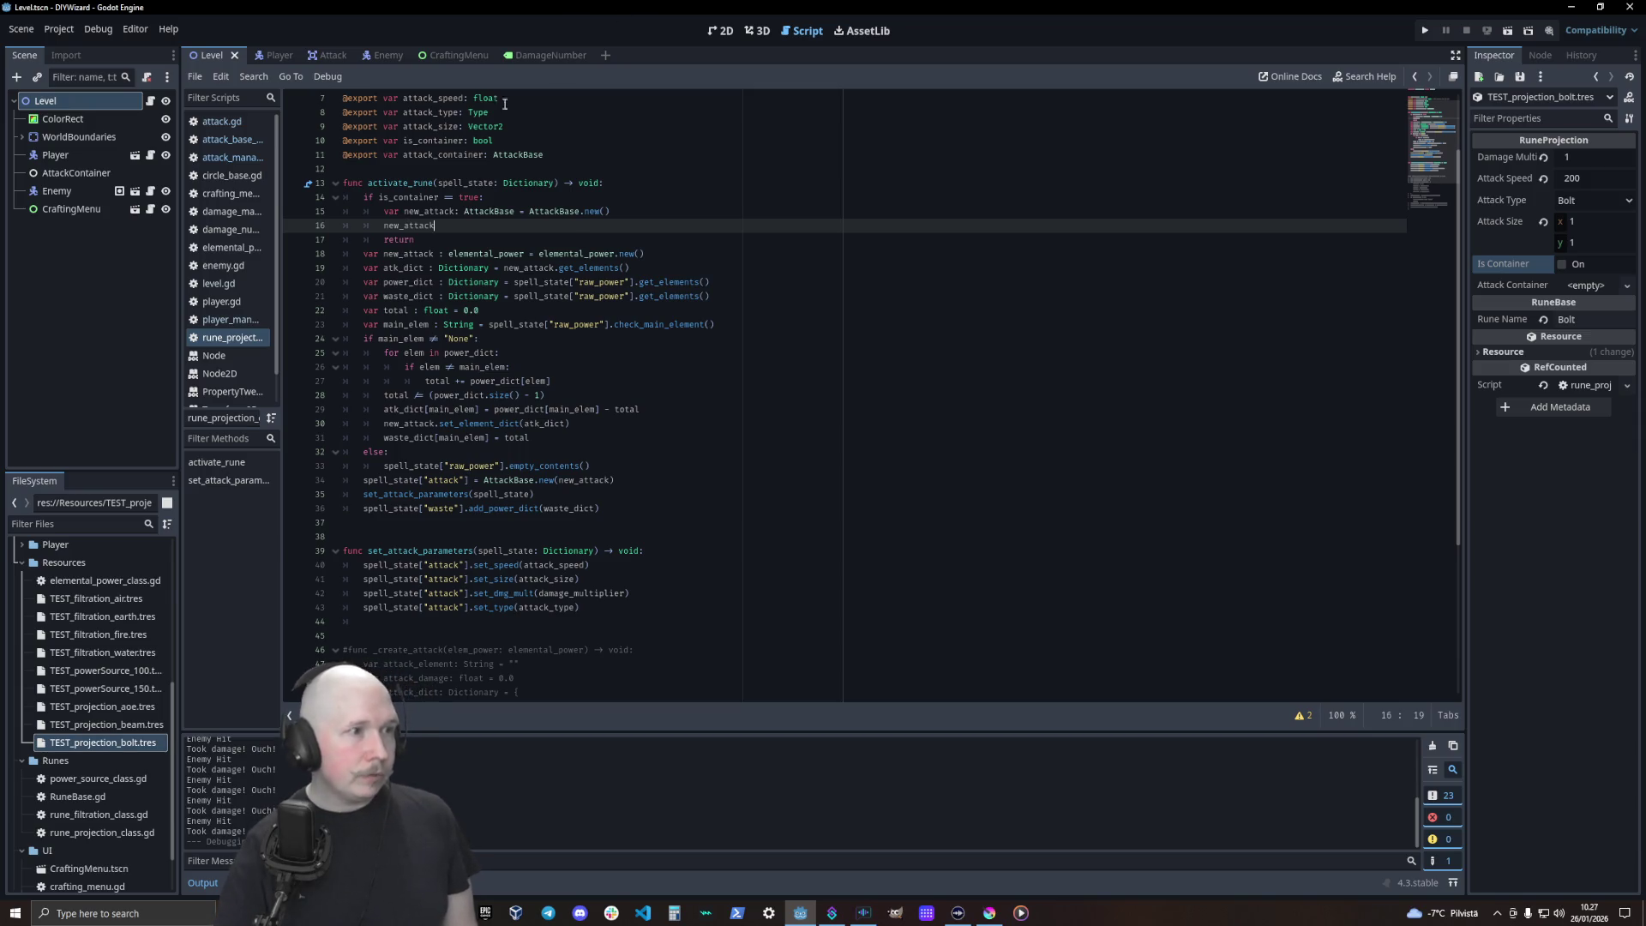
key(ctrl)
ctrl+click(481, 217)
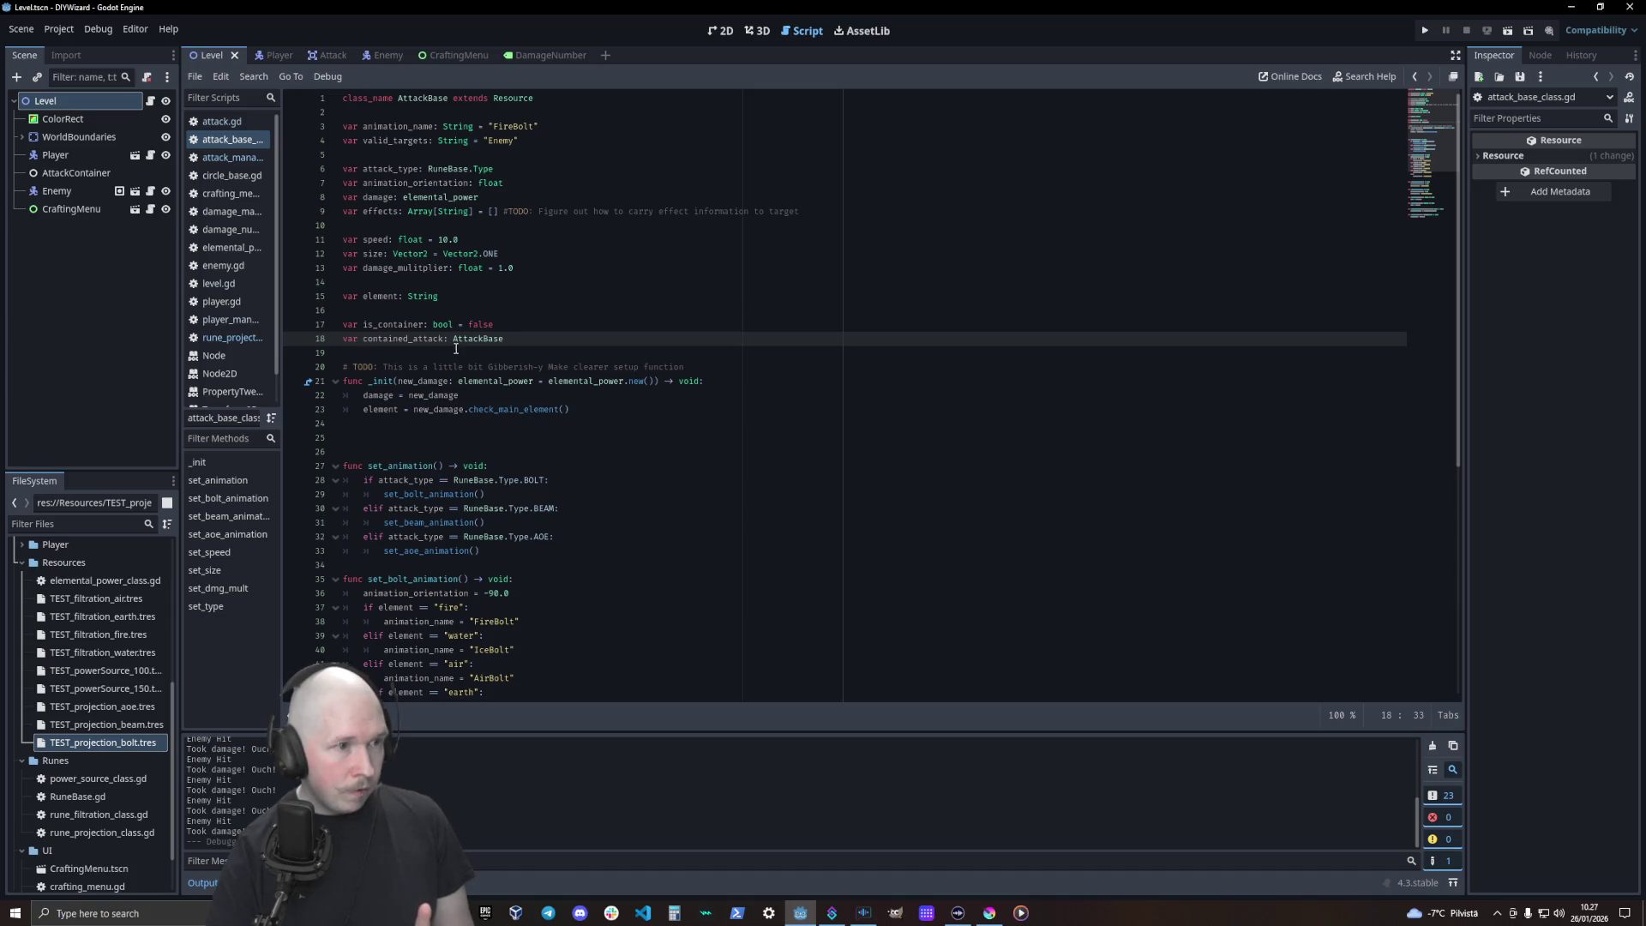
click(235, 159)
click(225, 142)
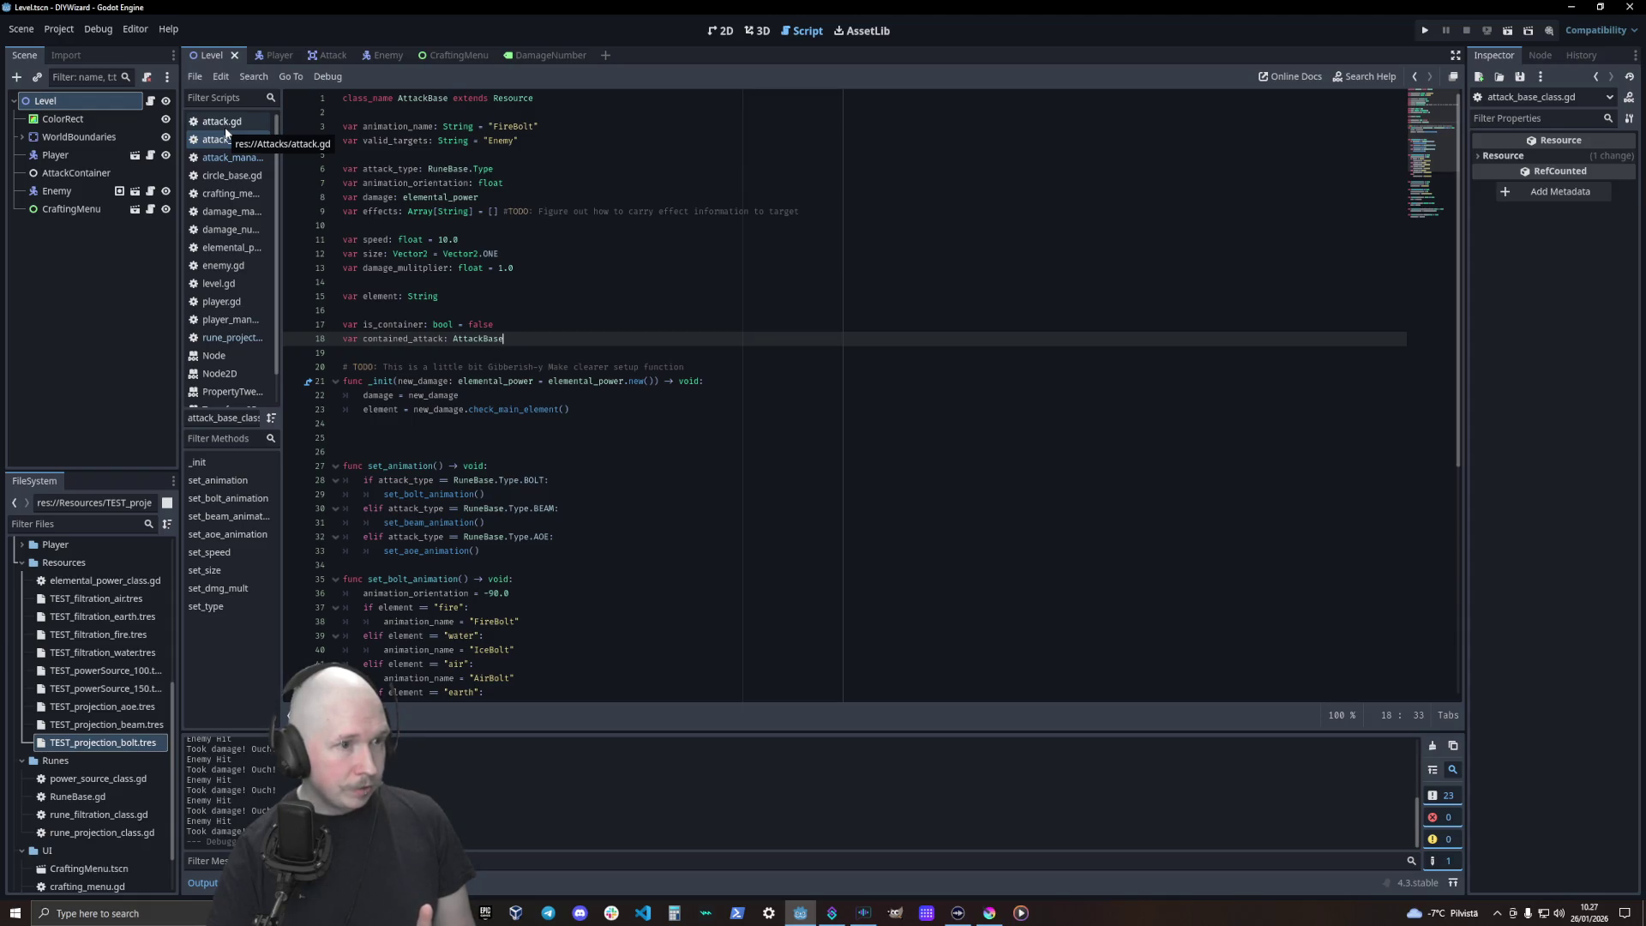
click(241, 340)
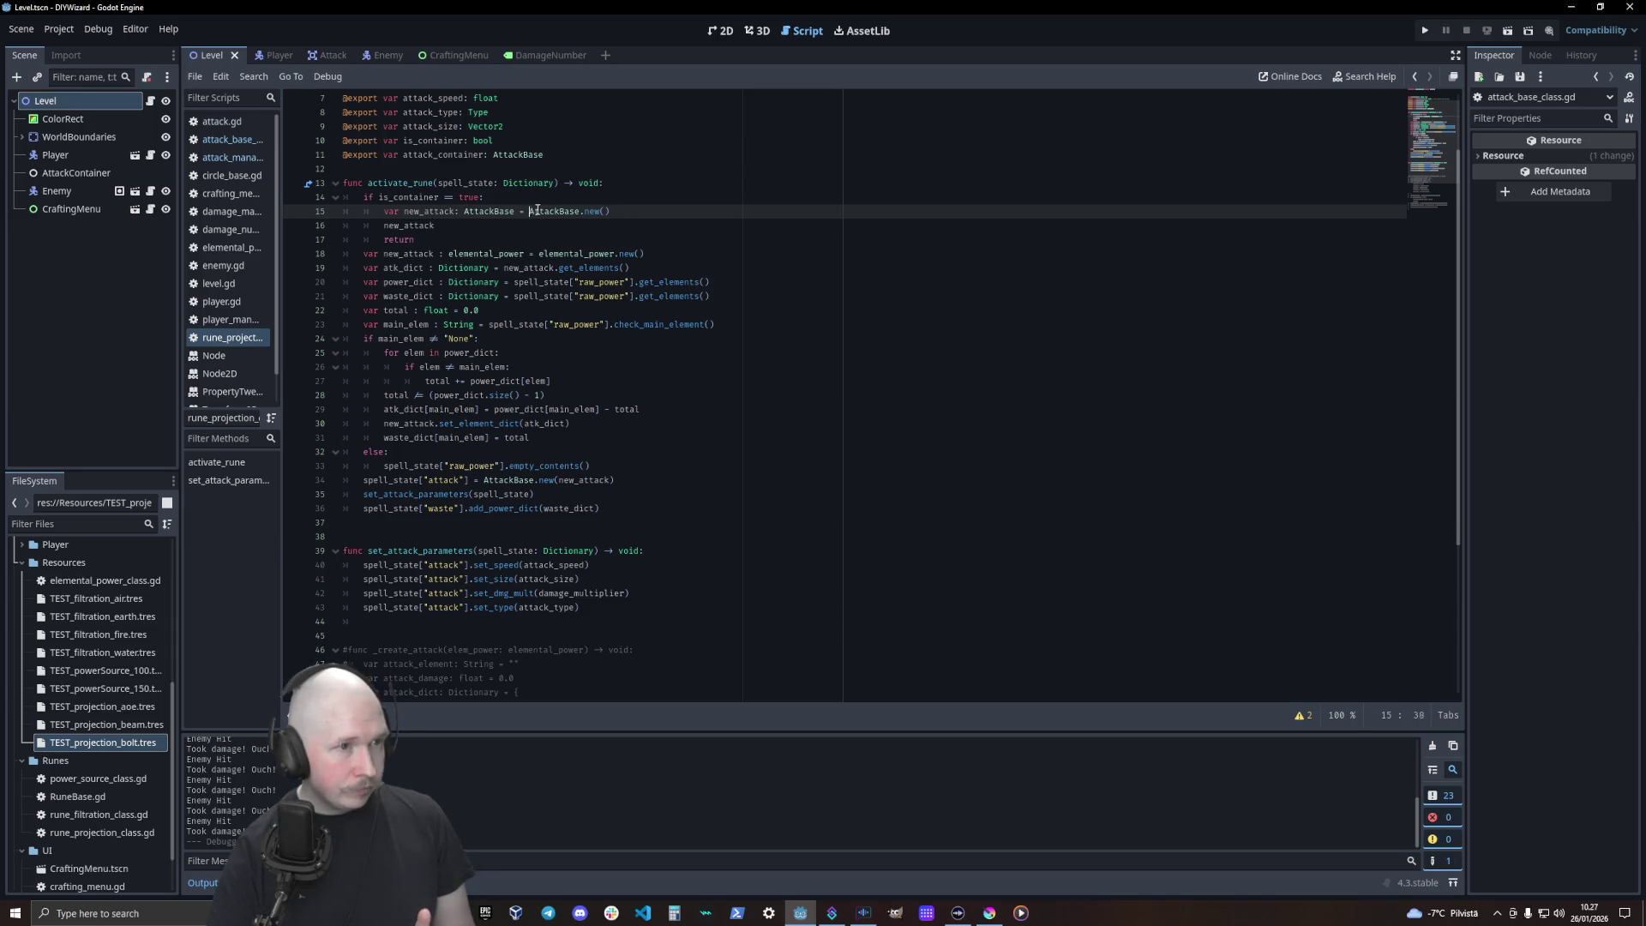
Try pasting spell_state["attack"] over AttackBase.new(), revert it, and open a line below the declaration
drag(529, 211, 610, 210)
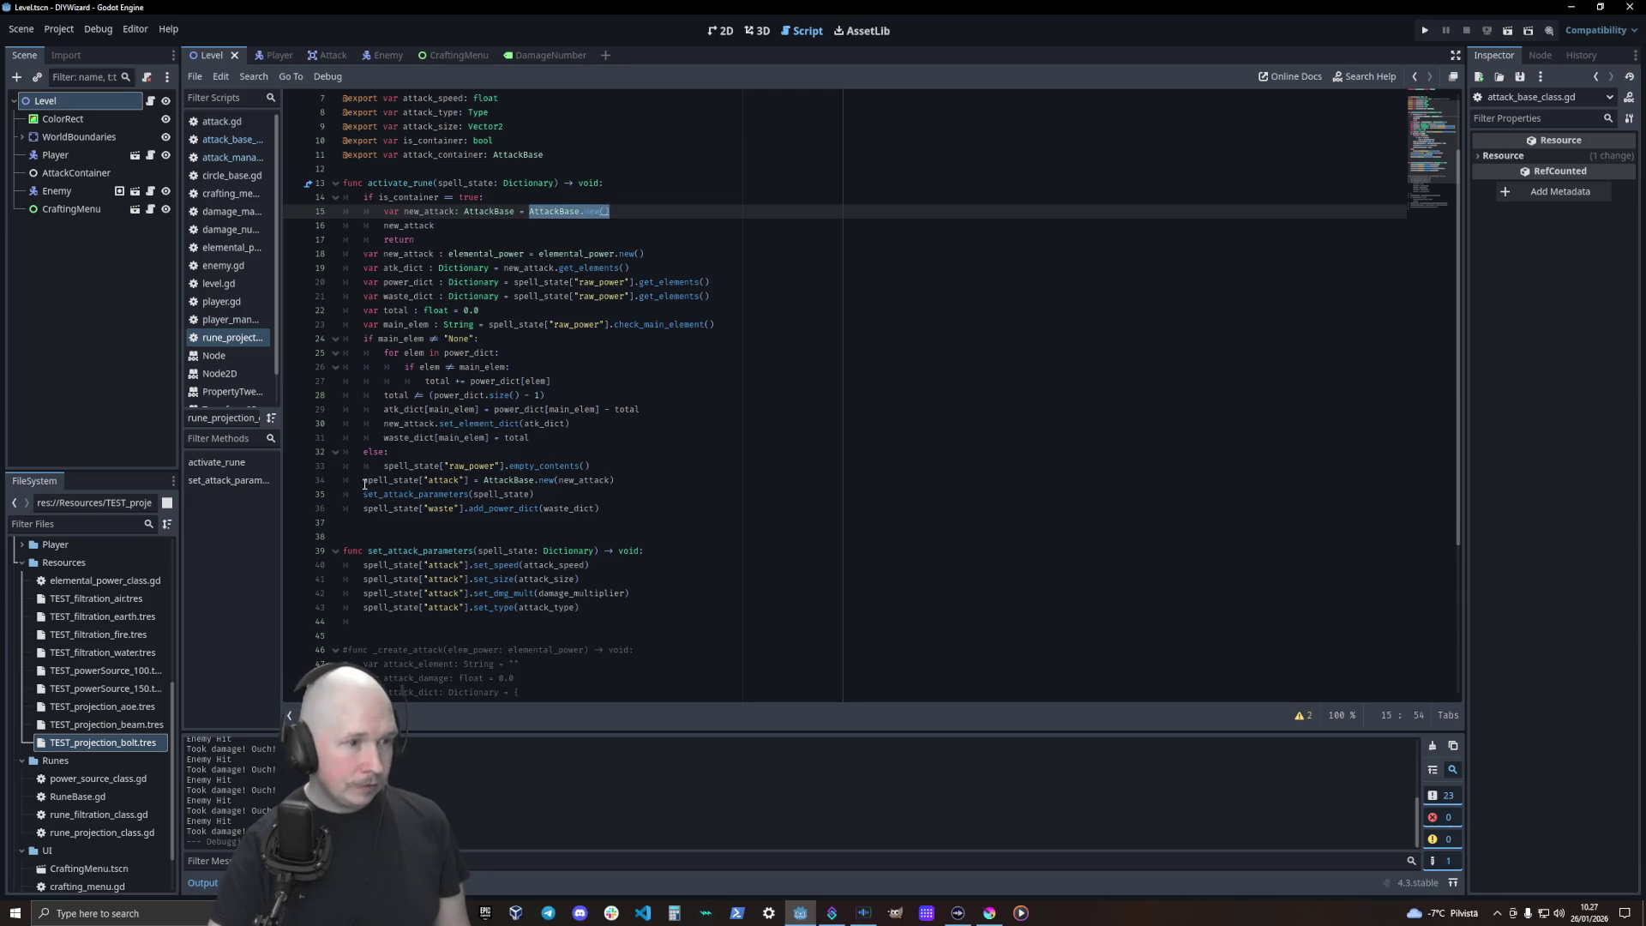
drag(363, 480, 468, 480)
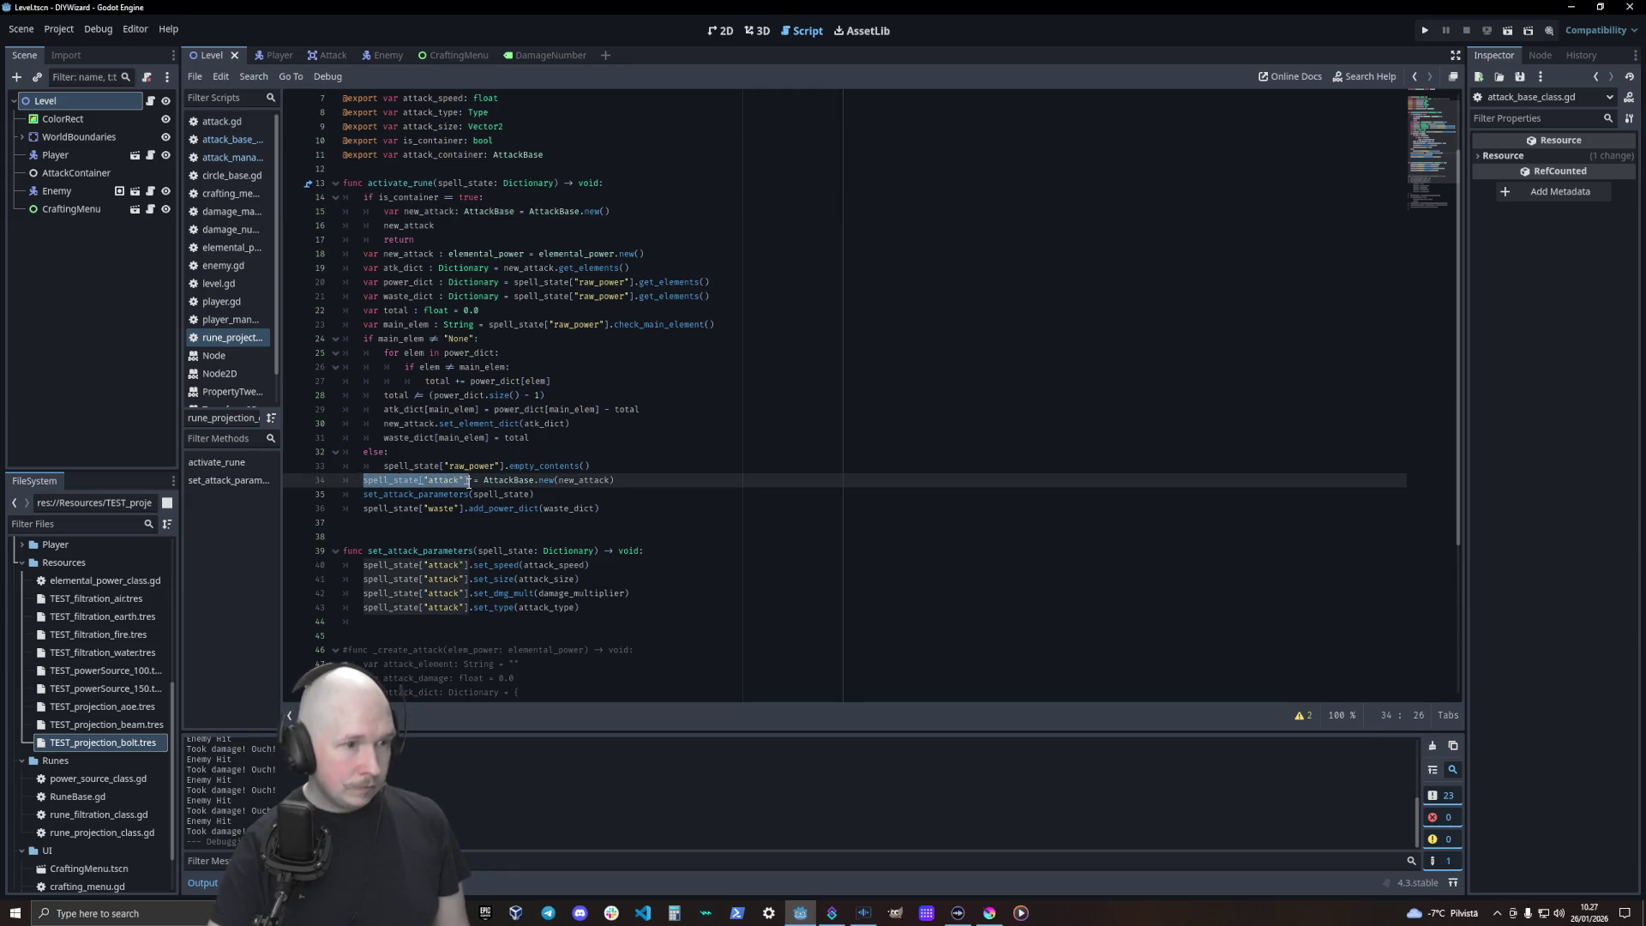
key(ctrl+c)
drag(529, 211, 610, 211)
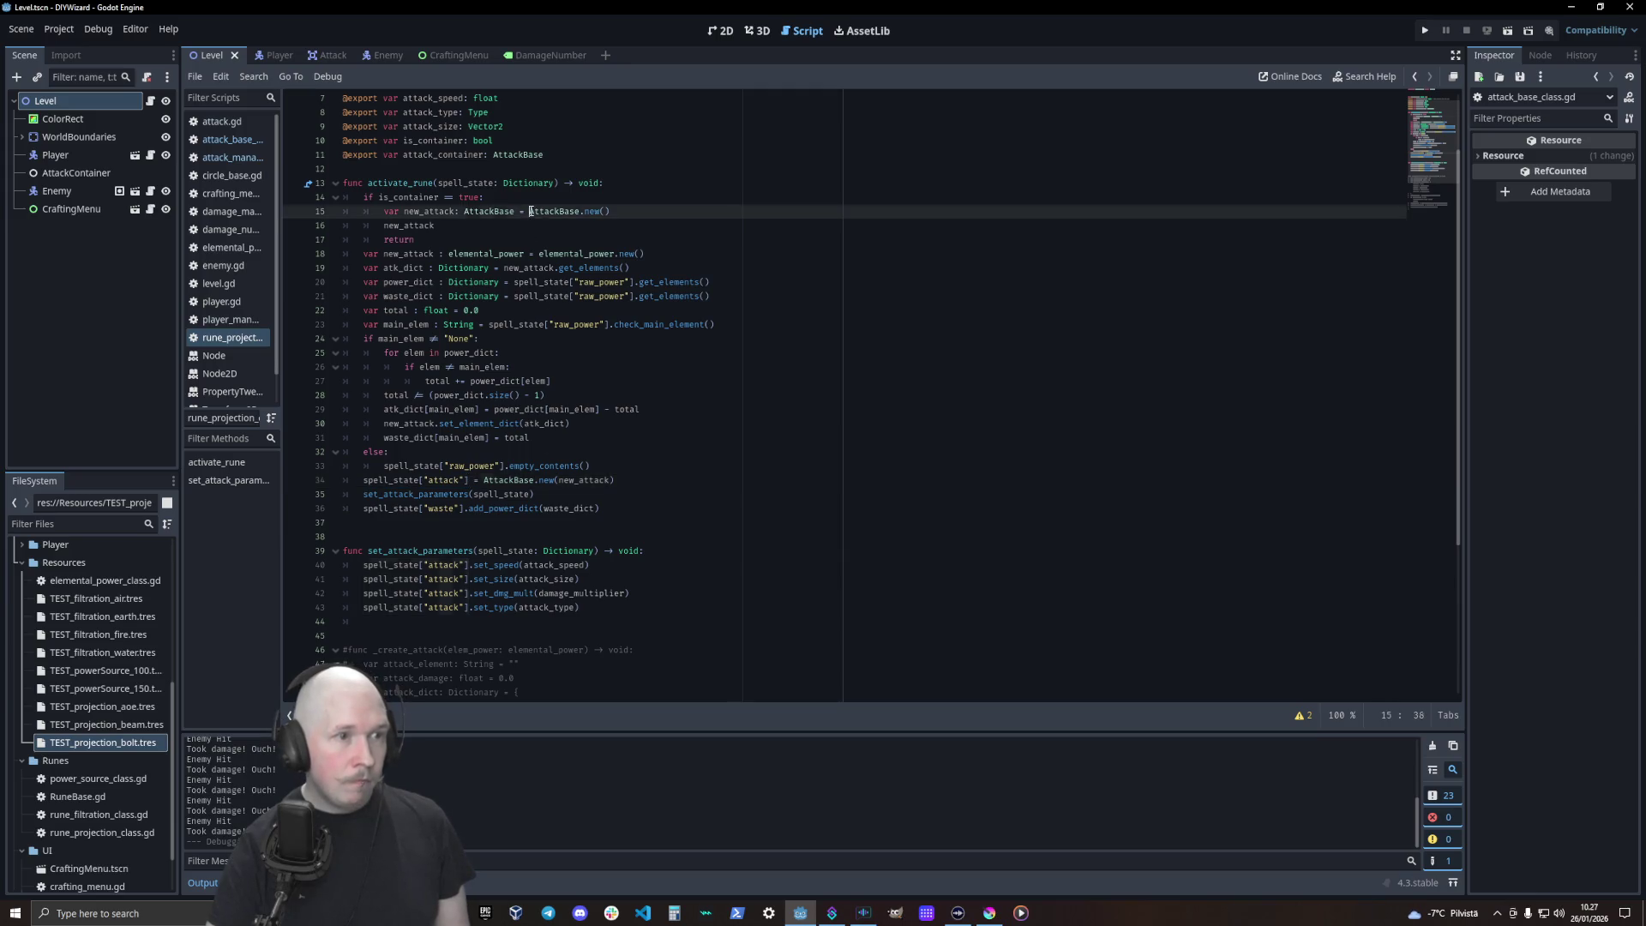
key(ctrl+v)
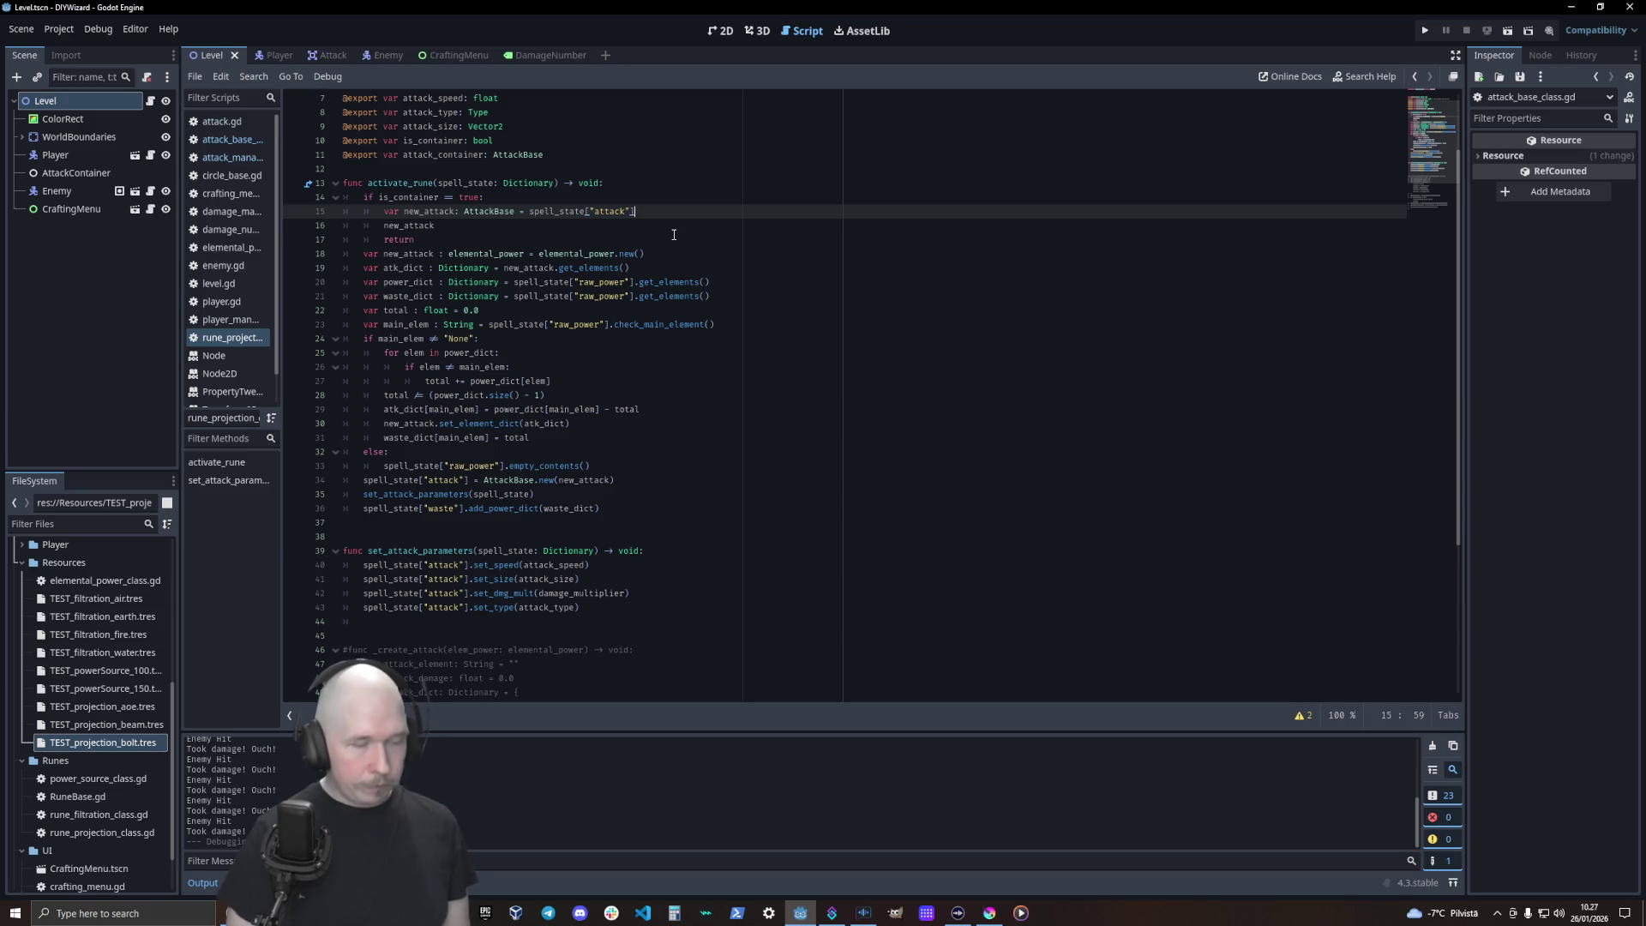
key(ctrl+z)
key(Right)
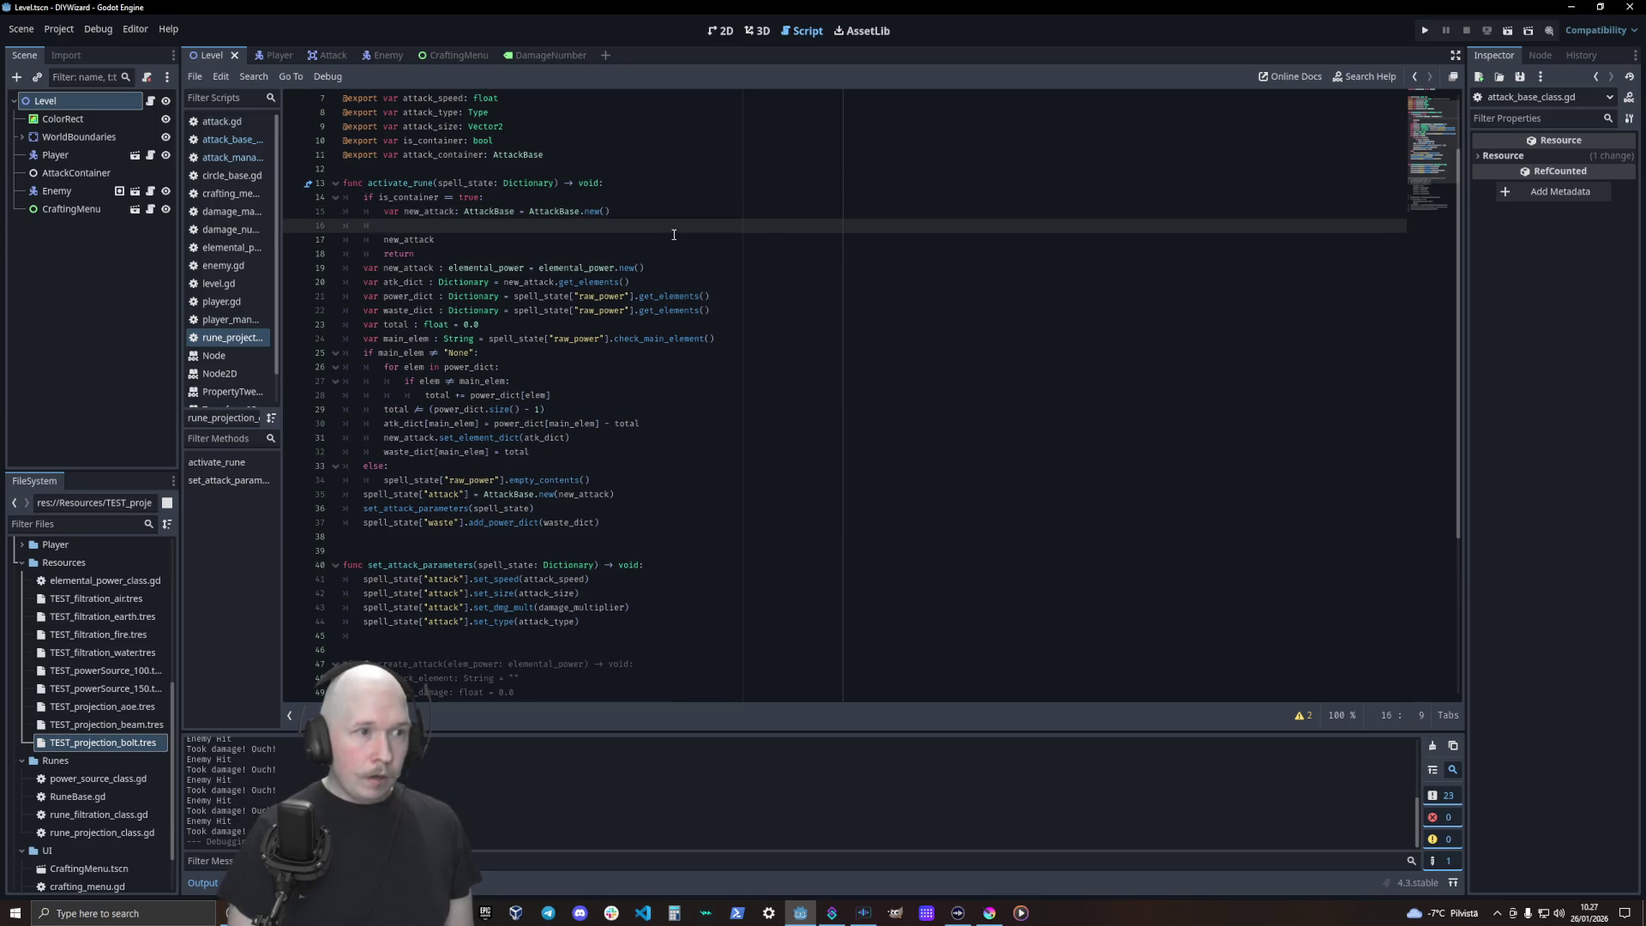
Add new_attack.is_container = true and new_attack.contained_attack = spell_state["attack"] to the container branch
key(Down)
text(.is)
key(Return)
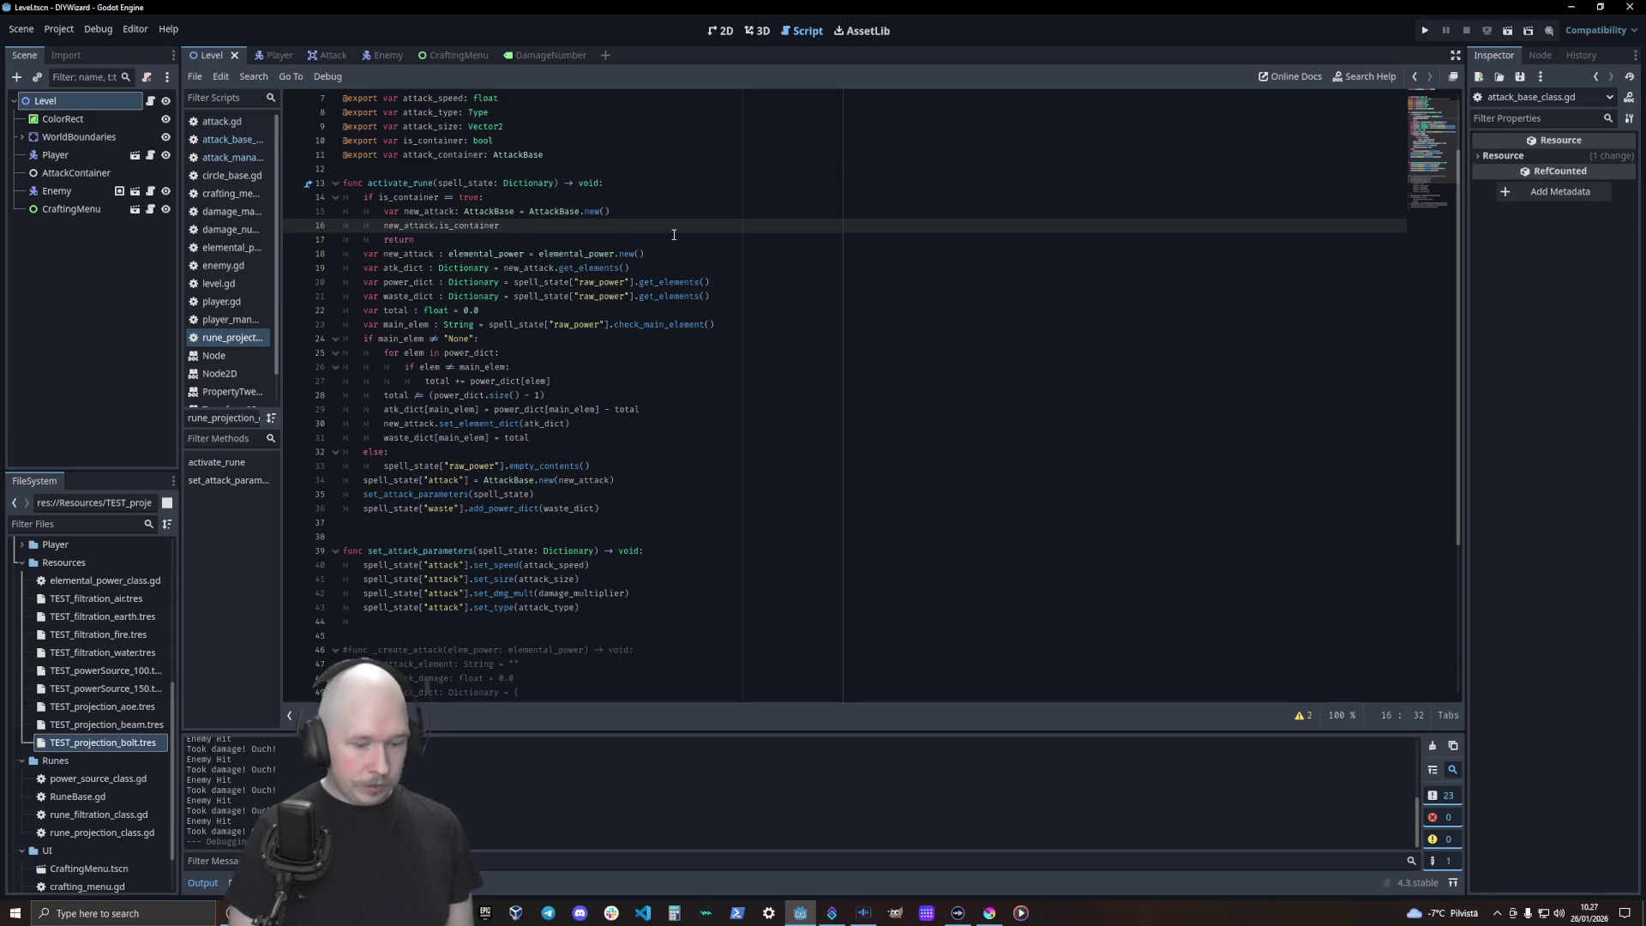
text(= true)
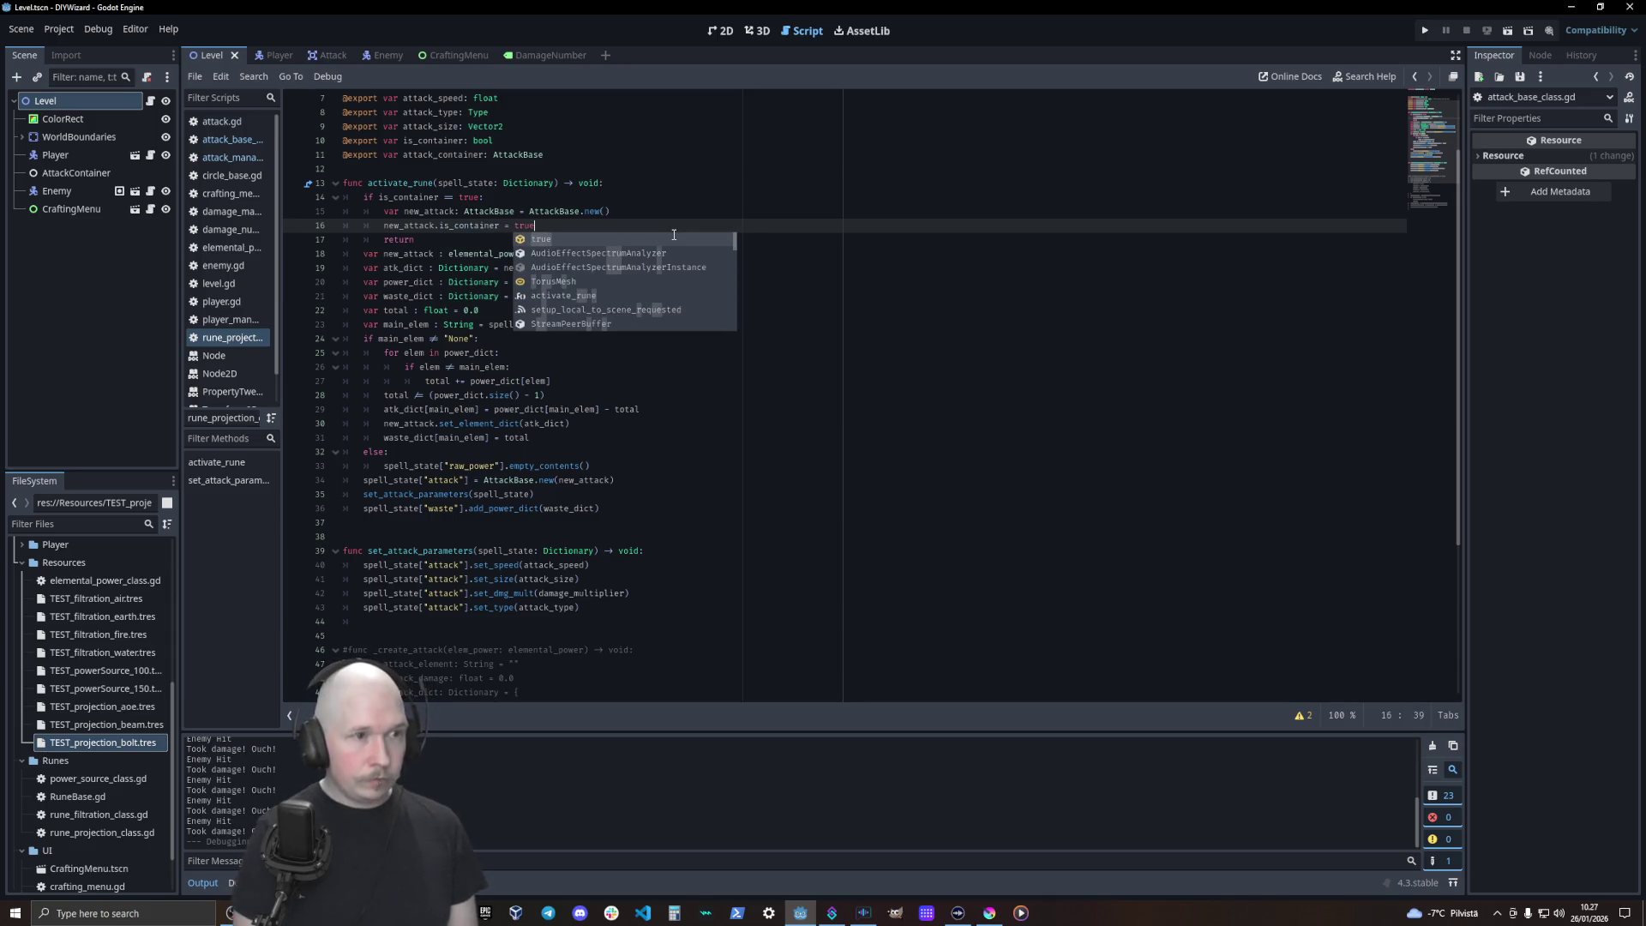
key(Return)
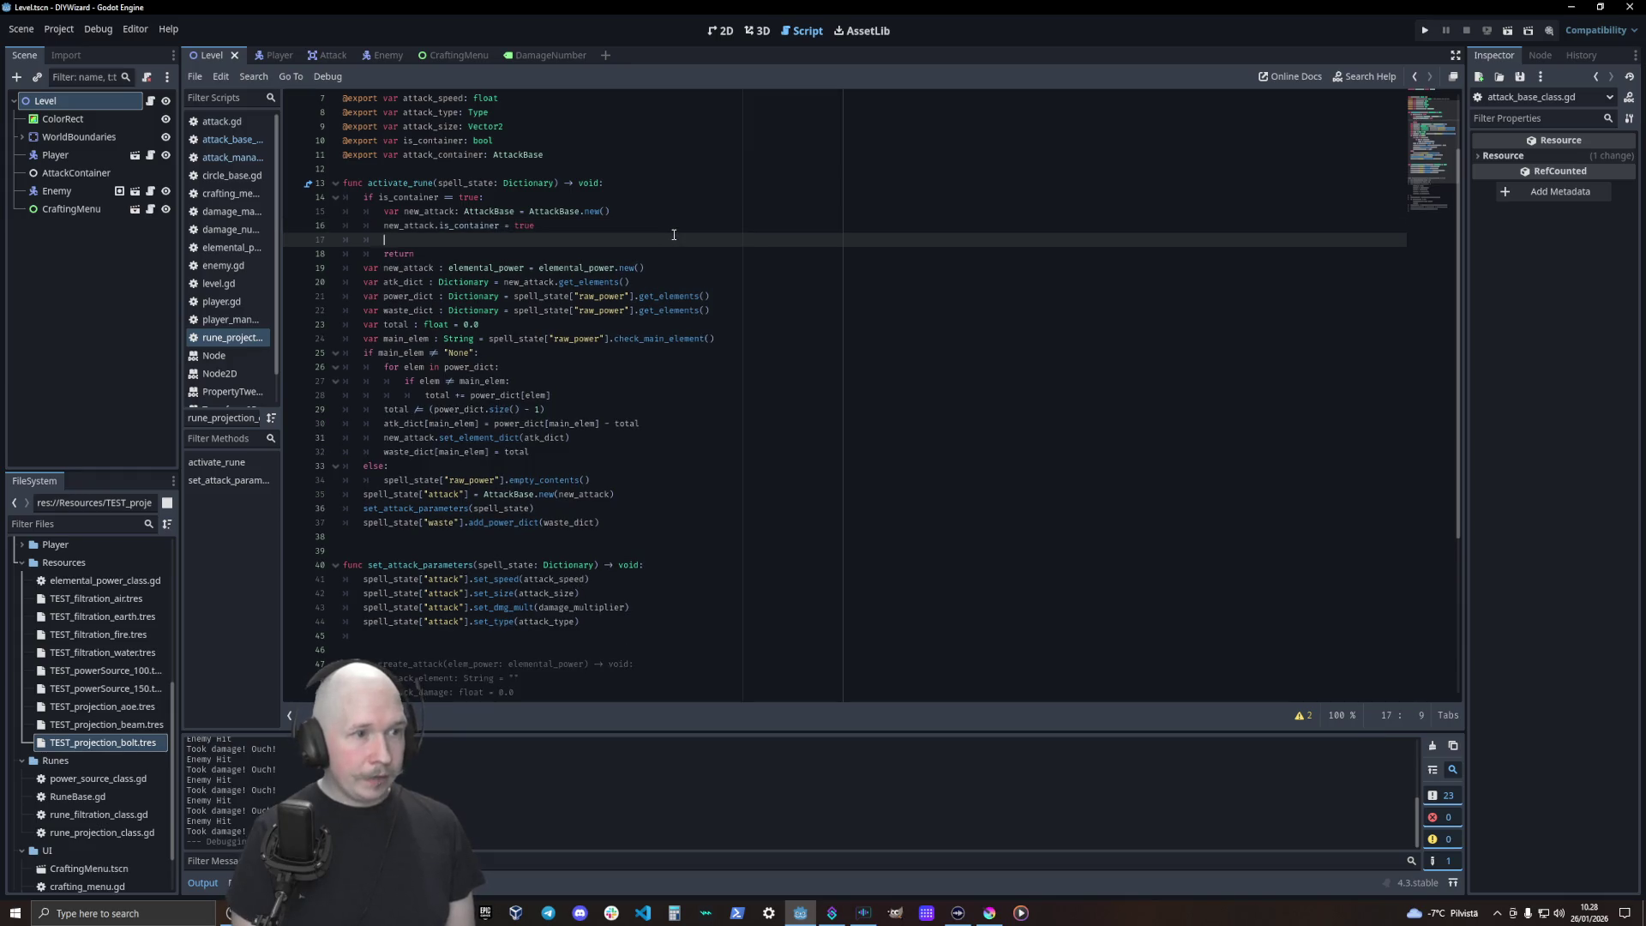
text(new_attack)
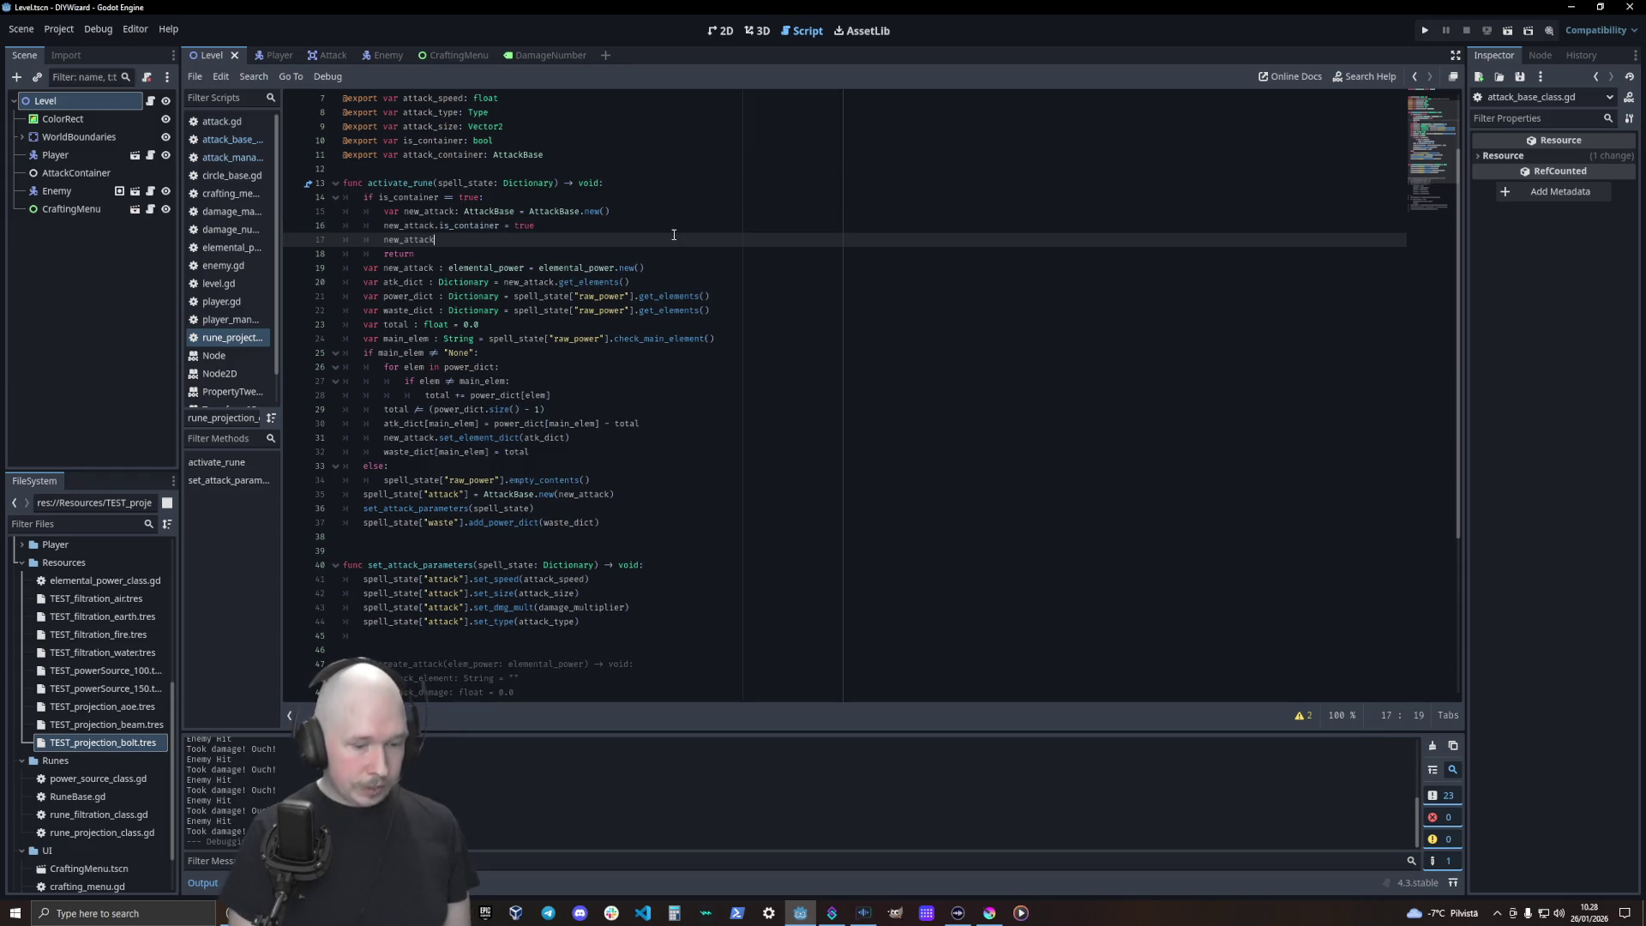
text(.contained_attack )
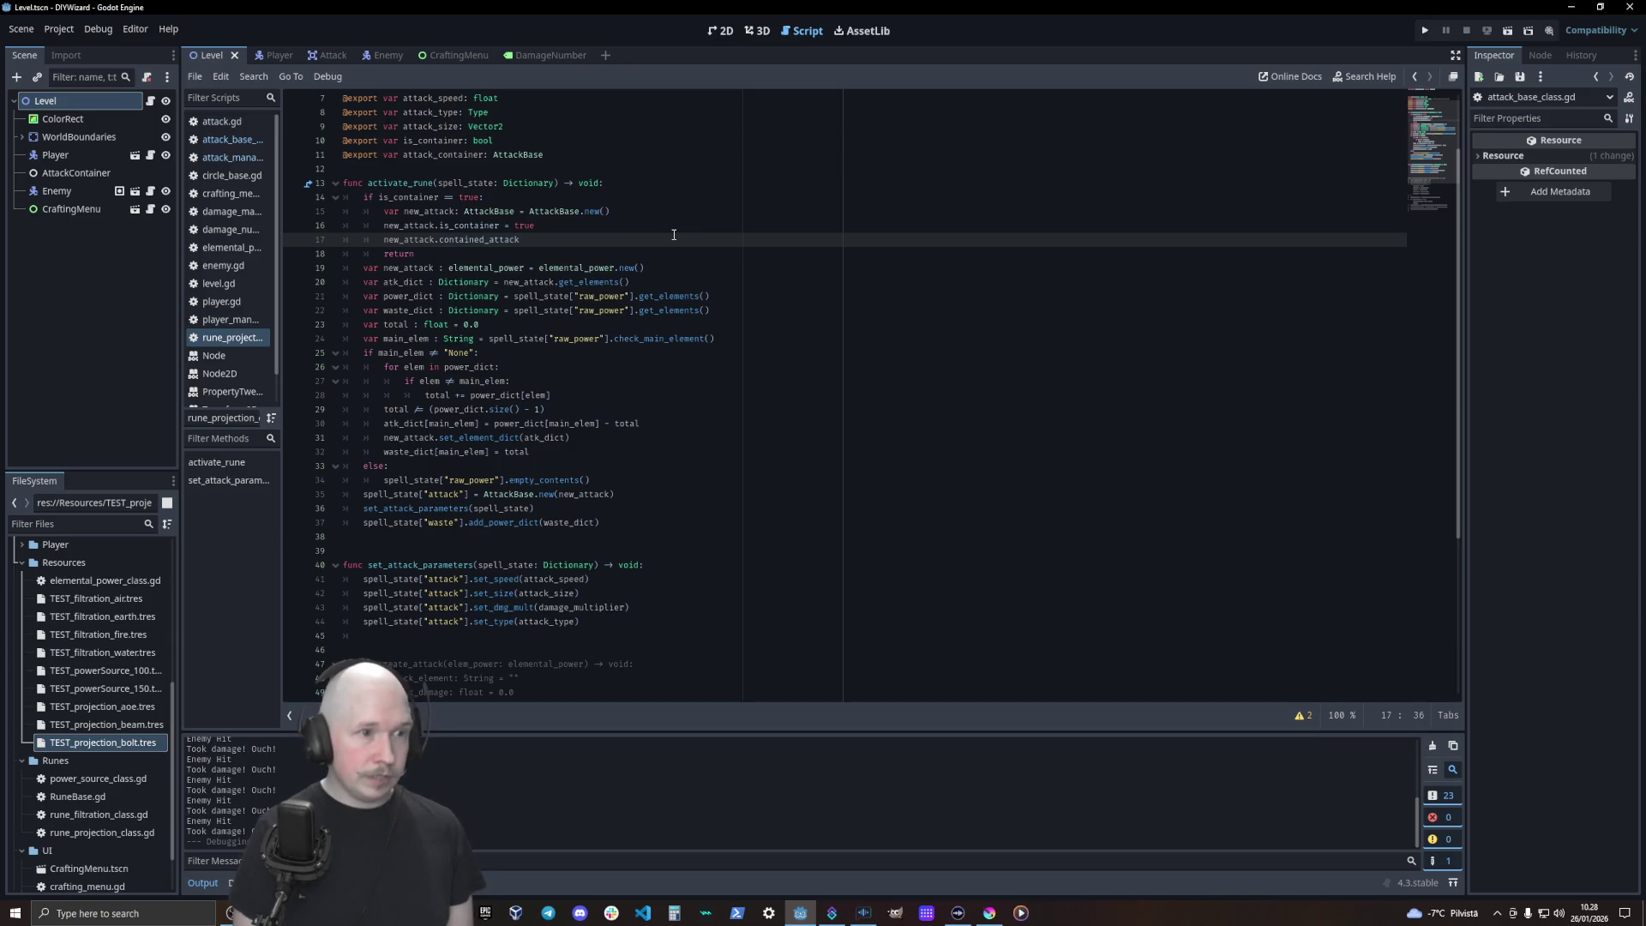
text(= spell_state["attack"])
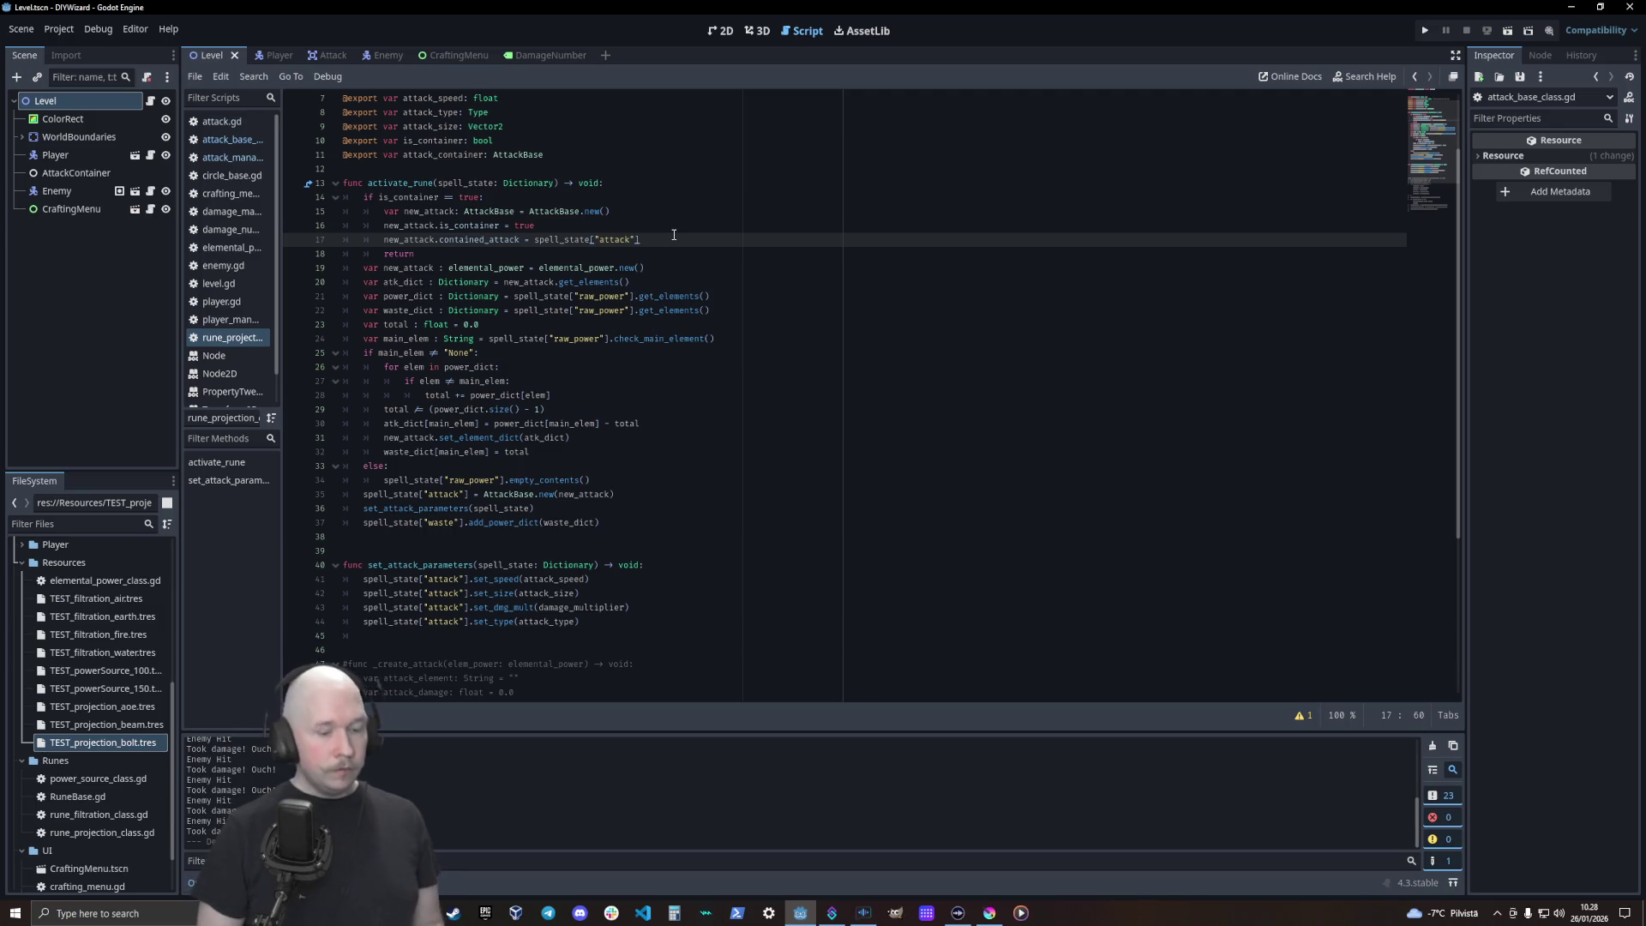
Browse new_attack's member suggestions, dismiss them, and erase the unfinished new_attack reference
key(Return)
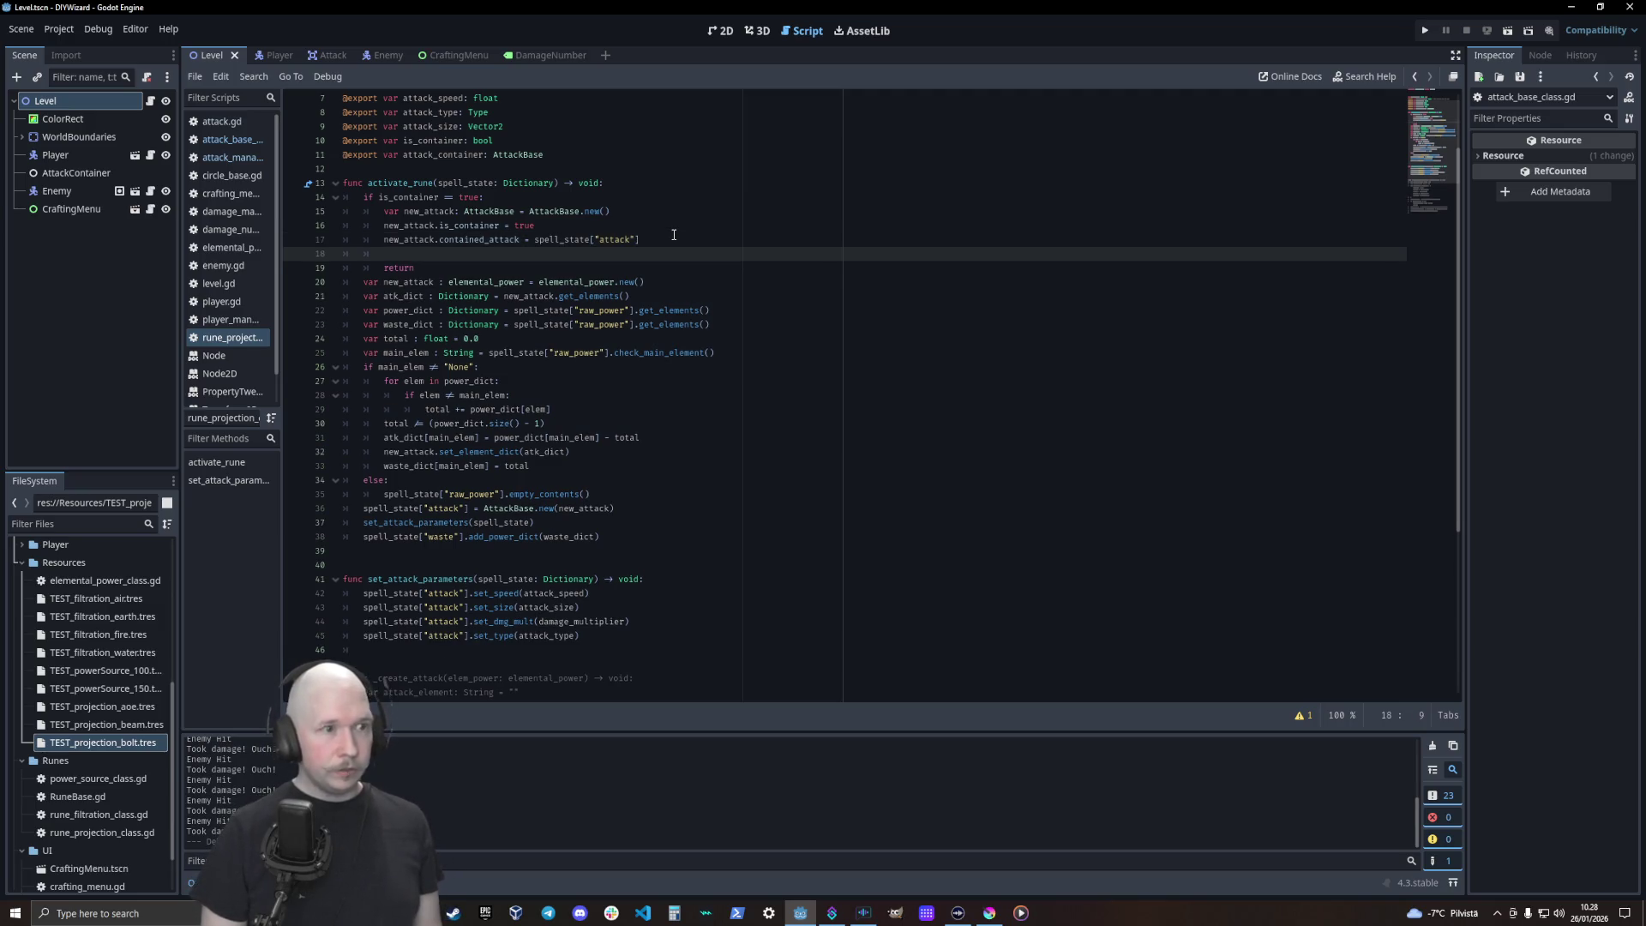
text(new_attack)
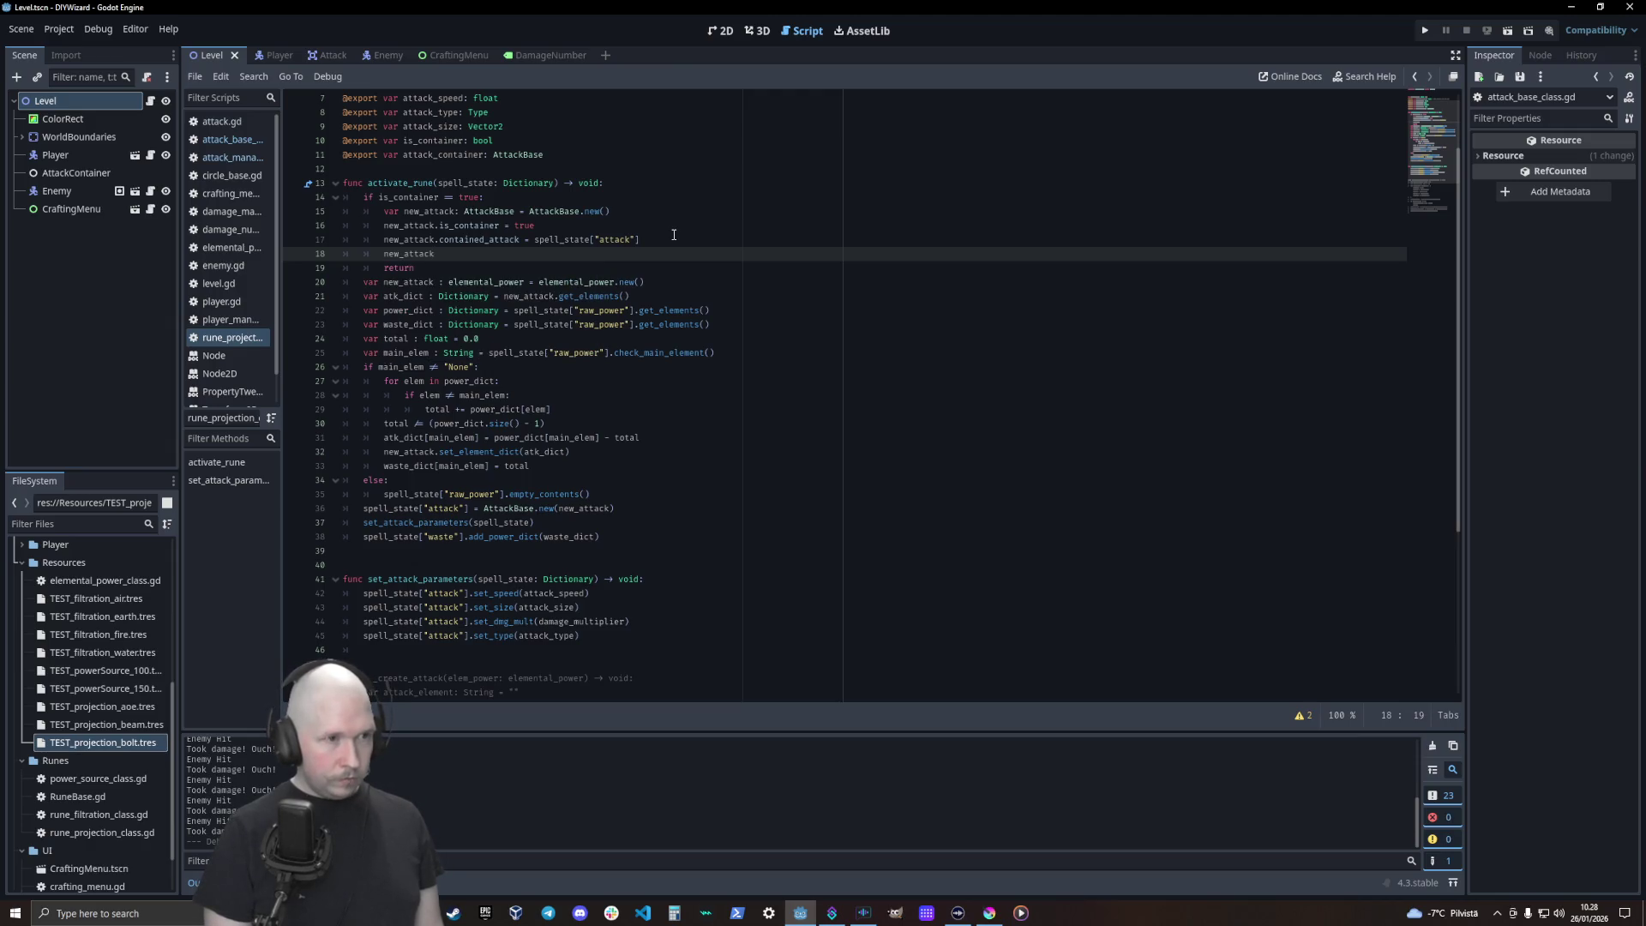
text(.)
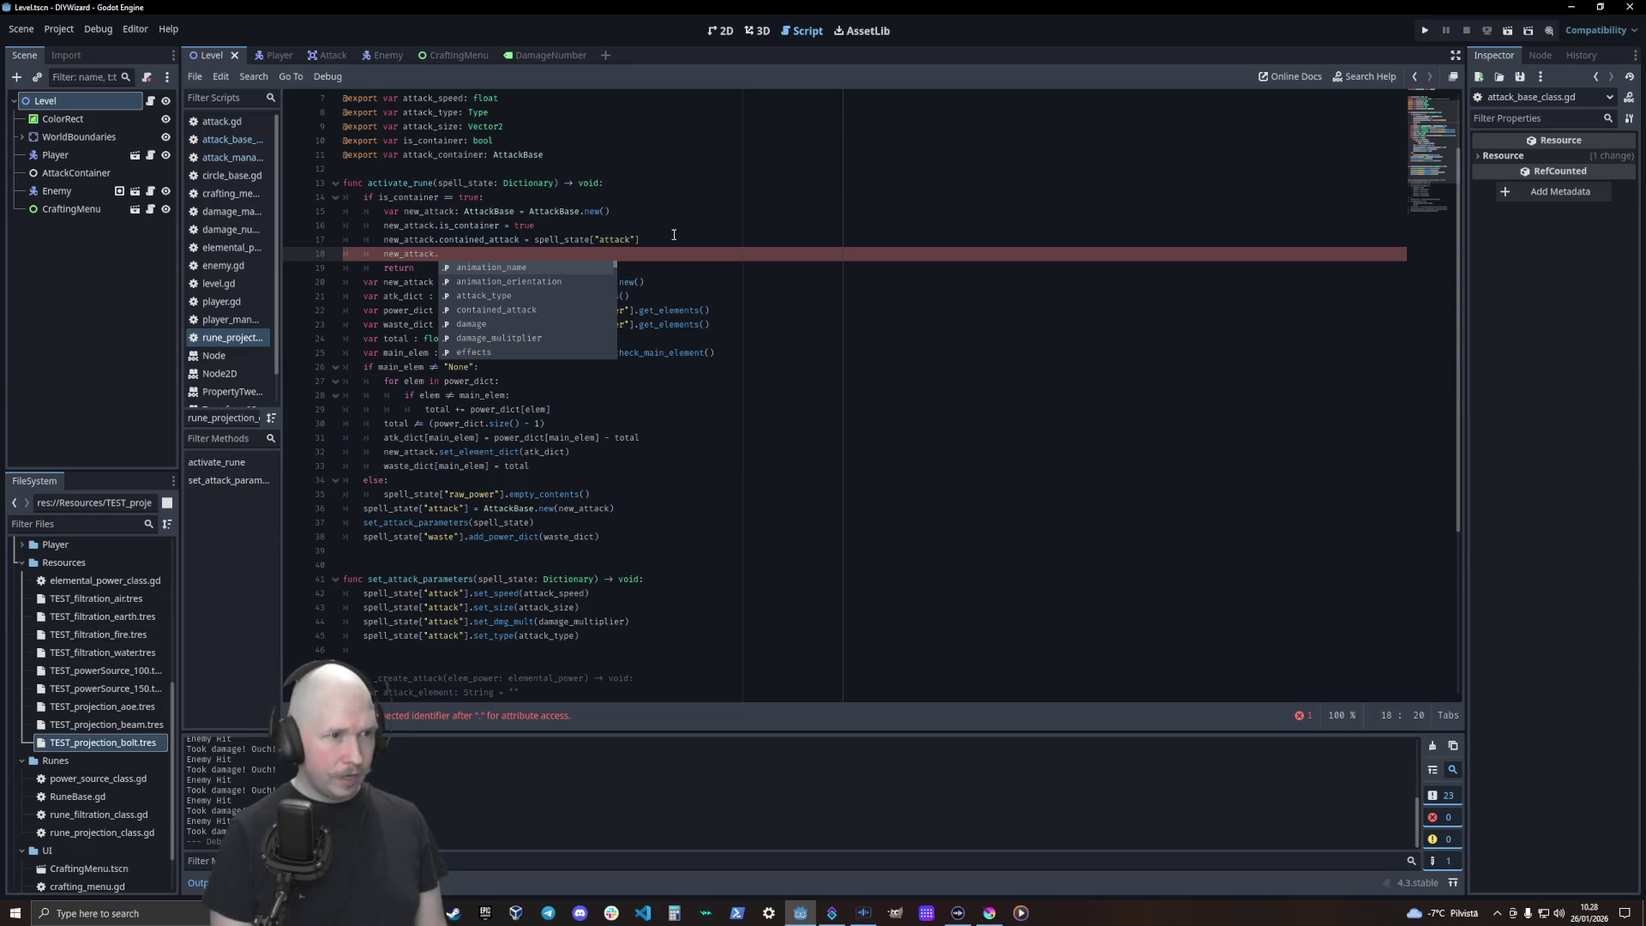
key(Down)
key(Down)
key(Down)
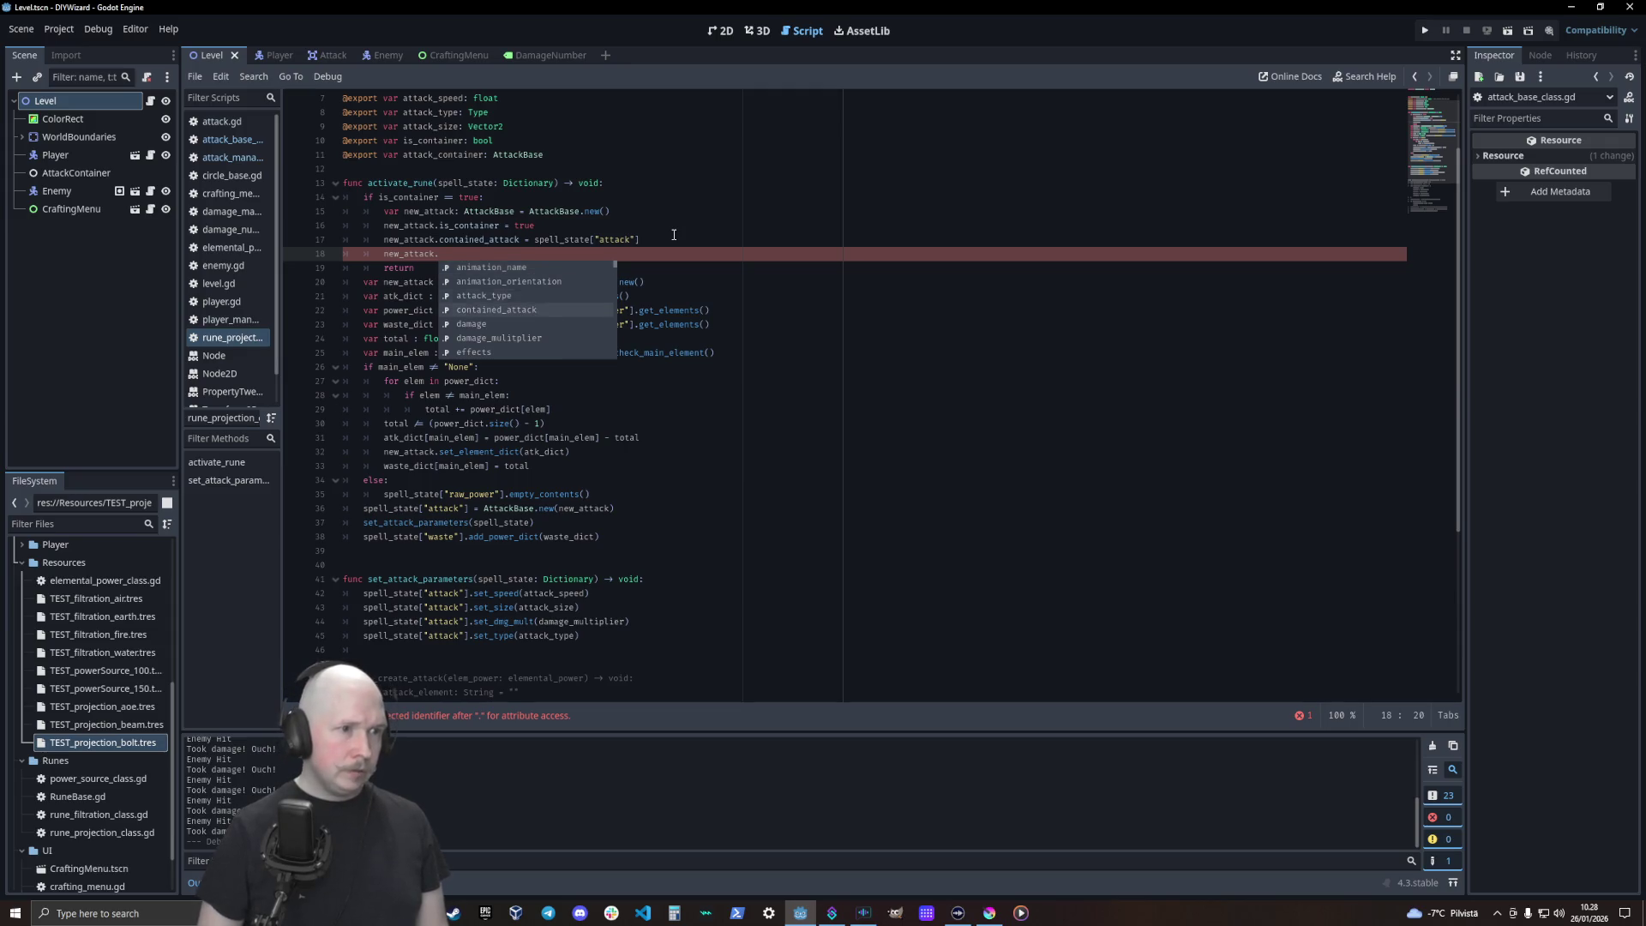
key(Down)
key(Down)
key(Down)
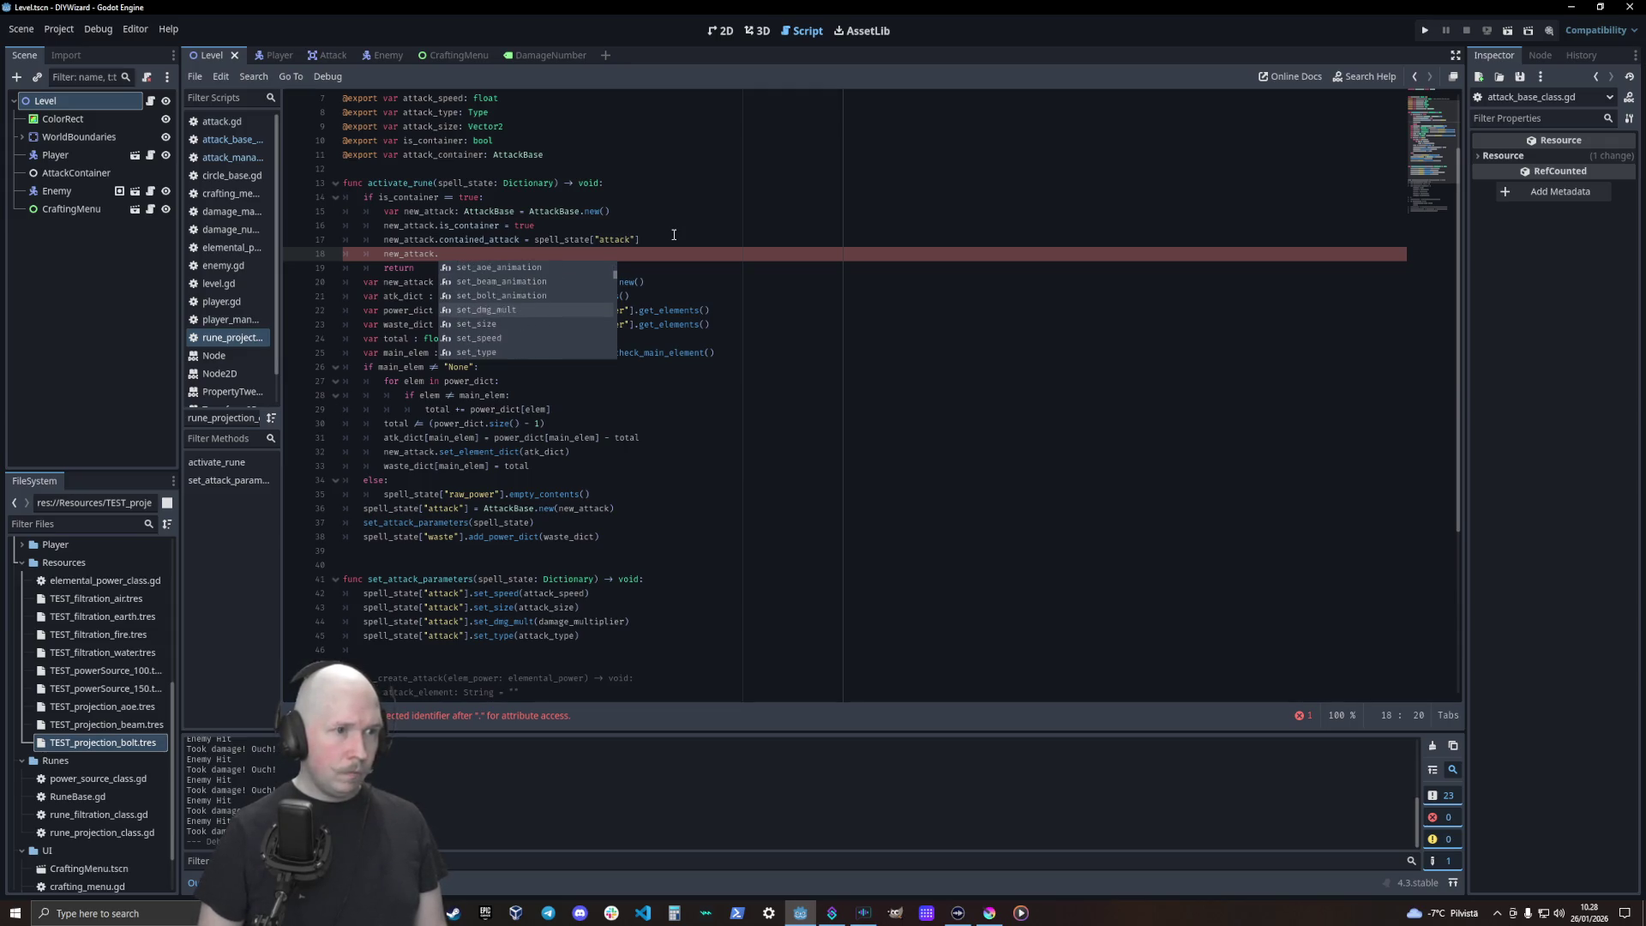
key(Down)
key(Down)
key(Down)
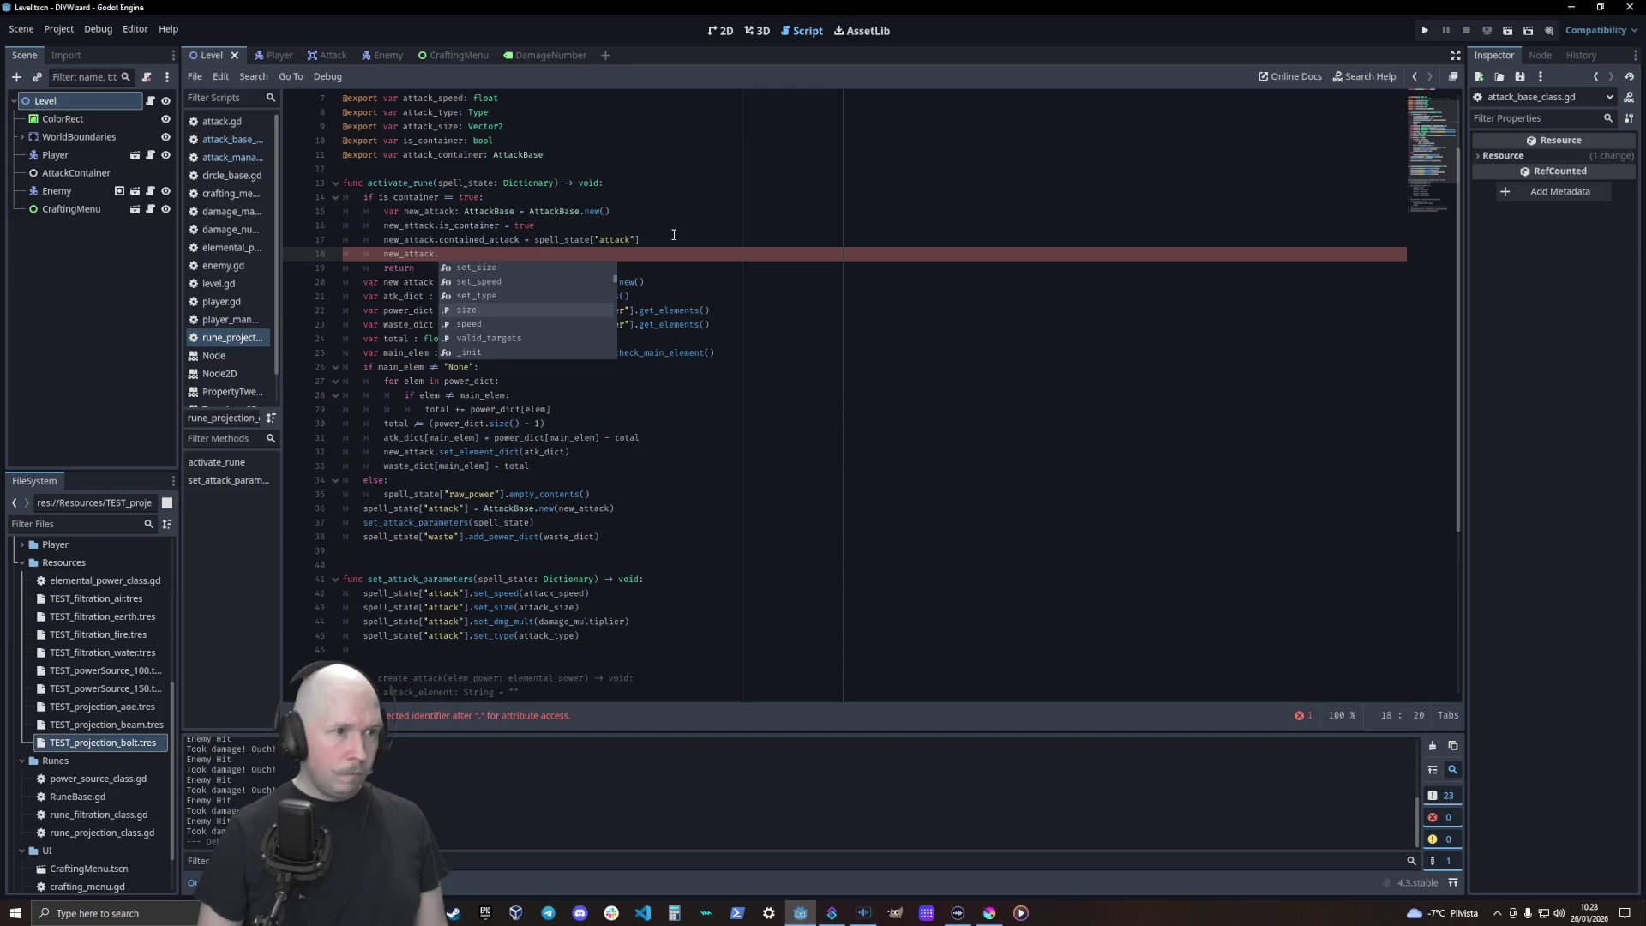
key(Up)
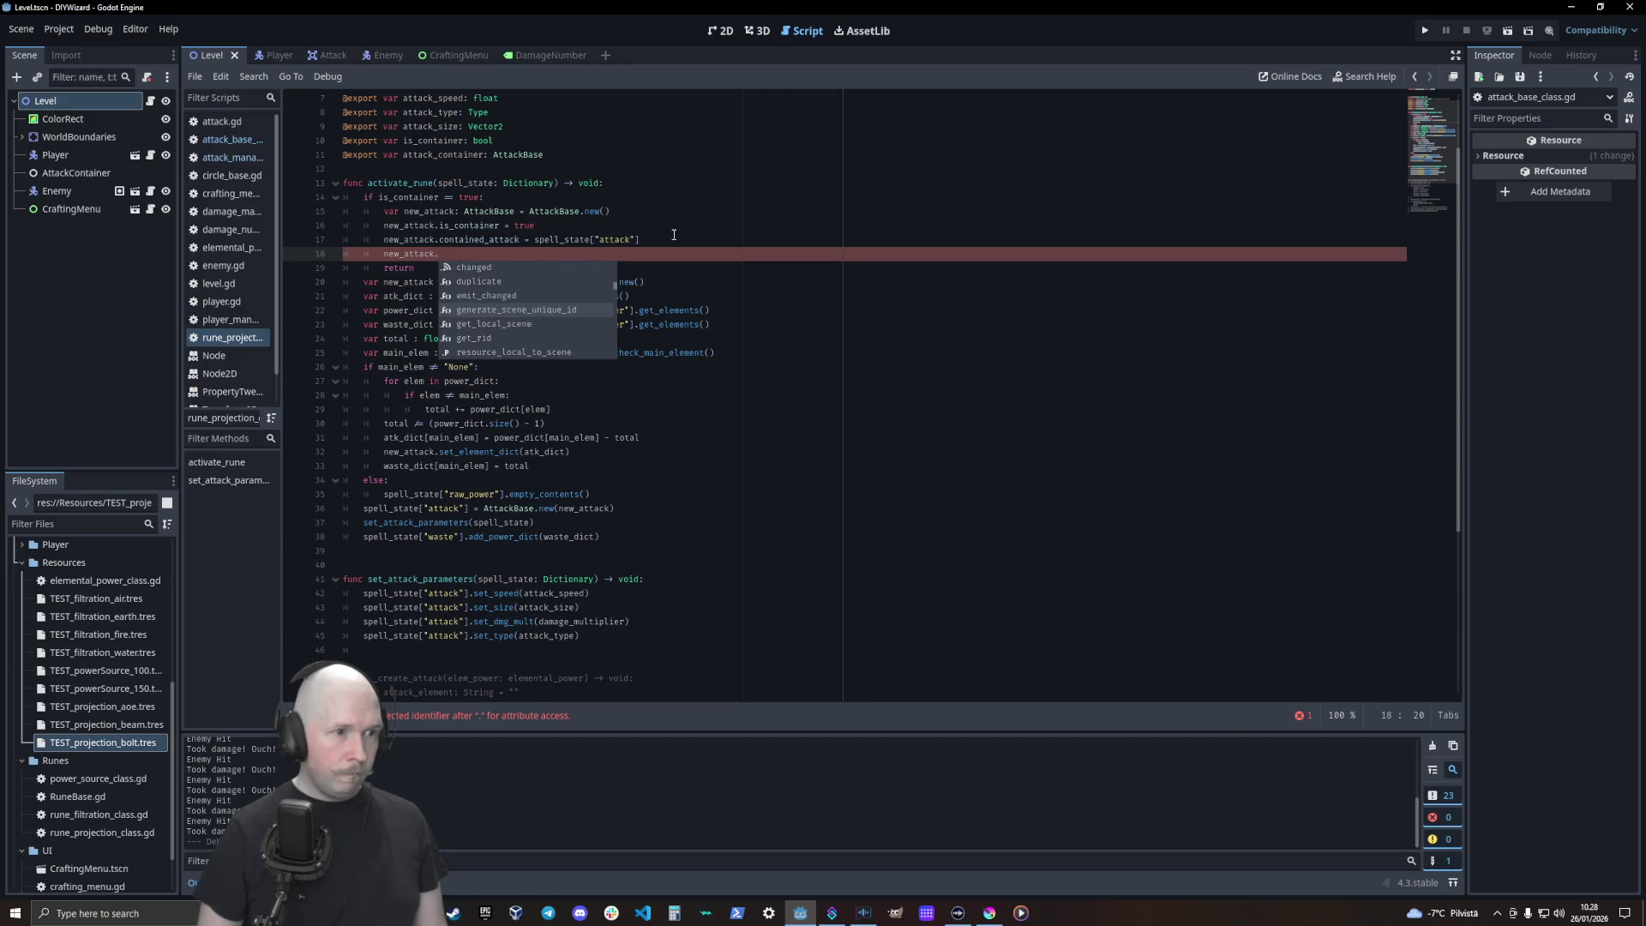
key(Up)
key(Up)
key(Up)
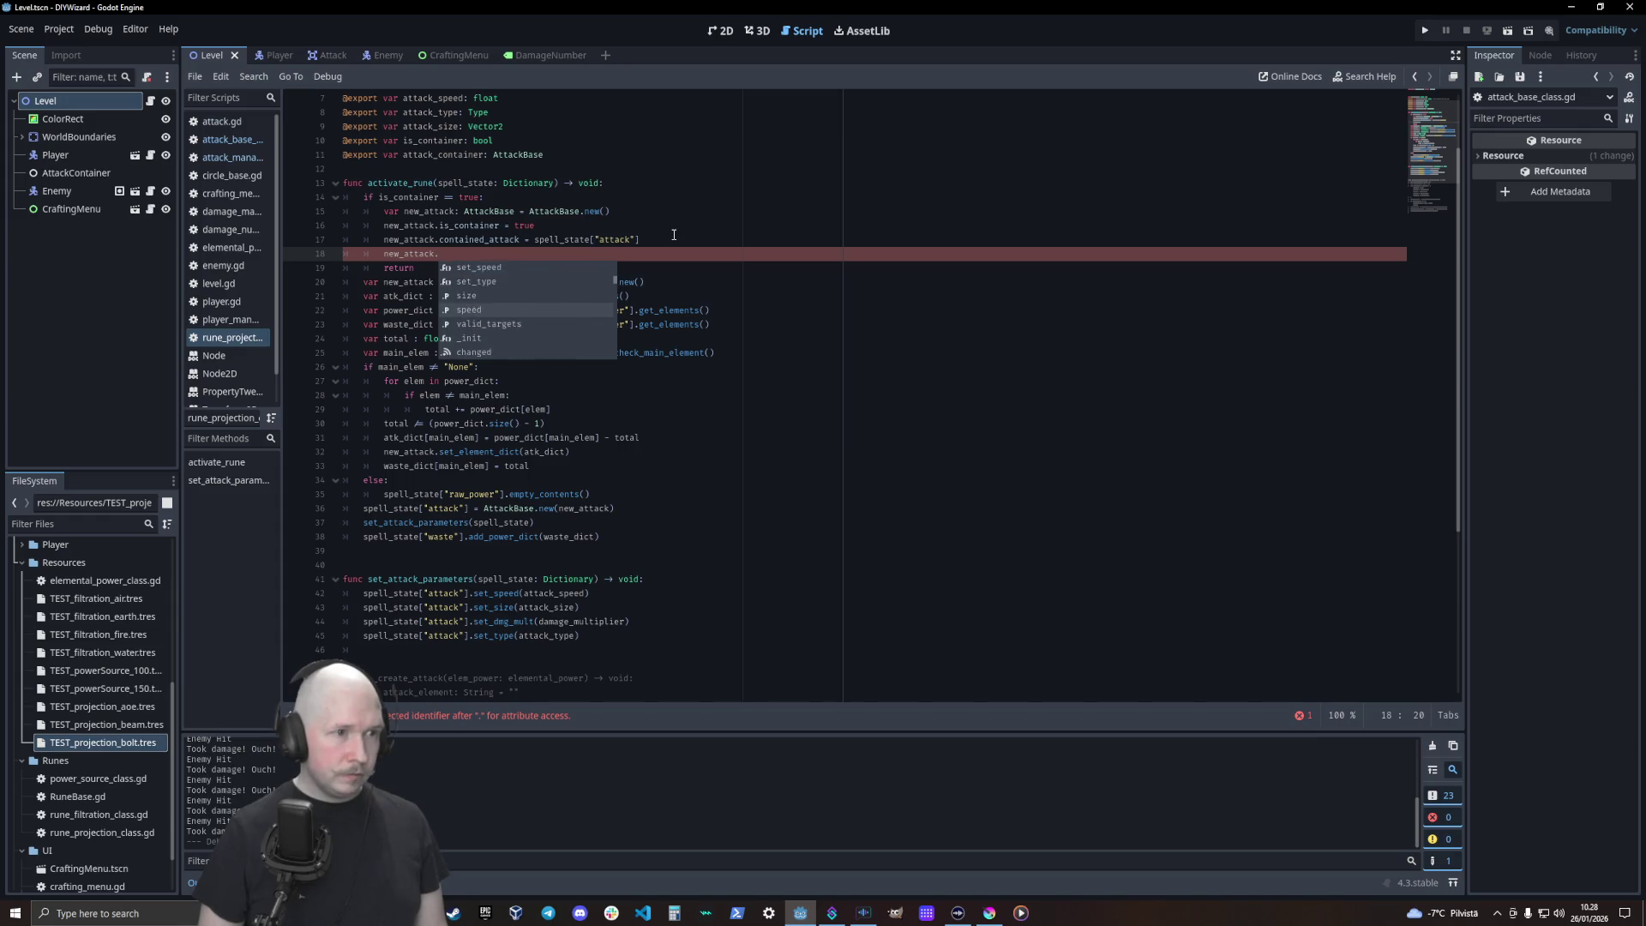
key(Up)
key(Up)
key(Up)
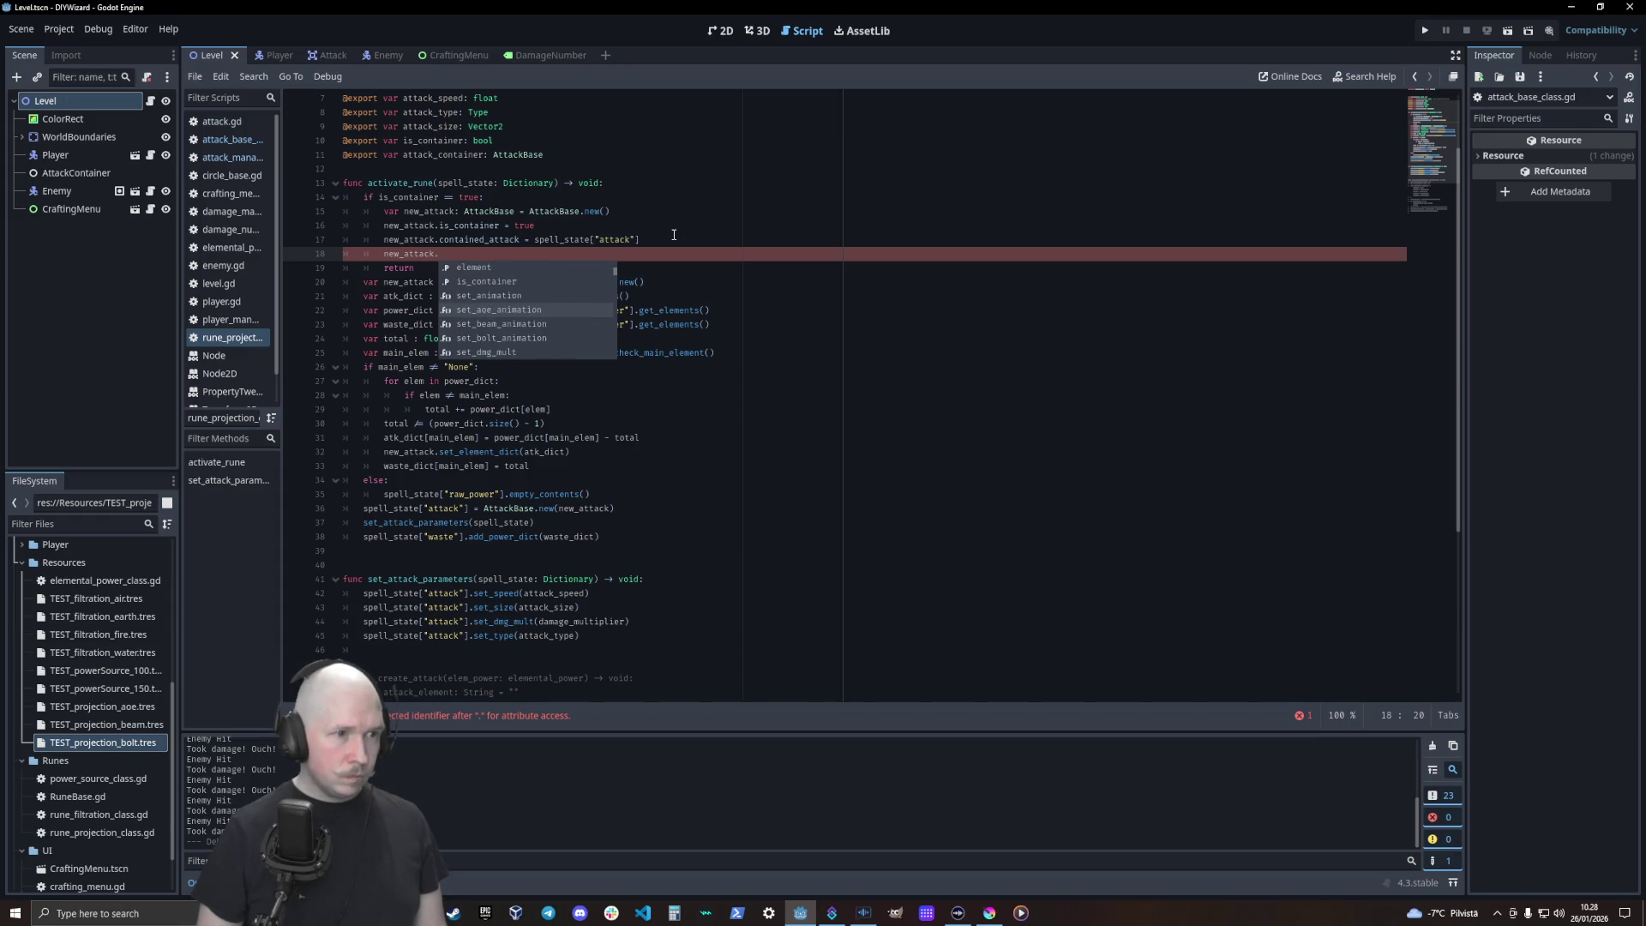
key(Up)
key(Up)
key(Up)
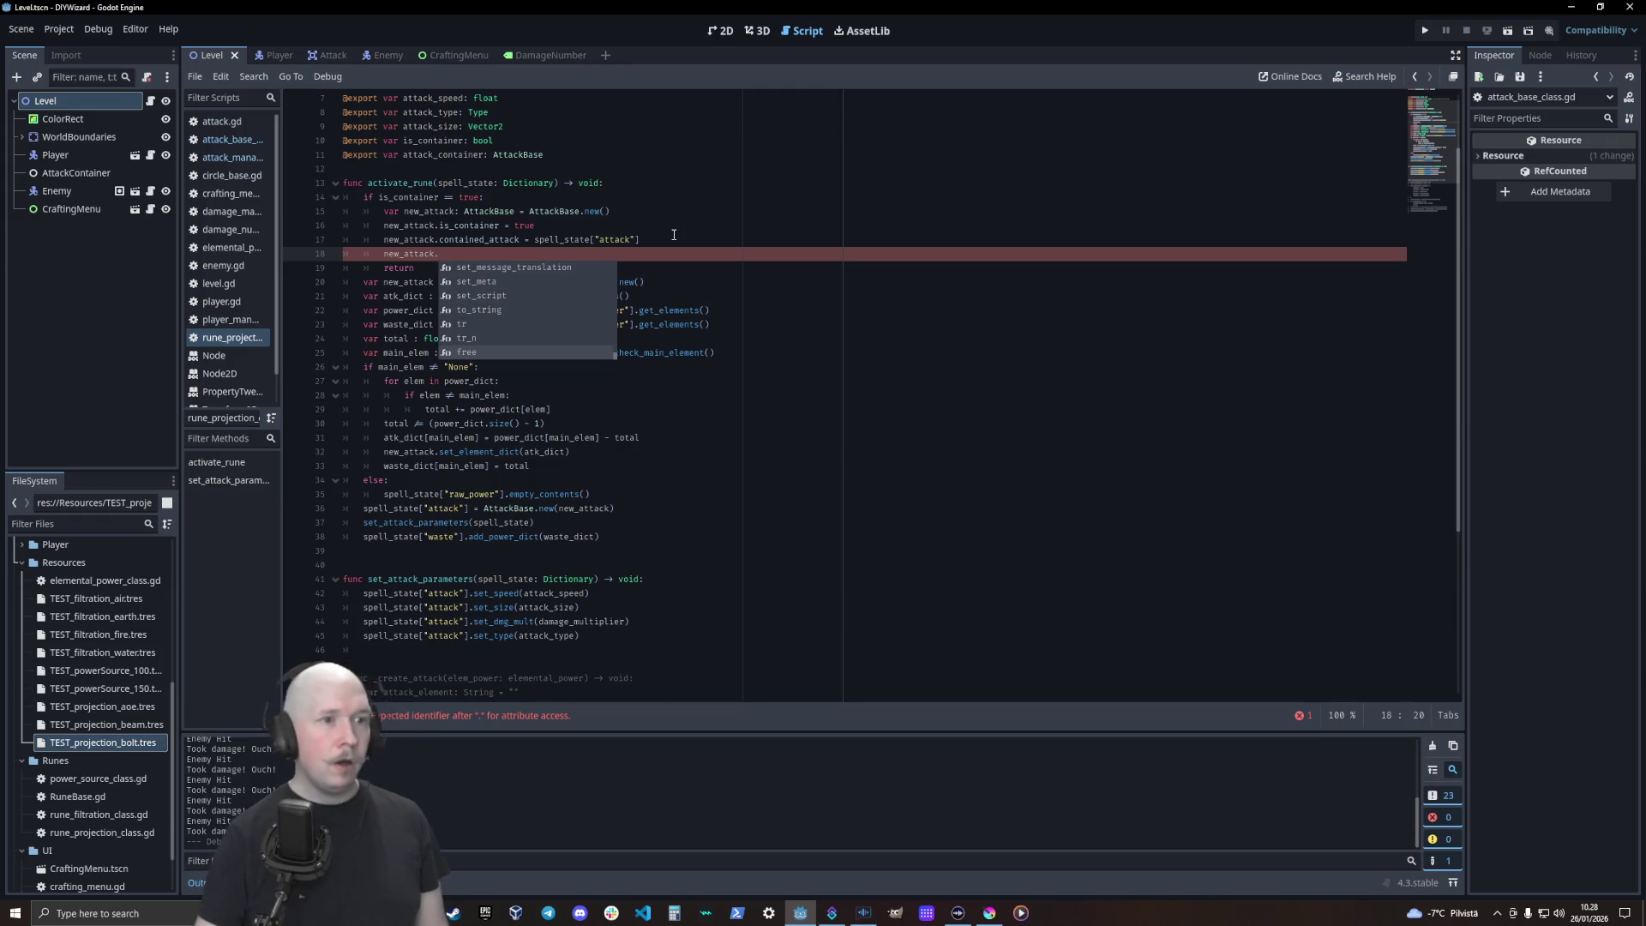
click(482, 258)
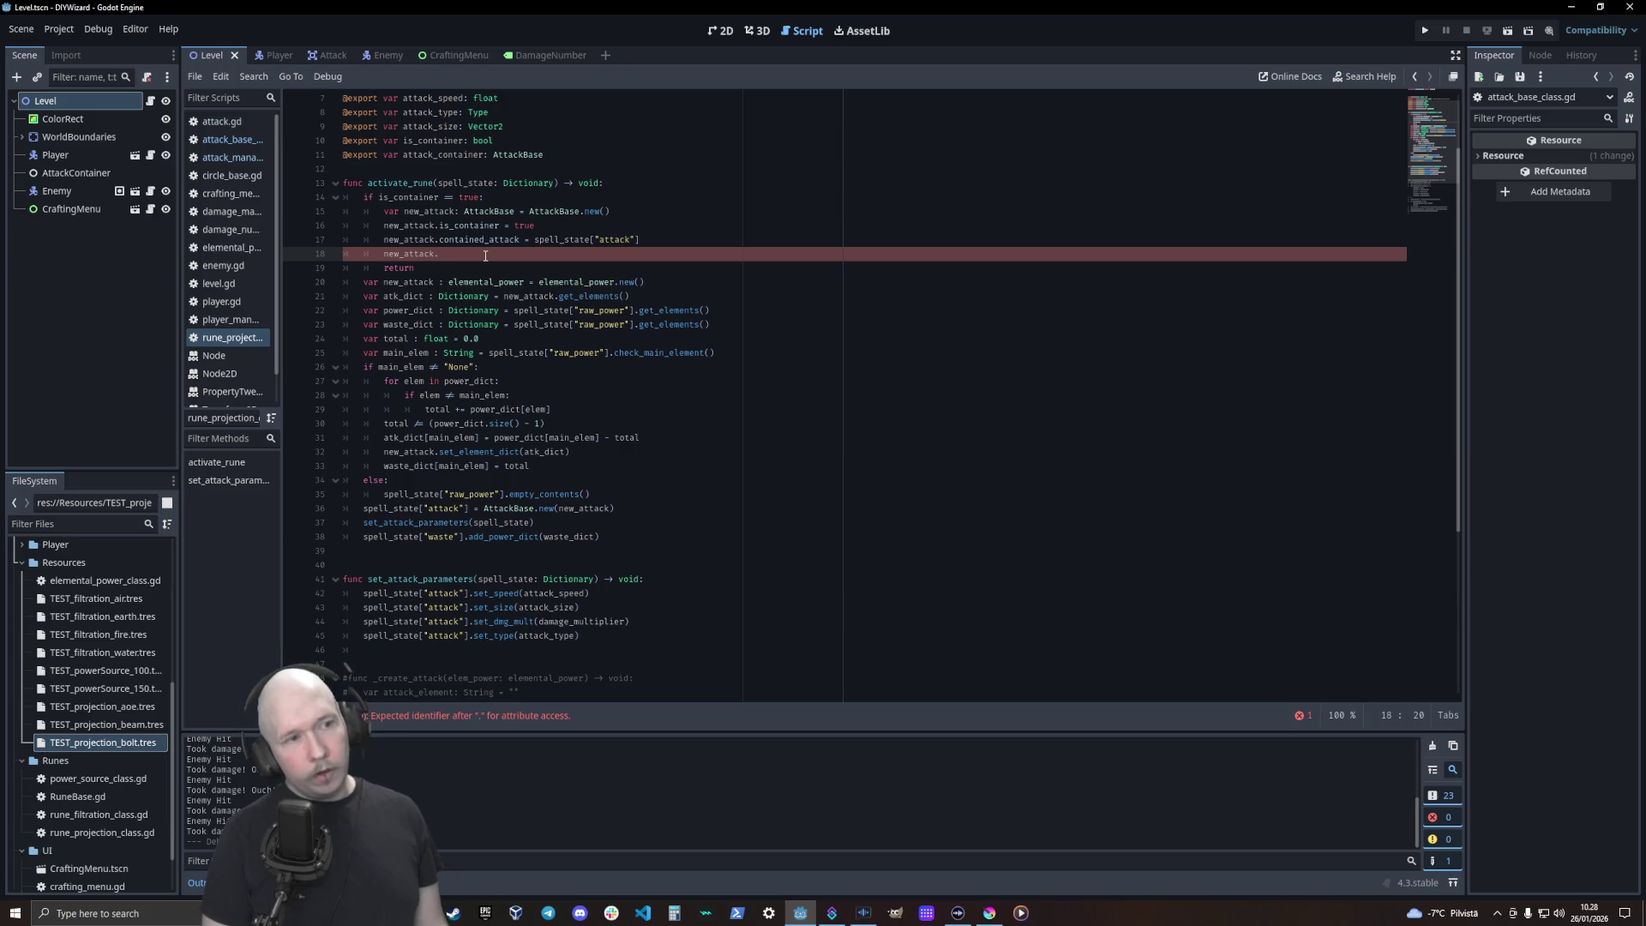
key(BackSpace)
key(BackSpace)
key(BackSpace)
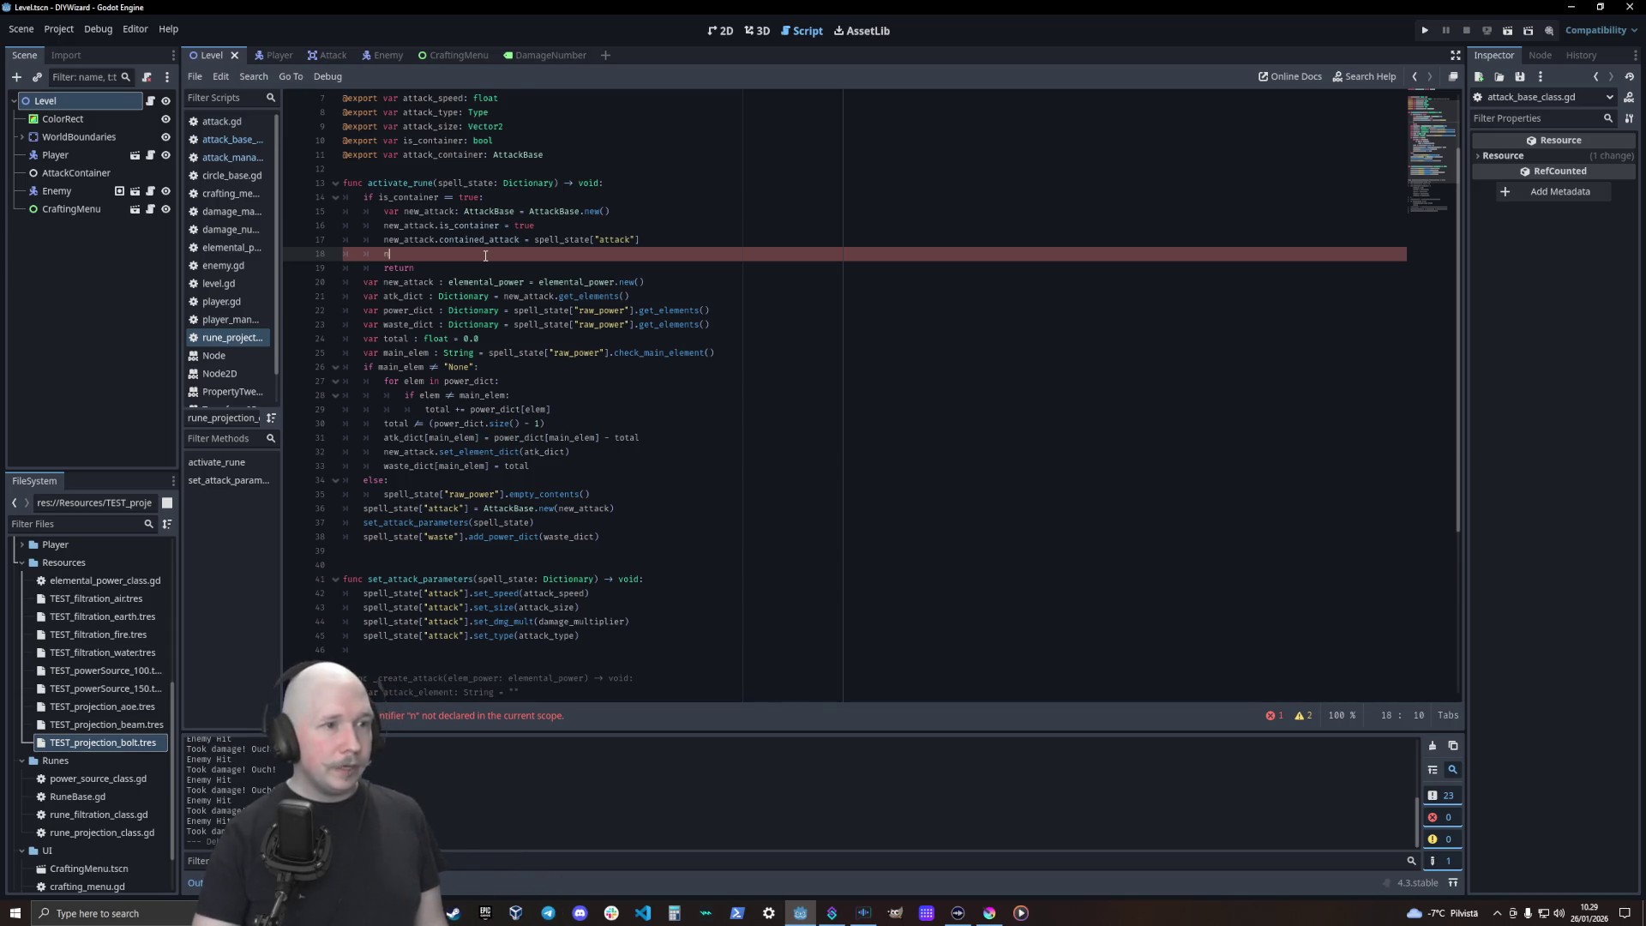
scroll(485, 255, up, 2)
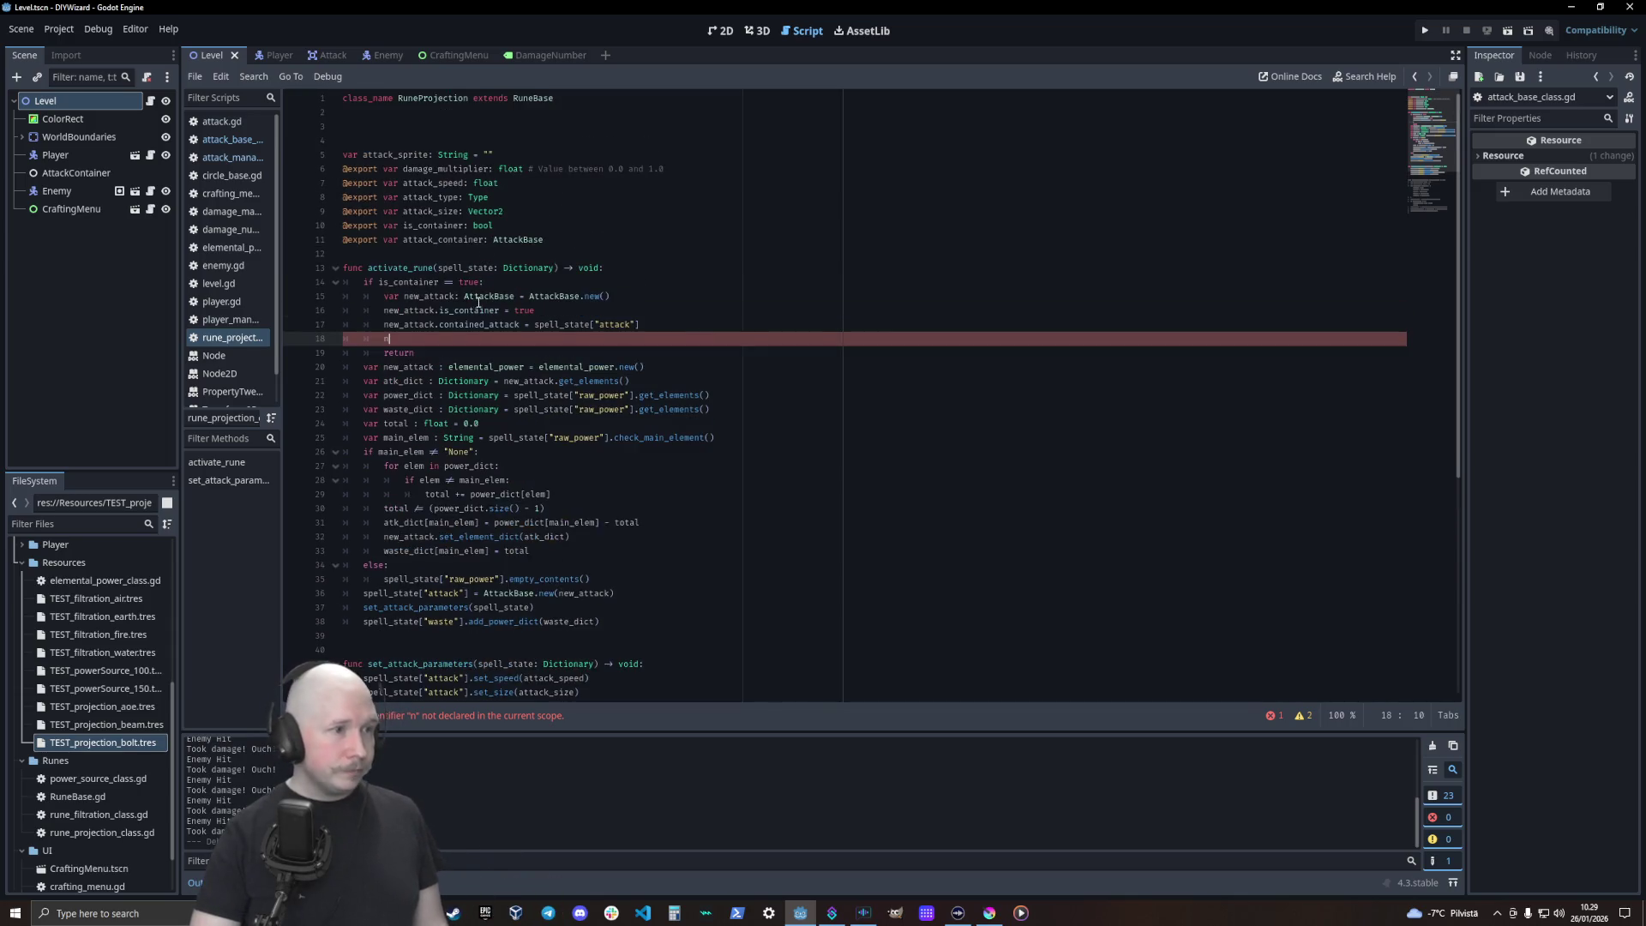
Declare var speed_mulitplier: float = 1.0 below damage_multiplier in attack_base_class.gd
click(230, 141)
click(391, 276)
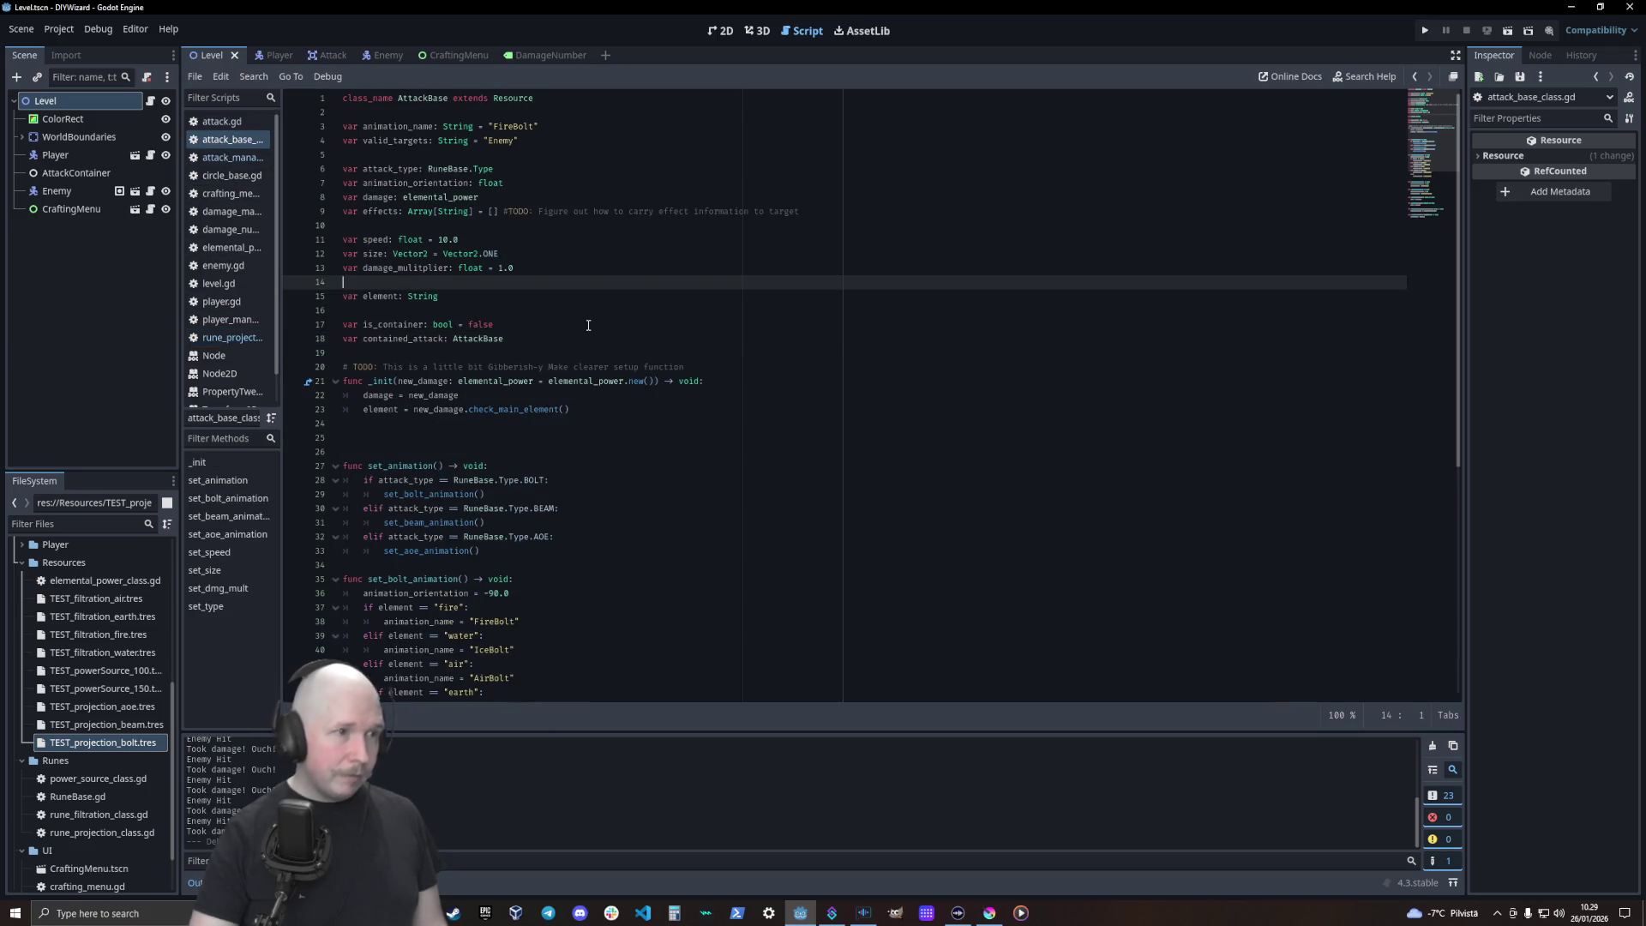
key(Return)
key(Up)
text(var)
key(BackSpace)
text(speed)
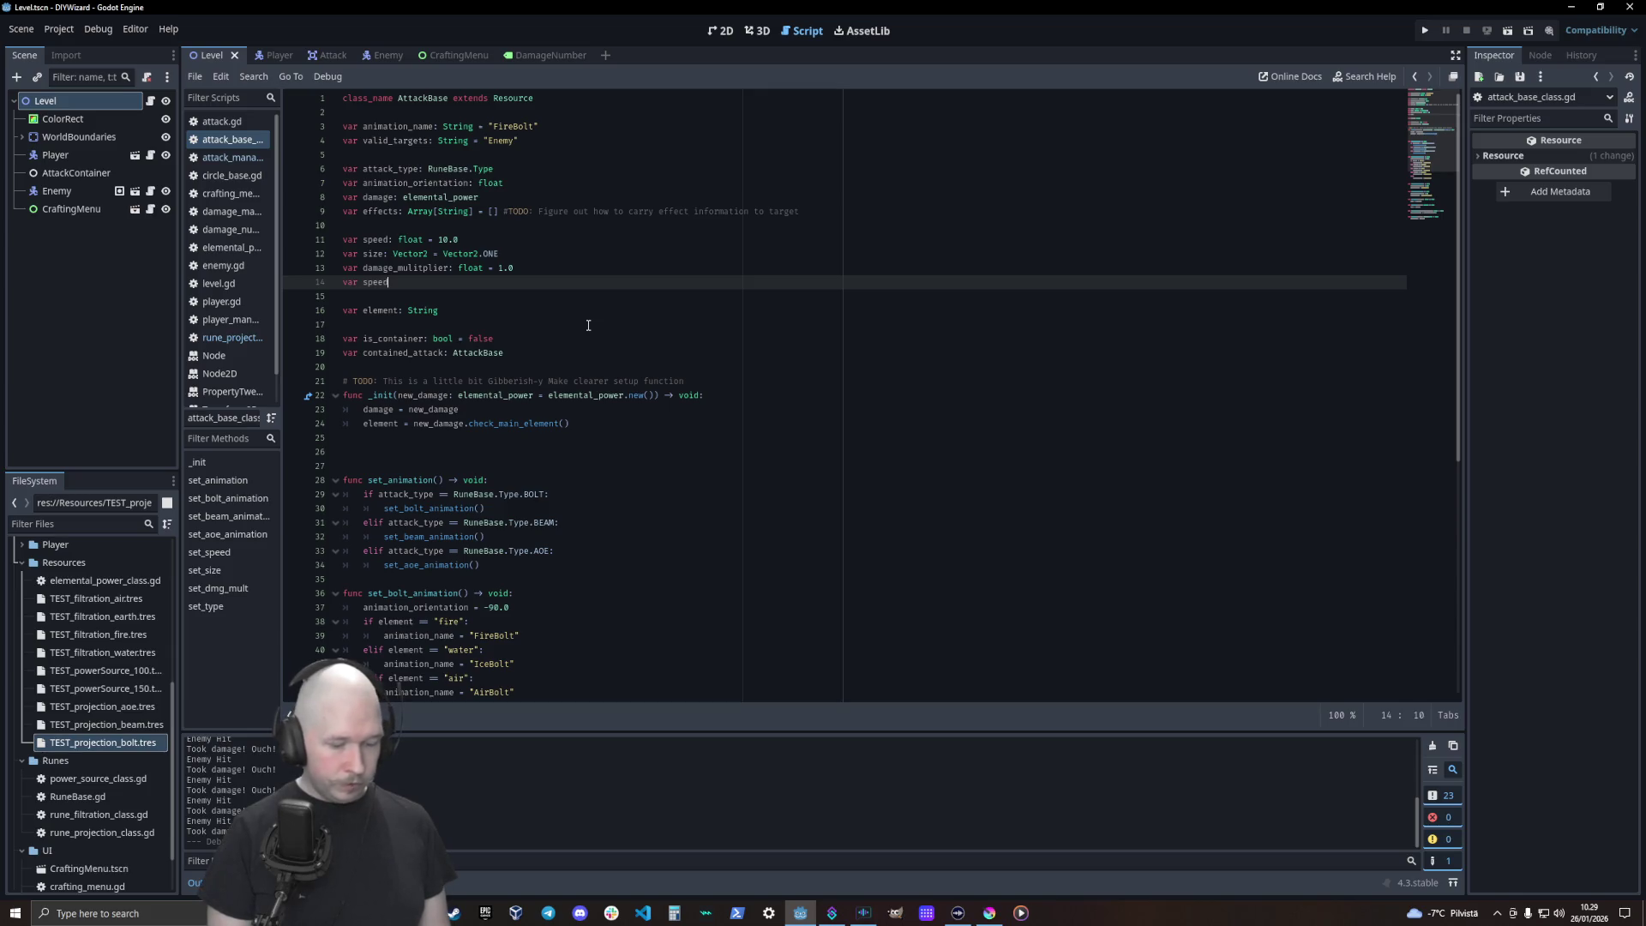
text(_mulitplier: float )
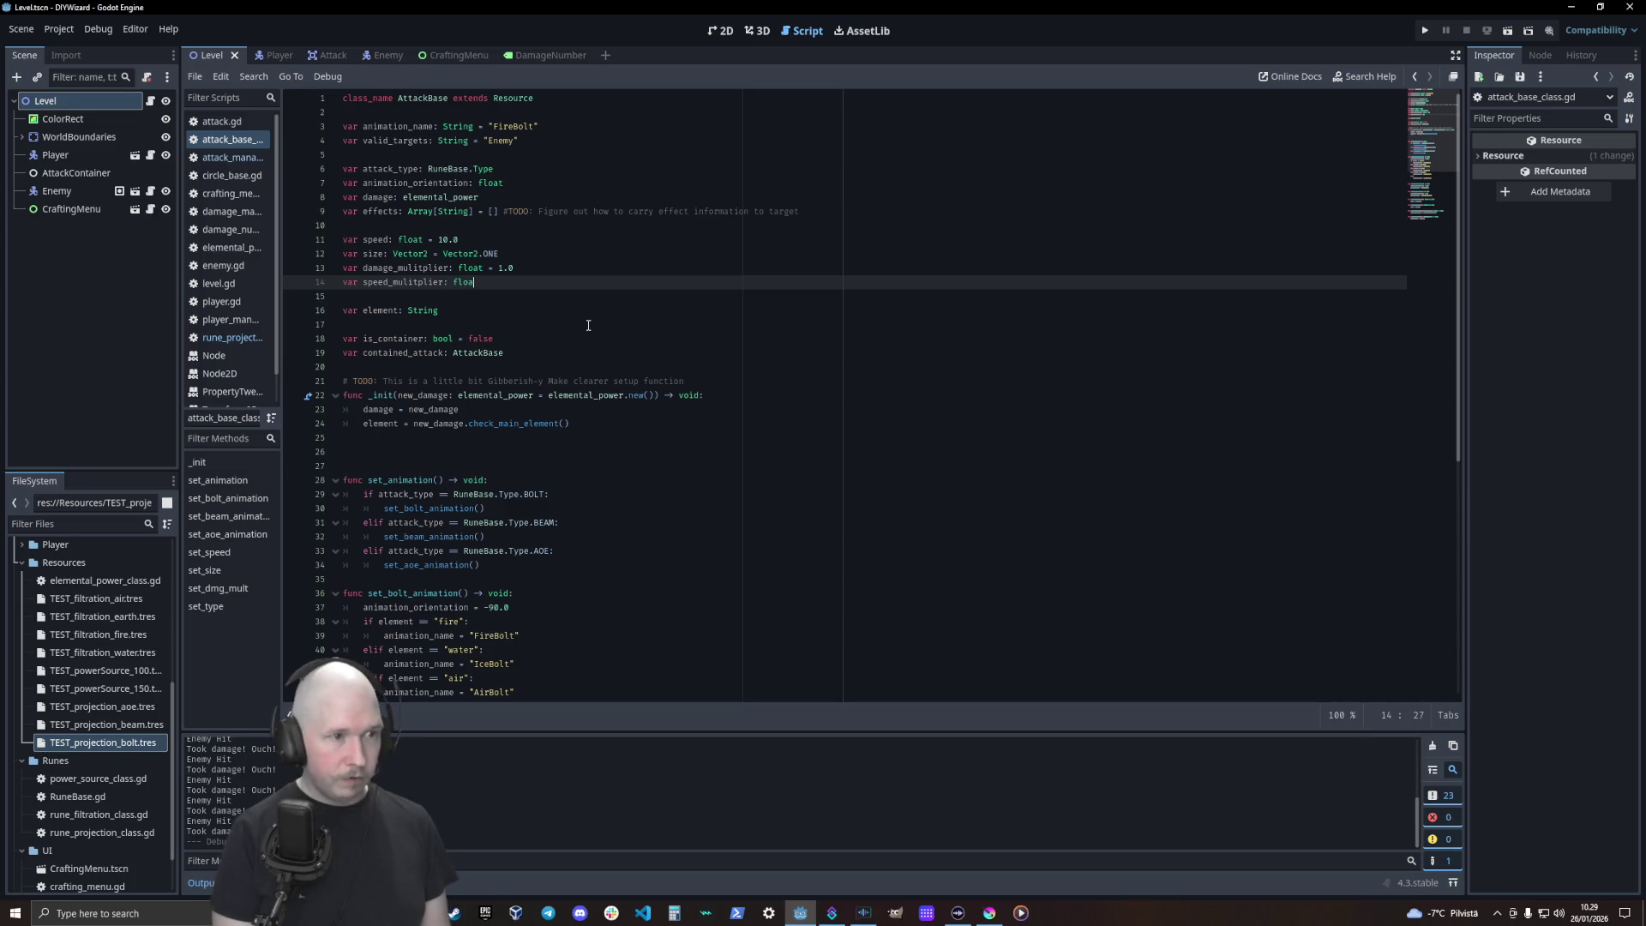
text(= 1.0)
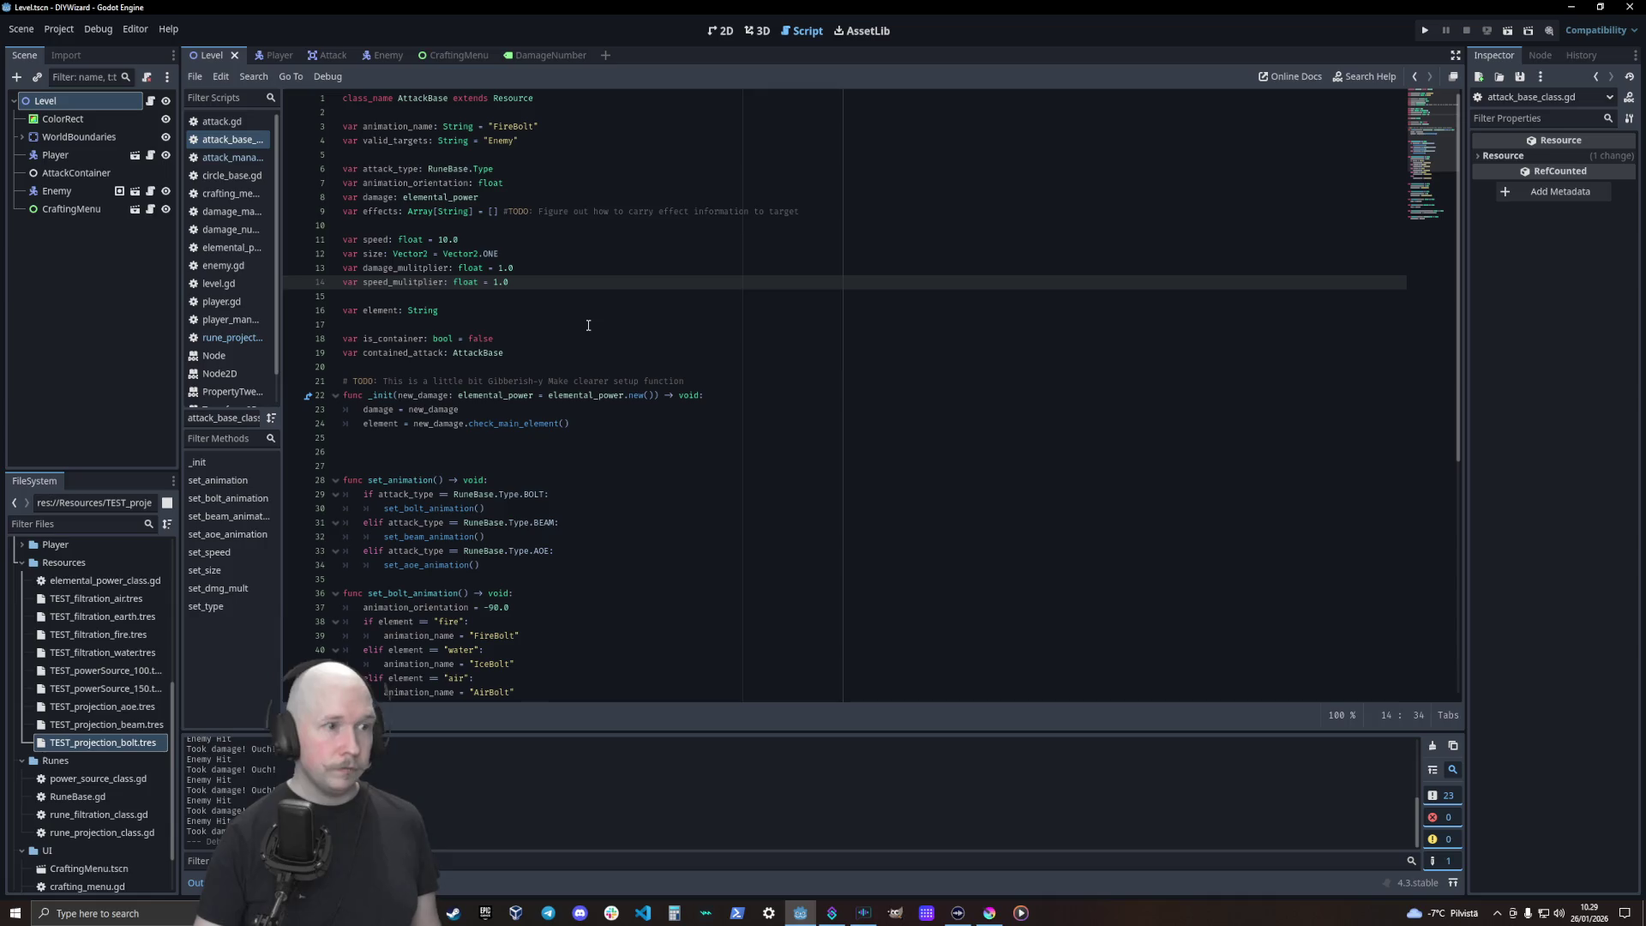
Switch through attack_manager.gd to rune_projection_class.gd
click(588, 325)
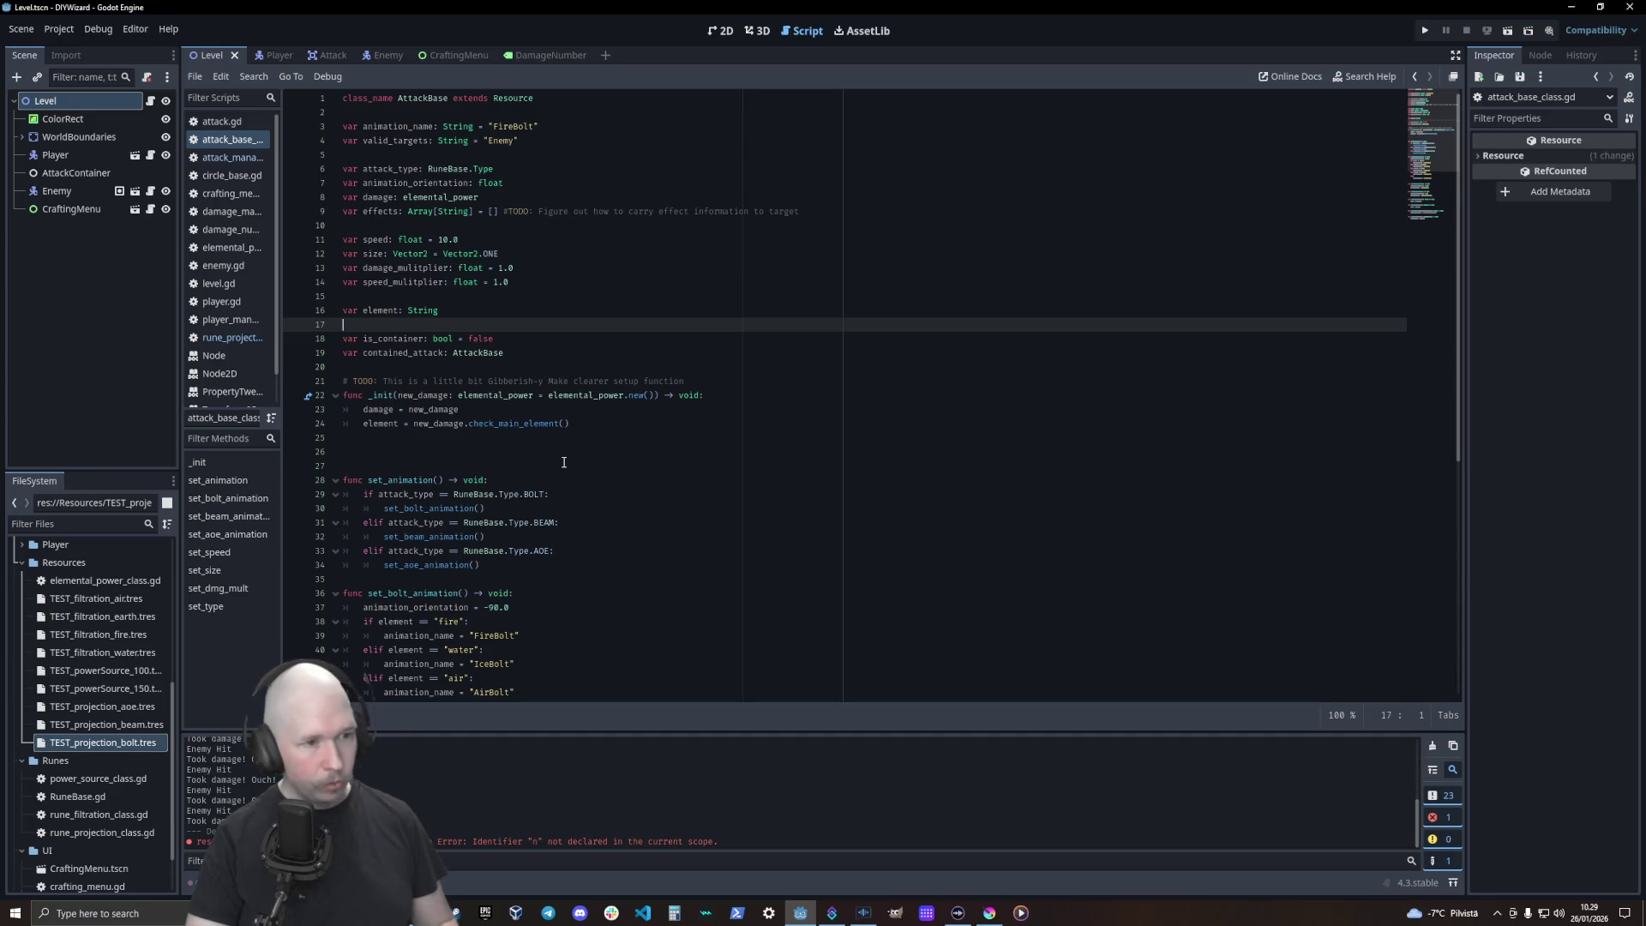
click(232, 157)
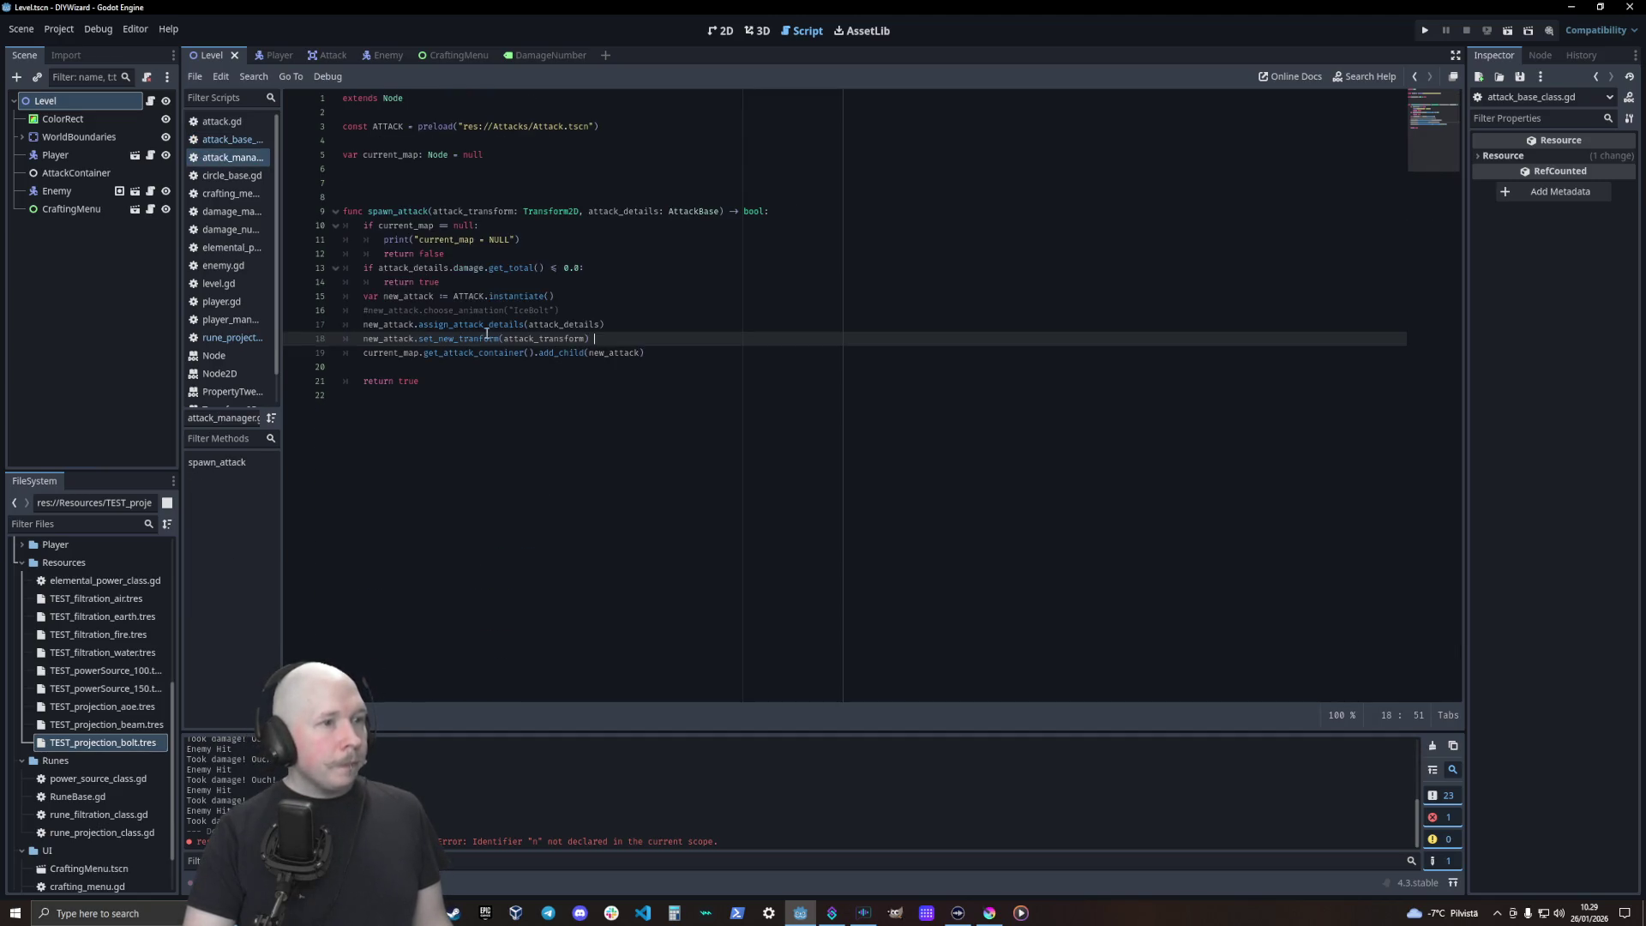
click(232, 337)
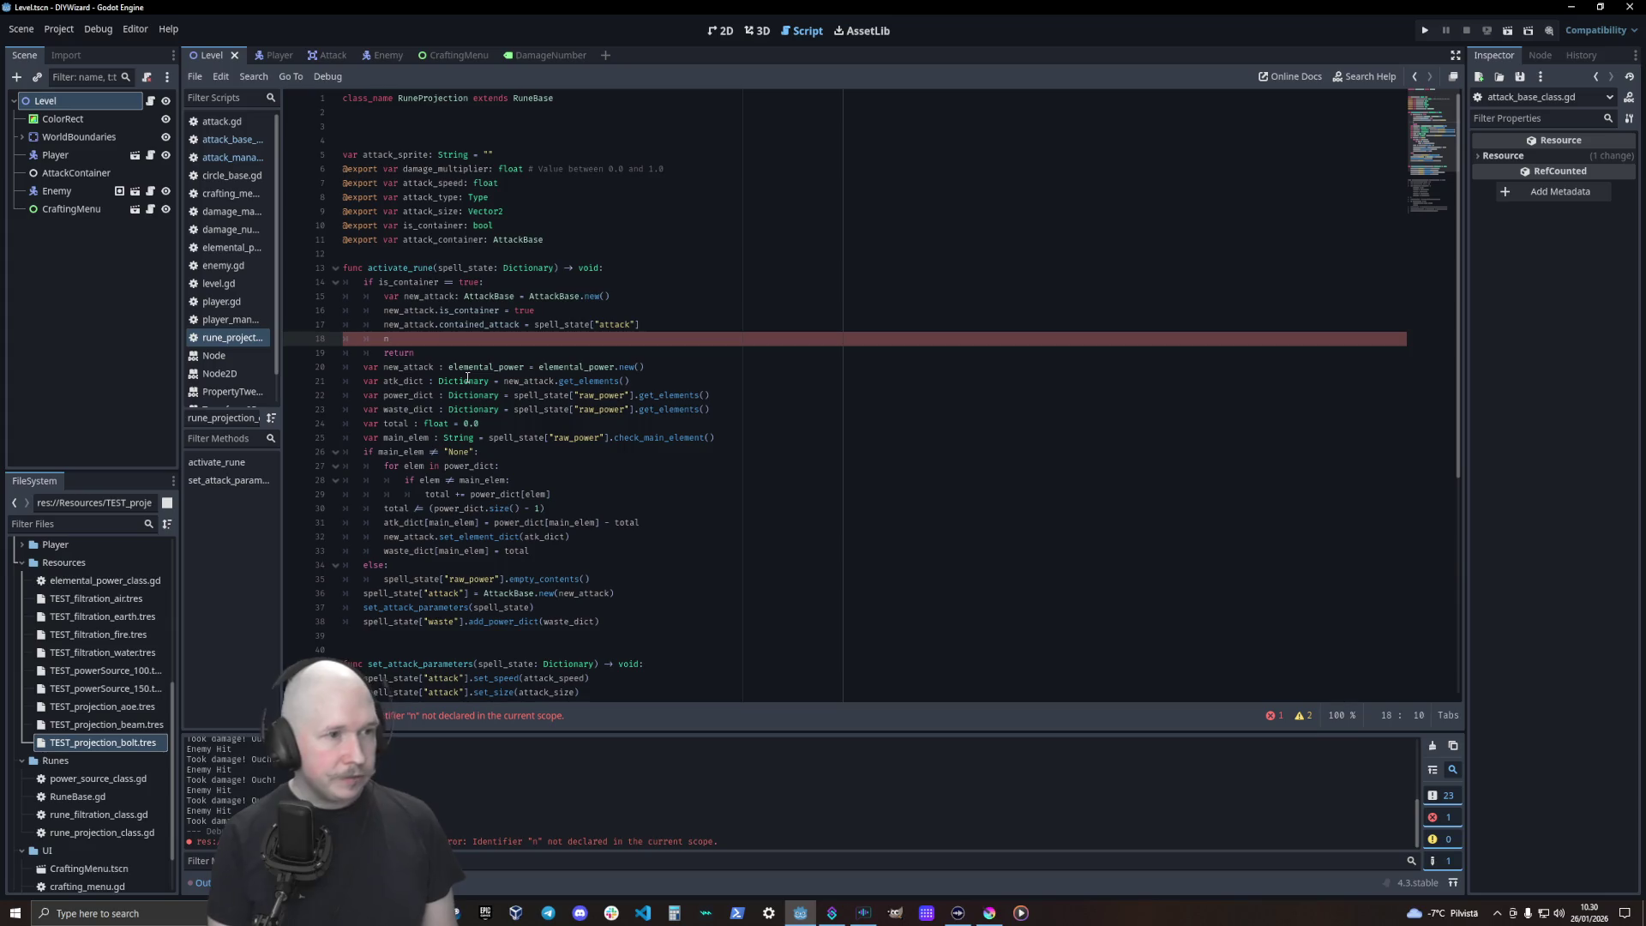
Add new_attack.speed_mulitplier = spell_state["attack"].speed_multiplier to the container branch
text(ew_attack.)
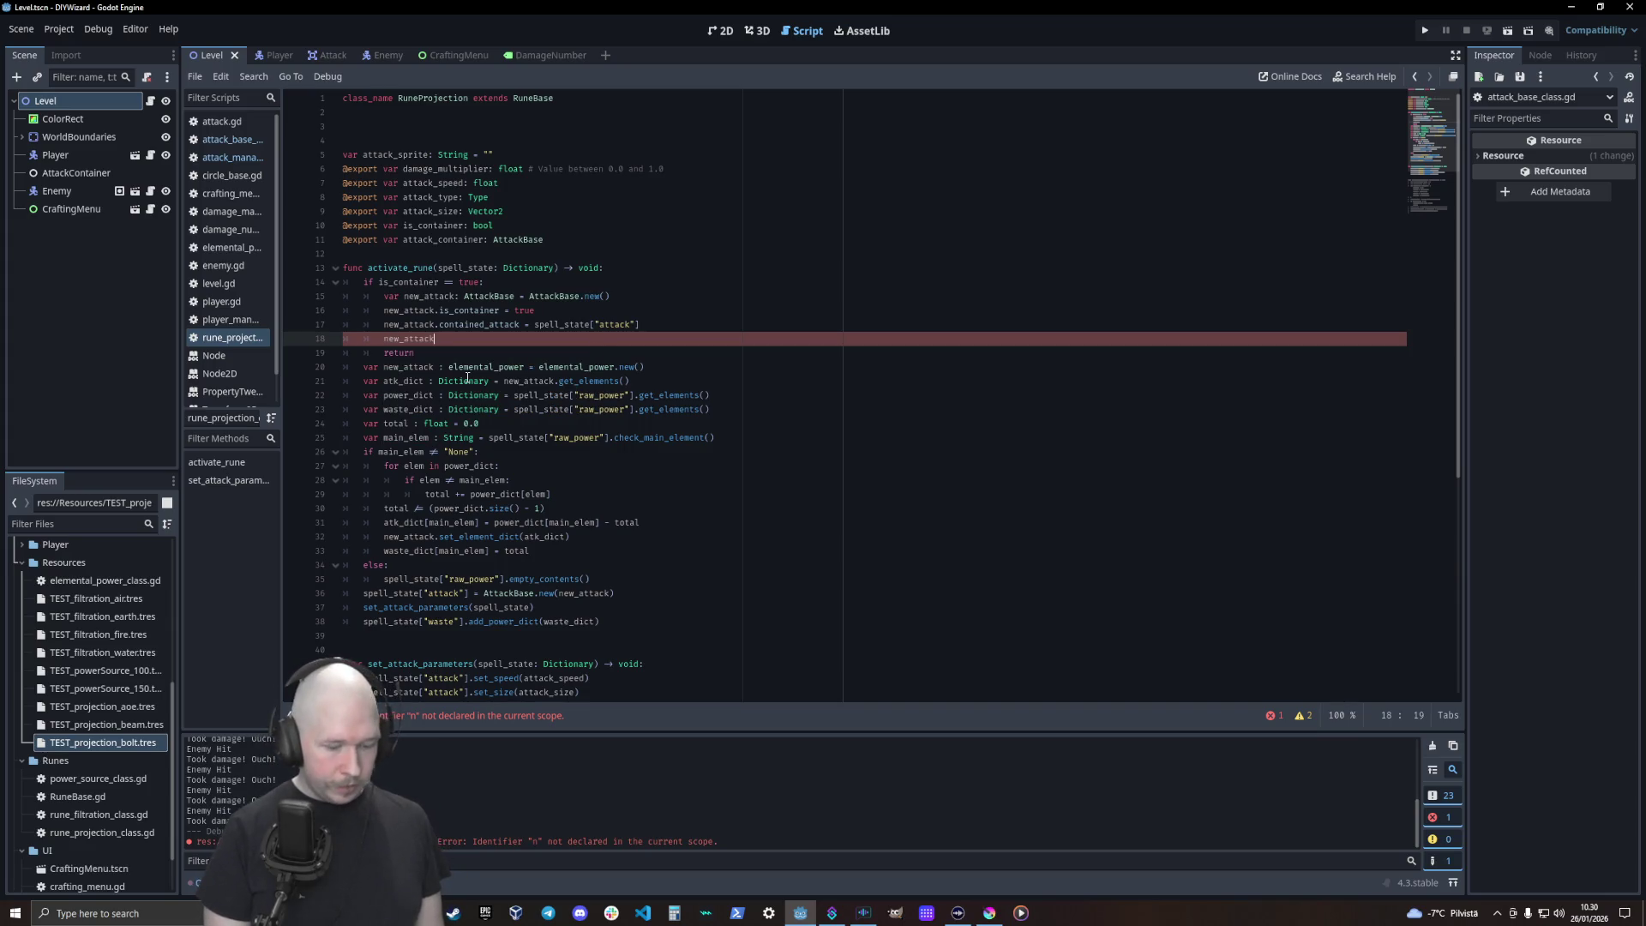
text(spe)
key(Down)
key(Return)
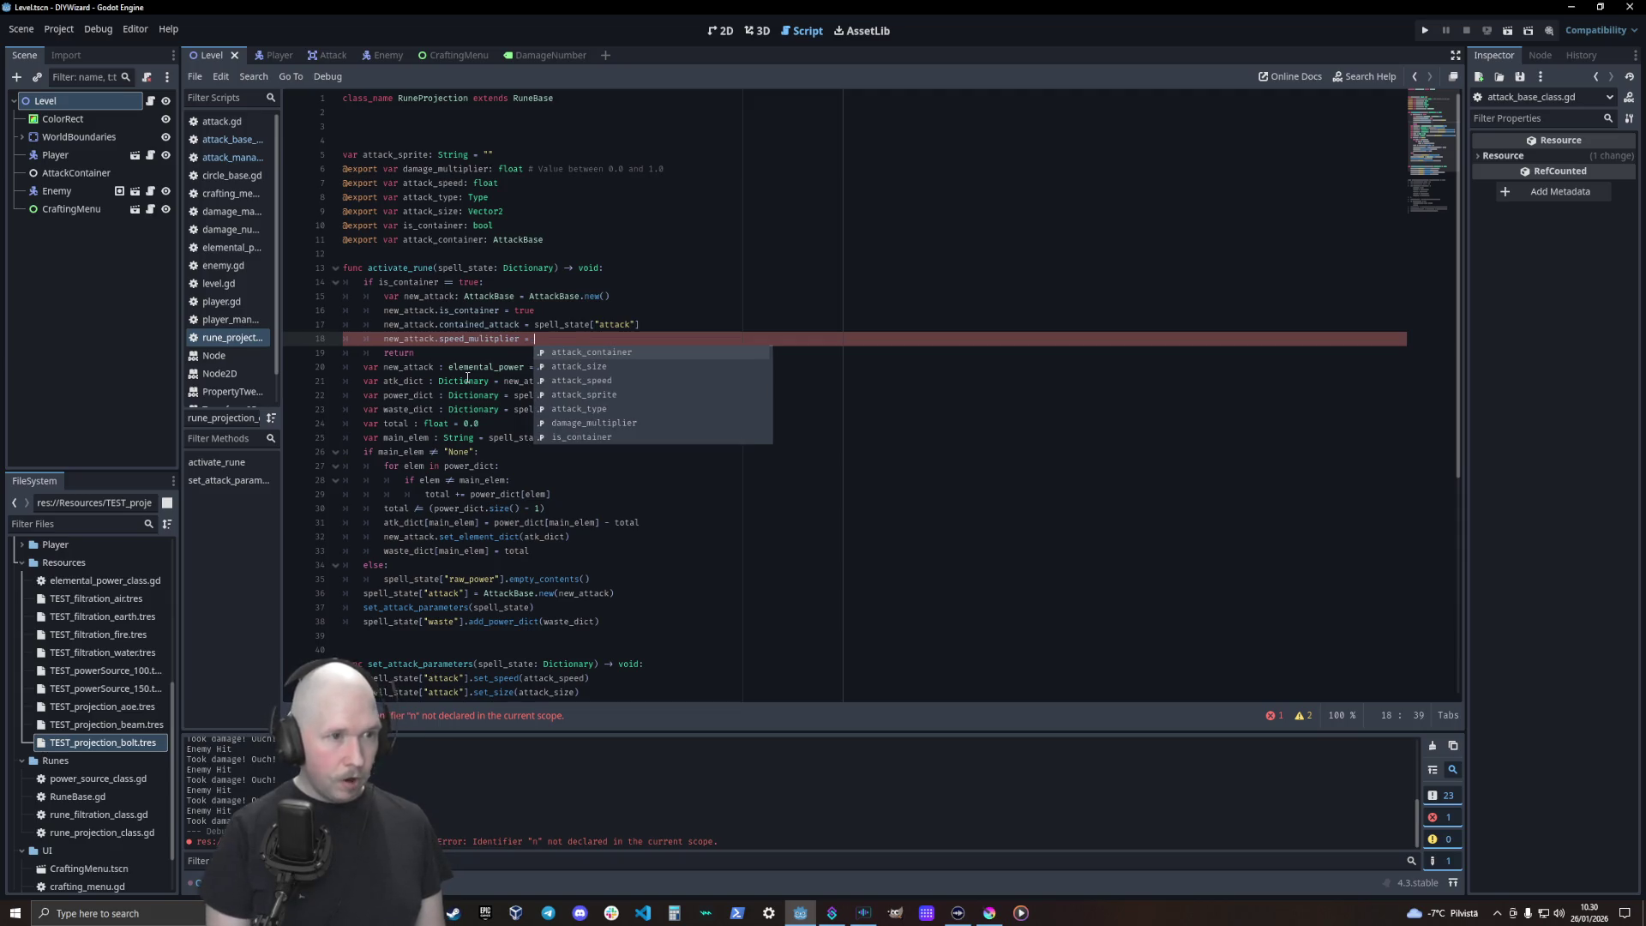
drag(639, 325, 535, 326)
key(ctrl+c)
click(564, 352)
key(ctrl+v)
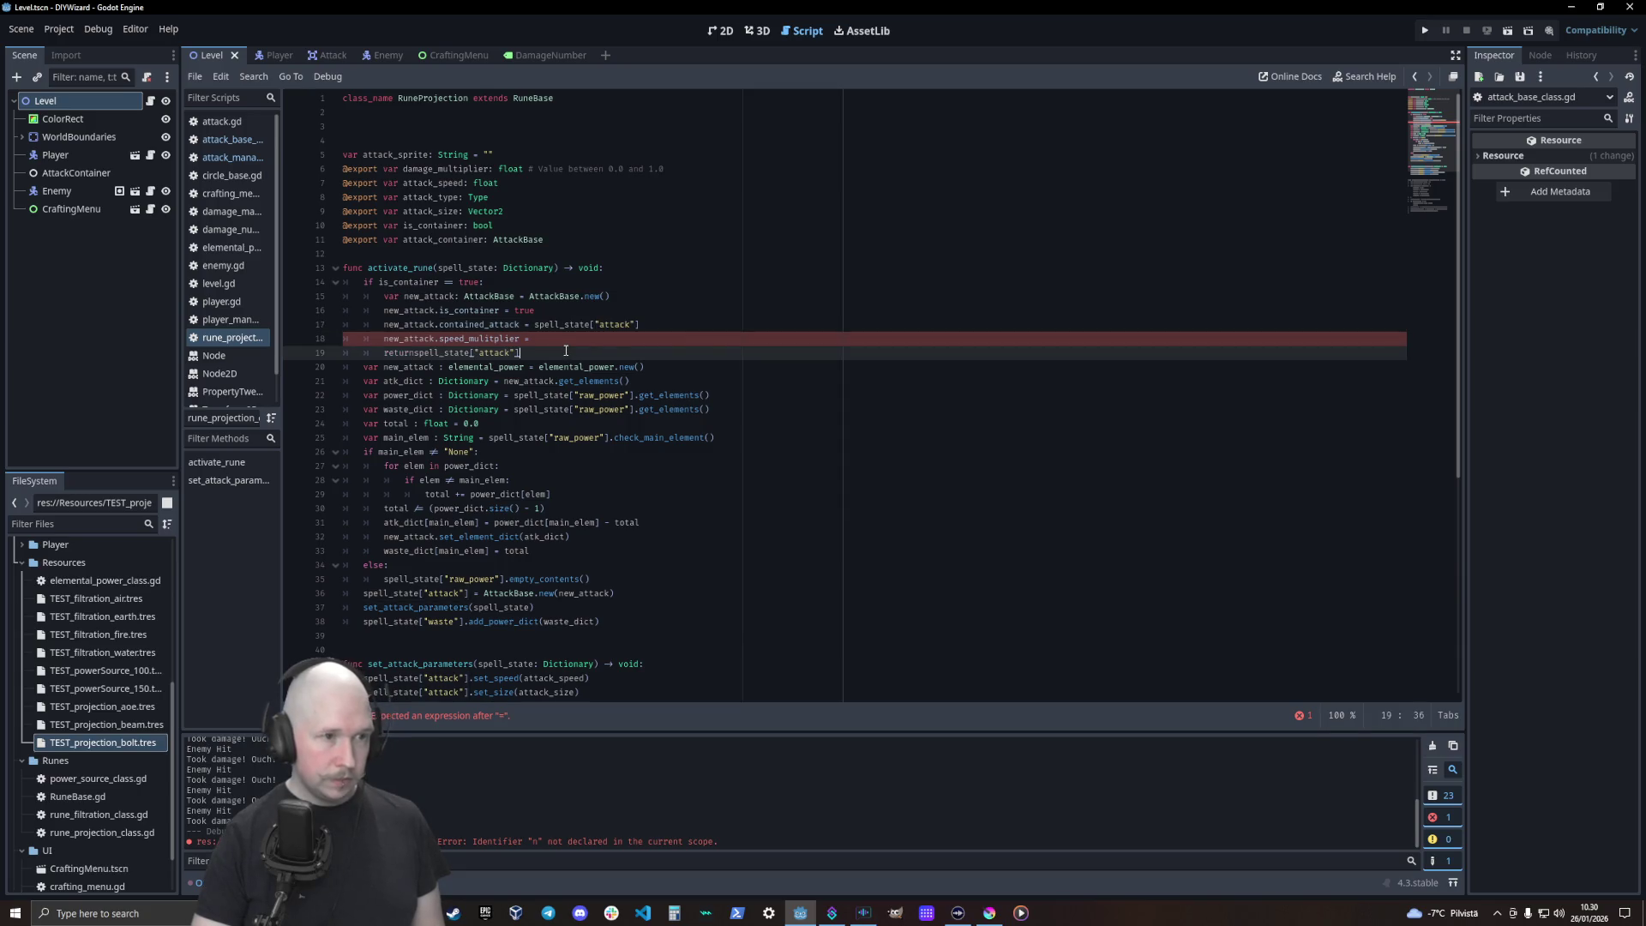
key(ctrl+z)
click(566, 340)
key(ctrl+v)
text(speed_multiplier)
key(Up)
key(Up)
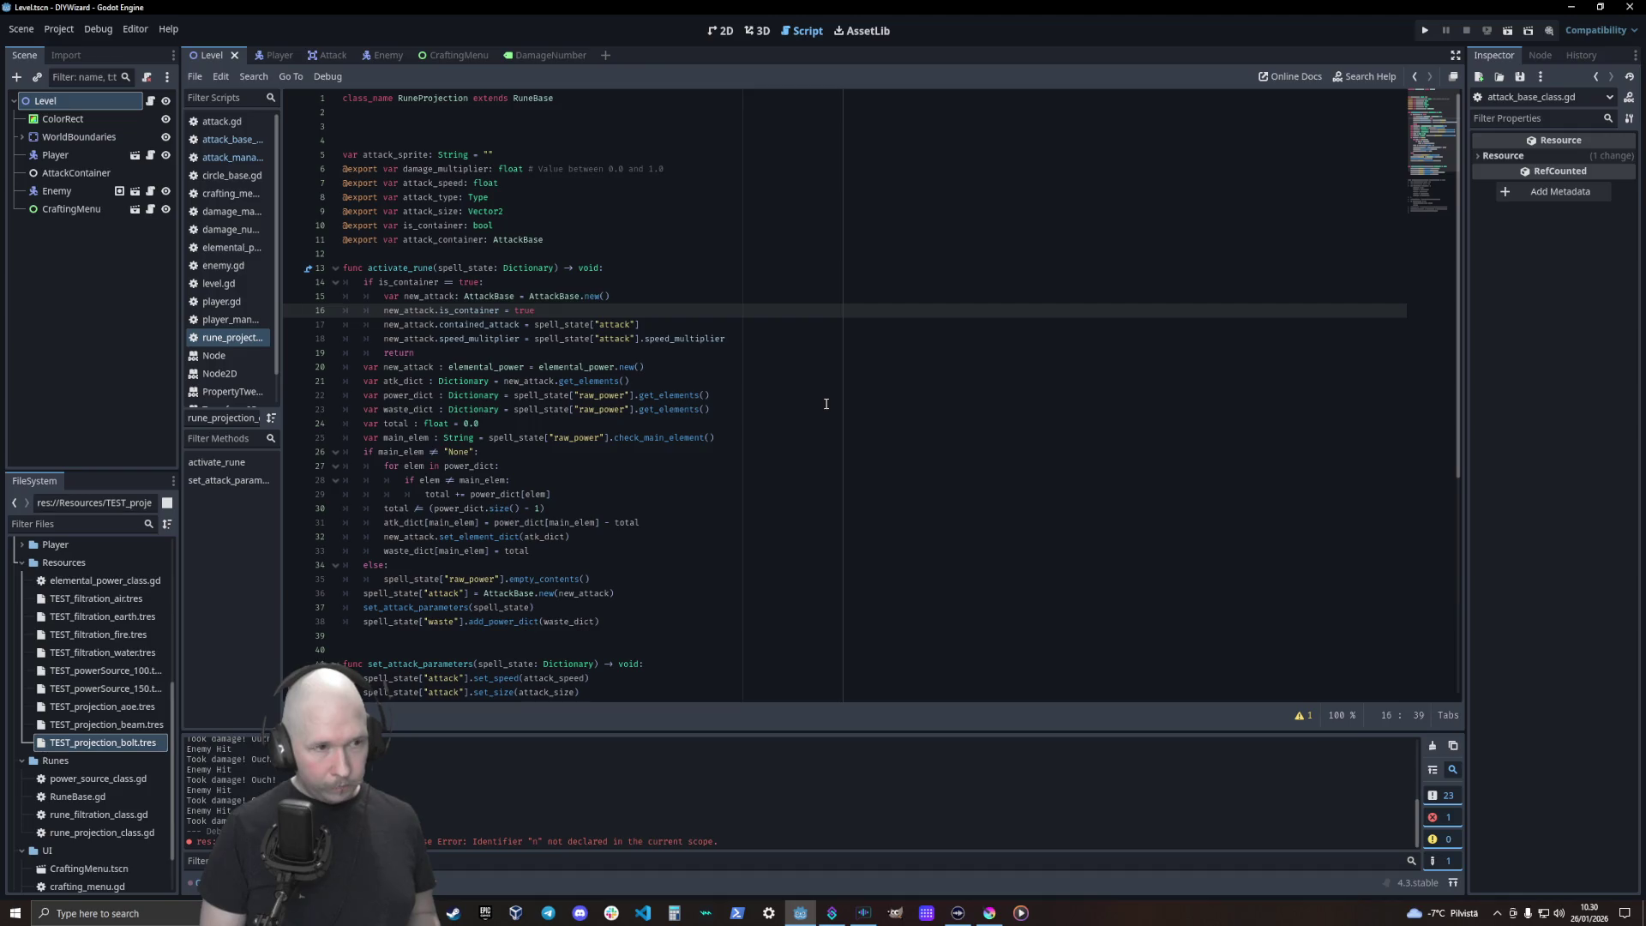
Begin a new line assigning new_attack back to spell_state["attack"]
key(Down)
key(Down)
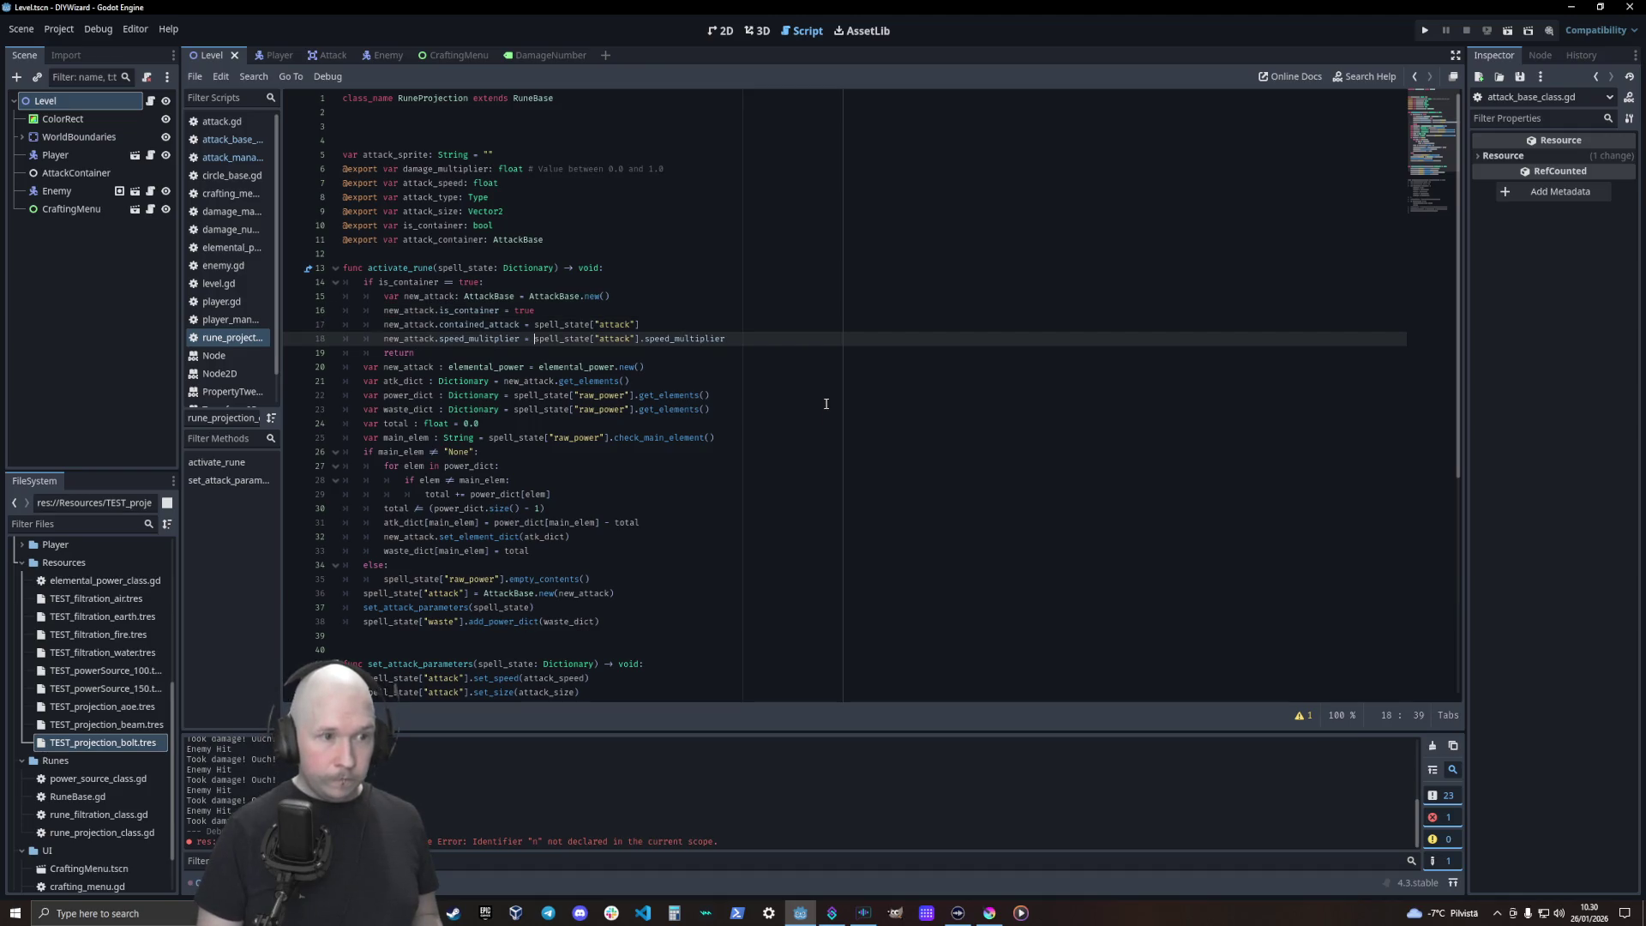
key(Return)
text(spell_state["attack"])
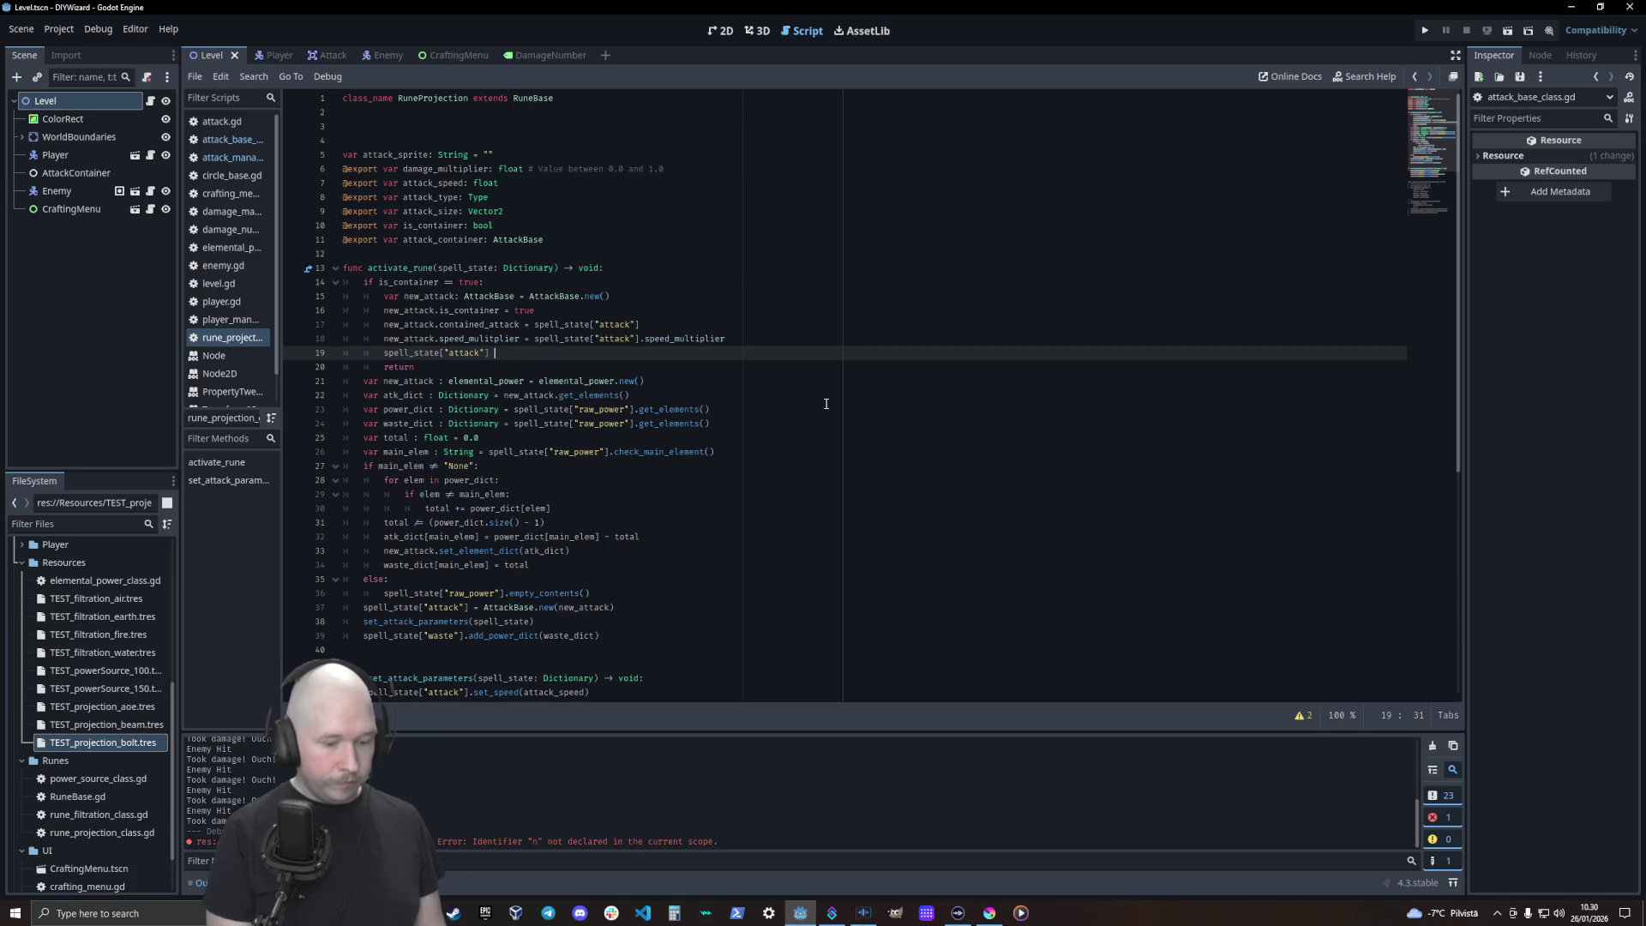
text(new_a)
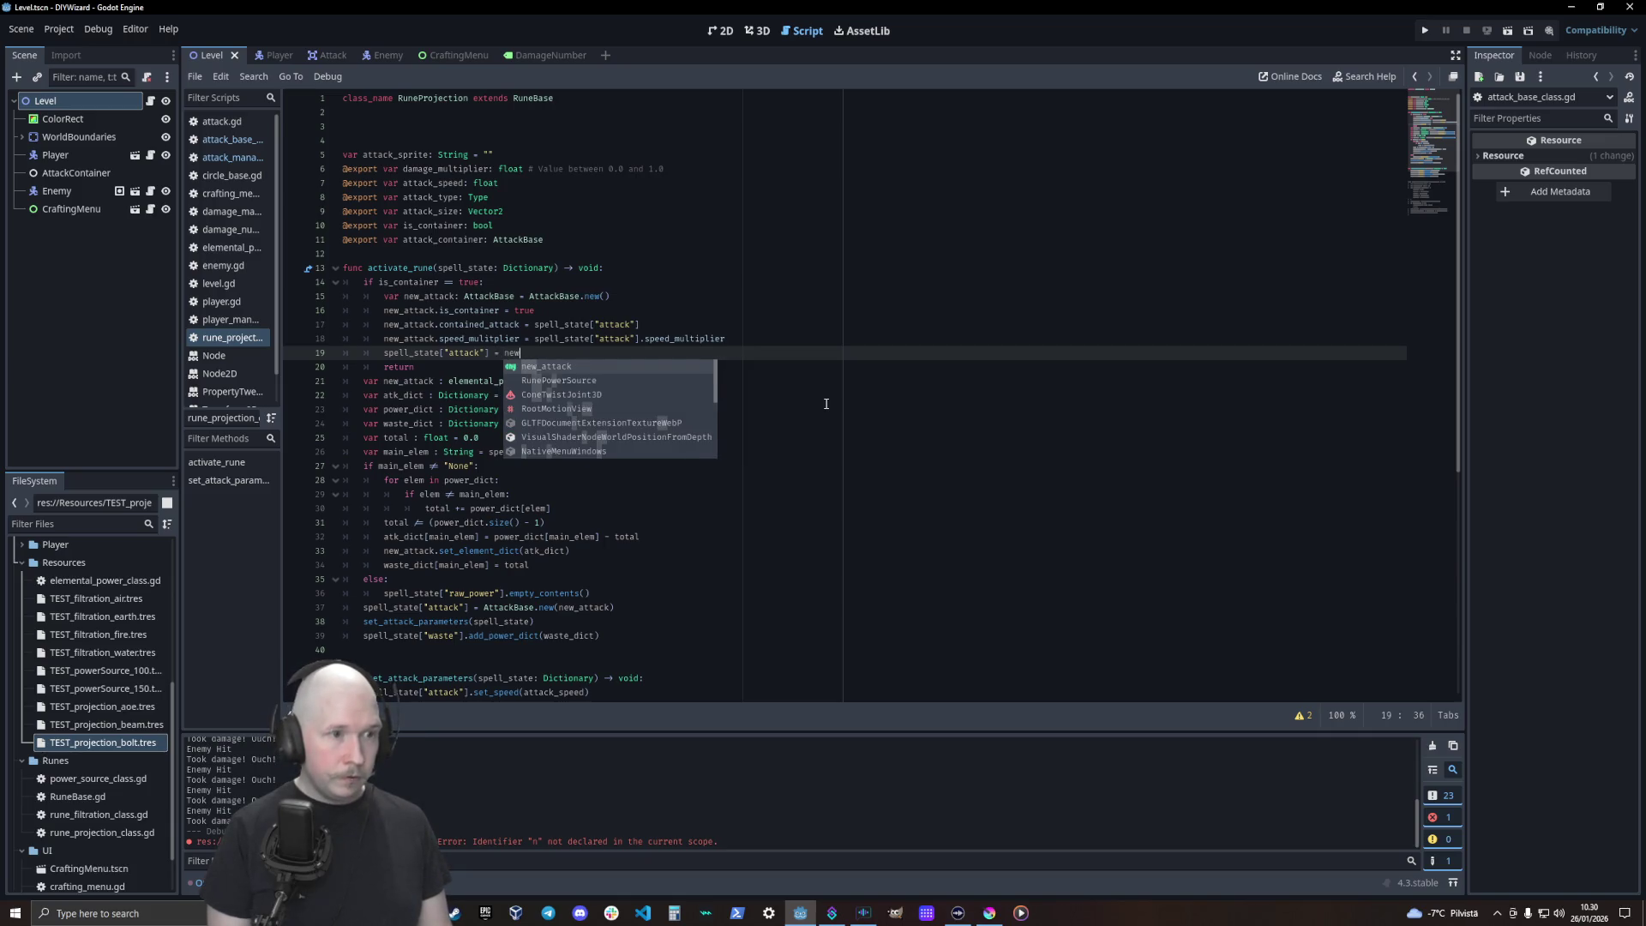
key(Return)
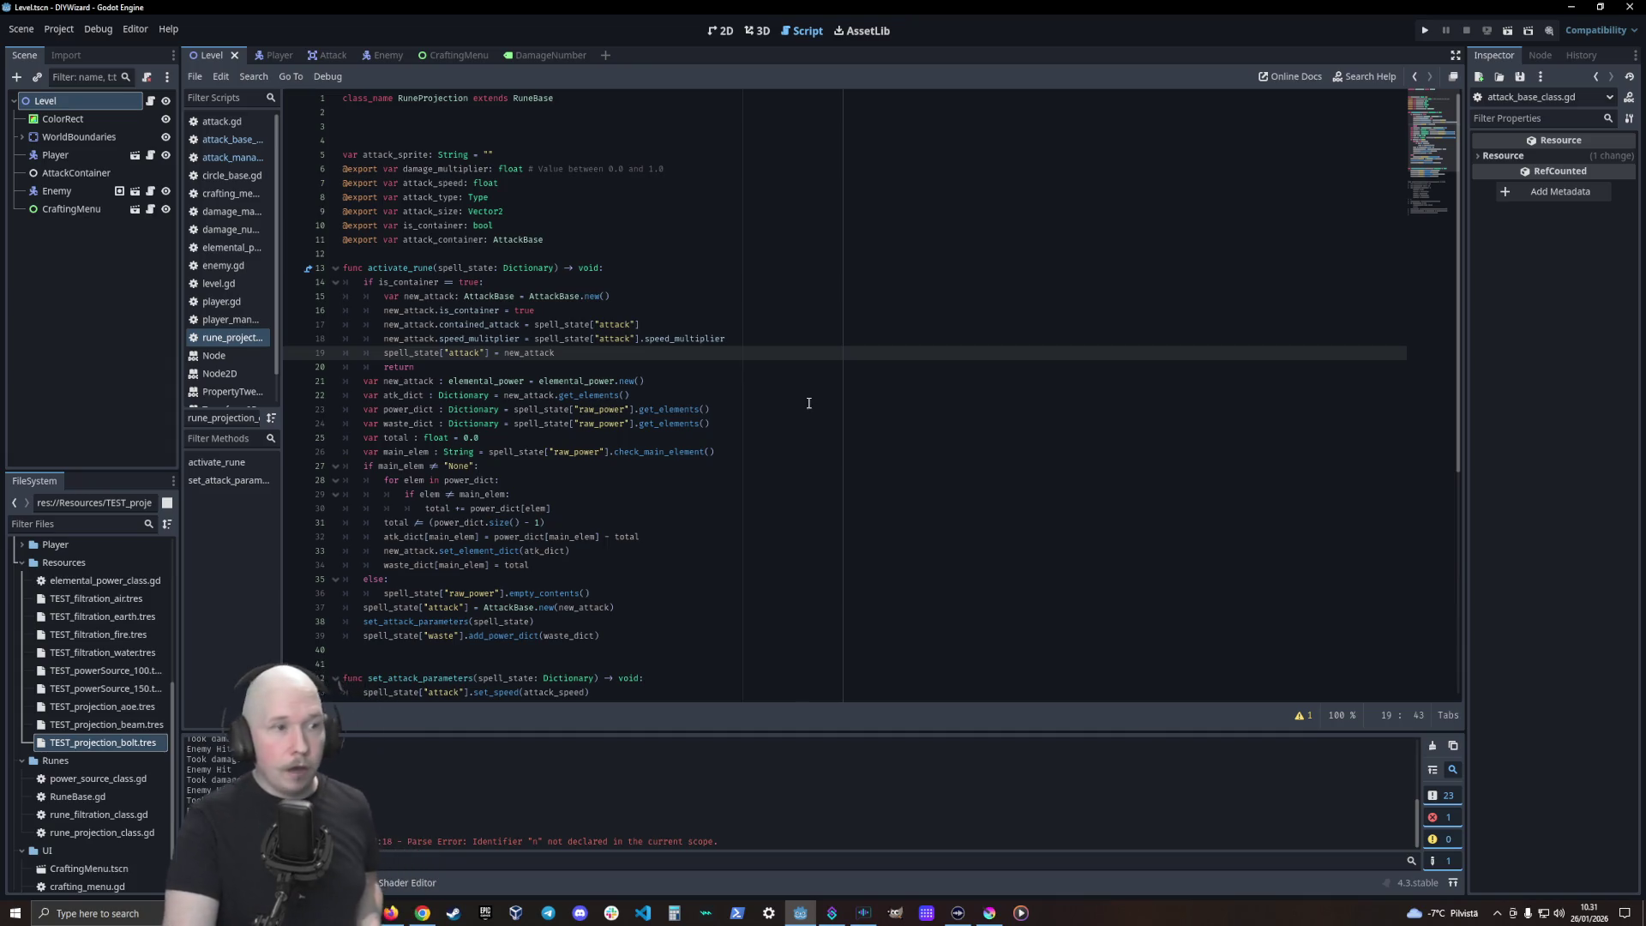
Append a null entry to circle_base.gd's rune_containers array, then switch to player_manager.gd
click(229, 175)
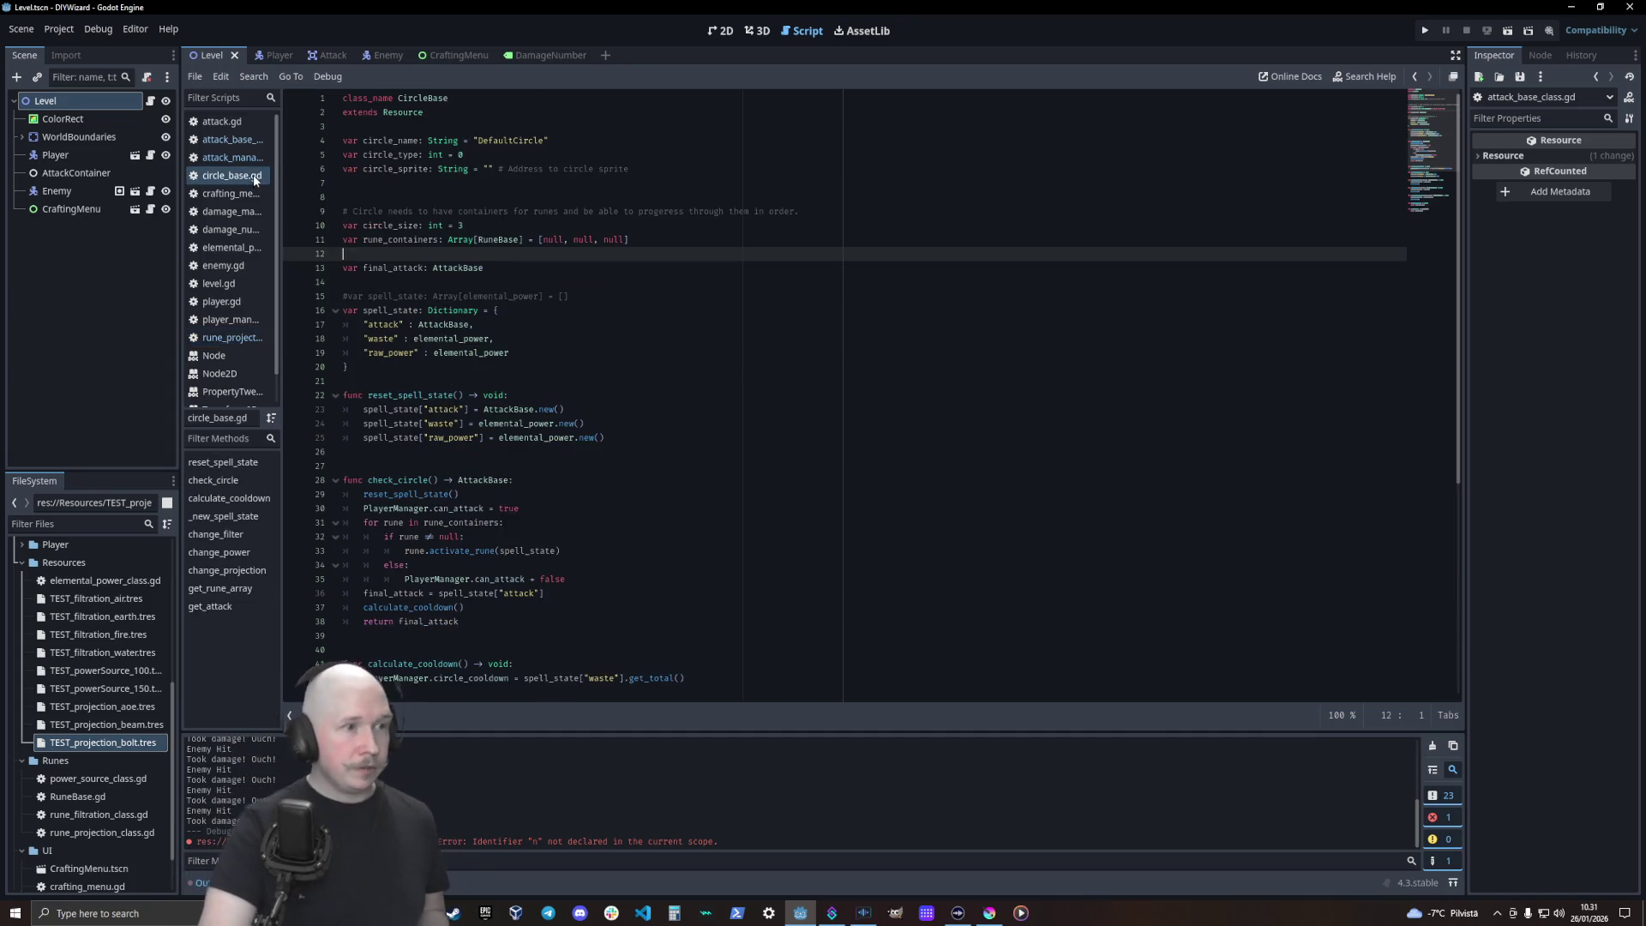
click(629, 239)
text(, null)
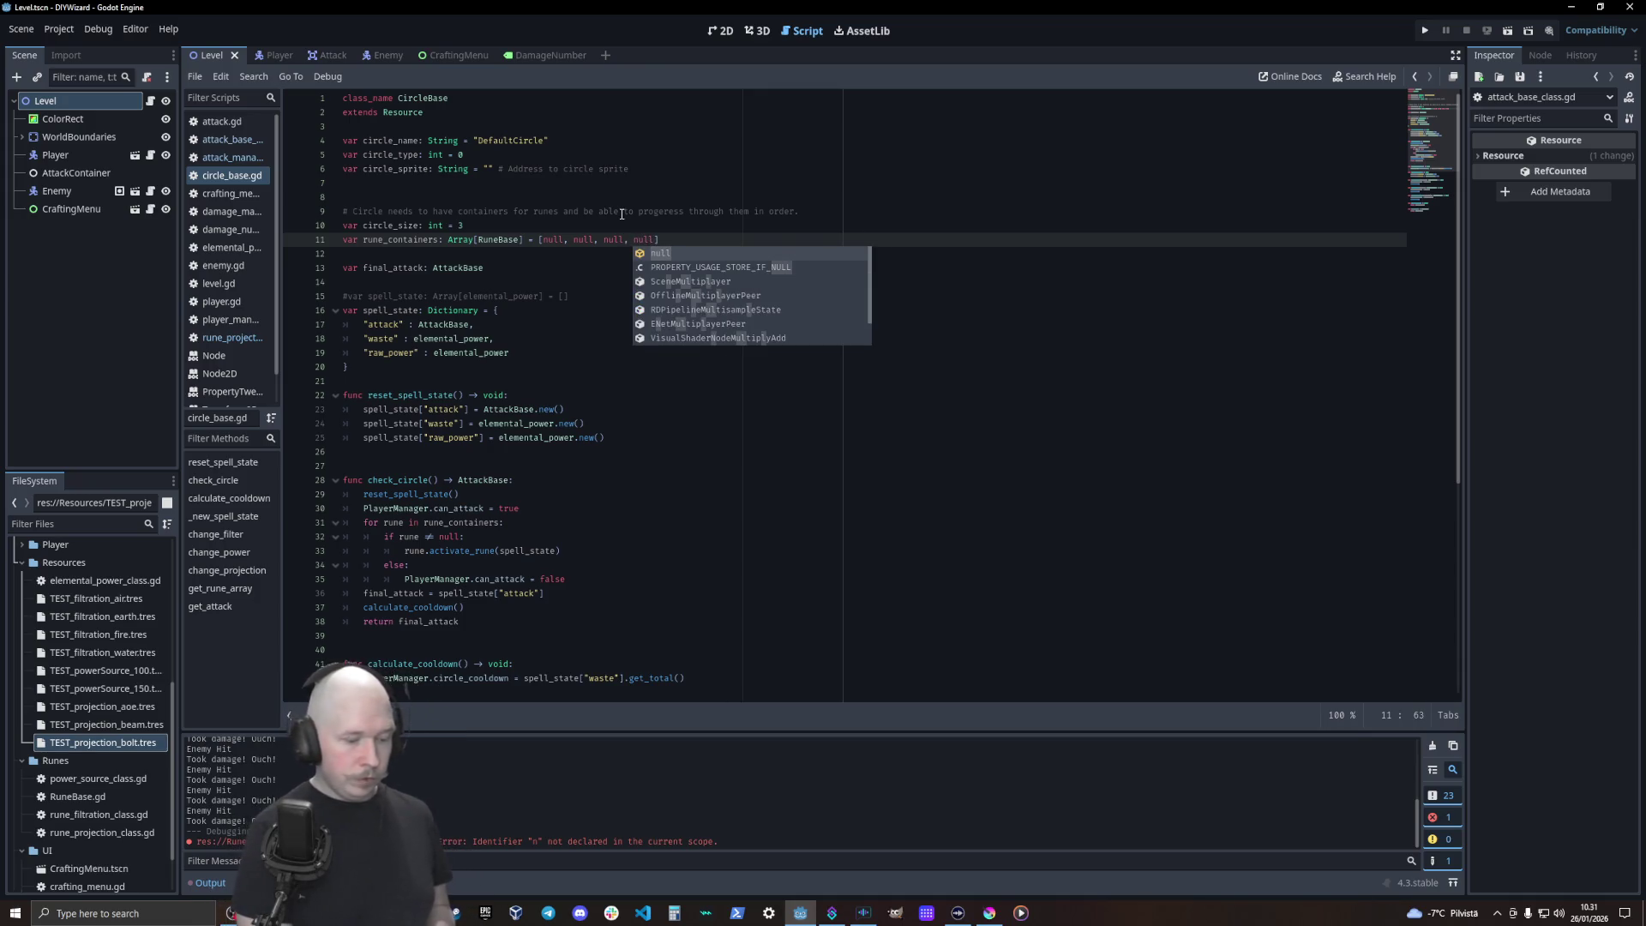
key(Return)
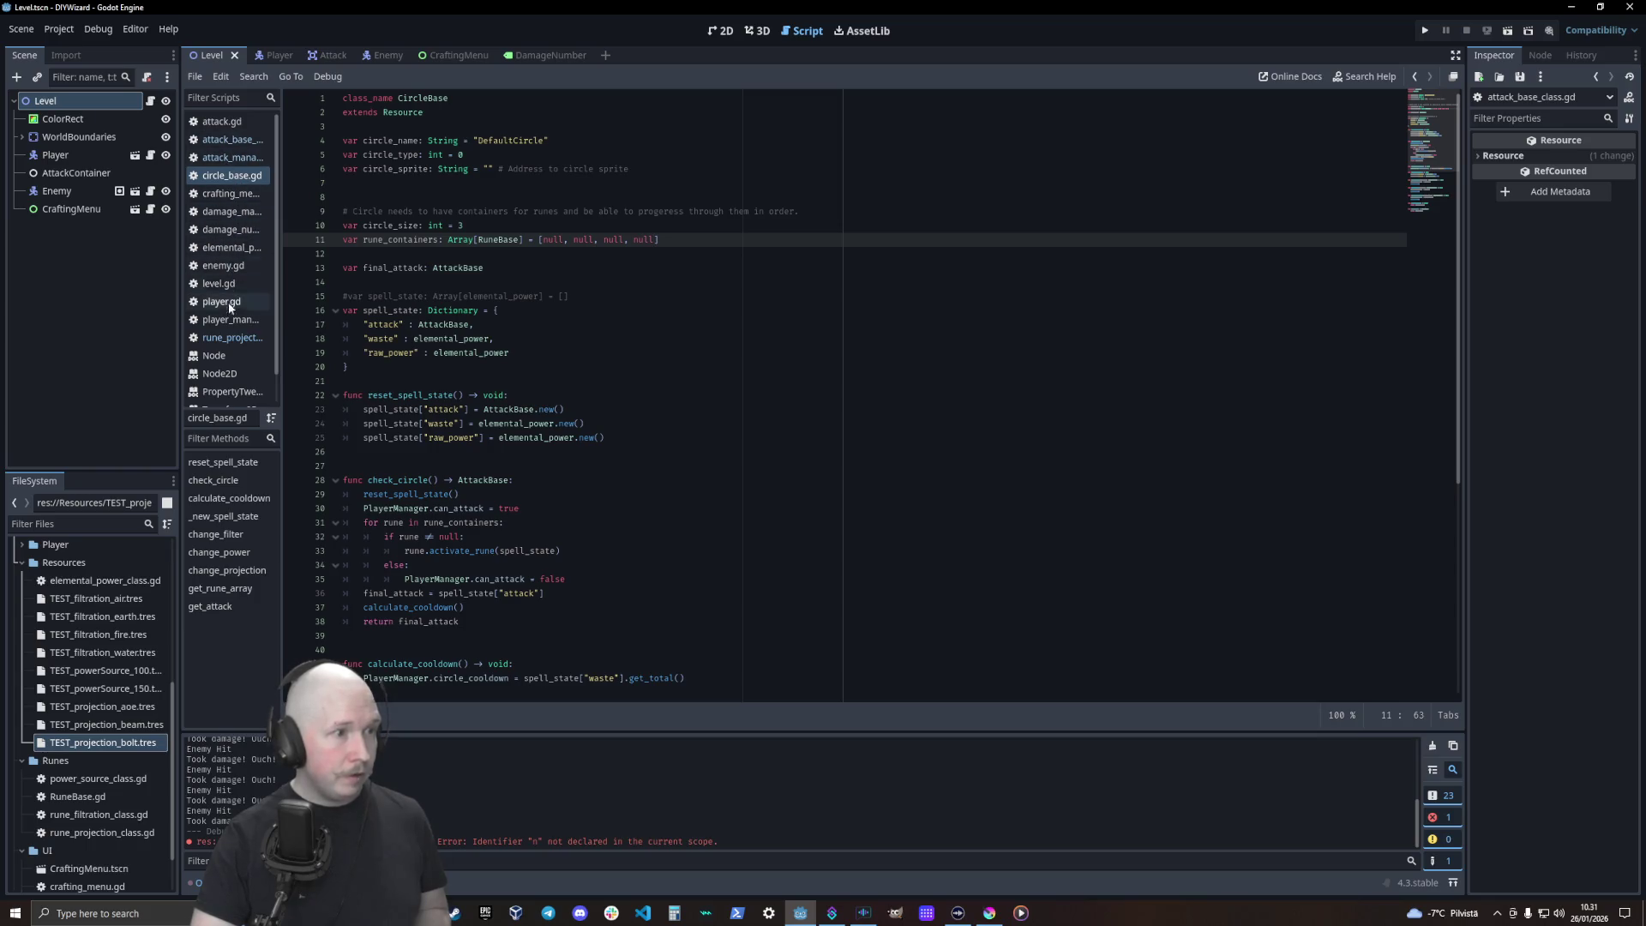
click(222, 324)
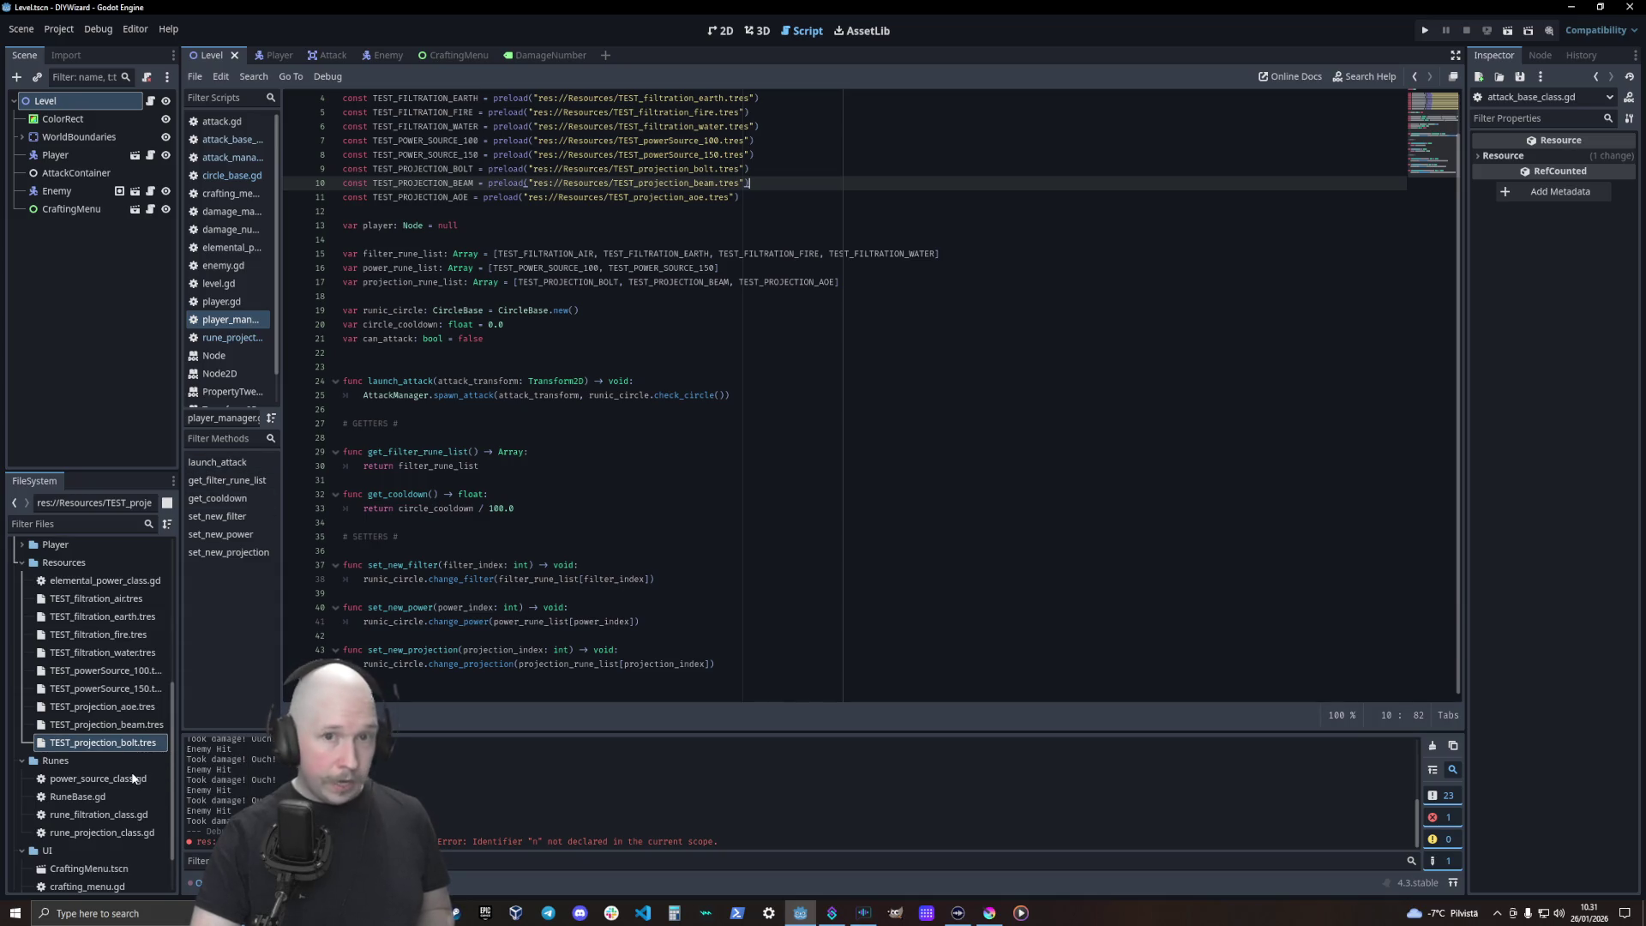
Create a RuneProjection resource in the Resources folder named TEST_projection_container.tres
click(121, 744)
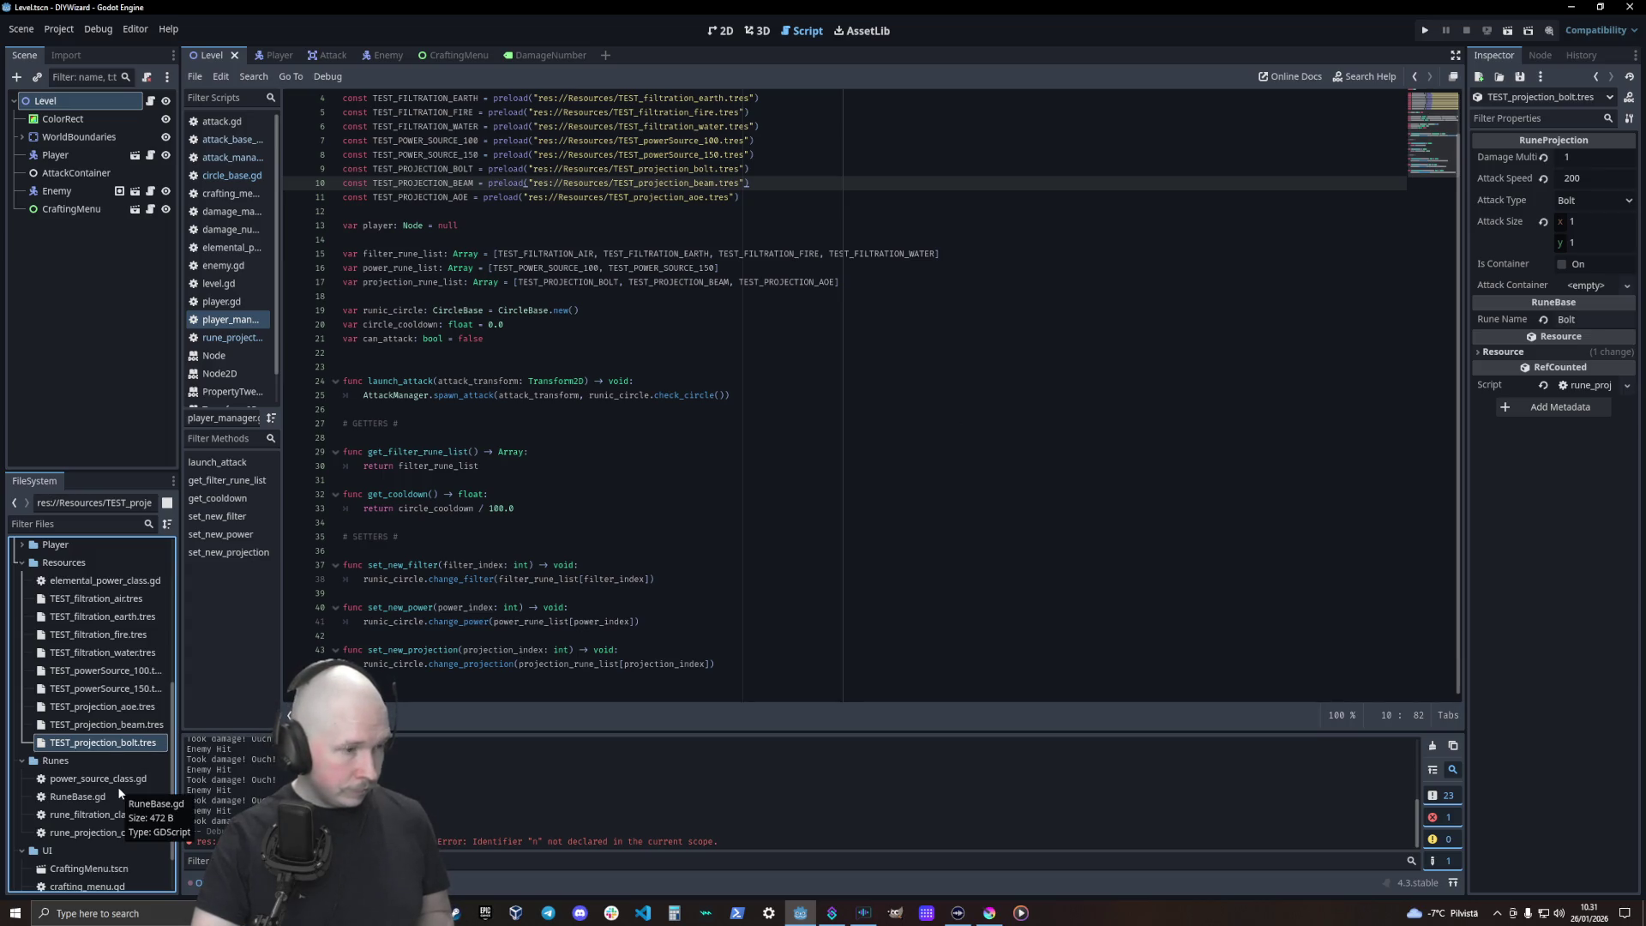
right_click(76, 562)
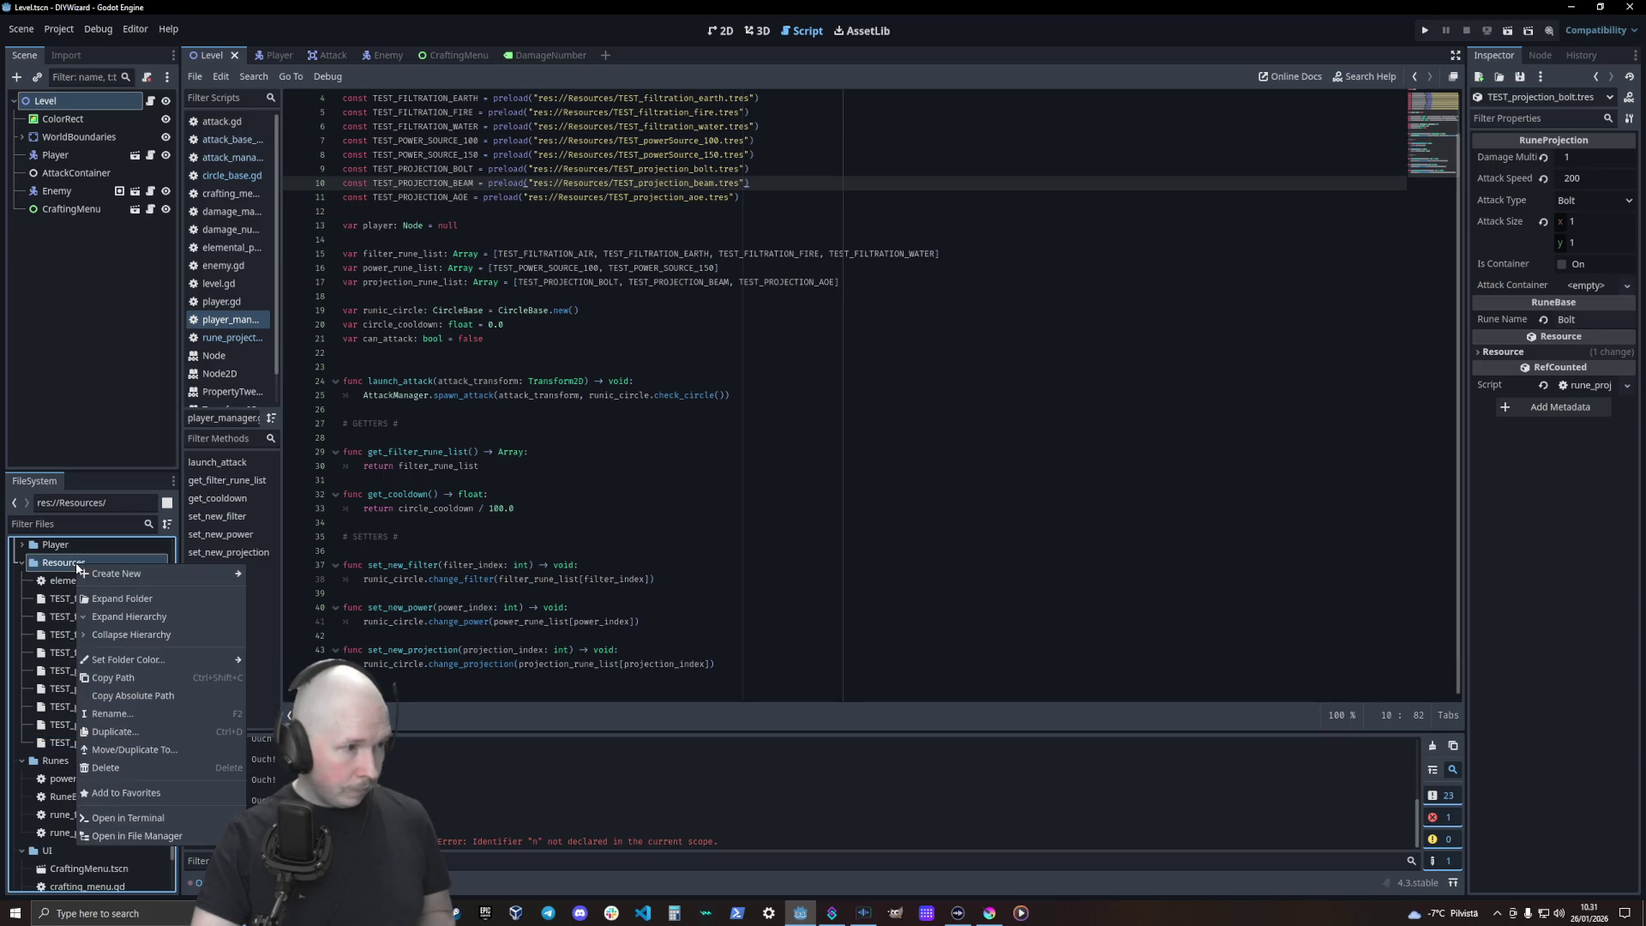
mouse_move(197, 573)
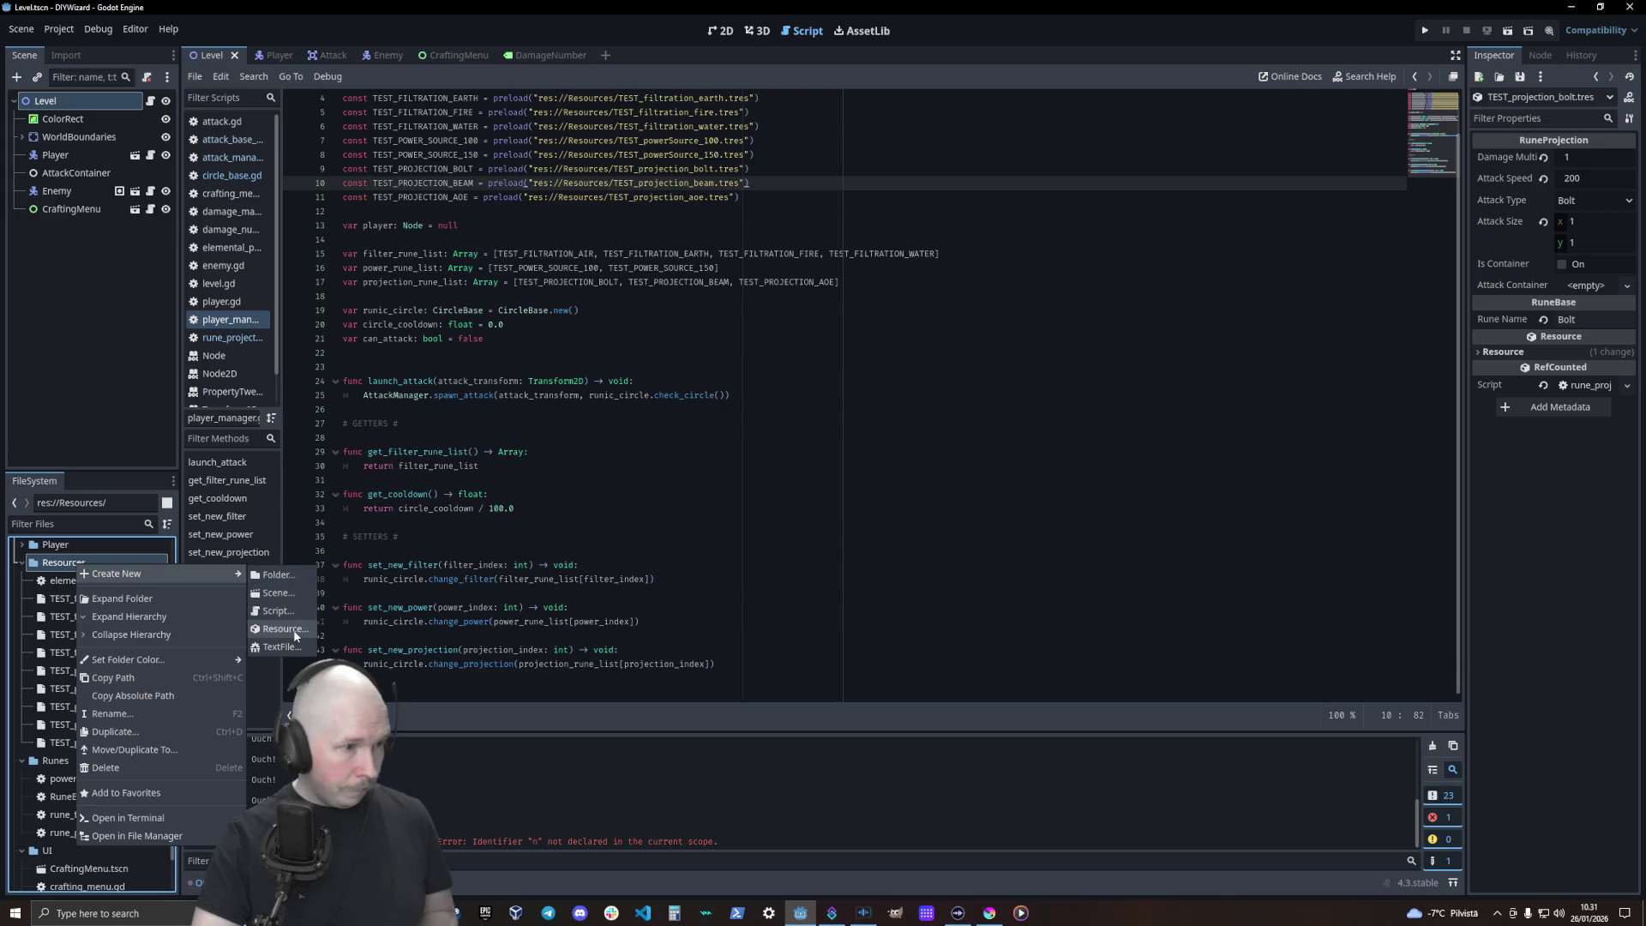
click(291, 628)
text(proje)
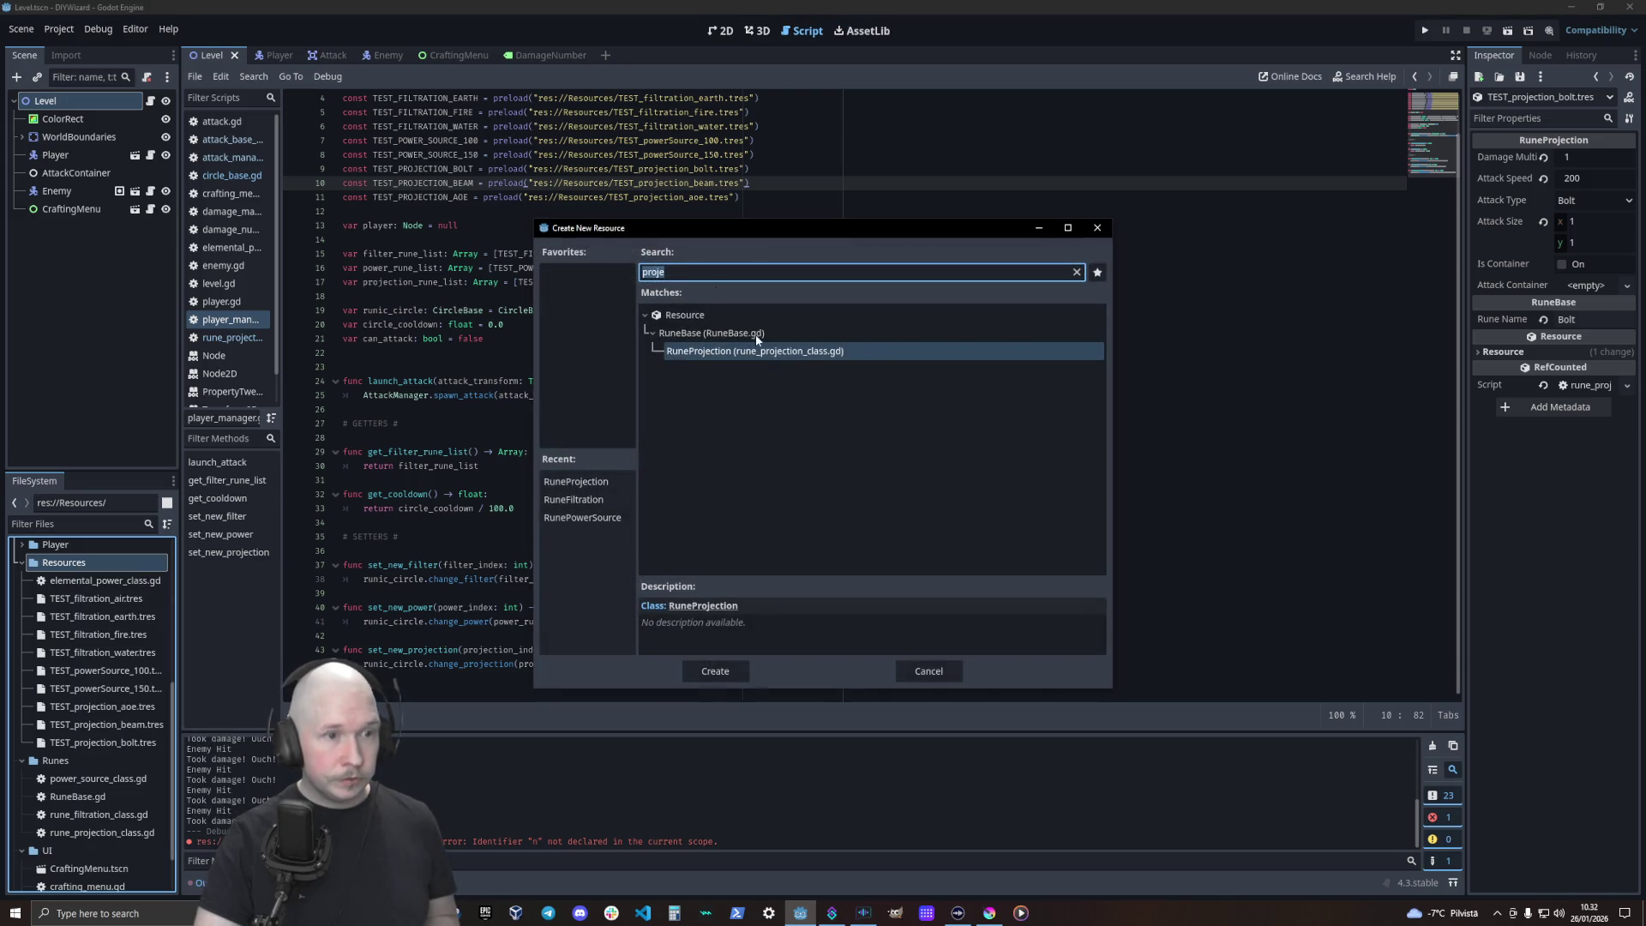
double_click(754, 355)
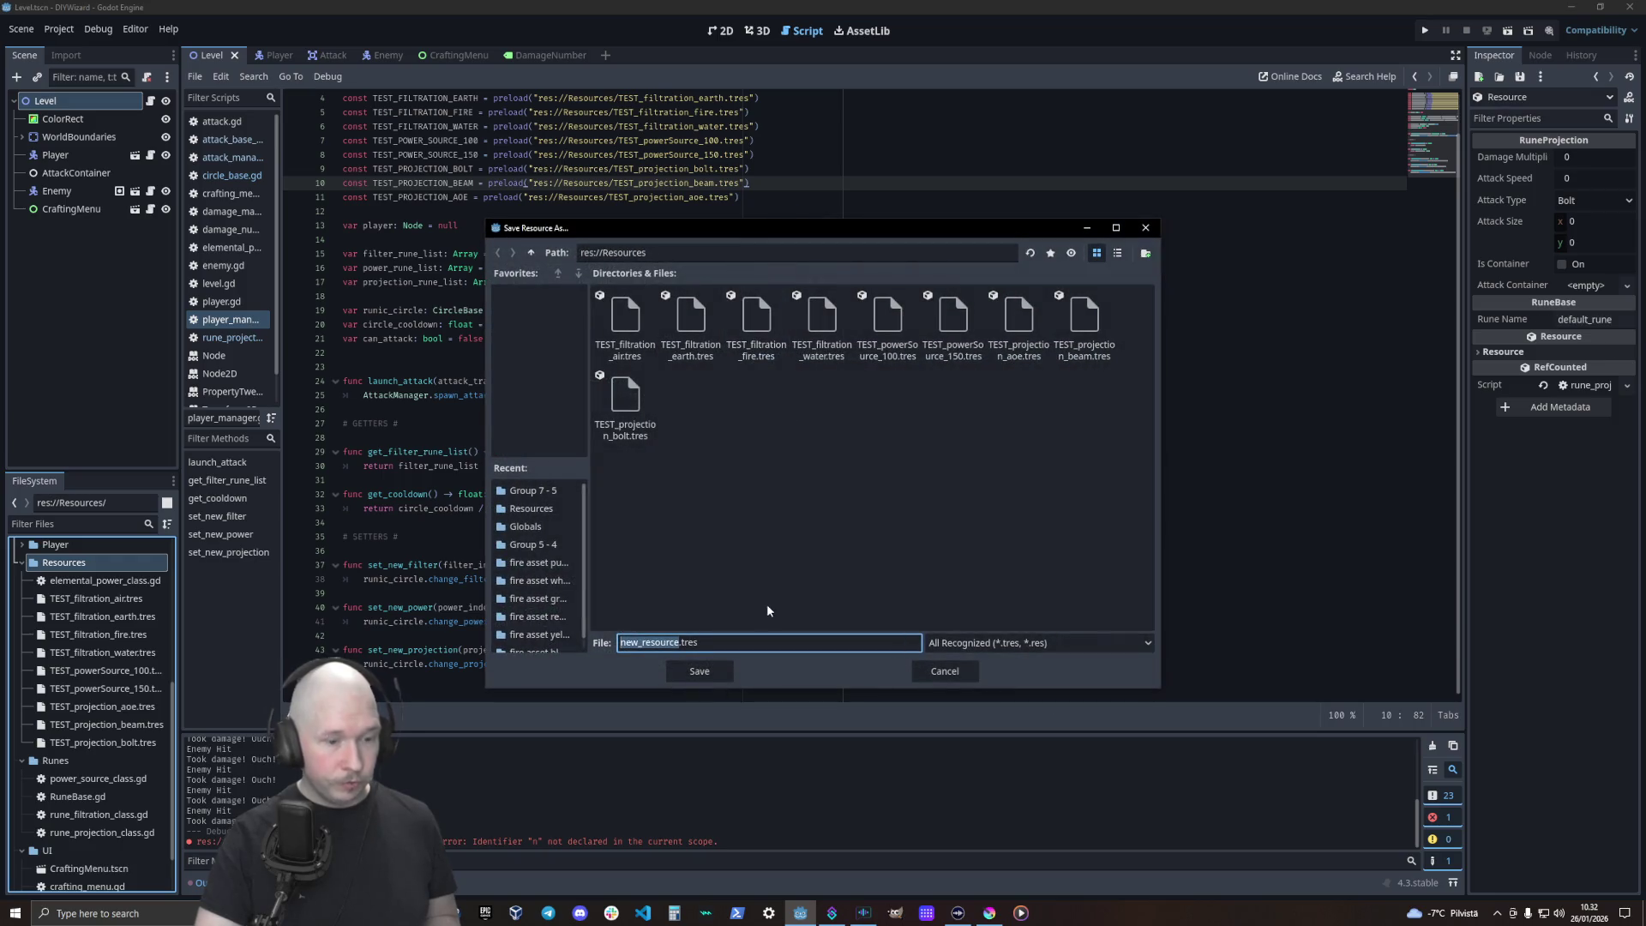
text(Testy)
key(BackSpace)
key(BackSpace)
key(BackSpace)
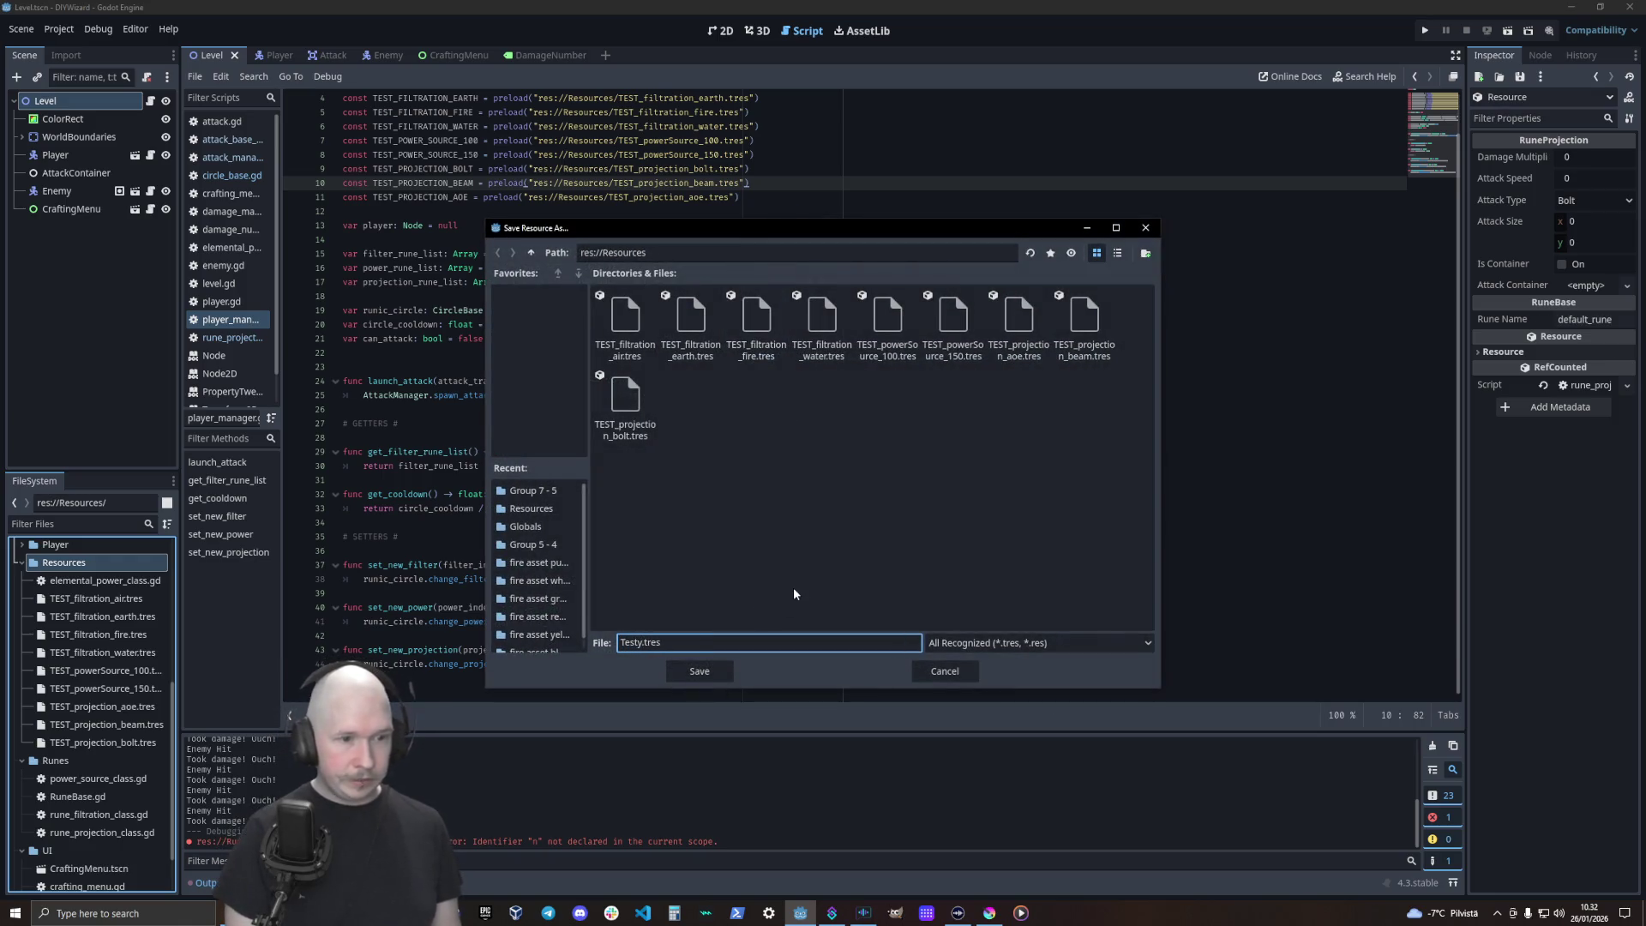
text(TE)
text(ST_)
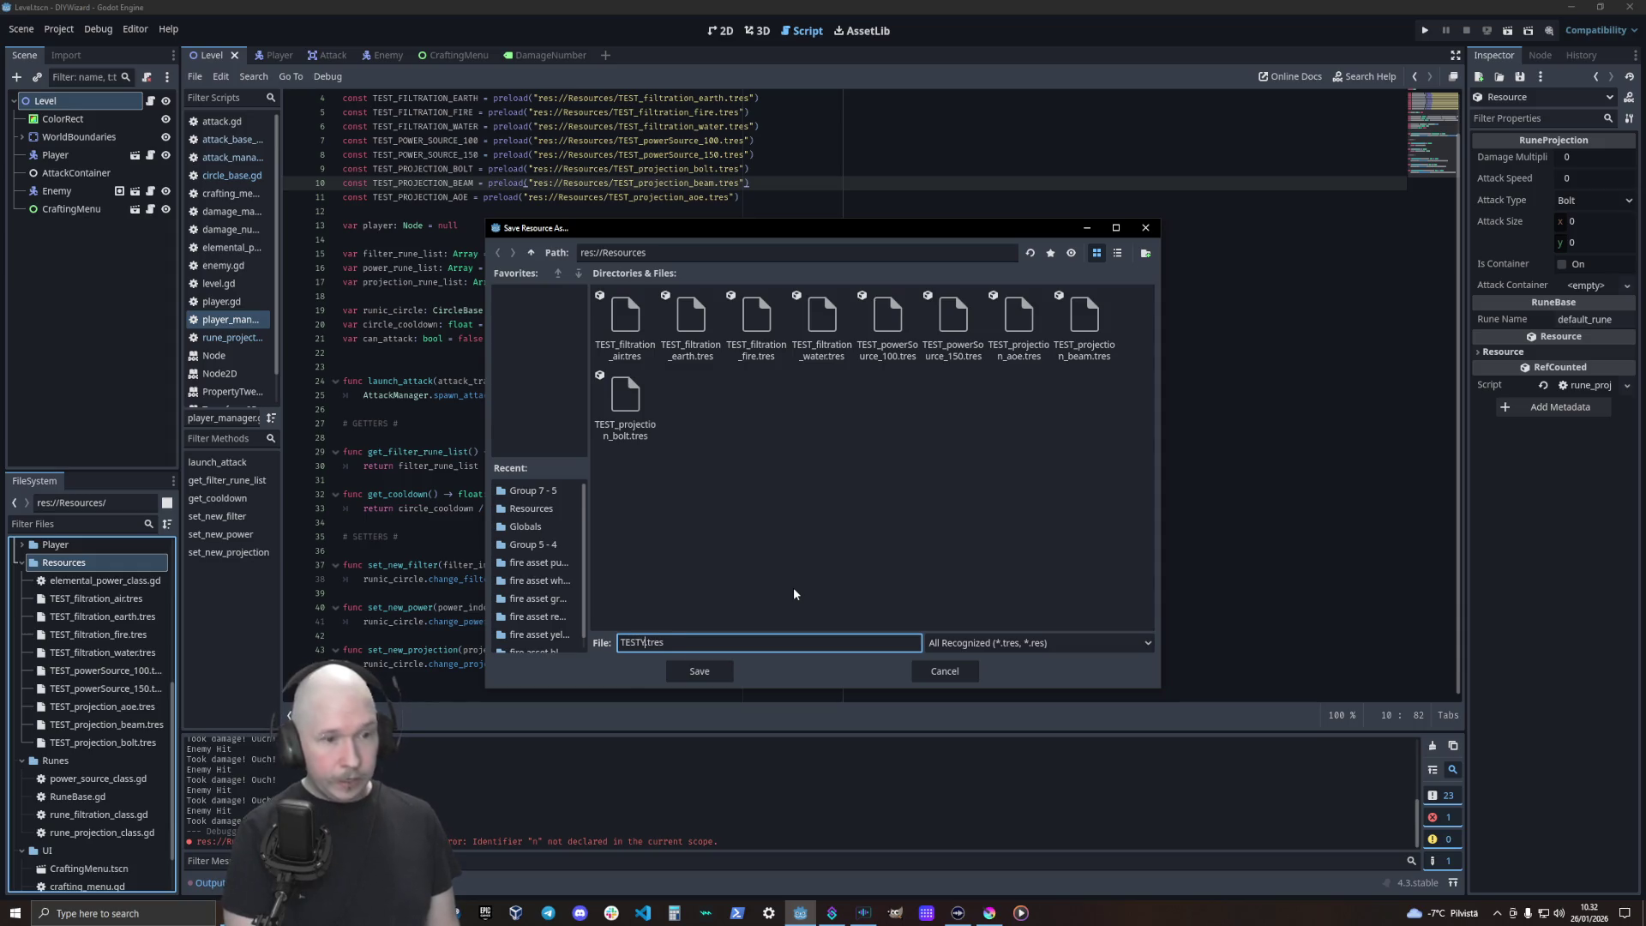
text(projection_container)
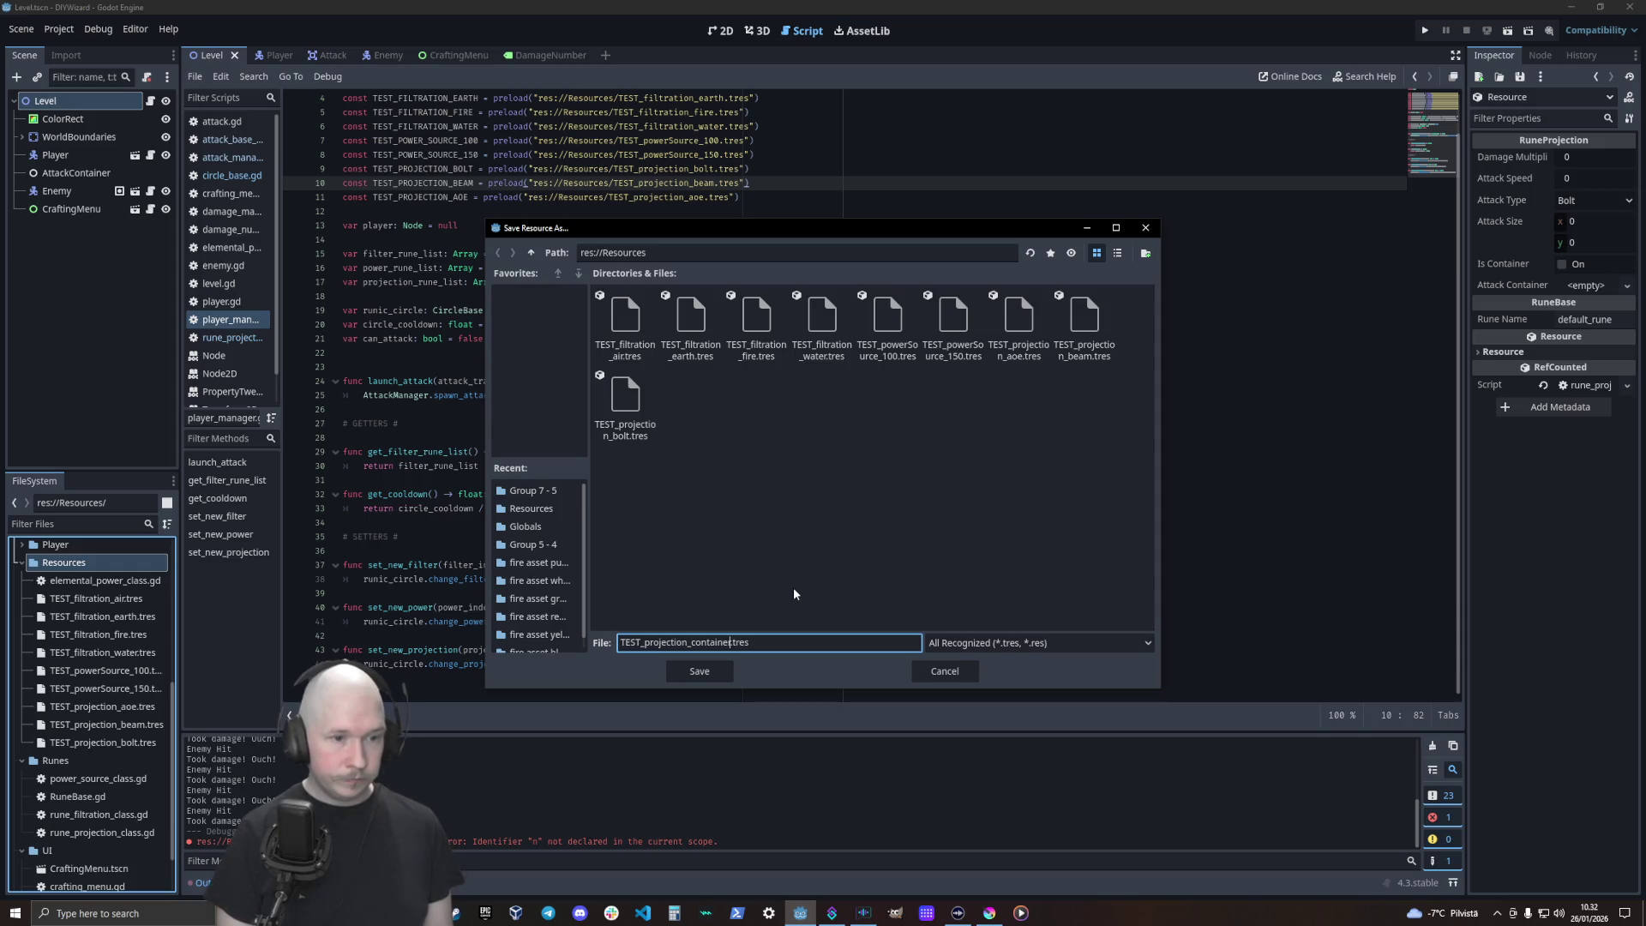
click(720, 677)
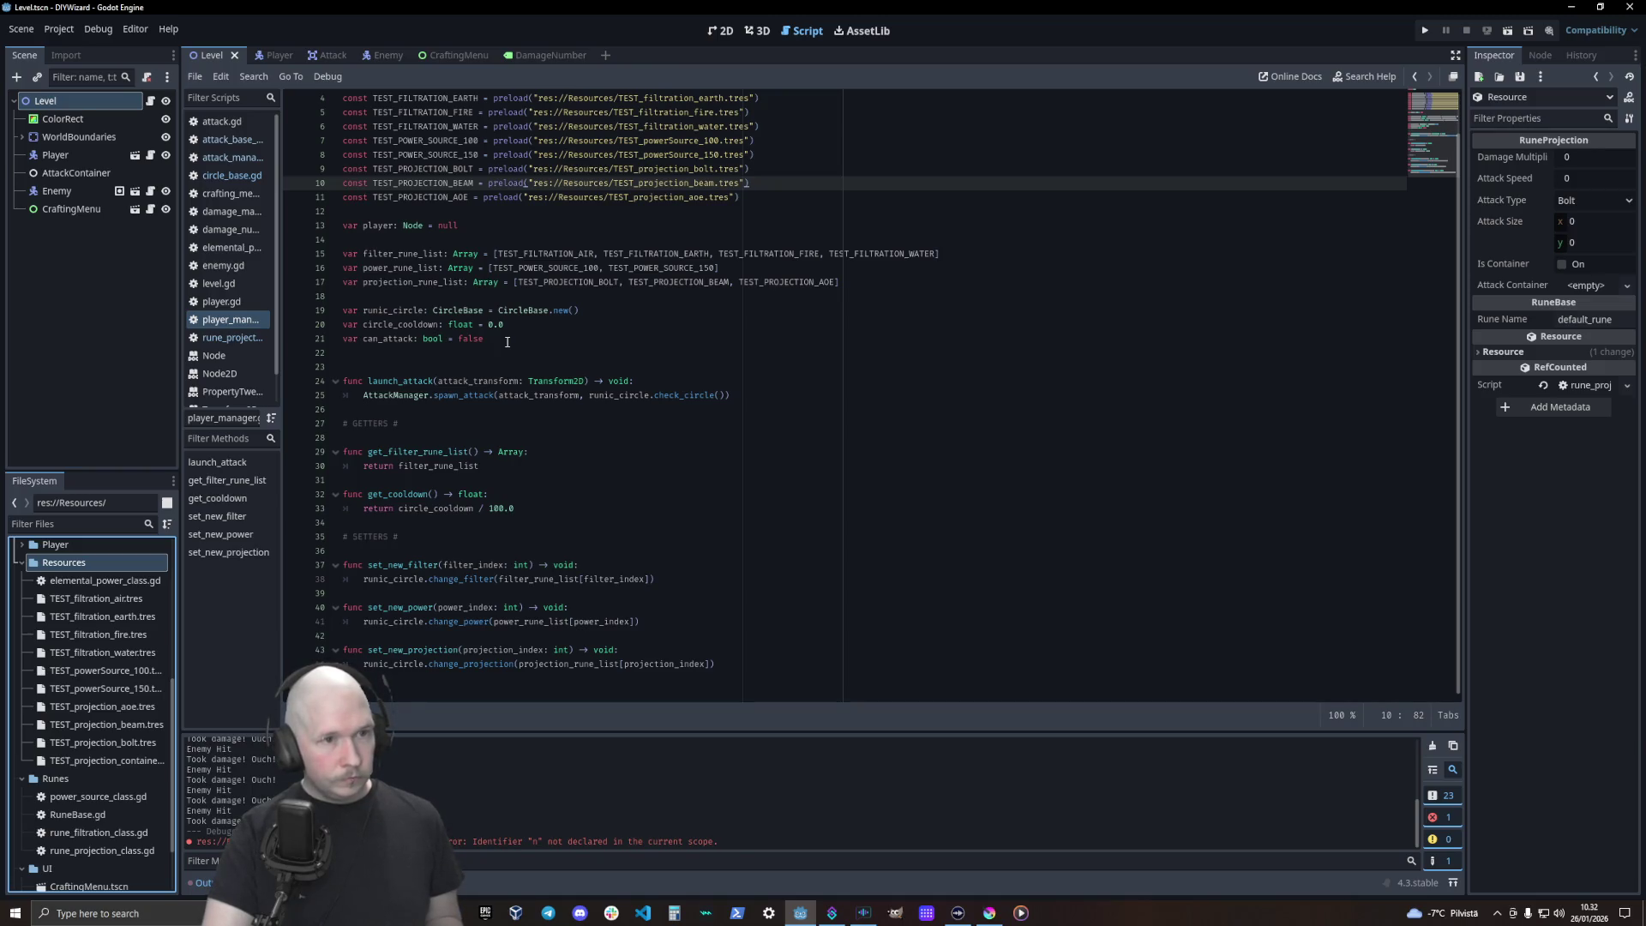
Drop TEST_projection_container.tres into player_manager.gd as a preloaded TEST_PROJECTION_CONTAINER constant
click(849, 300)
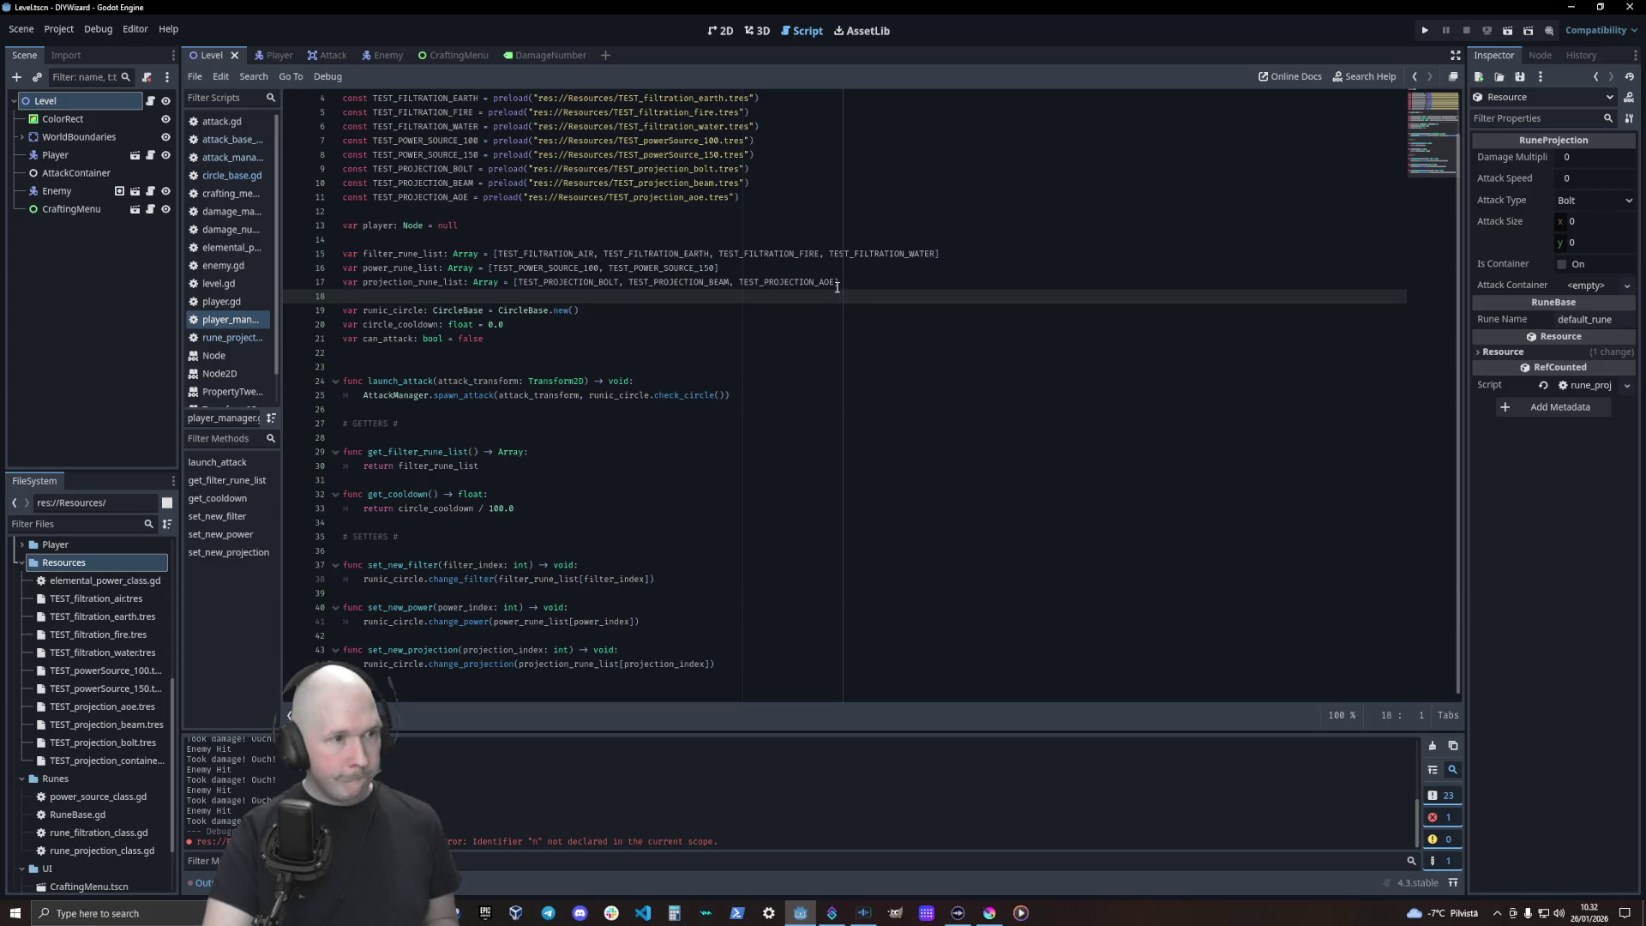
mouse_move(118, 759)
mouse_down()
mouse_move(402, 286)
mouse_move(415, 216)
mouse_up()
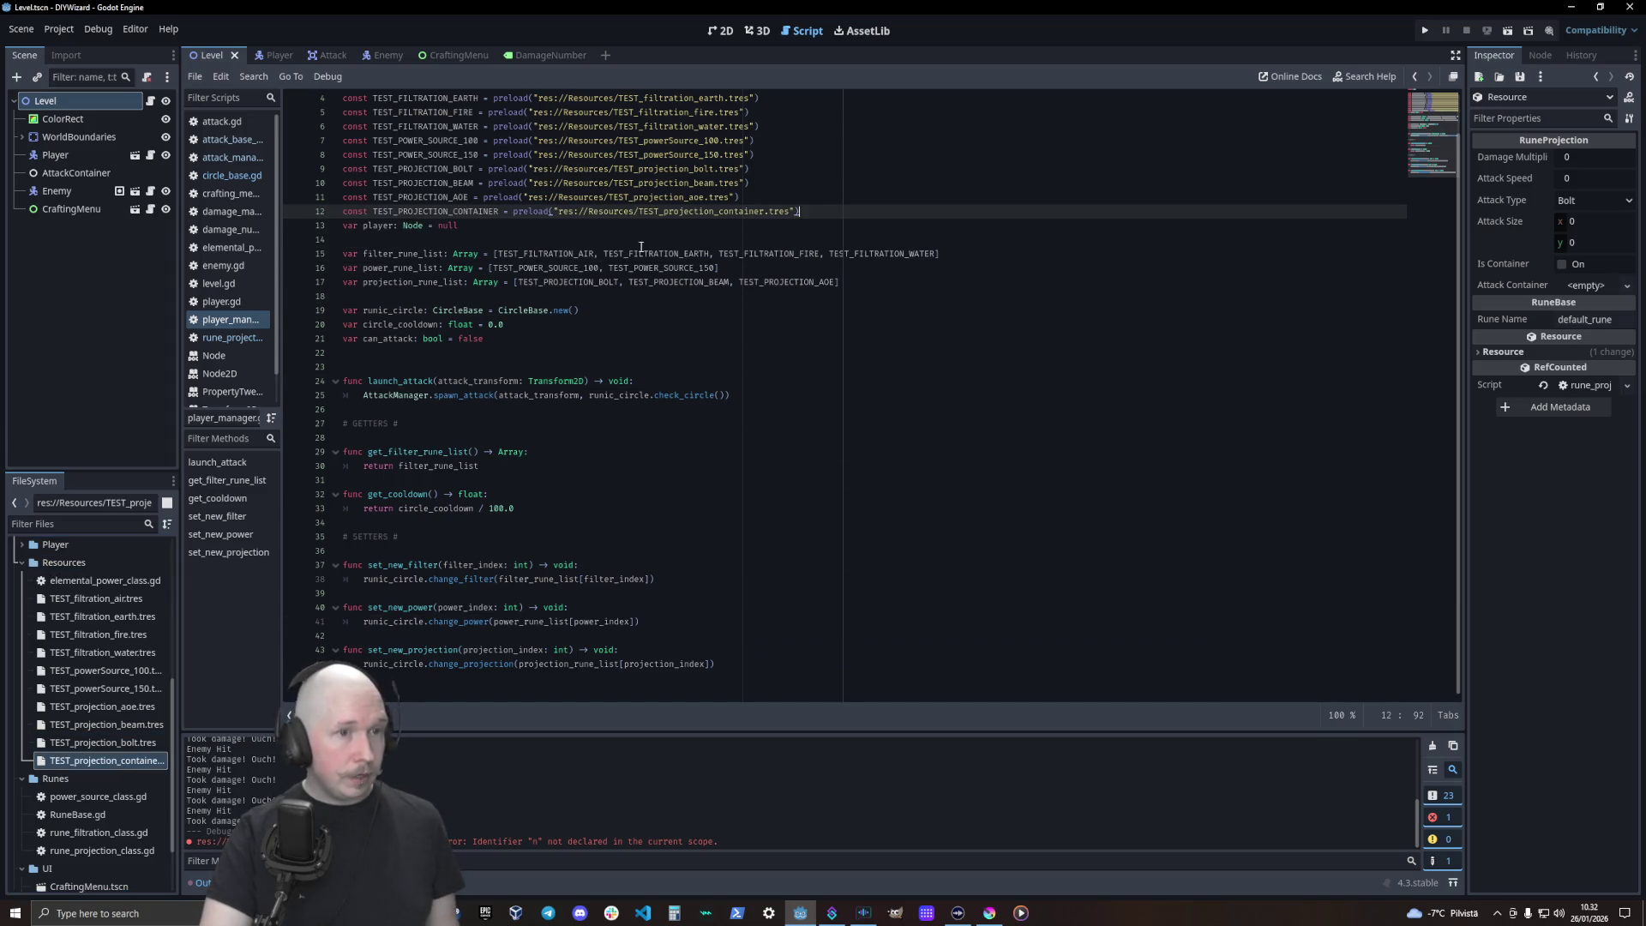
key(Return)
key(Return)
Append TEST_PROJECTION_CONTAINER to projection_rune_list and enable Is Container on the resource
drag(499, 211, 373, 212)
key(ctrl+c)
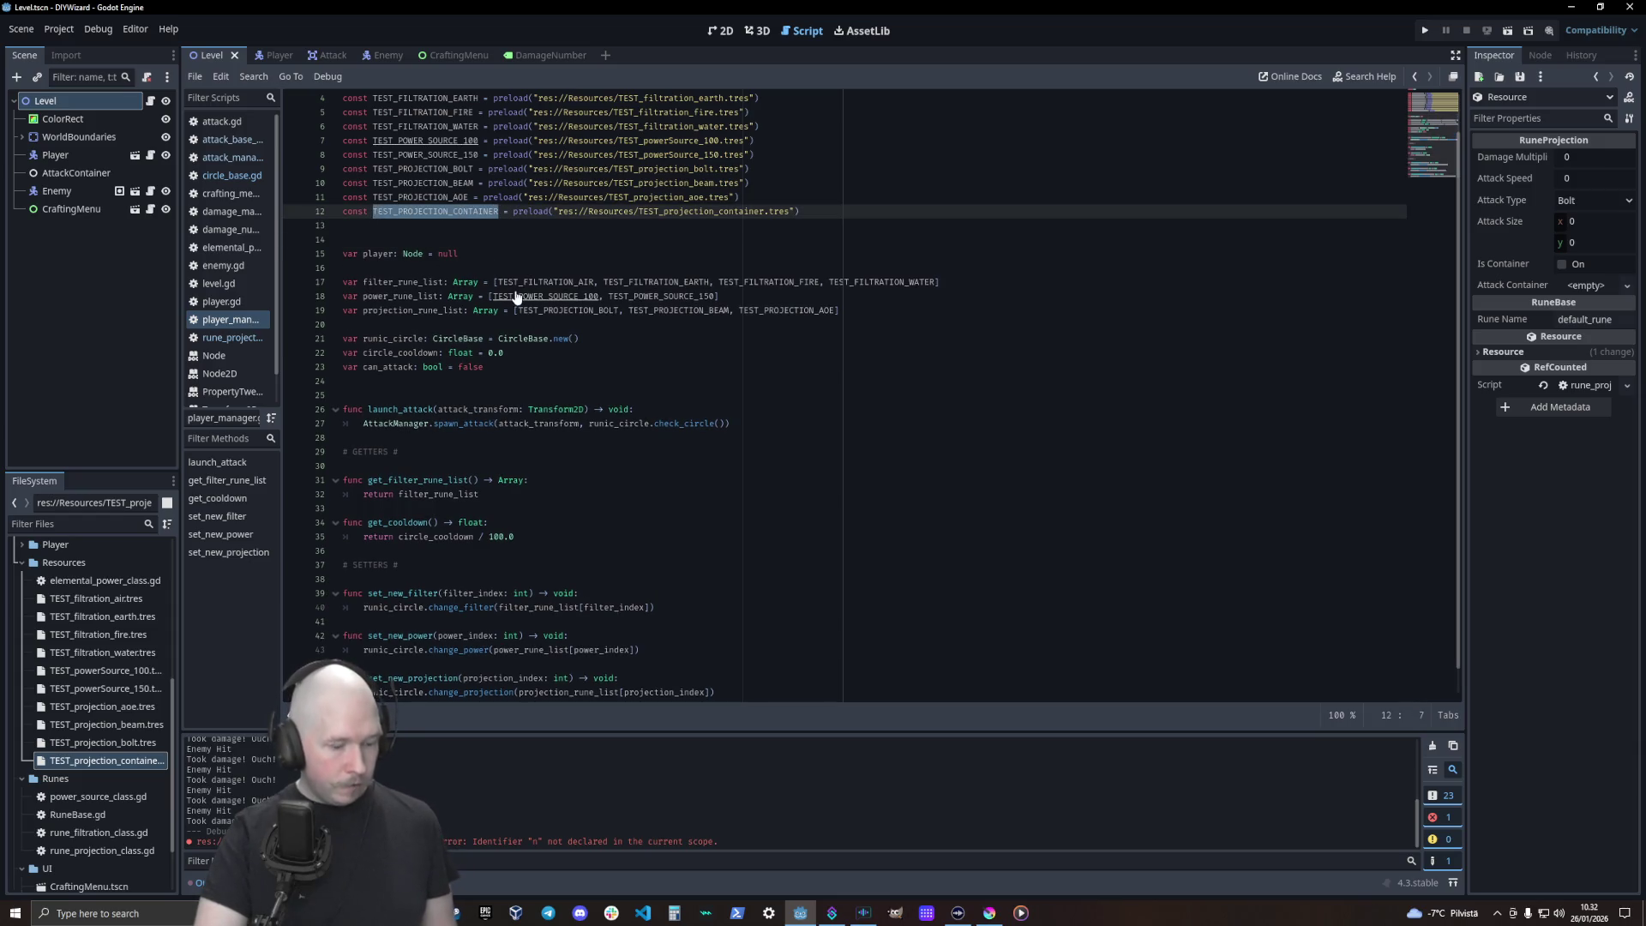
click(836, 309)
text(,)
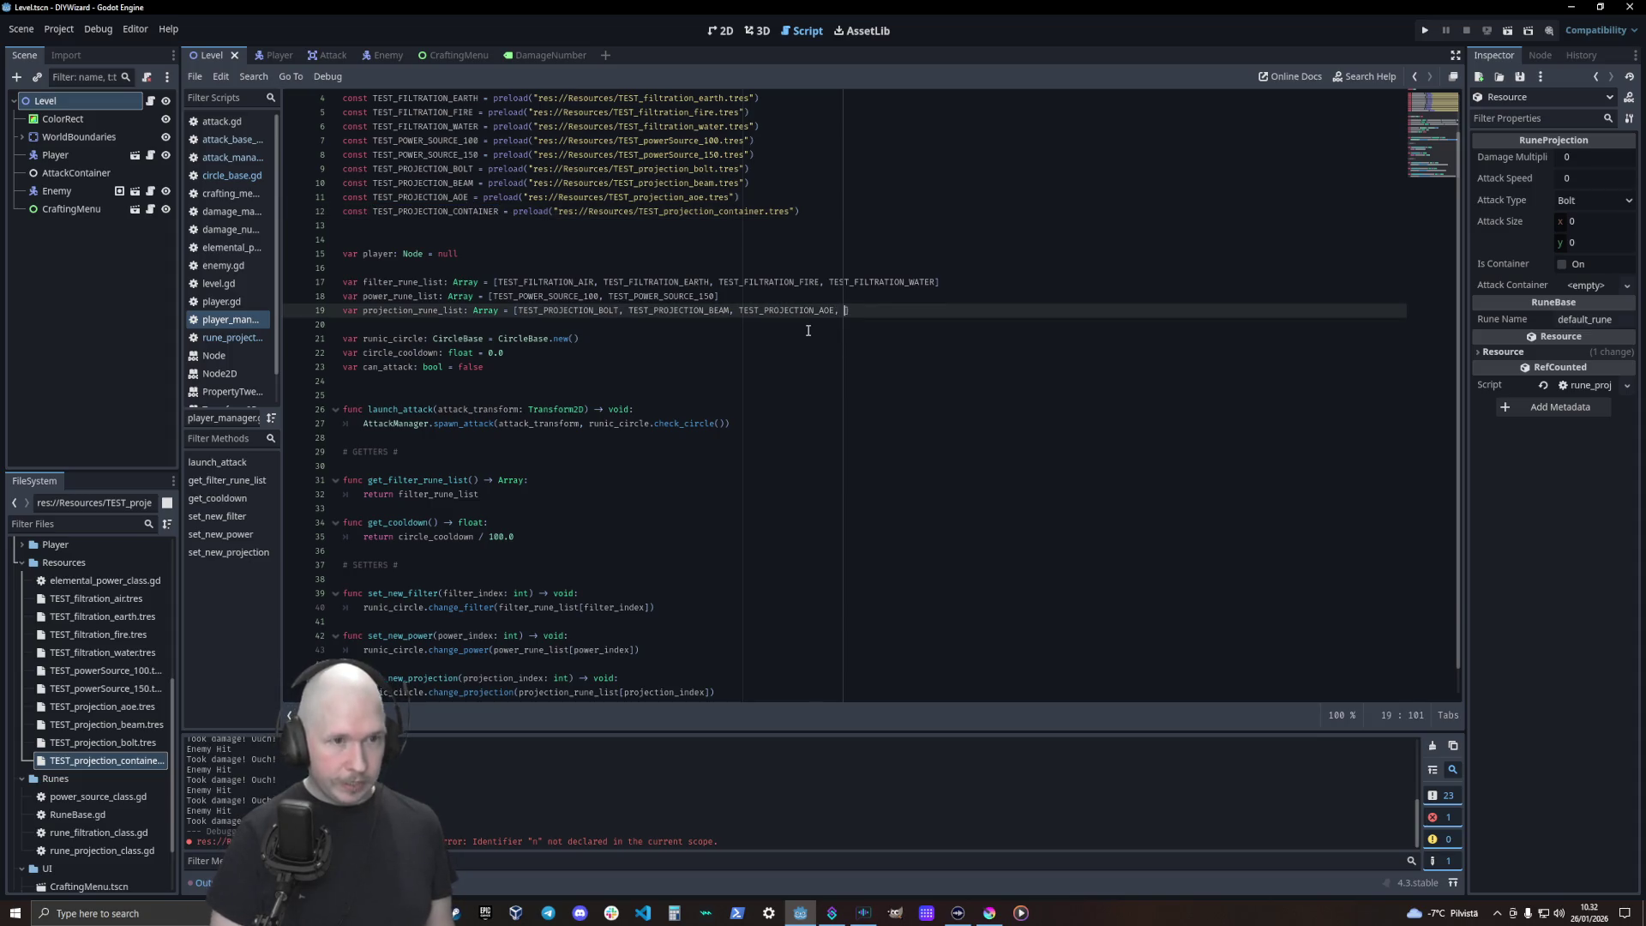
key(ctrl+v)
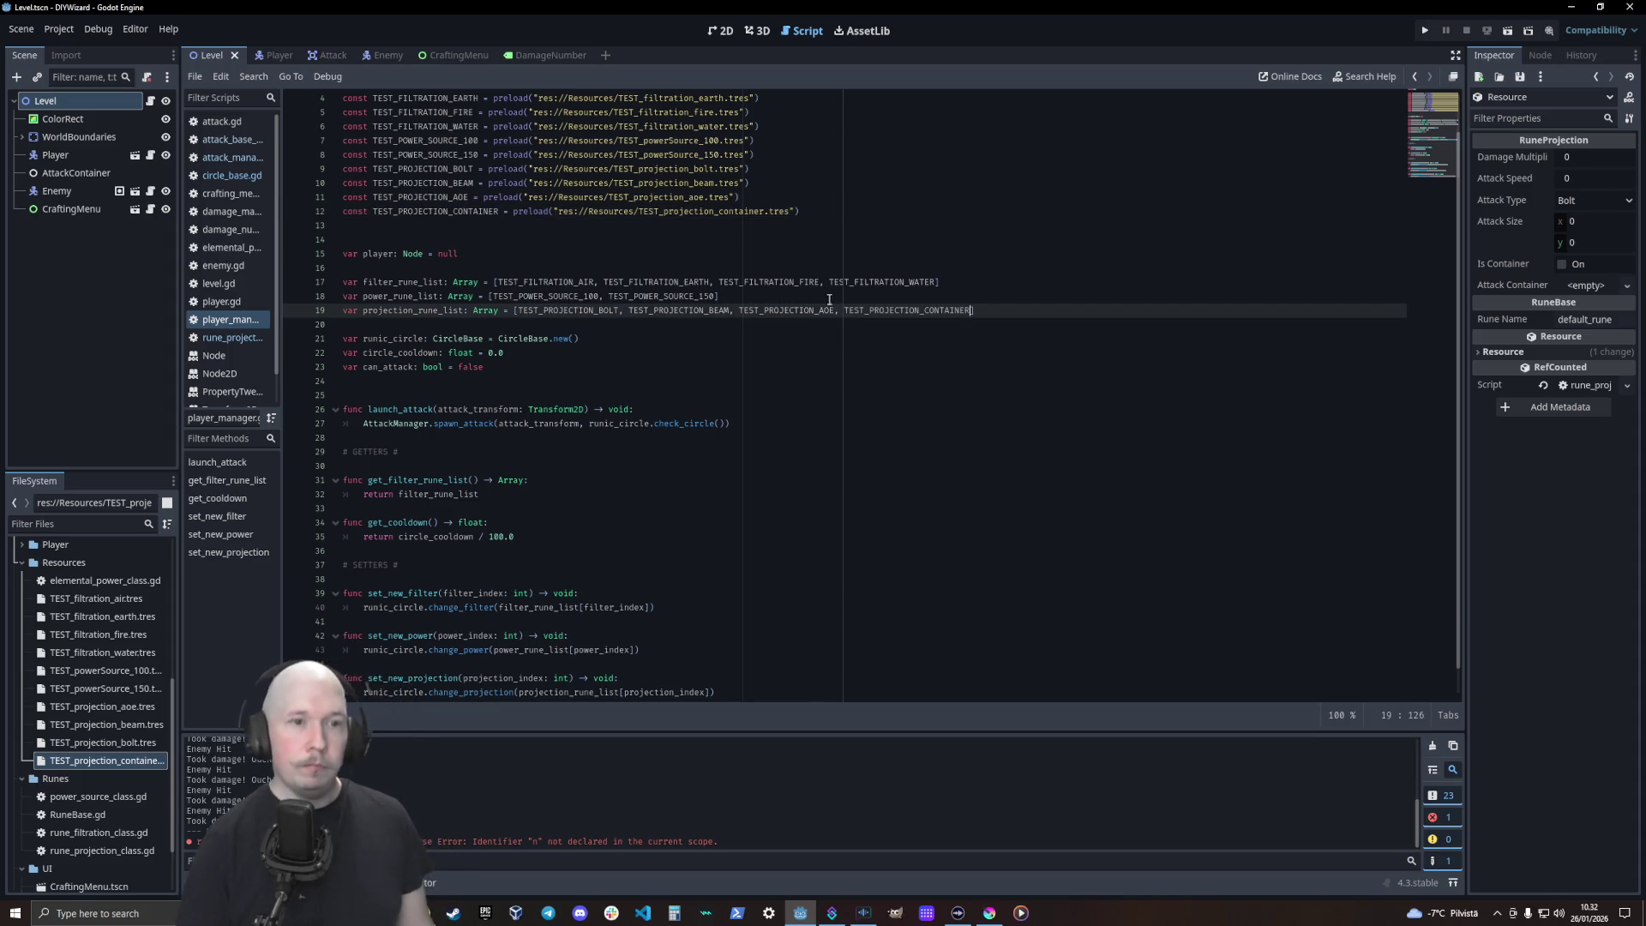
click(96, 759)
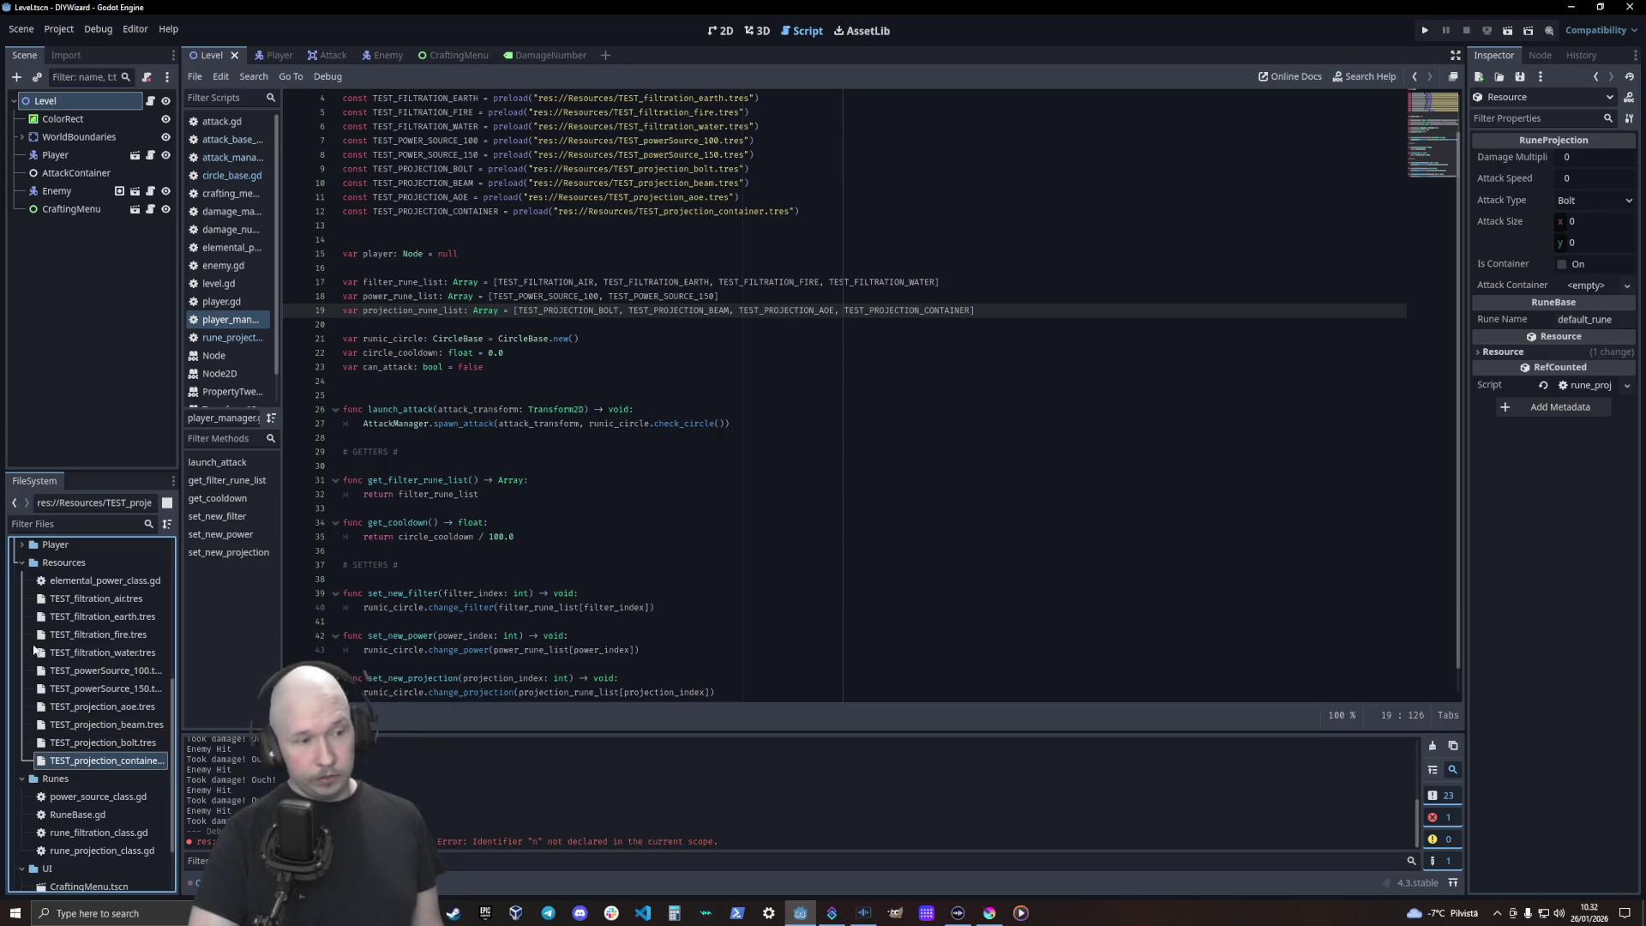
click(1560, 264)
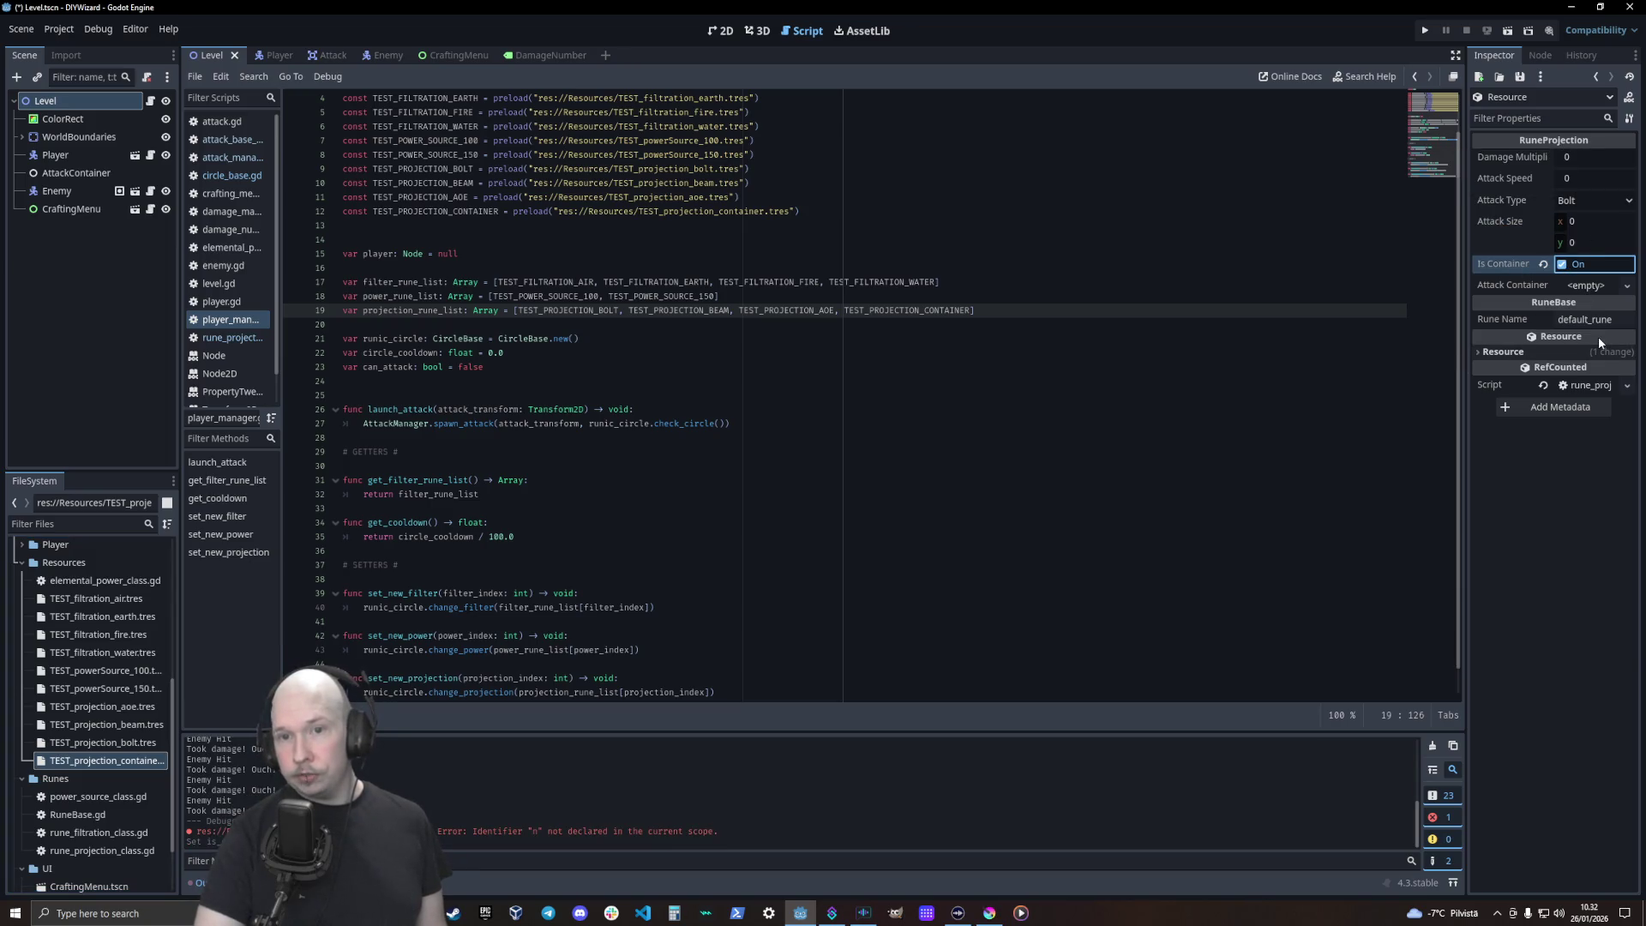
Set the resource's Rune Name to Container
click(1569, 318)
text(cainer)
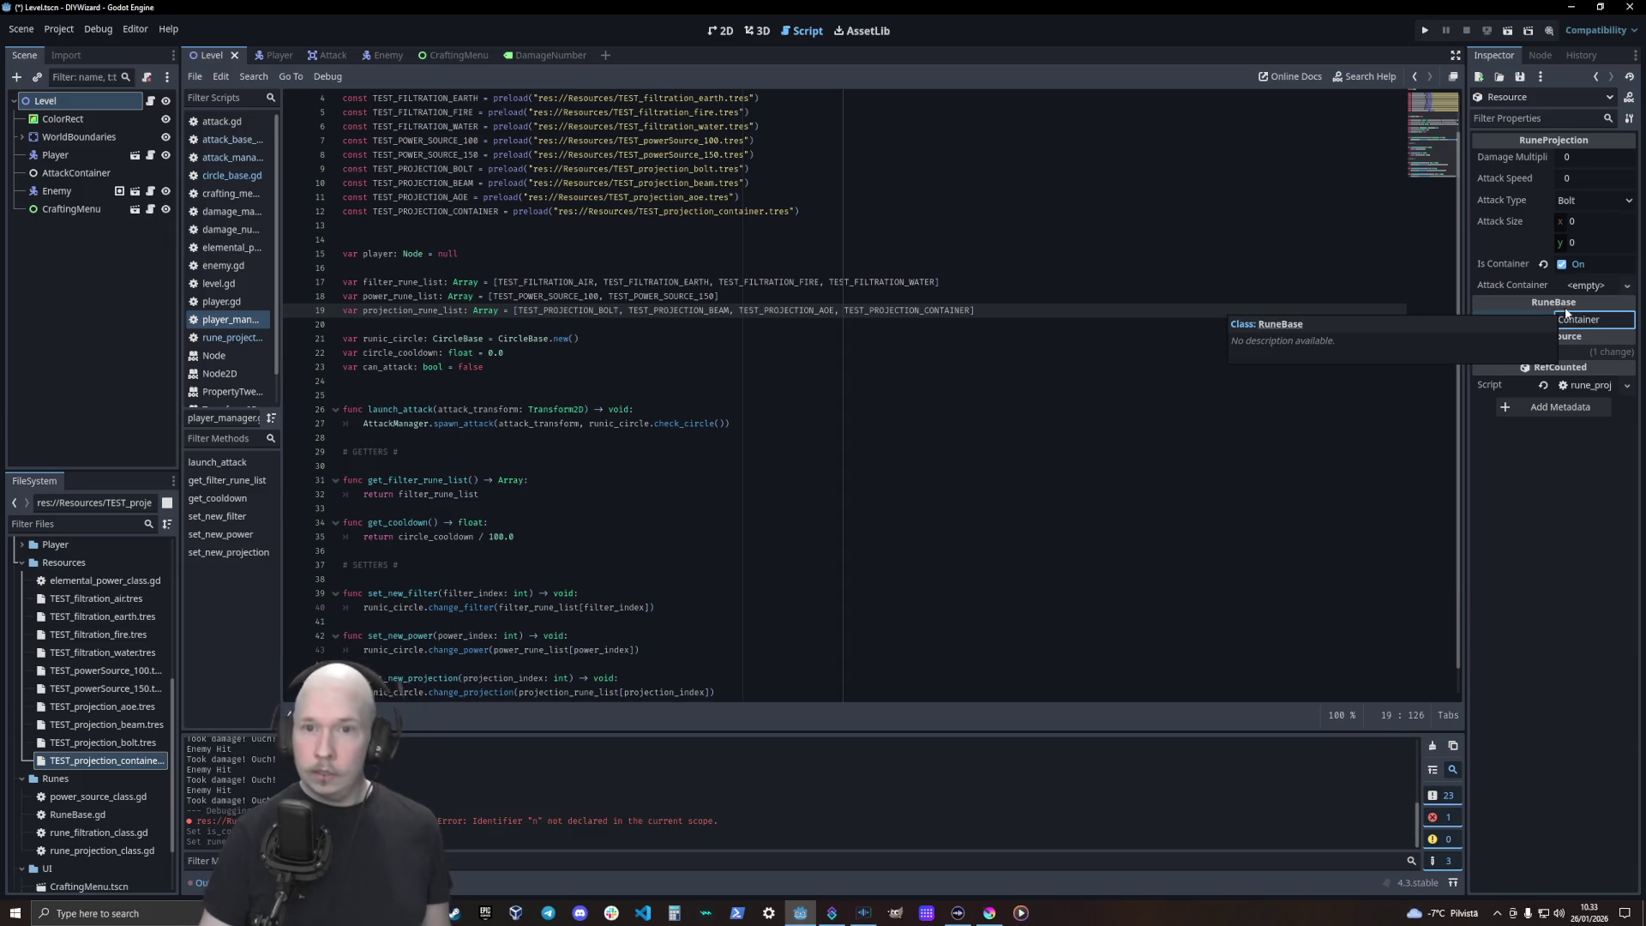
key(Return)
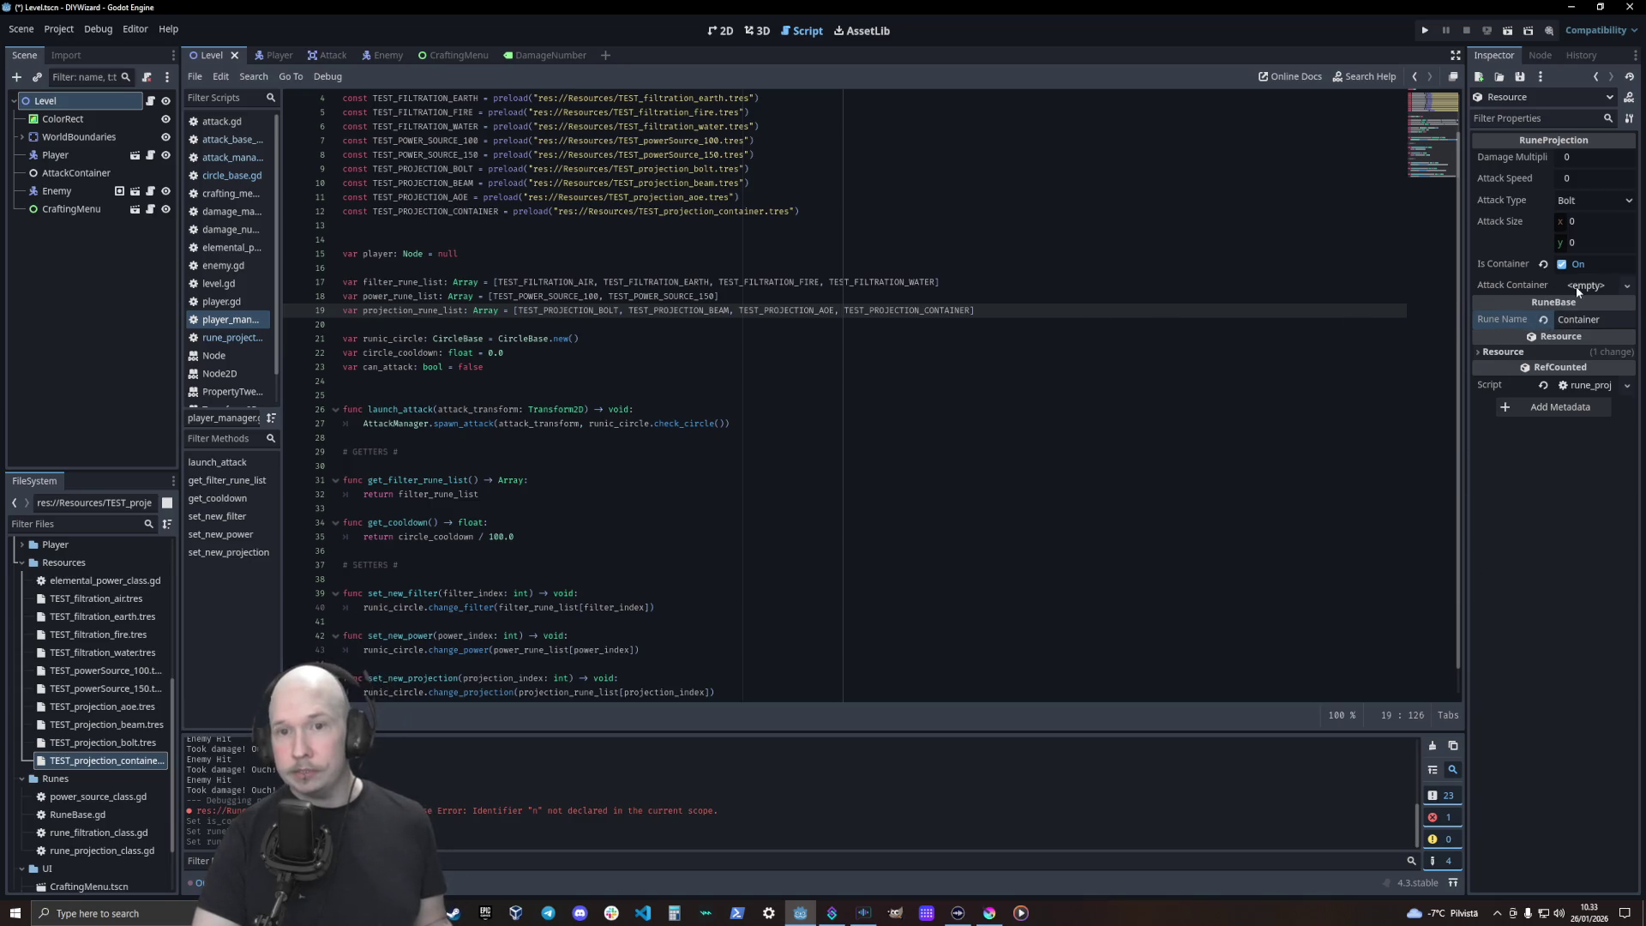
Open Quick Load for the Attack Container field and cancel, leaving it empty
click(1577, 287)
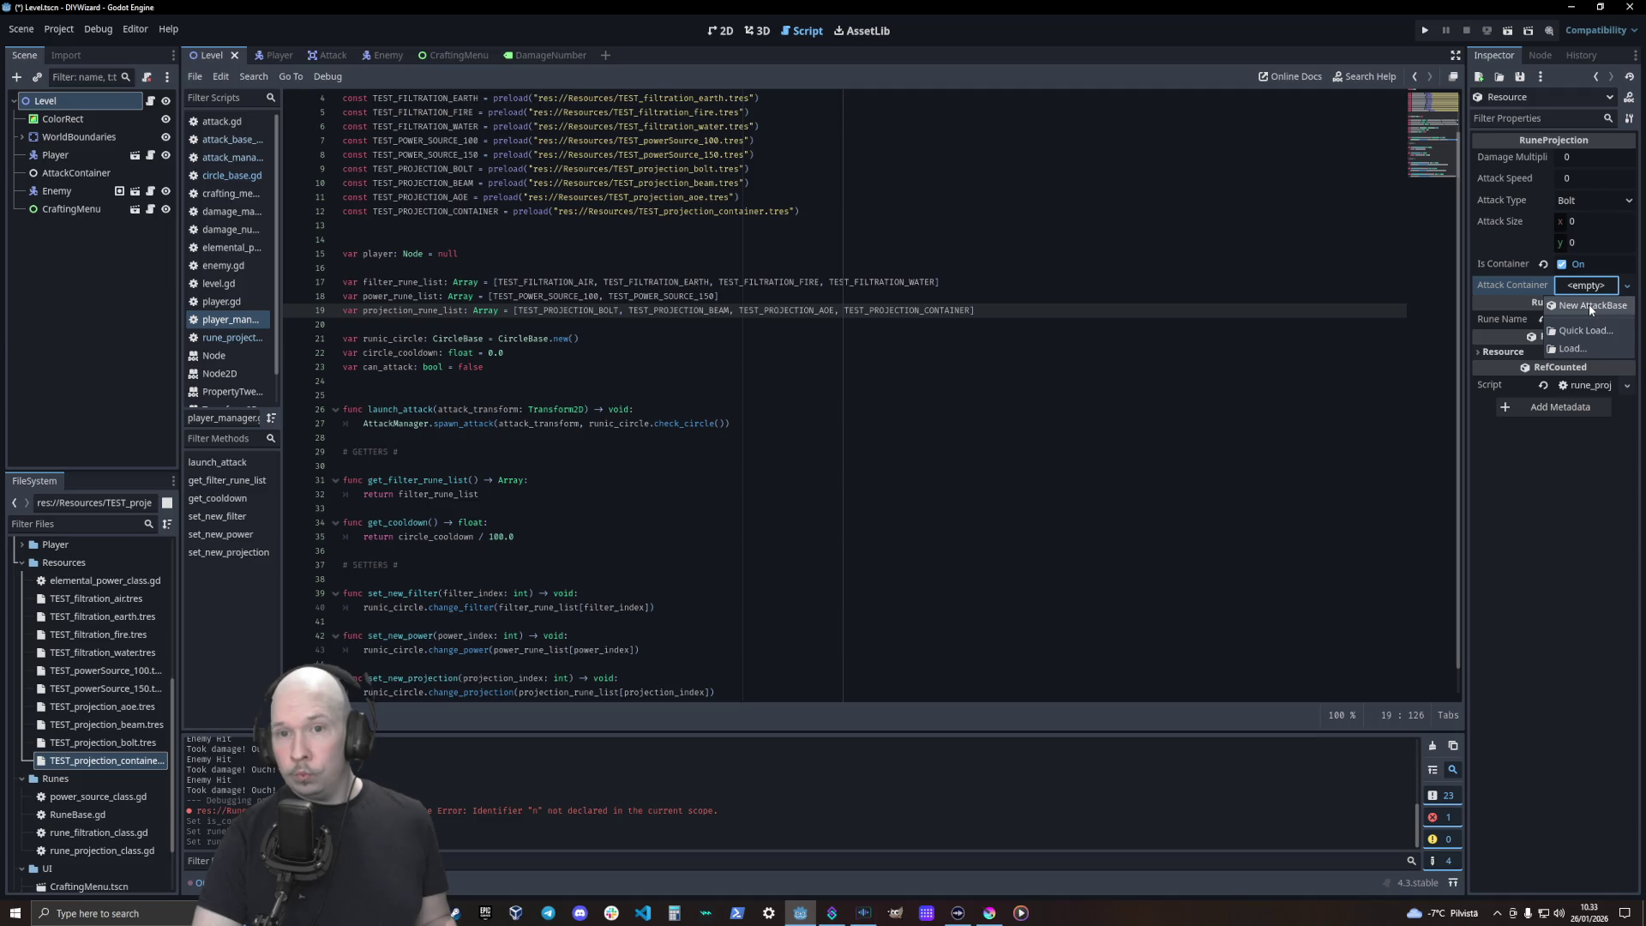
click(1593, 326)
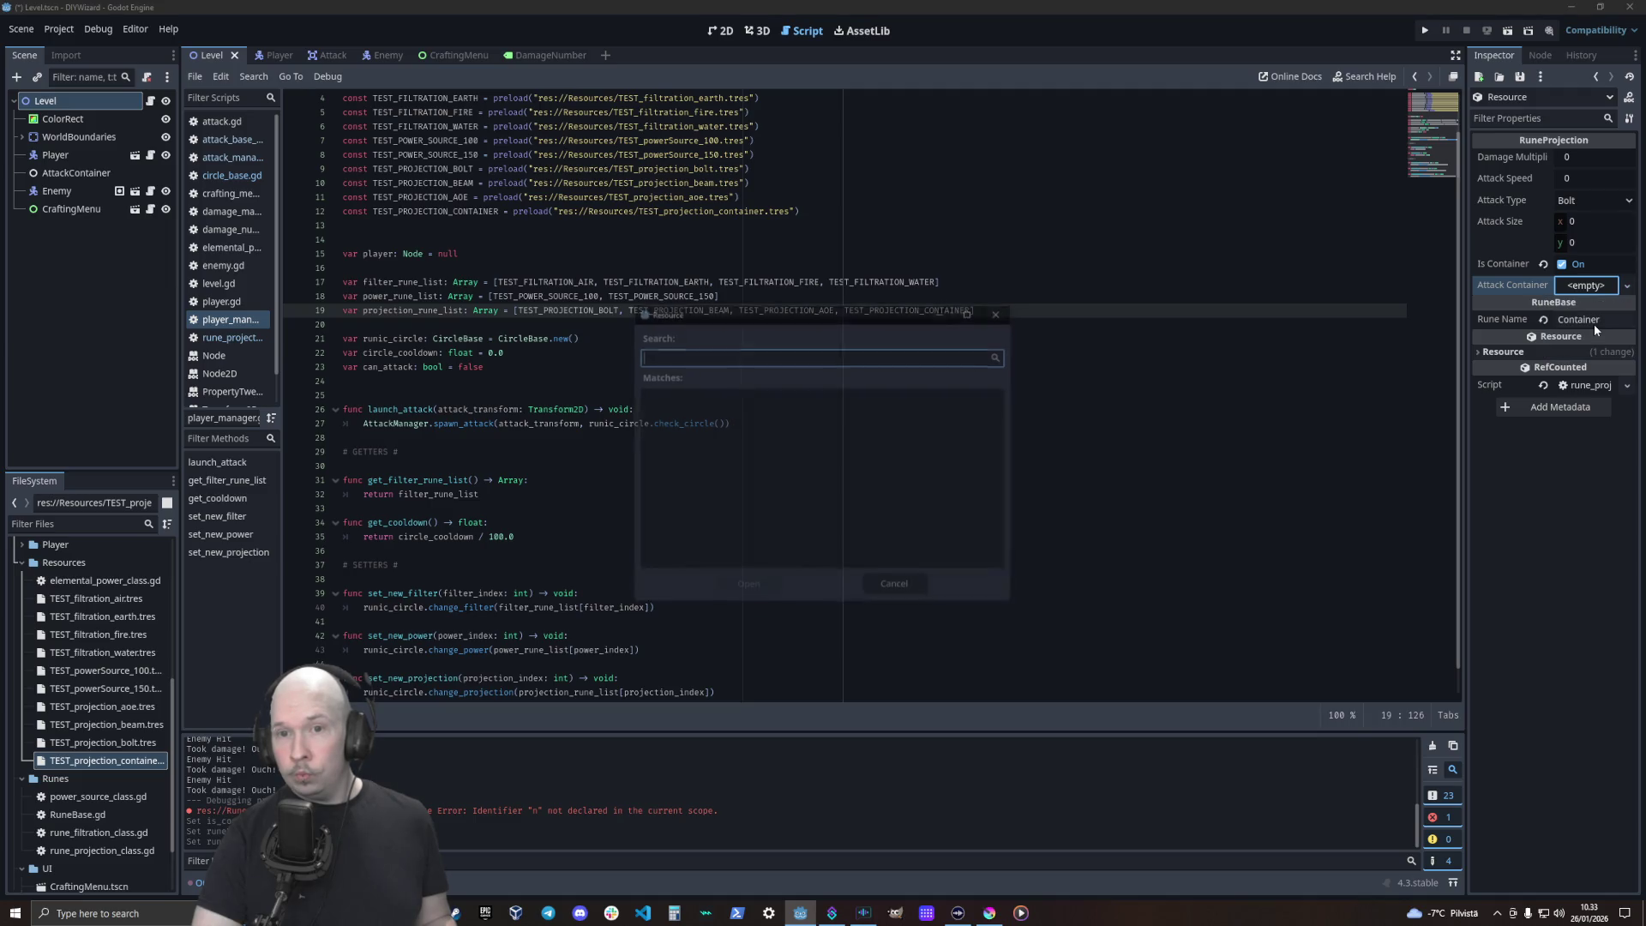
click(906, 588)
click(1011, 494)
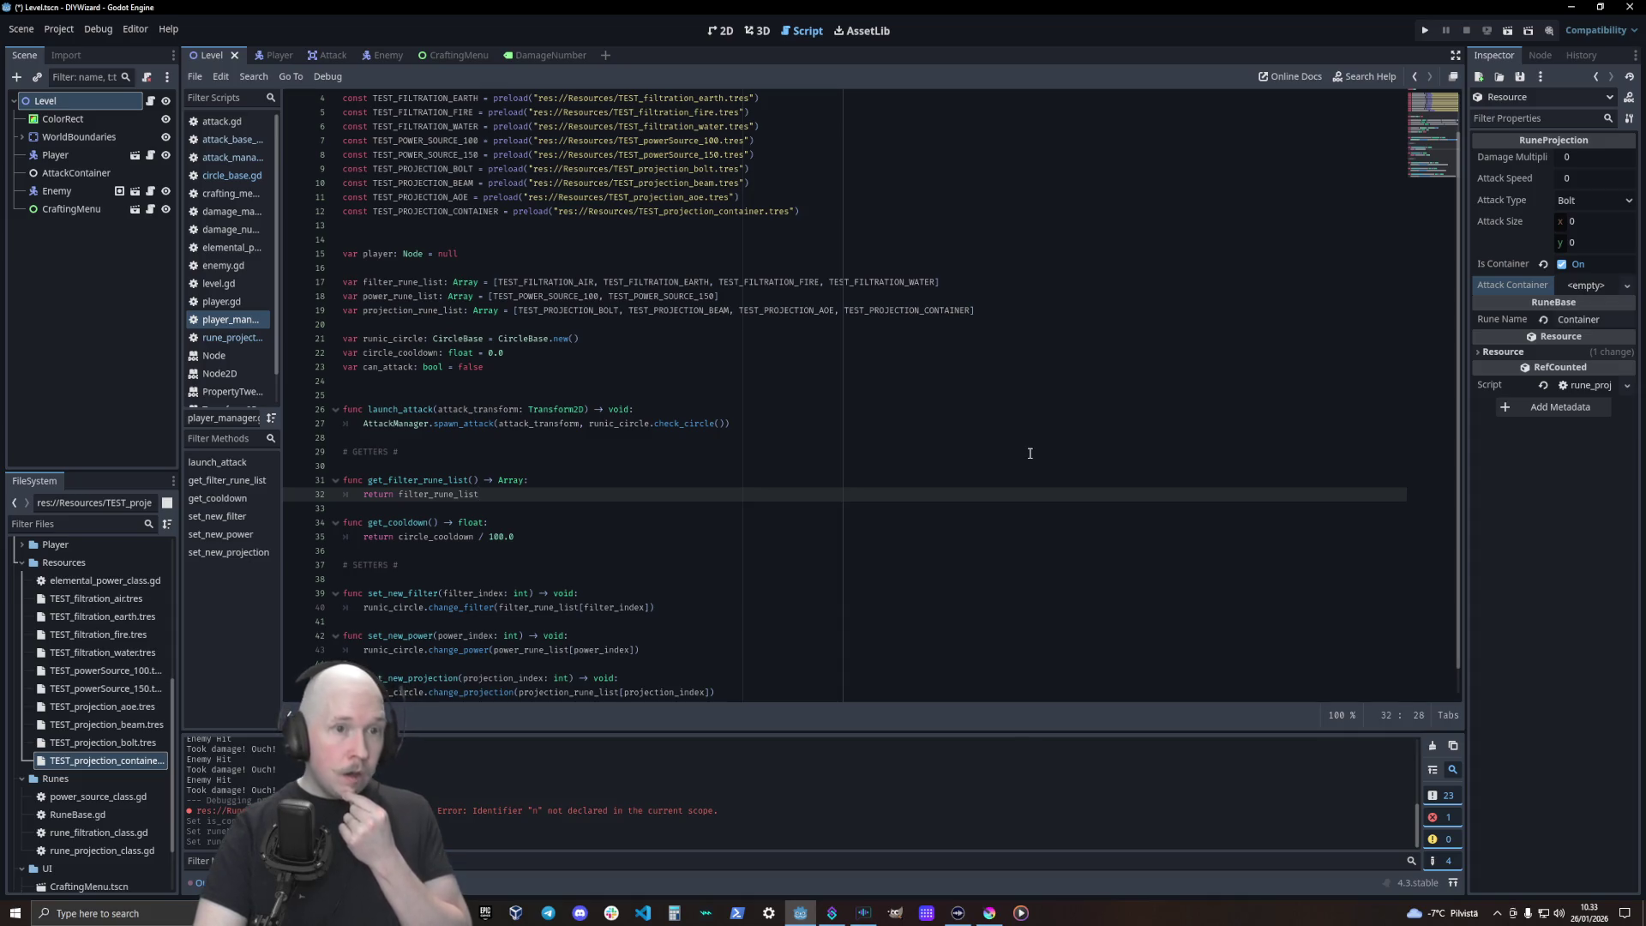
click(1006, 323)
click(1001, 311)
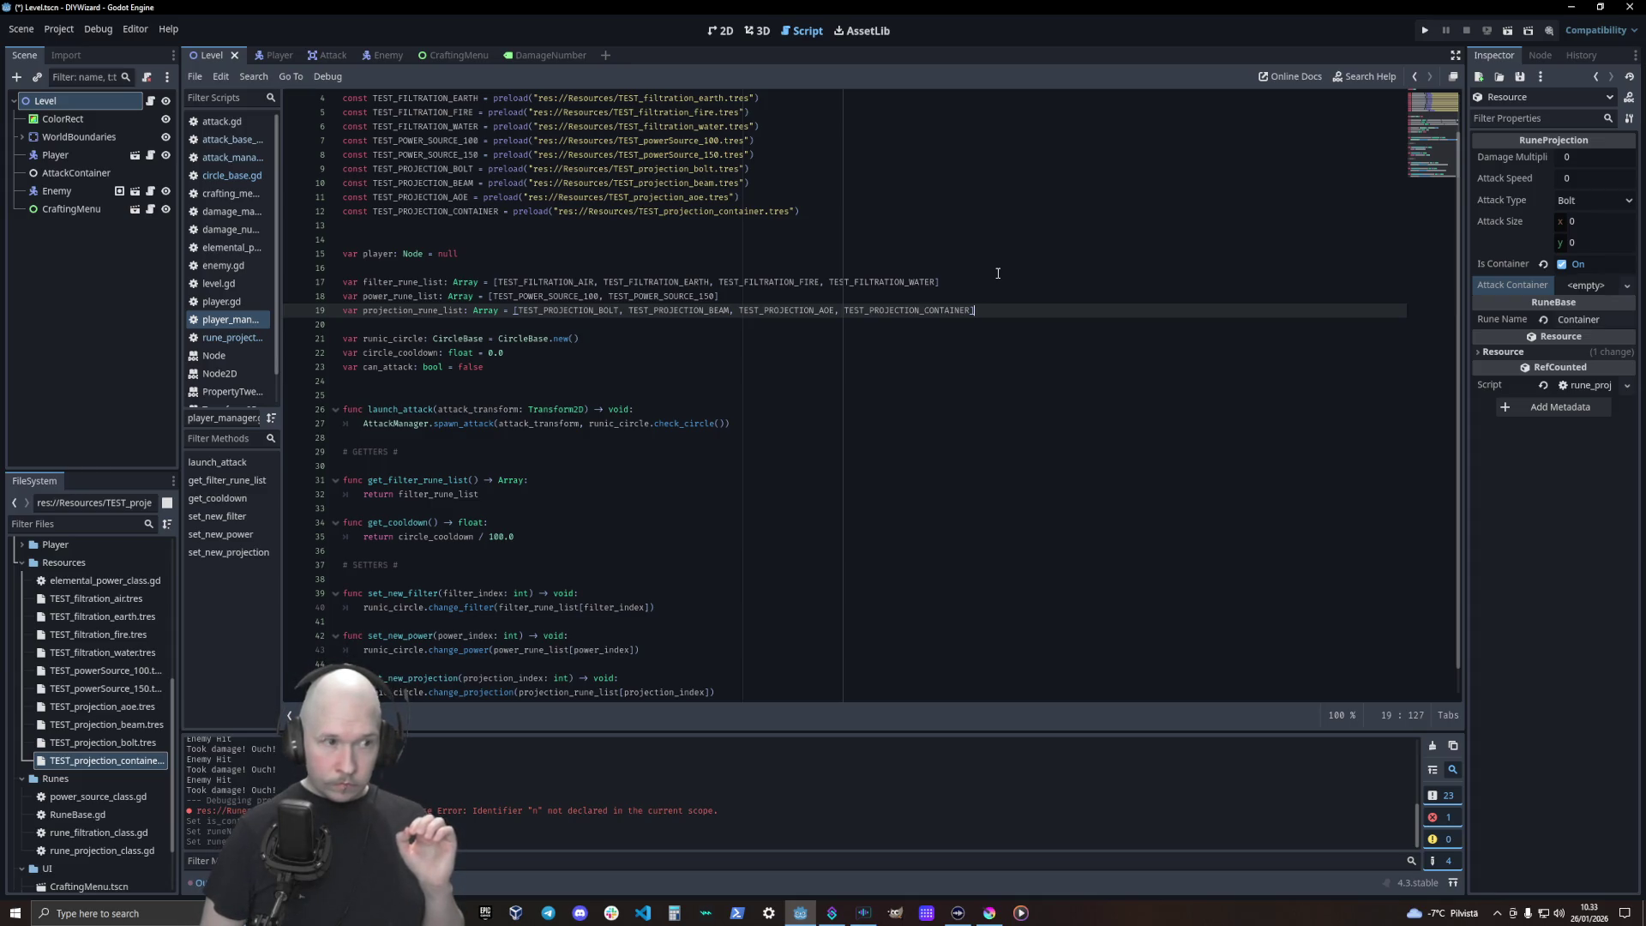
key(Return)
text(var)
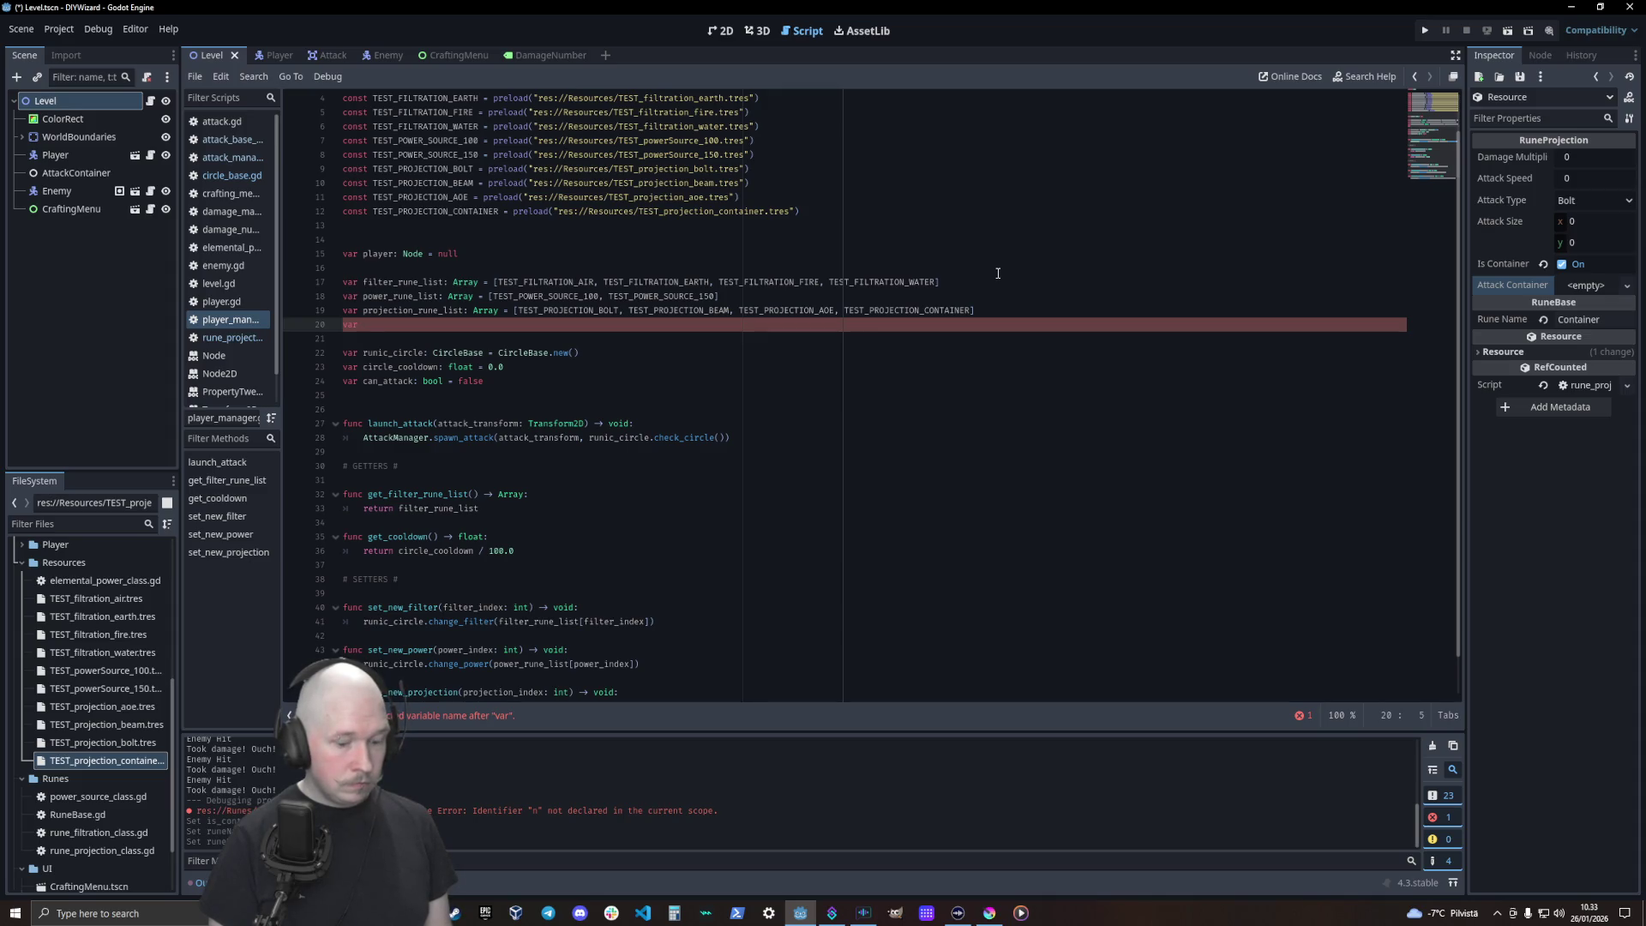
text(j)
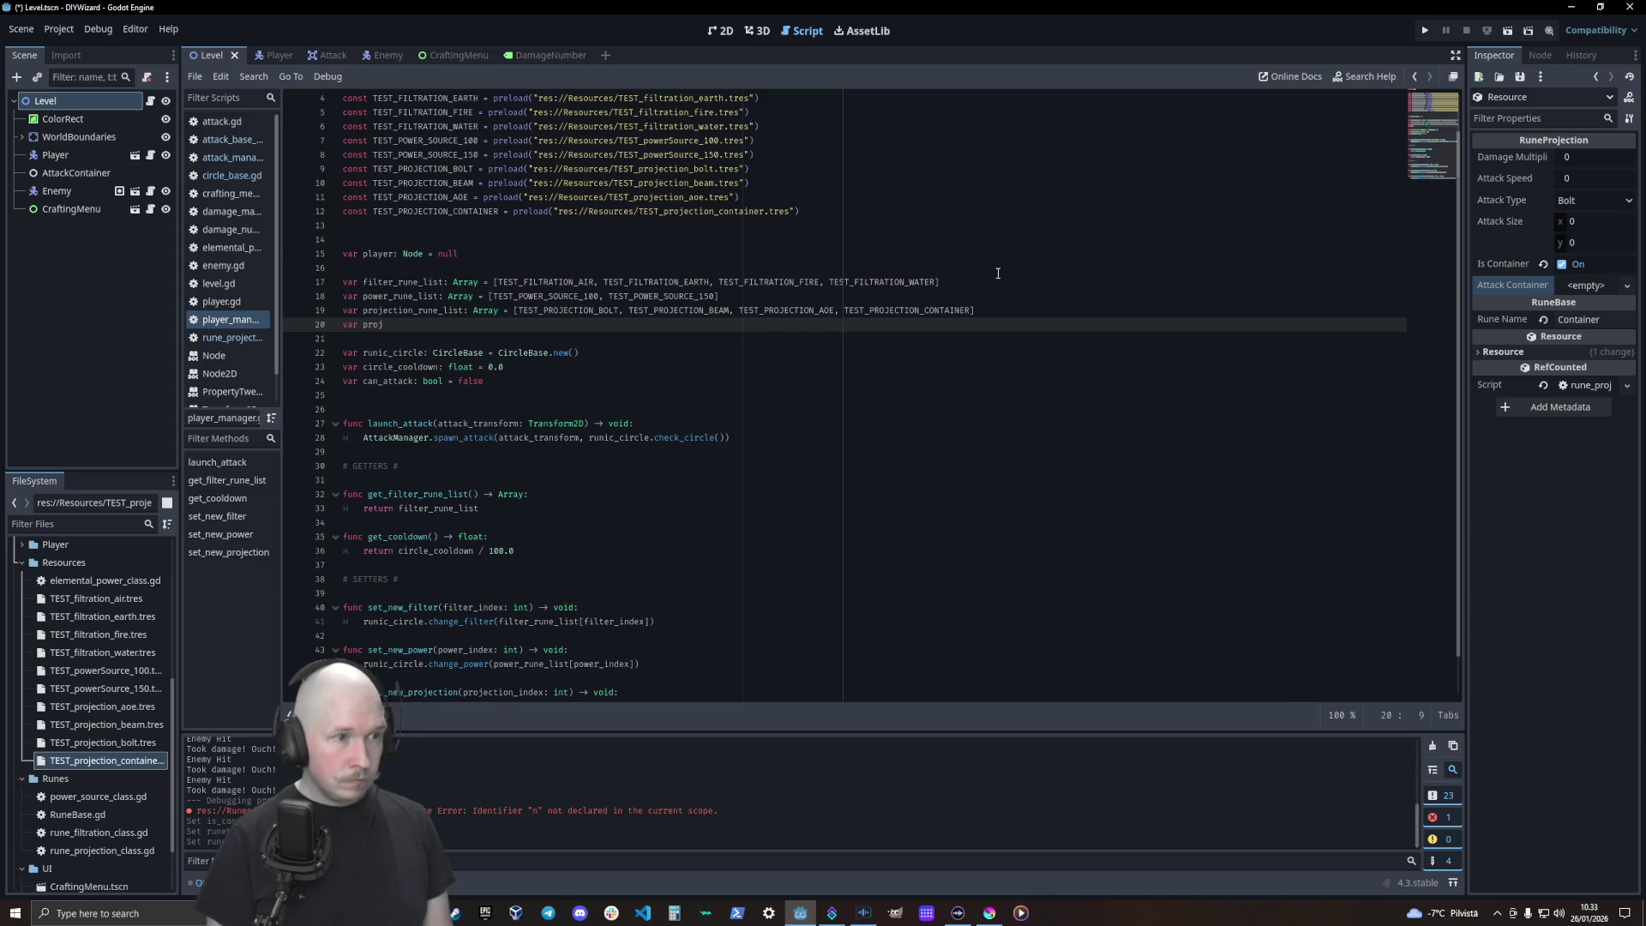
key(BackSpace)
key(BackSpace)
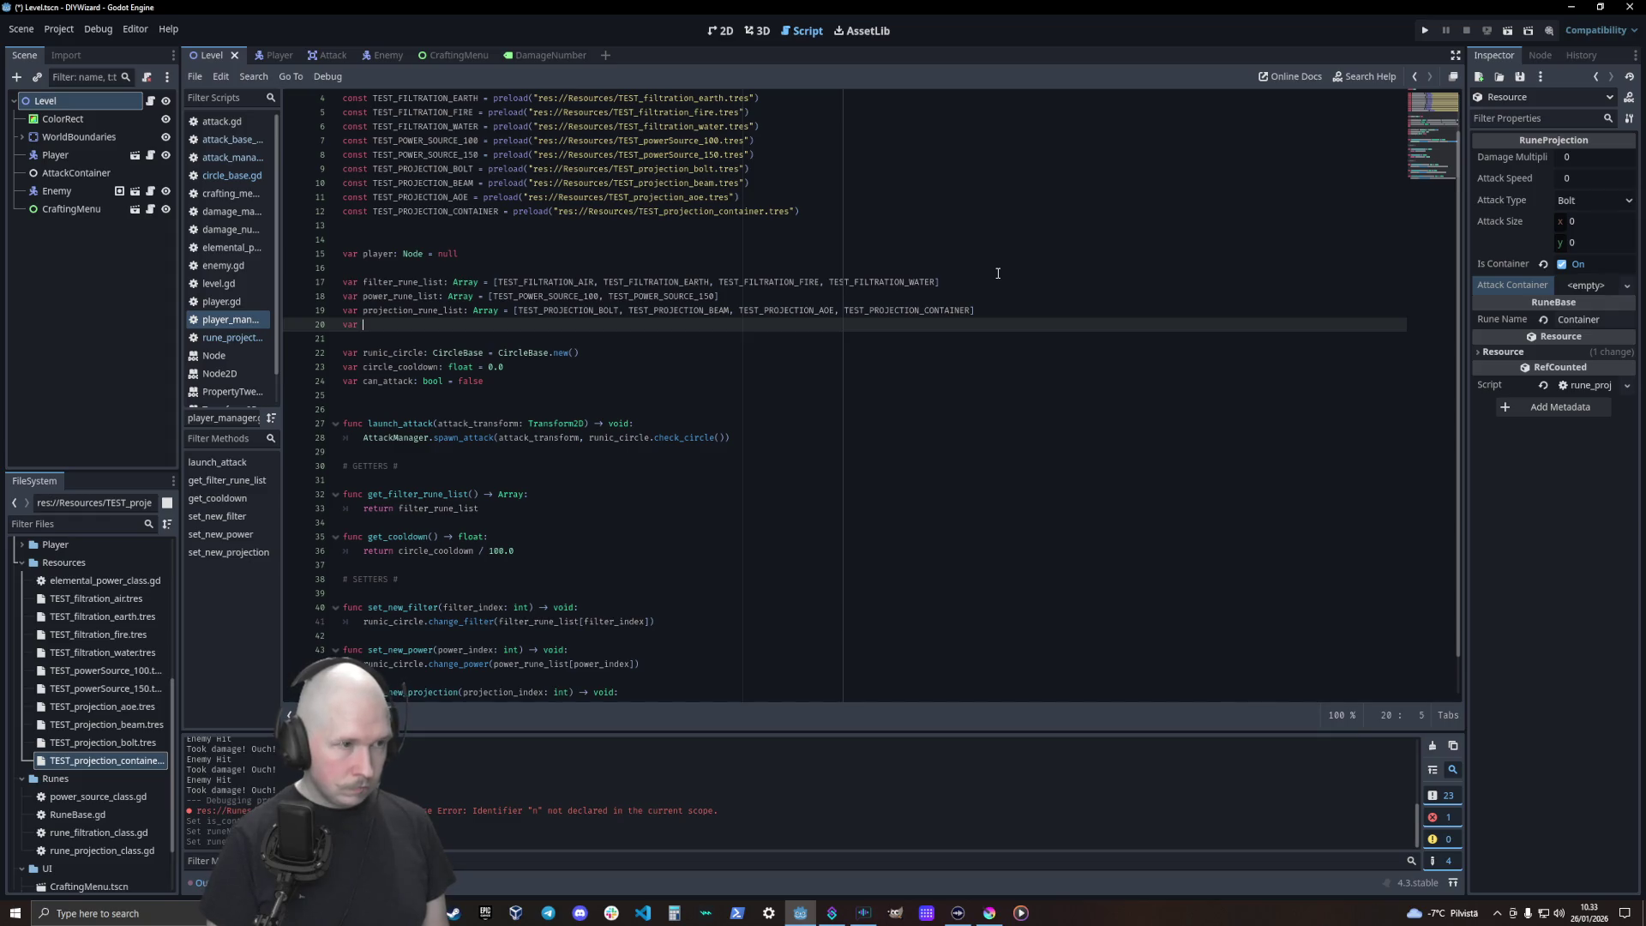
text(containe)
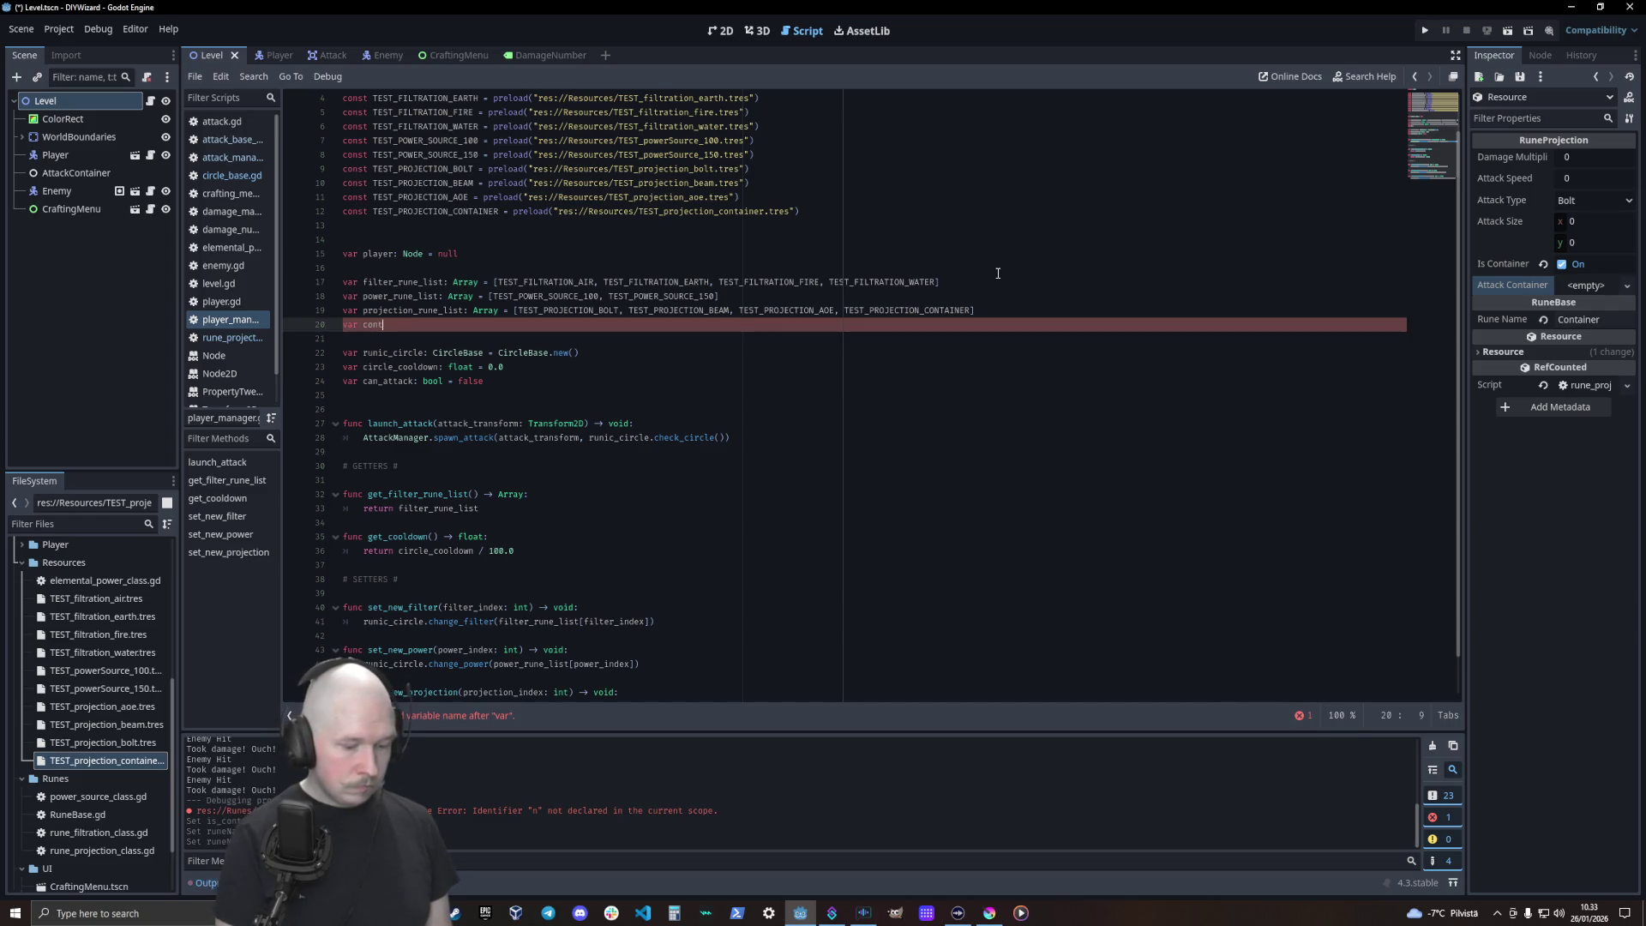
key(ctrl+BackSpace)
key(ctrl+BackSpace)
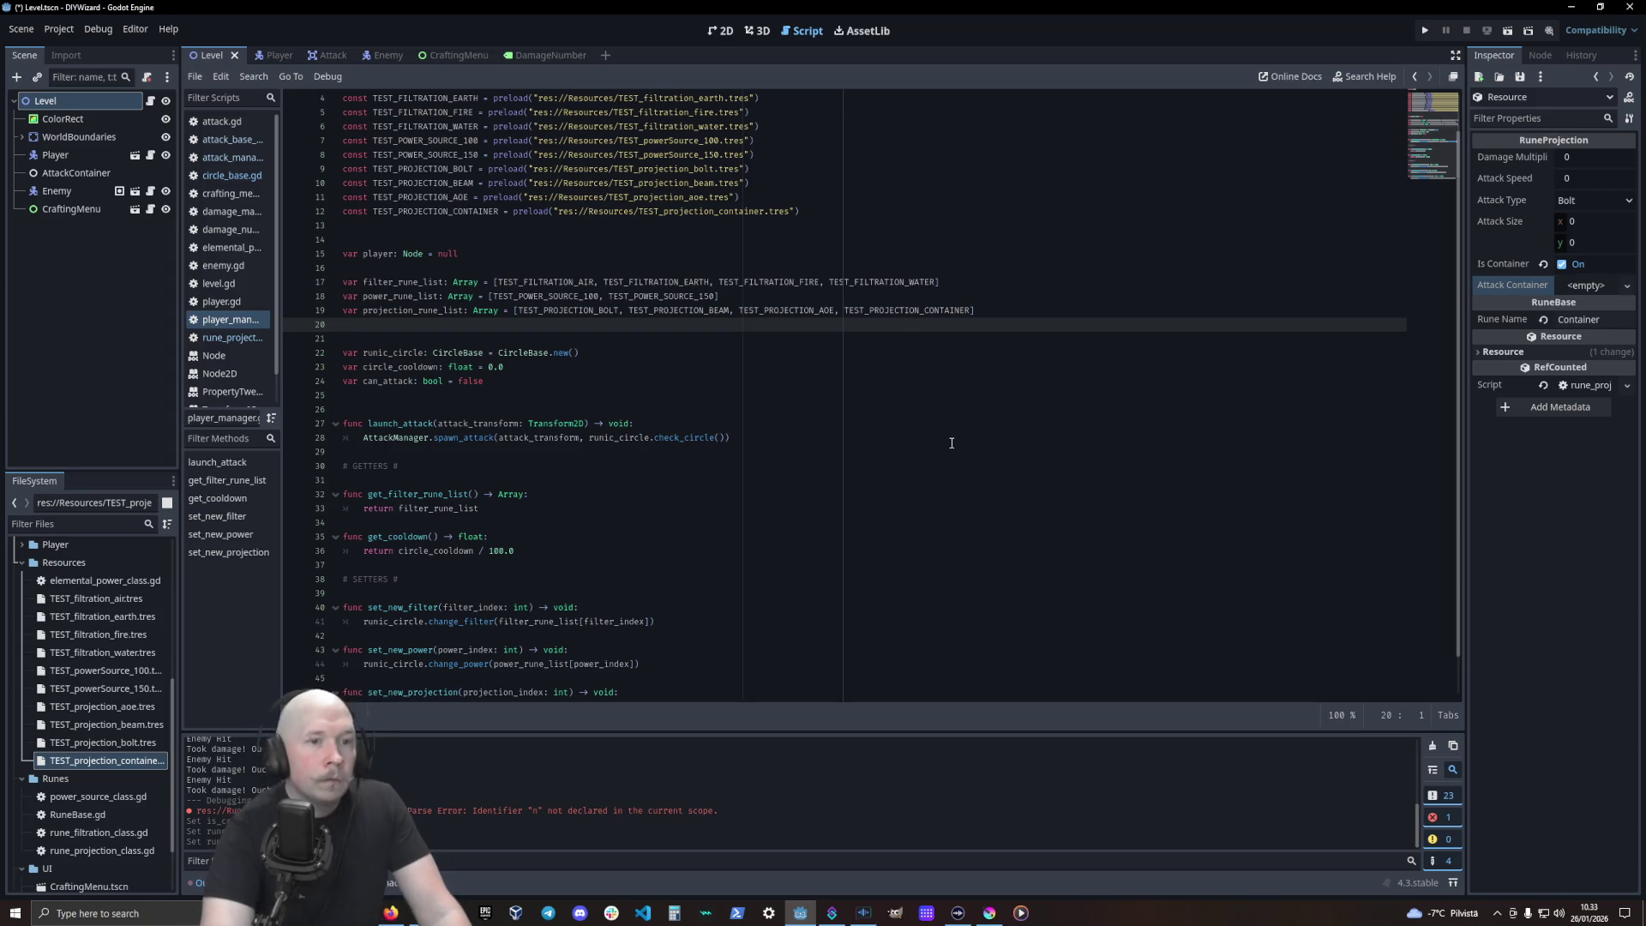
double_click(930, 310)
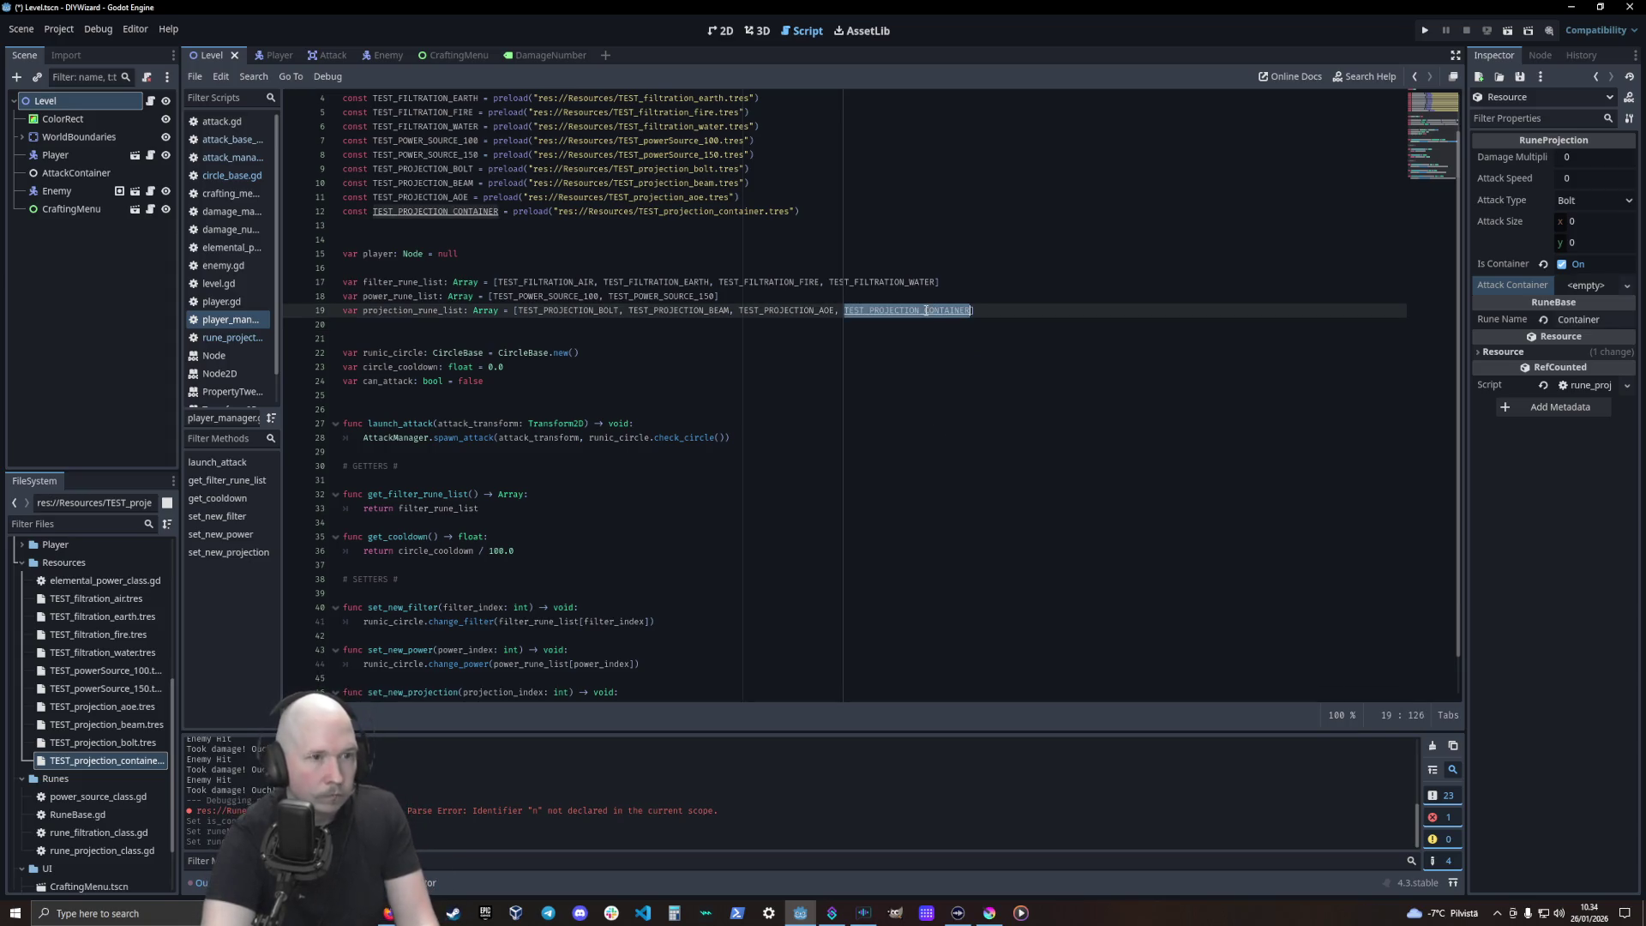
scroll(741, 550, up, 1)
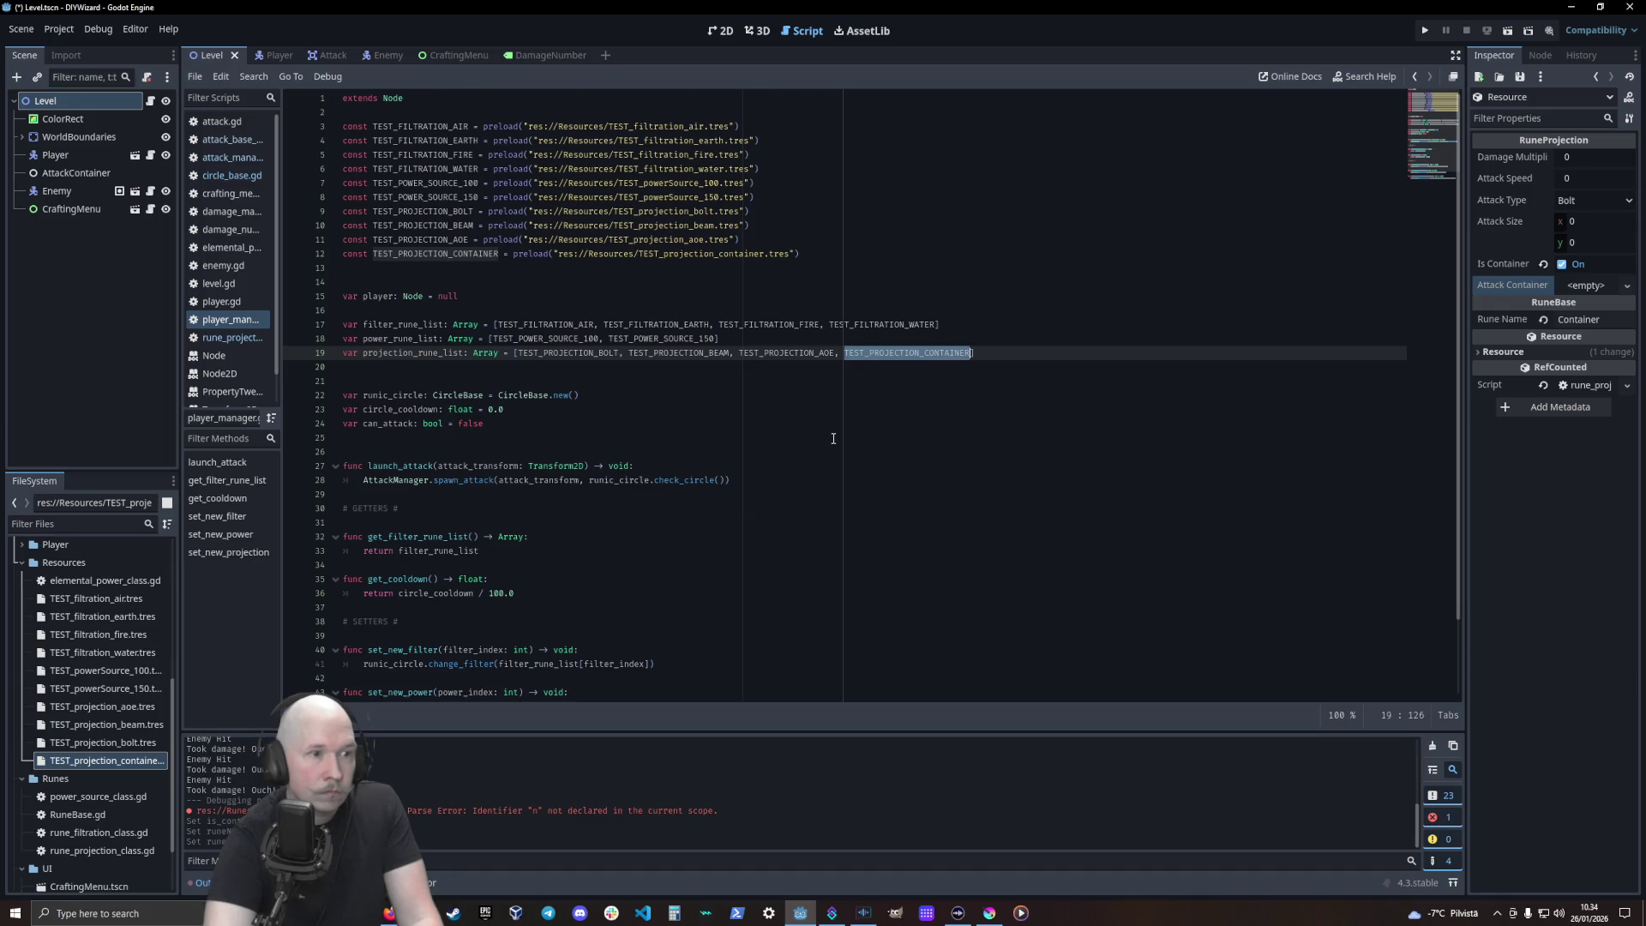
scroll(656, 439, down, 2)
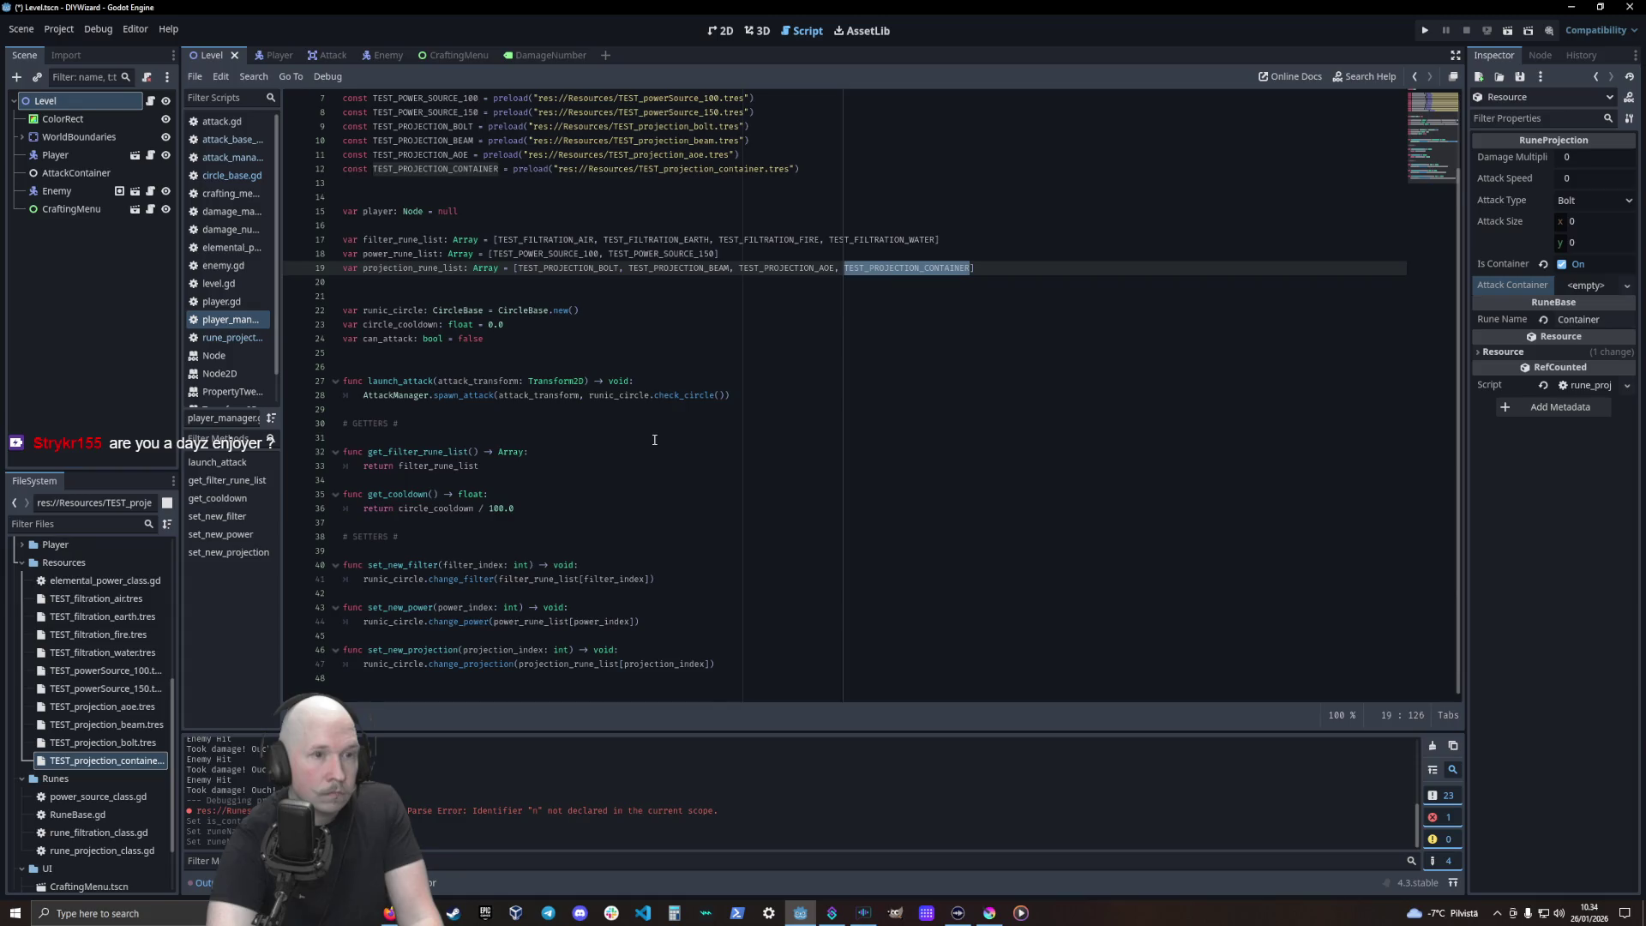
scroll(654, 440, up, 2)
click(609, 437)
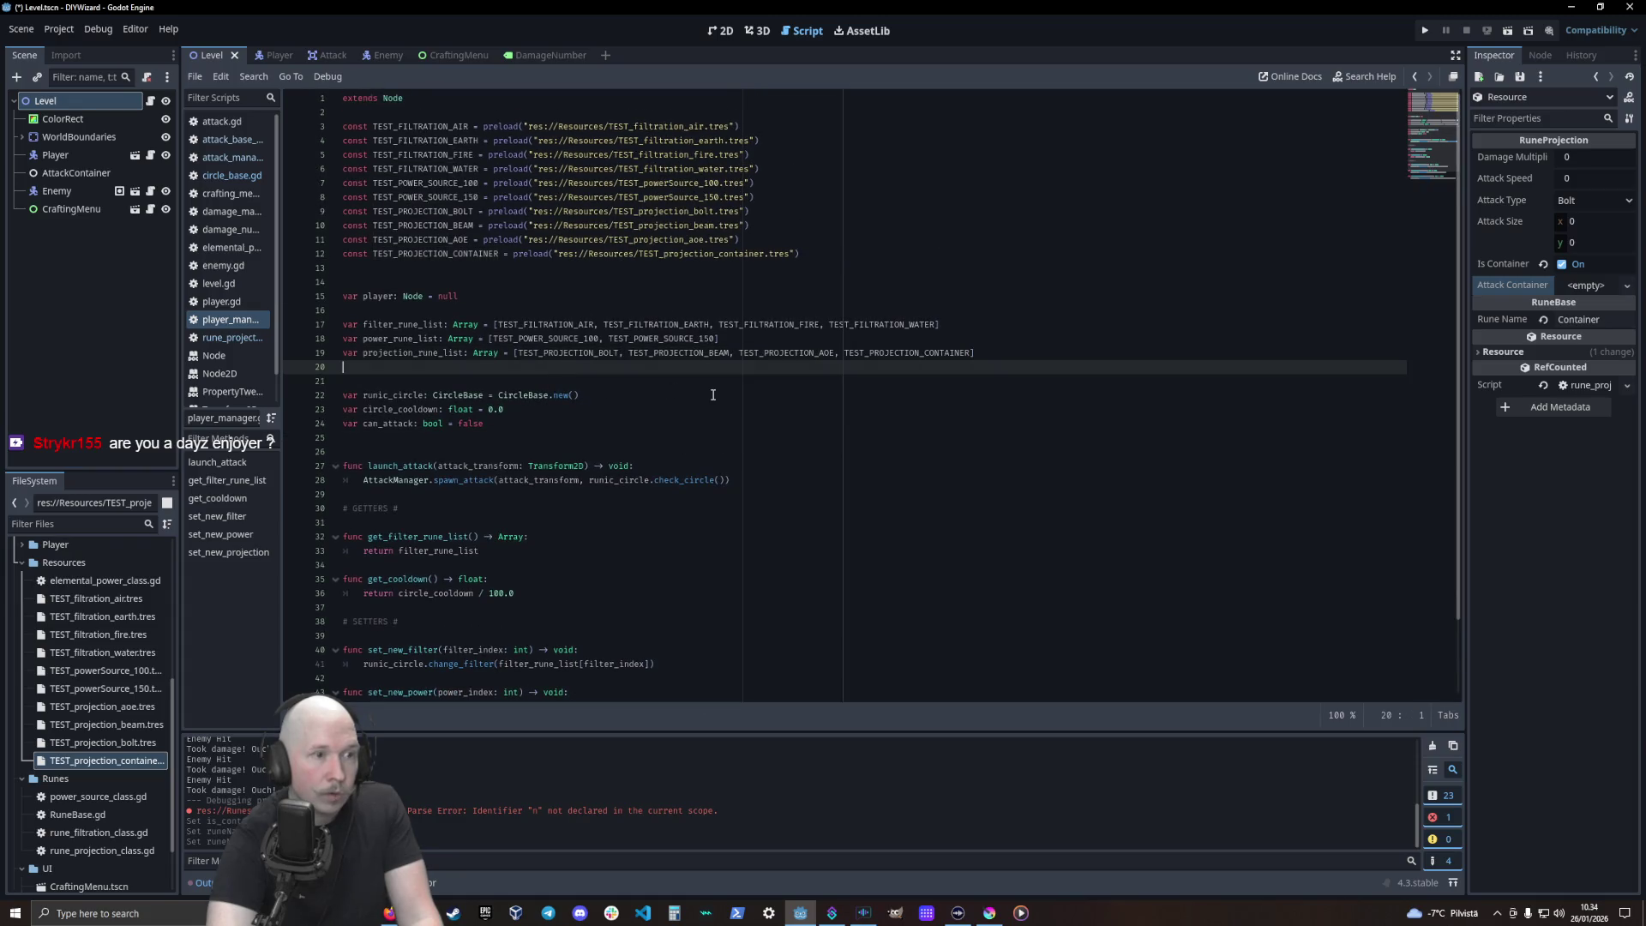
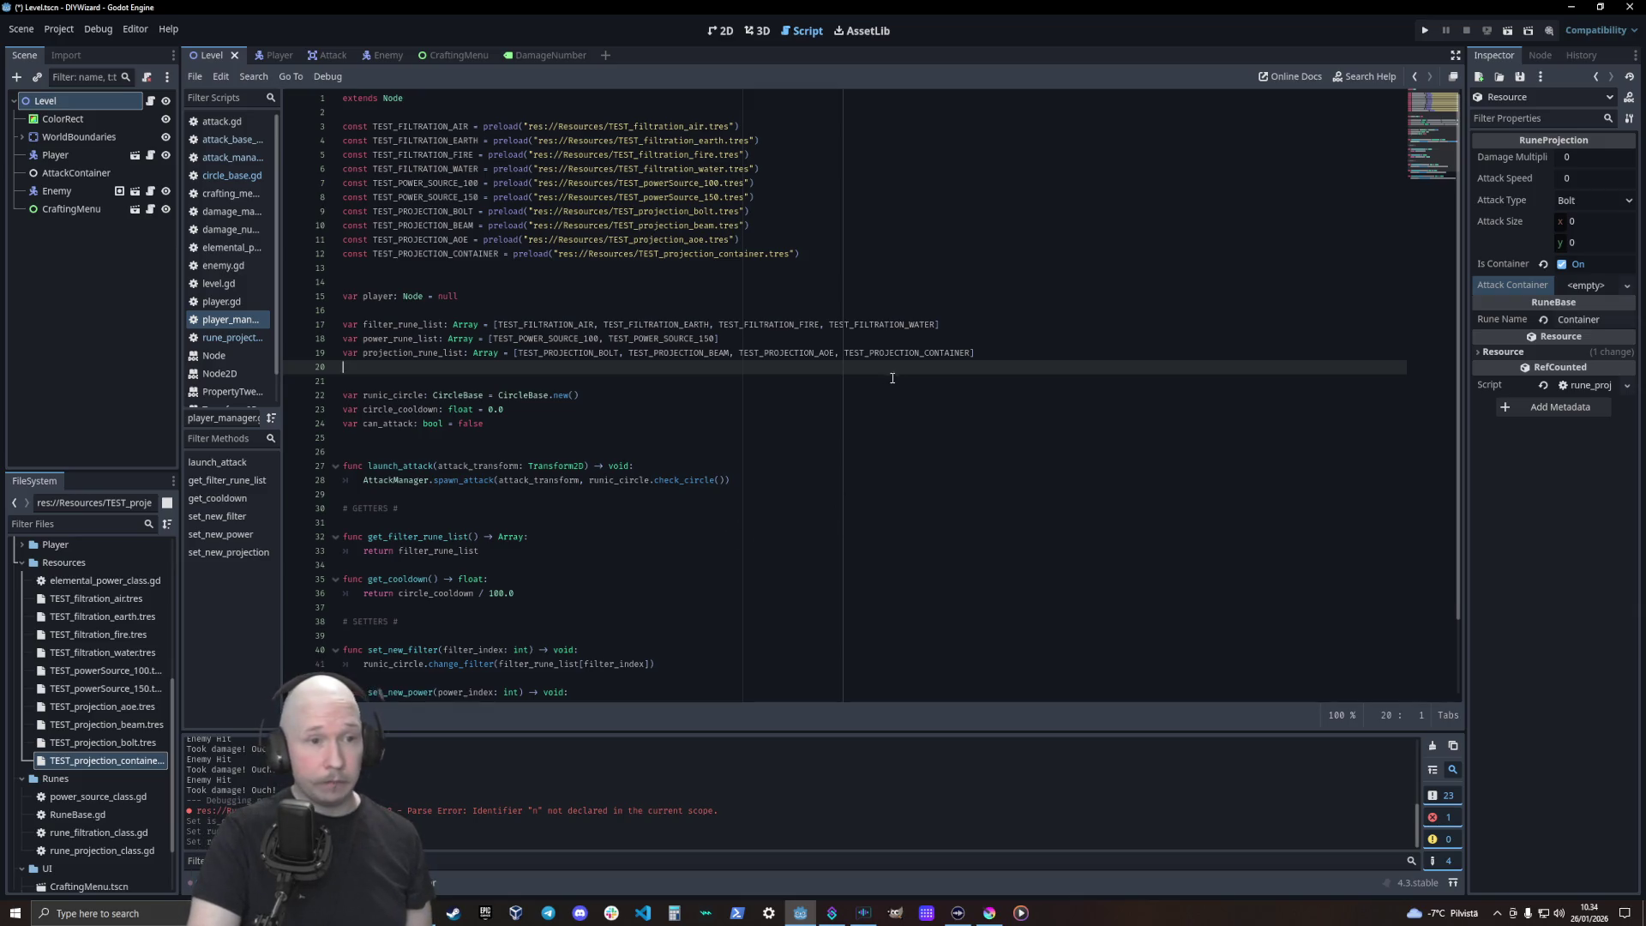
In player_manager.gd, add 'var container_list: Array = [TEST_PROJECTION_CONTAINER]' below the rune lists
double_click(901, 352)
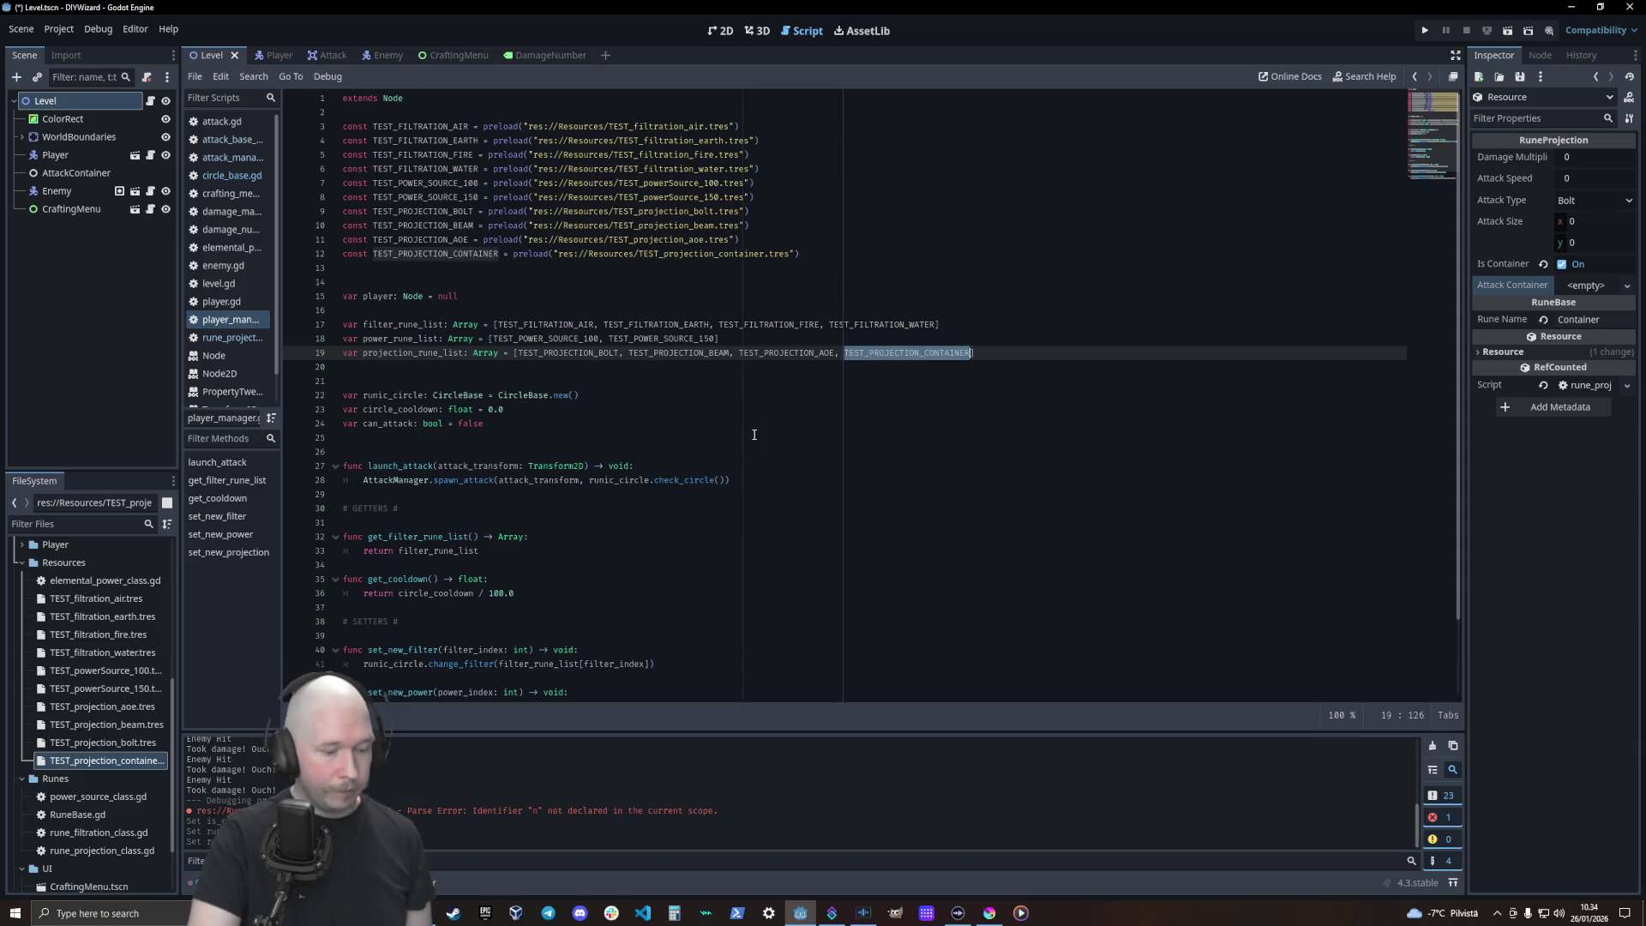
key(ctrl+s)
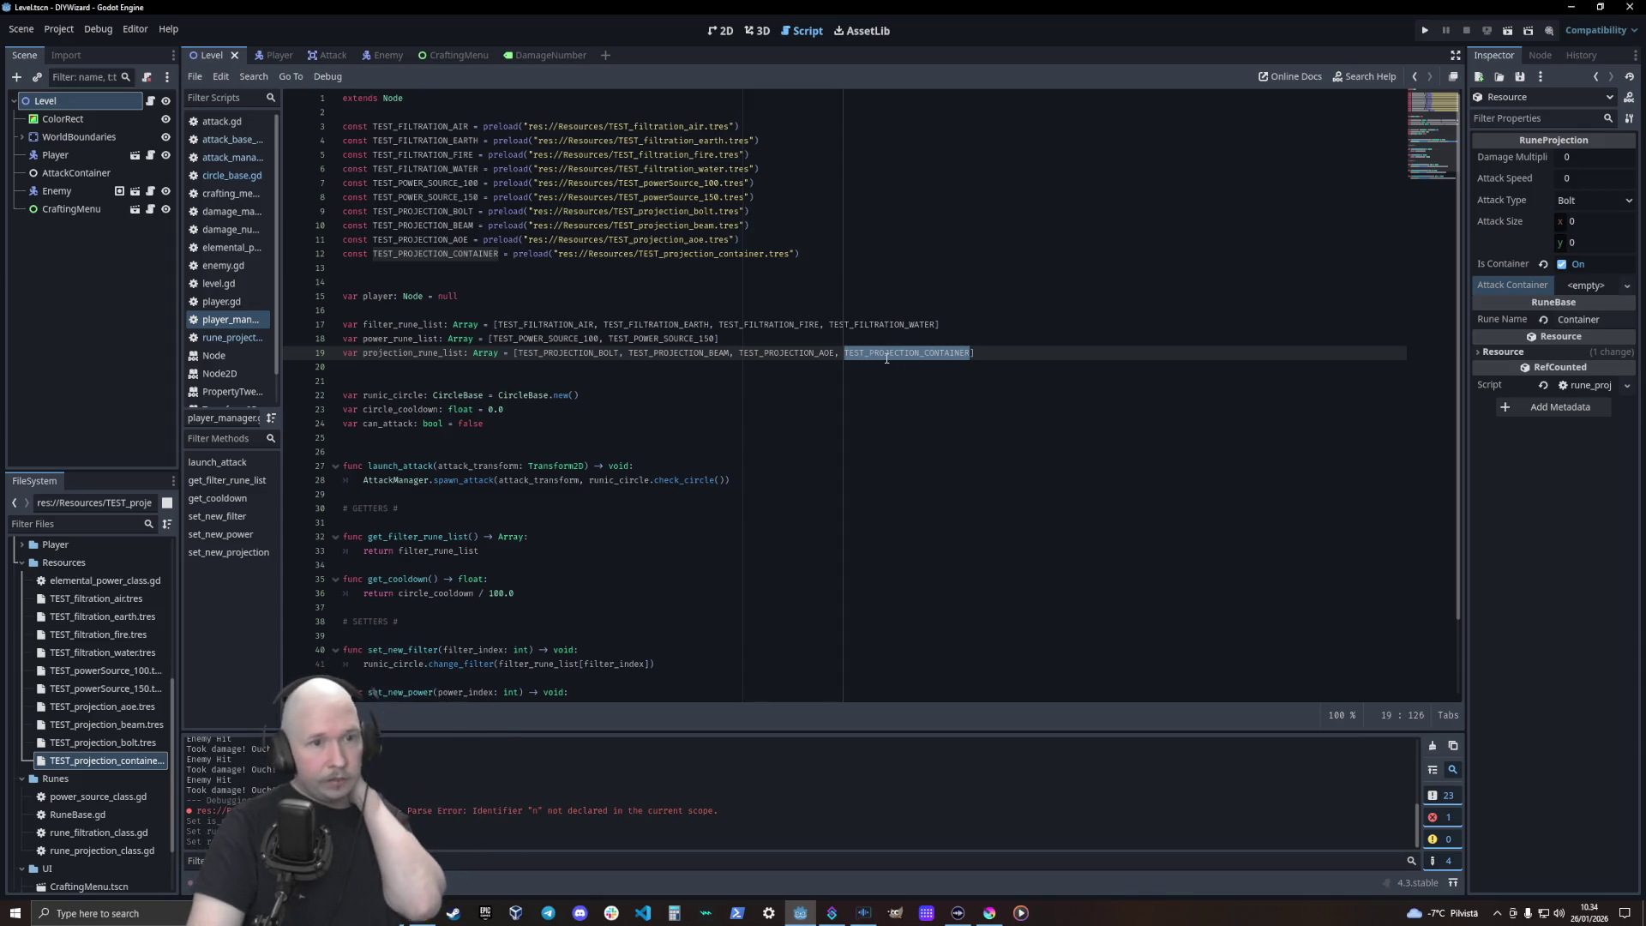
click(602, 373)
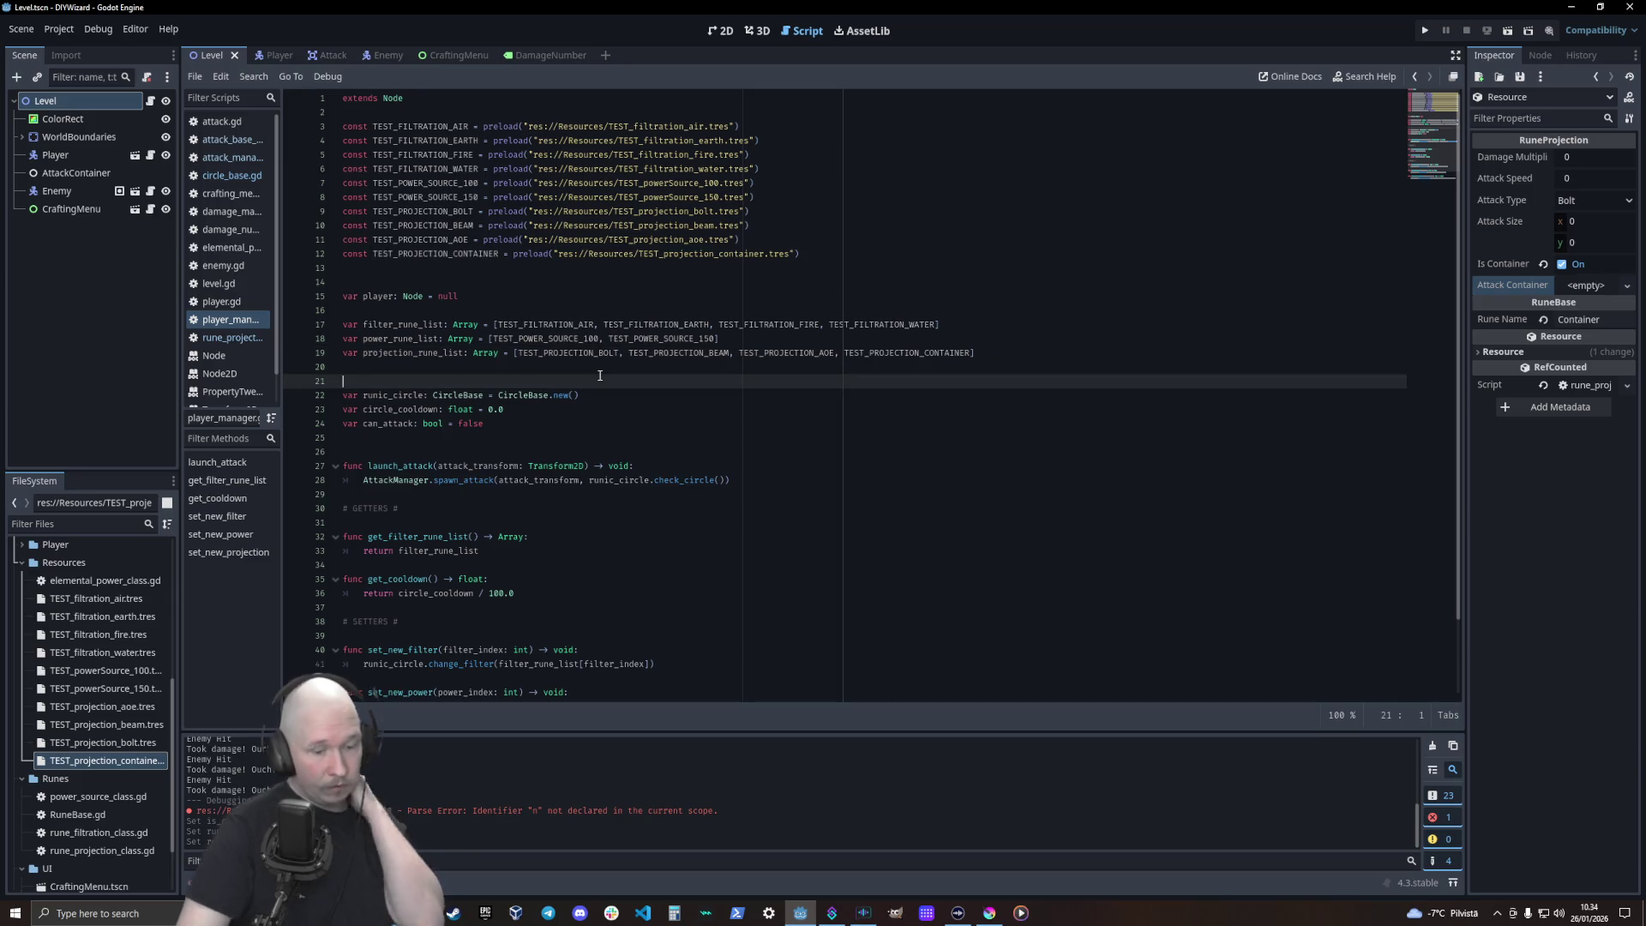
key(Up)
text(var)
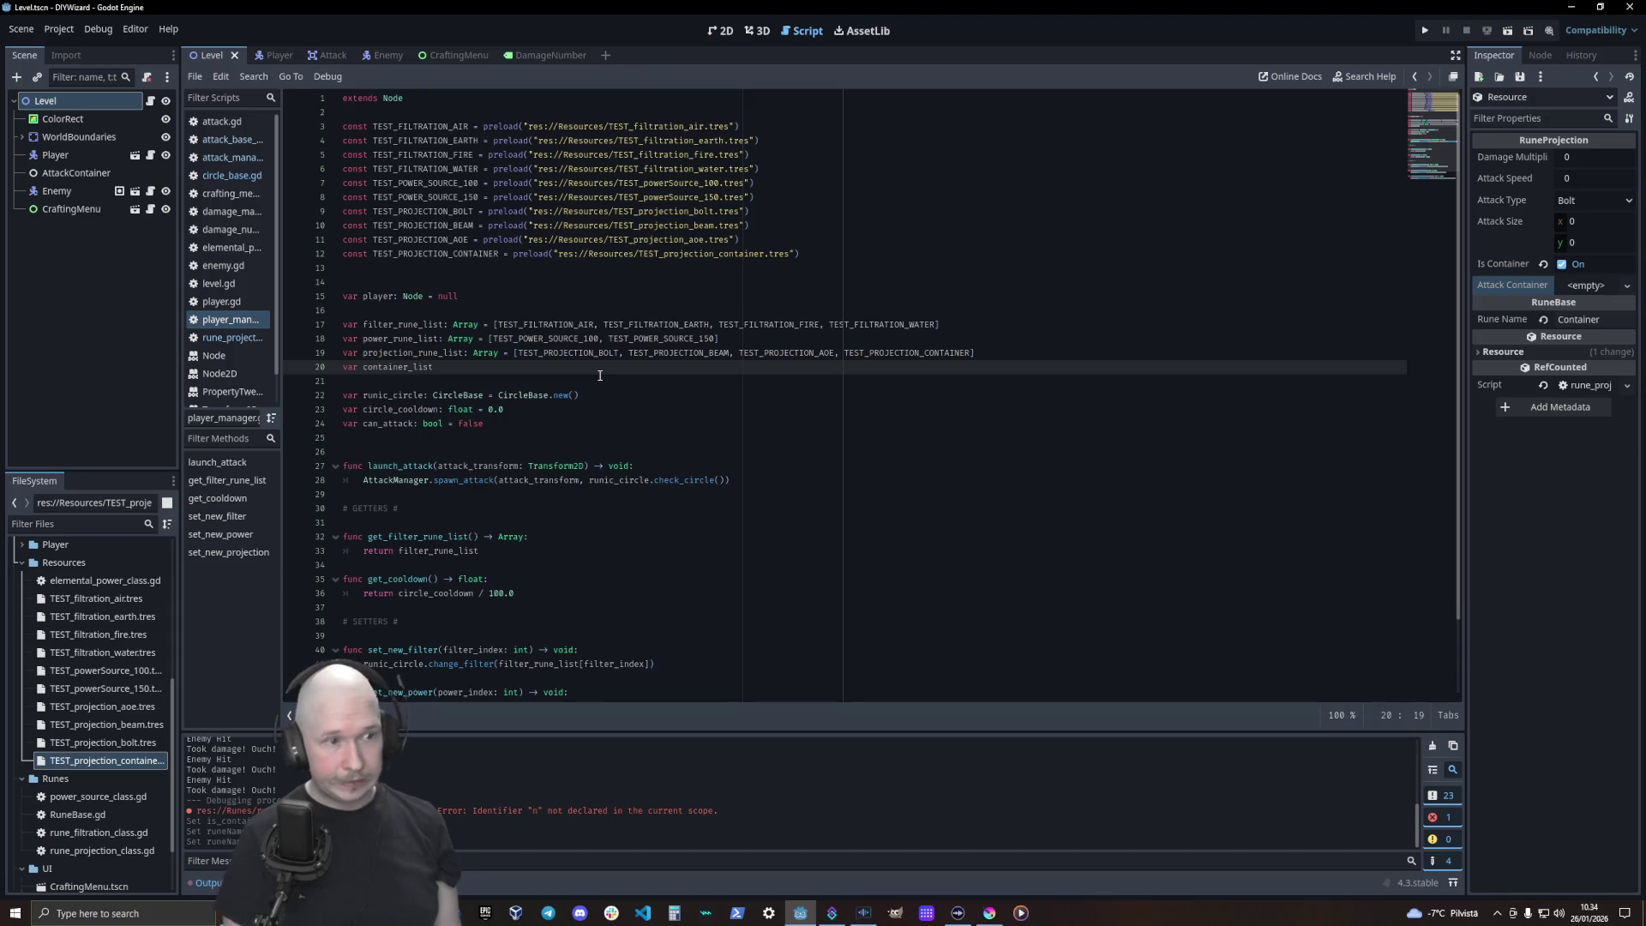
text(rray)
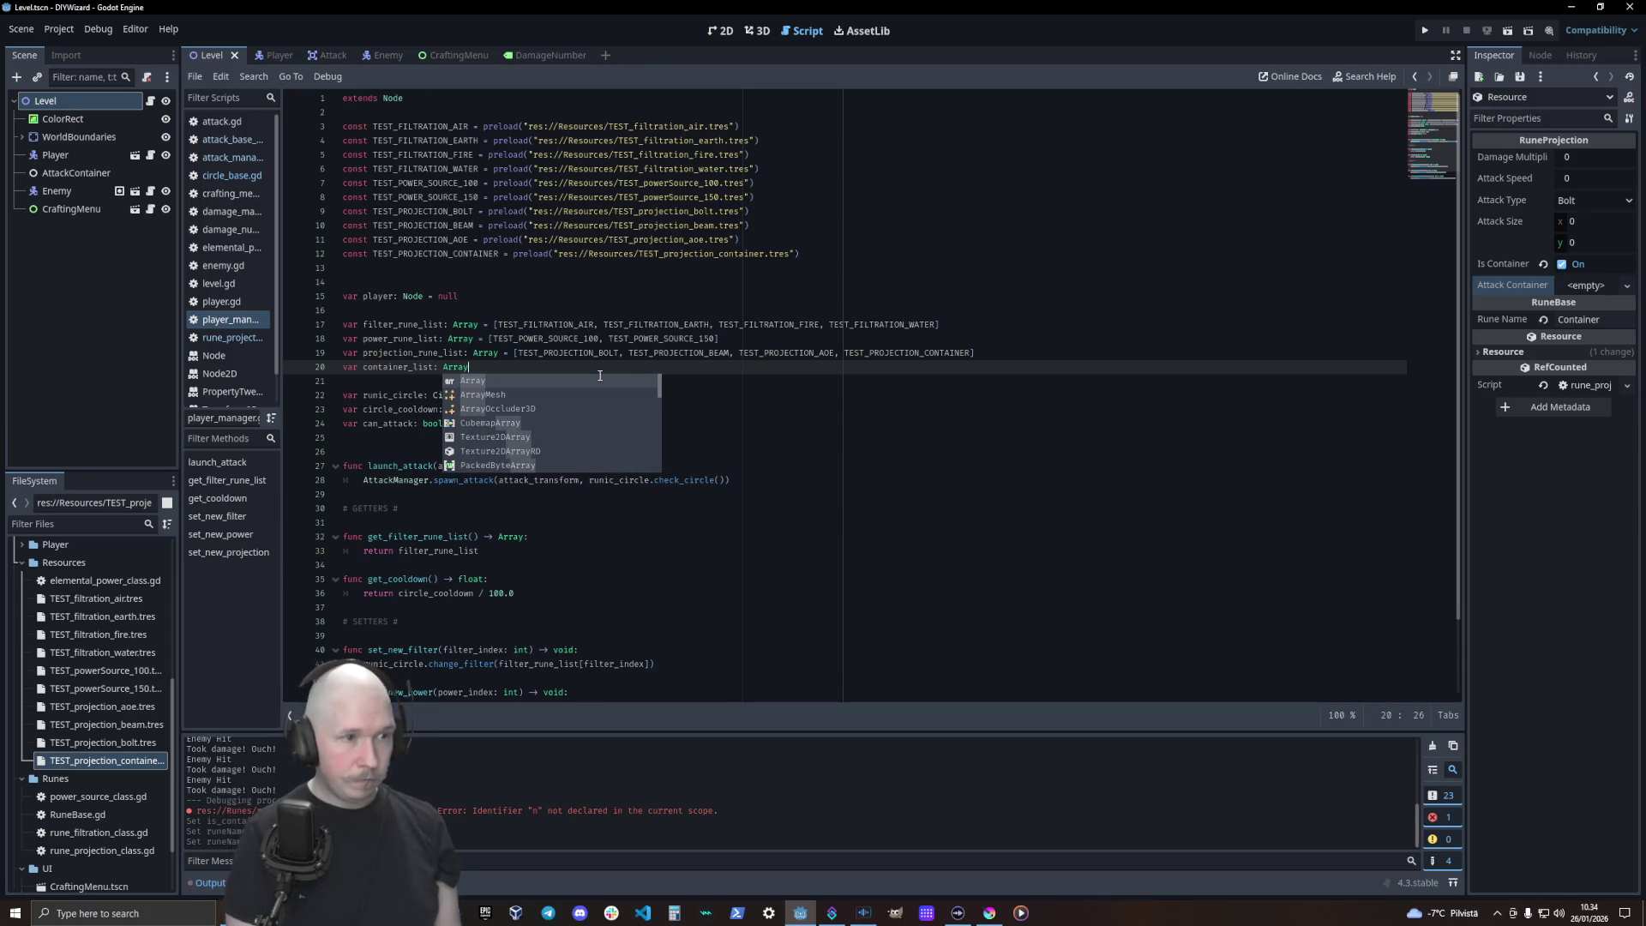
text( = [)
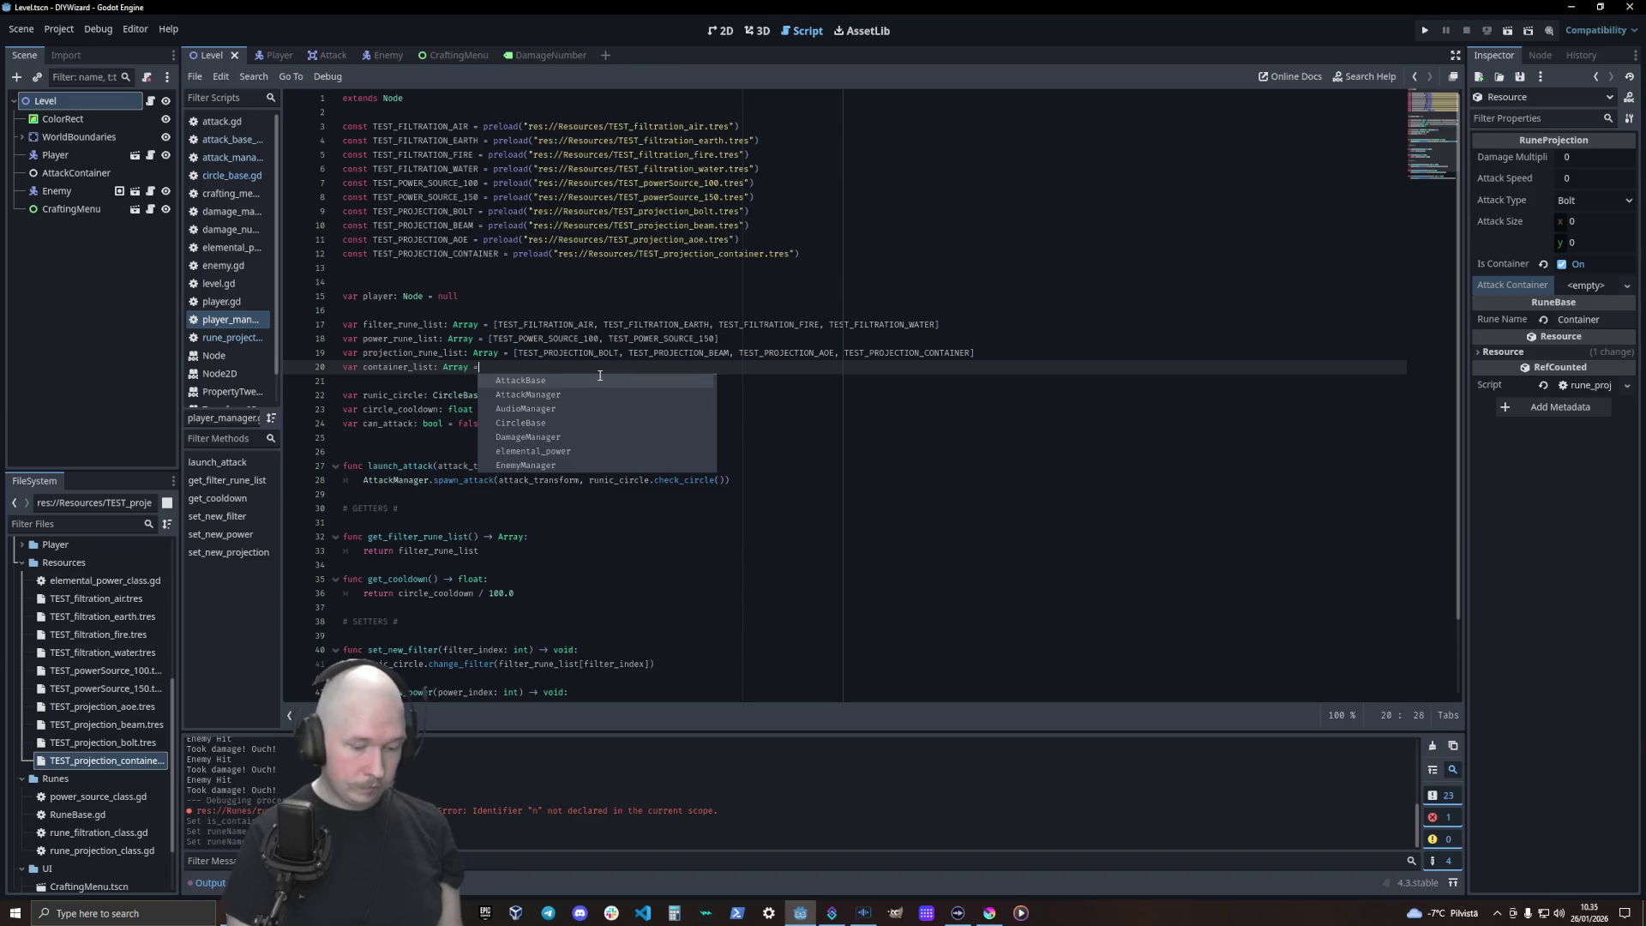
text(TEST_PROJECTION_CONTAINER)
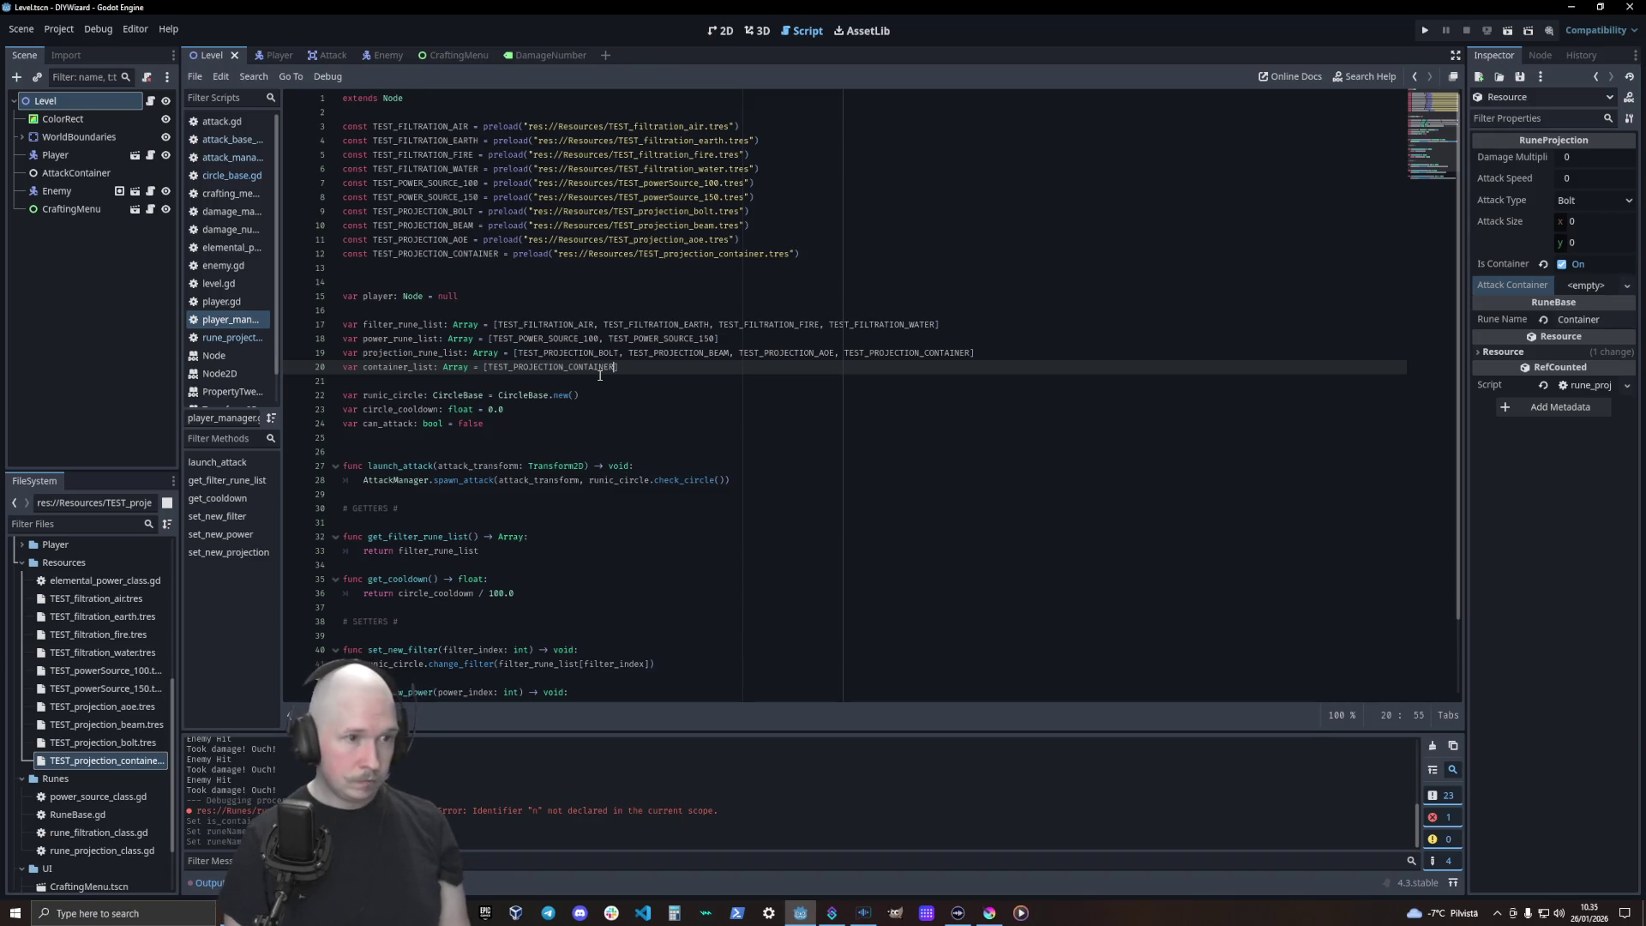
Remove TEST_PROJECTION_CONTAINER from projection_rune_list and switch to circle_base.gd
double_click(904, 354)
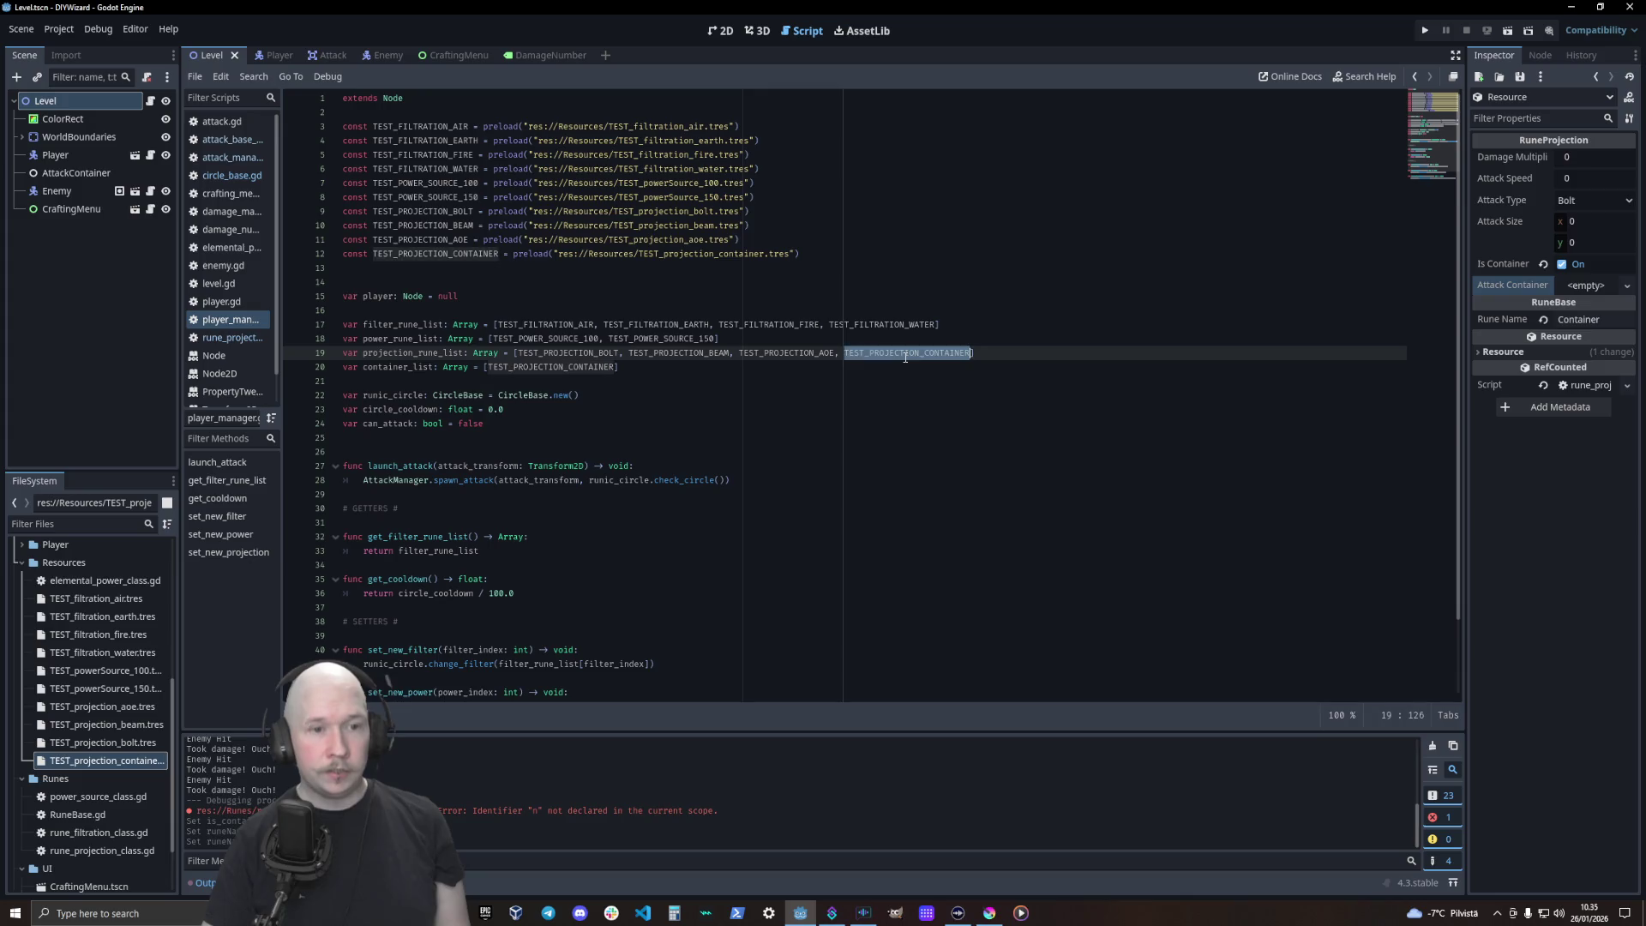
key(BackSpace)
key(BackSpace)
key(BackSpace)
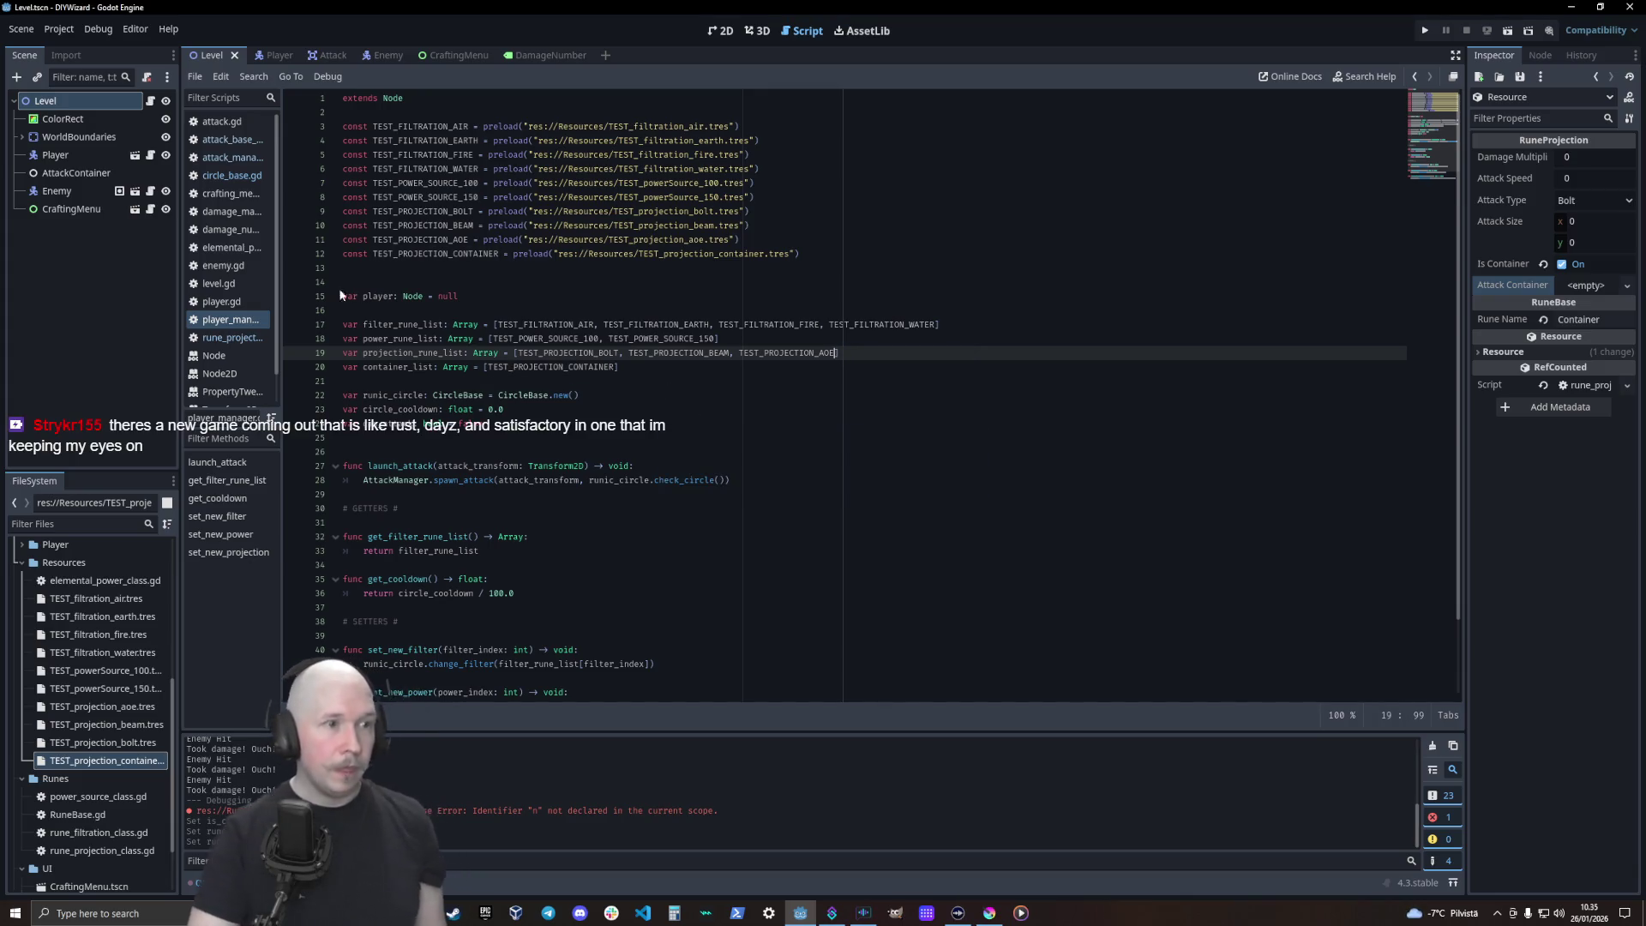
click(232, 175)
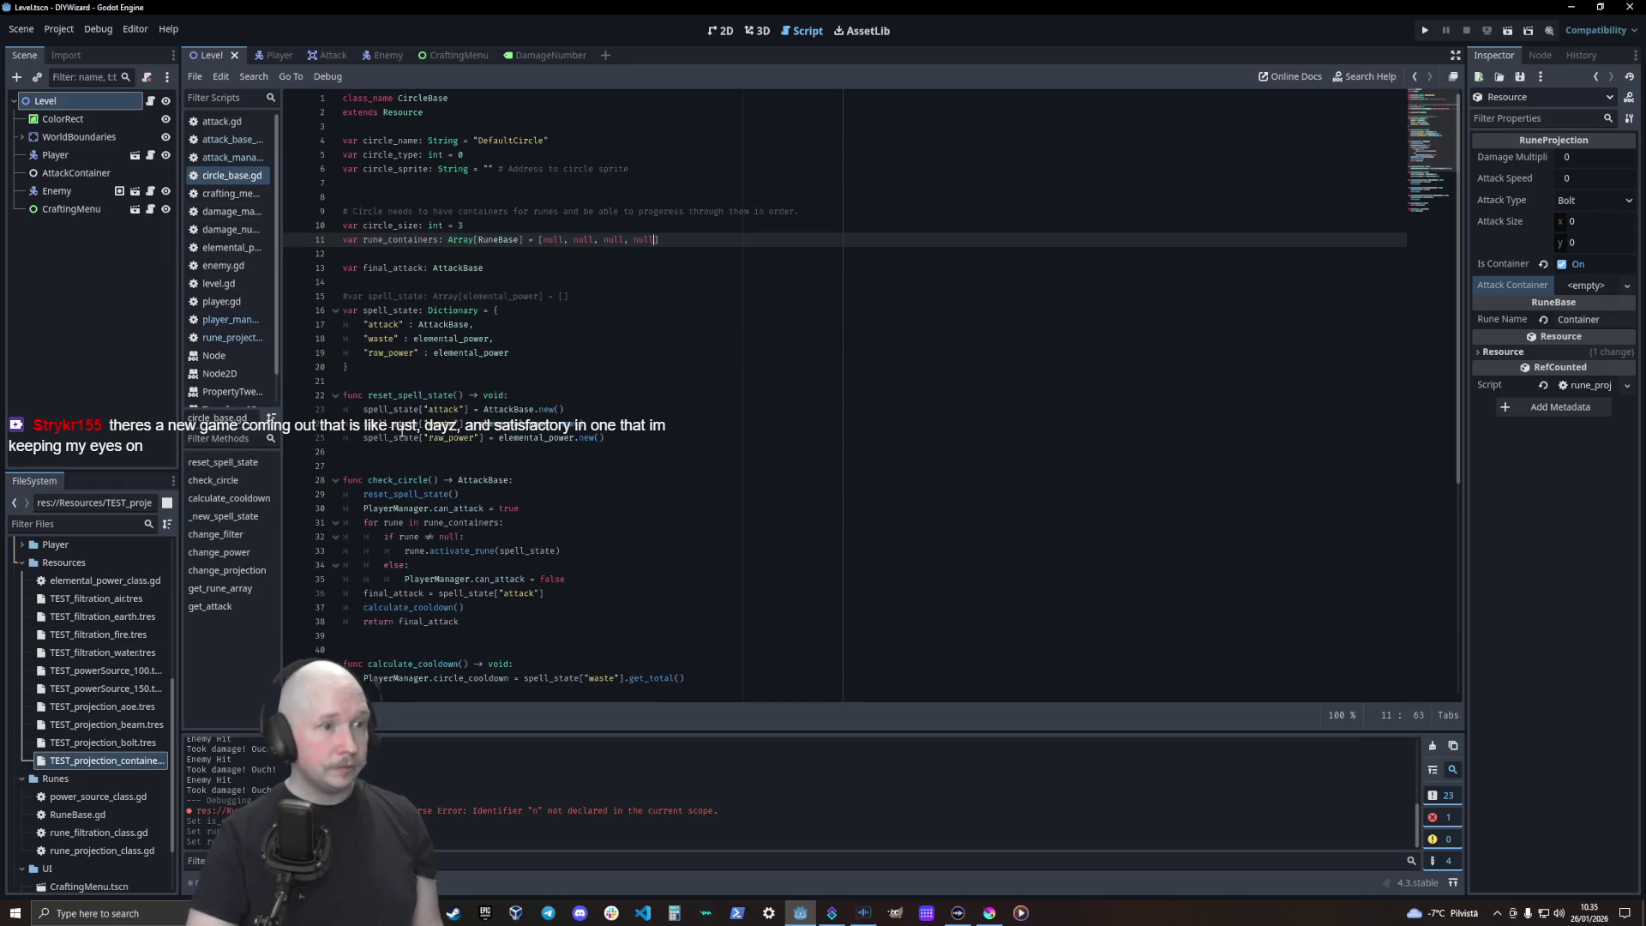
Preload TEST_projection_container.tres, put TEST_PROJECTION_CONTAINER in rune_containers' last slot, and save to launch
mouse_move(117, 762)
mouse_down()
mouse_move(529, 148)
mouse_move(536, 194)
mouse_up()
key(Return)
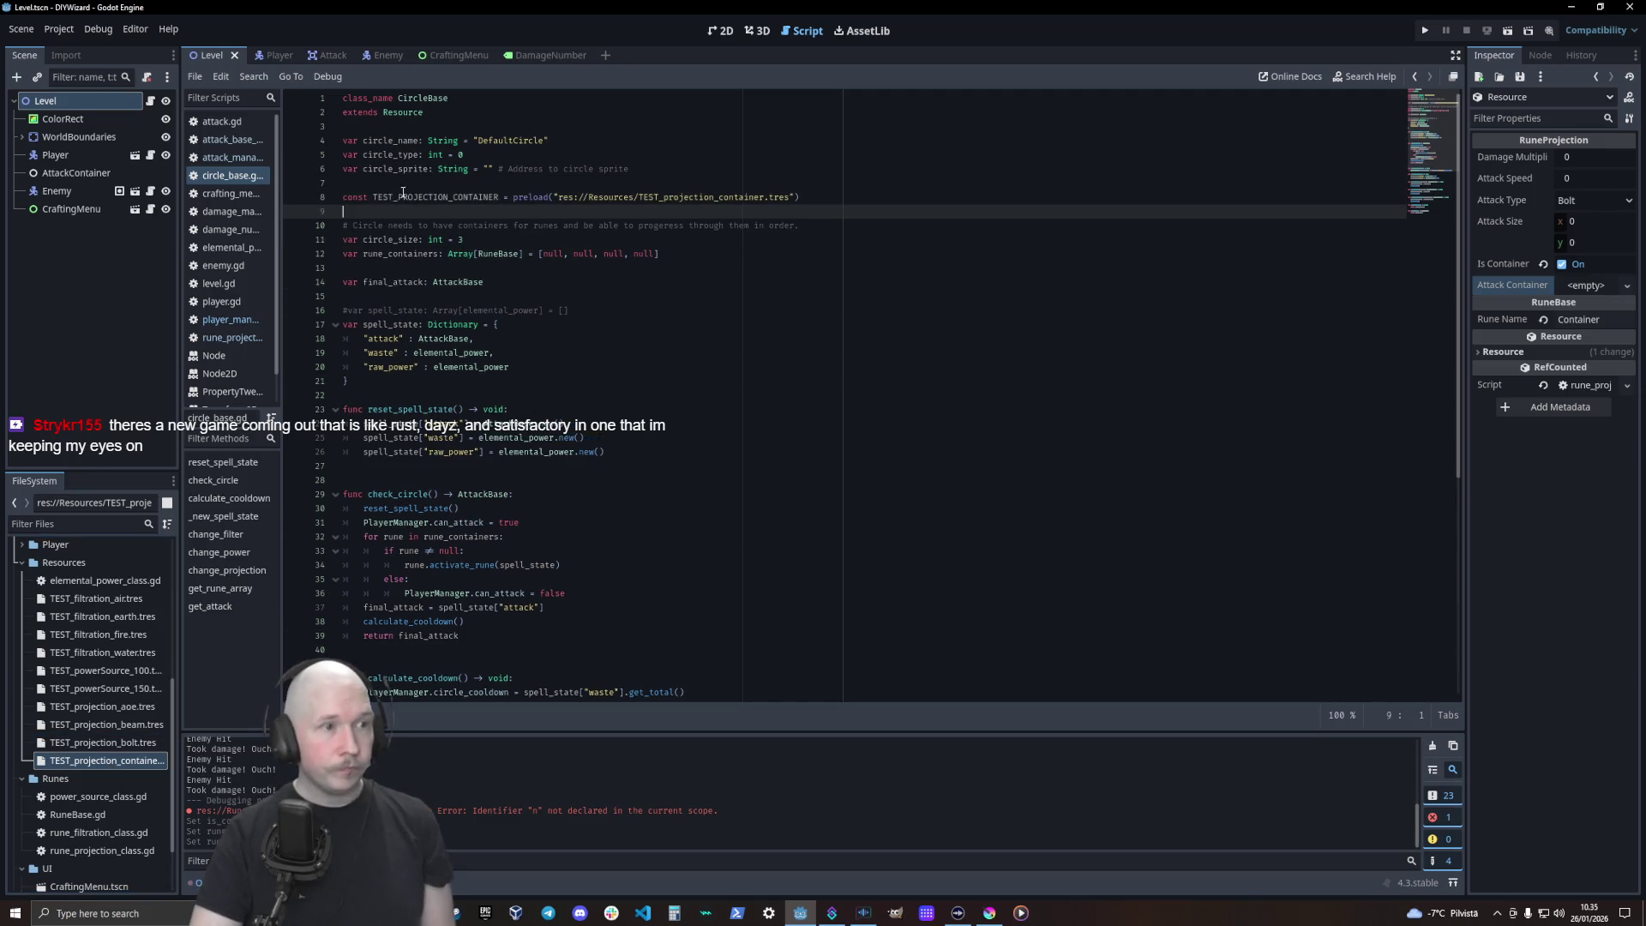
double_click(399, 195)
key(ctrl+c)
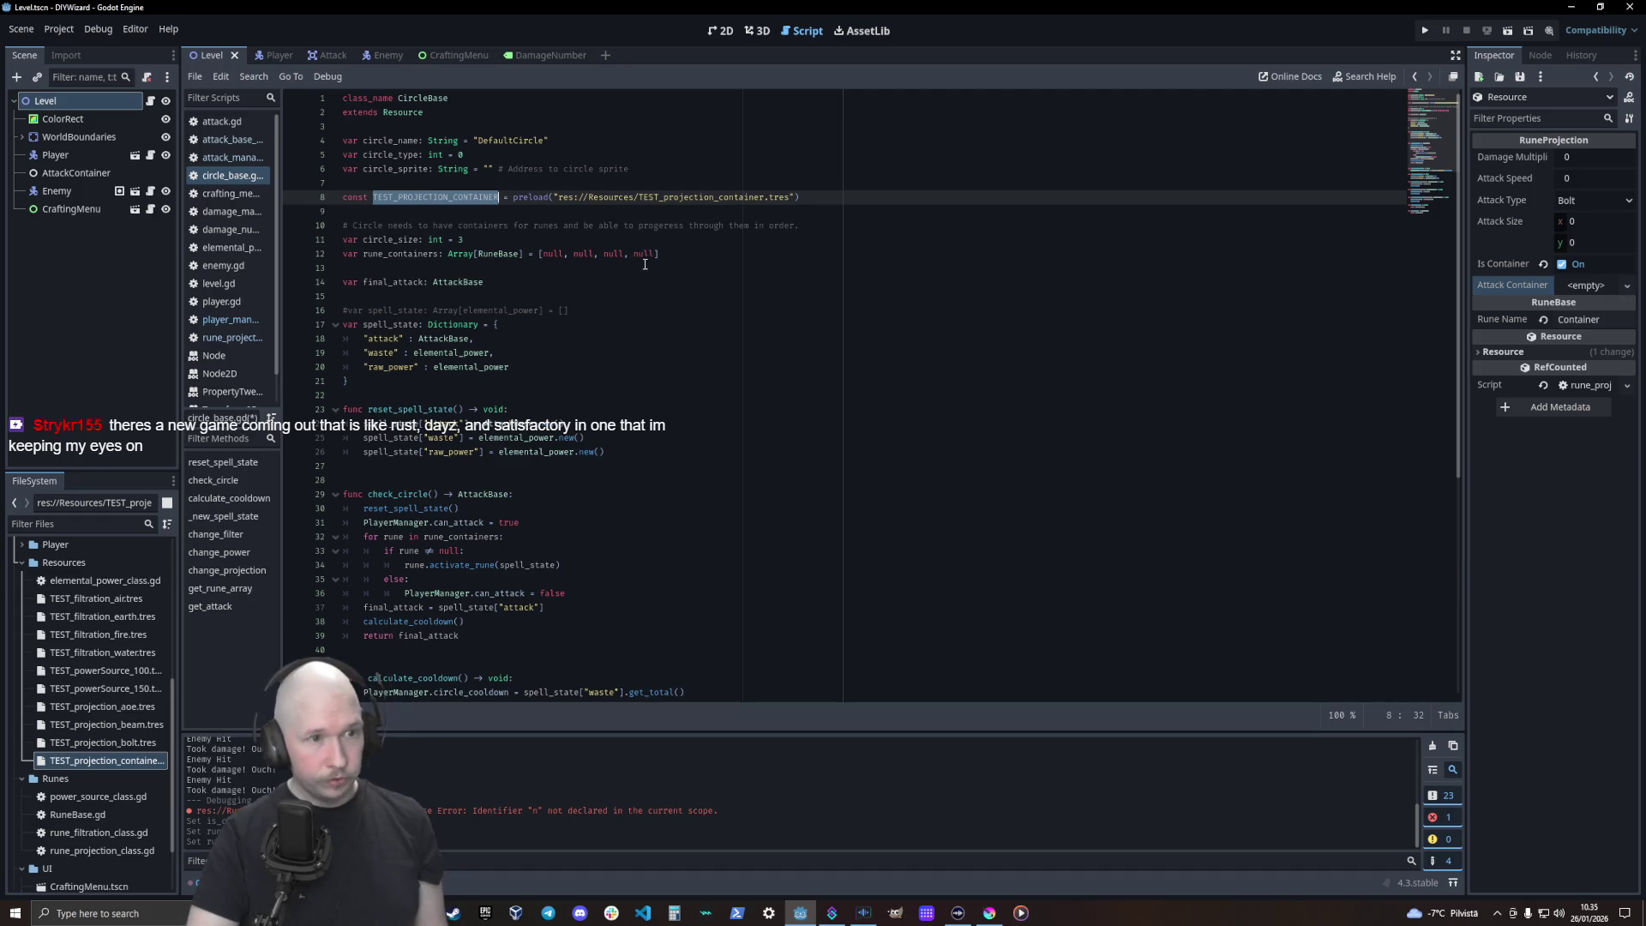
double_click(643, 254)
key(ctrl+v)
click(690, 297)
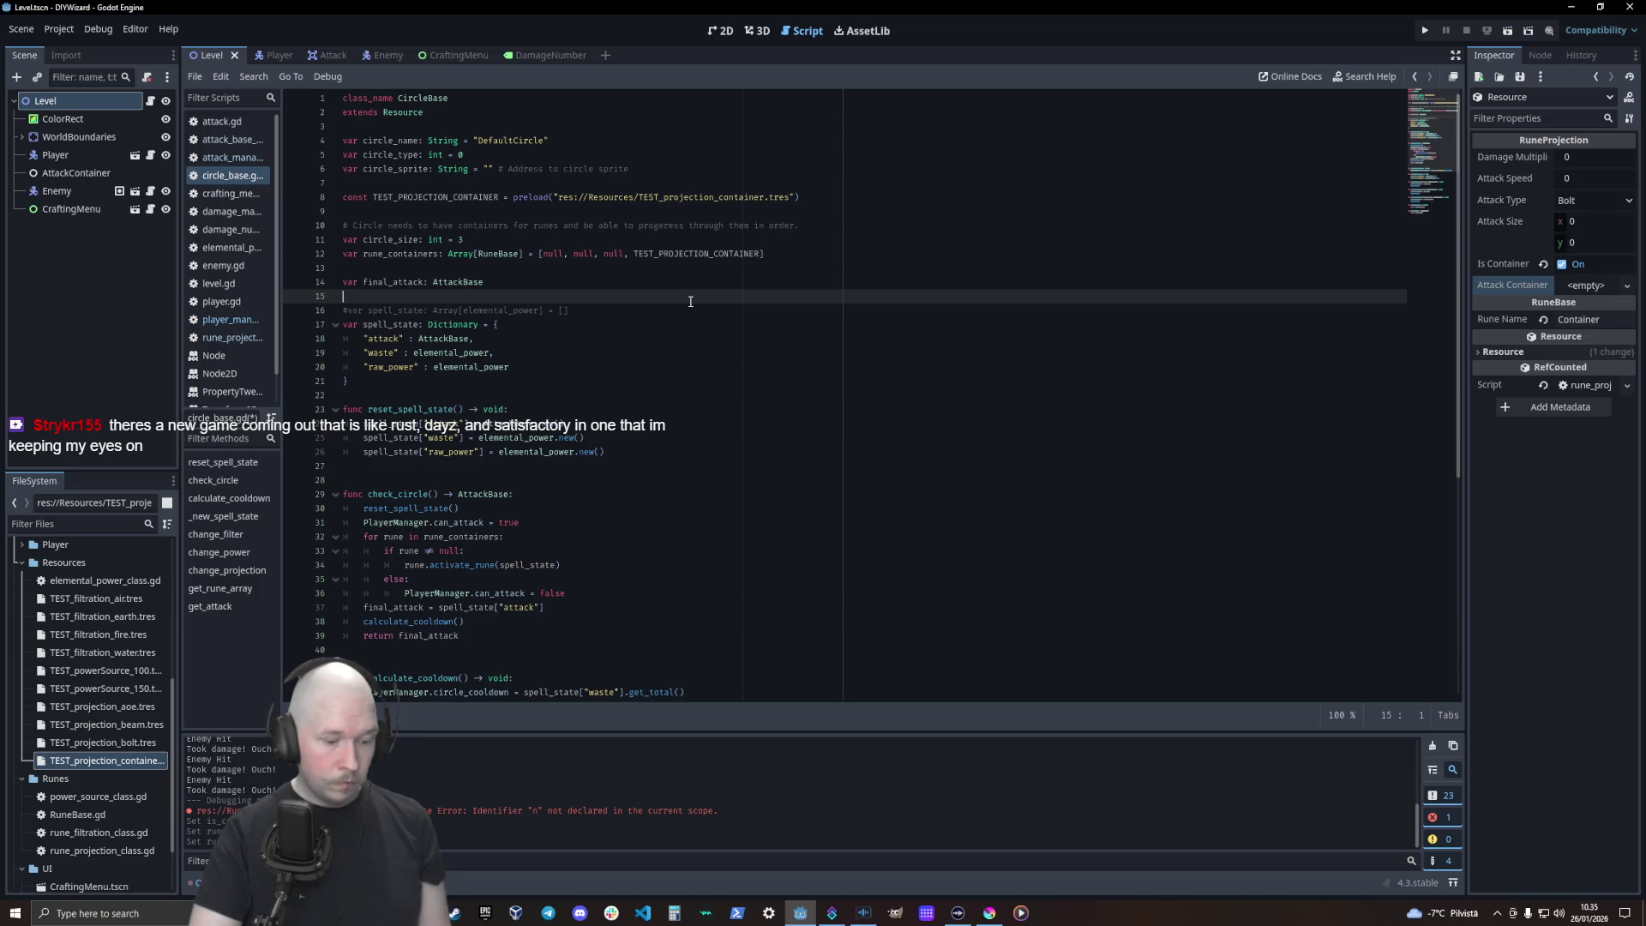
key(ctrl+s)
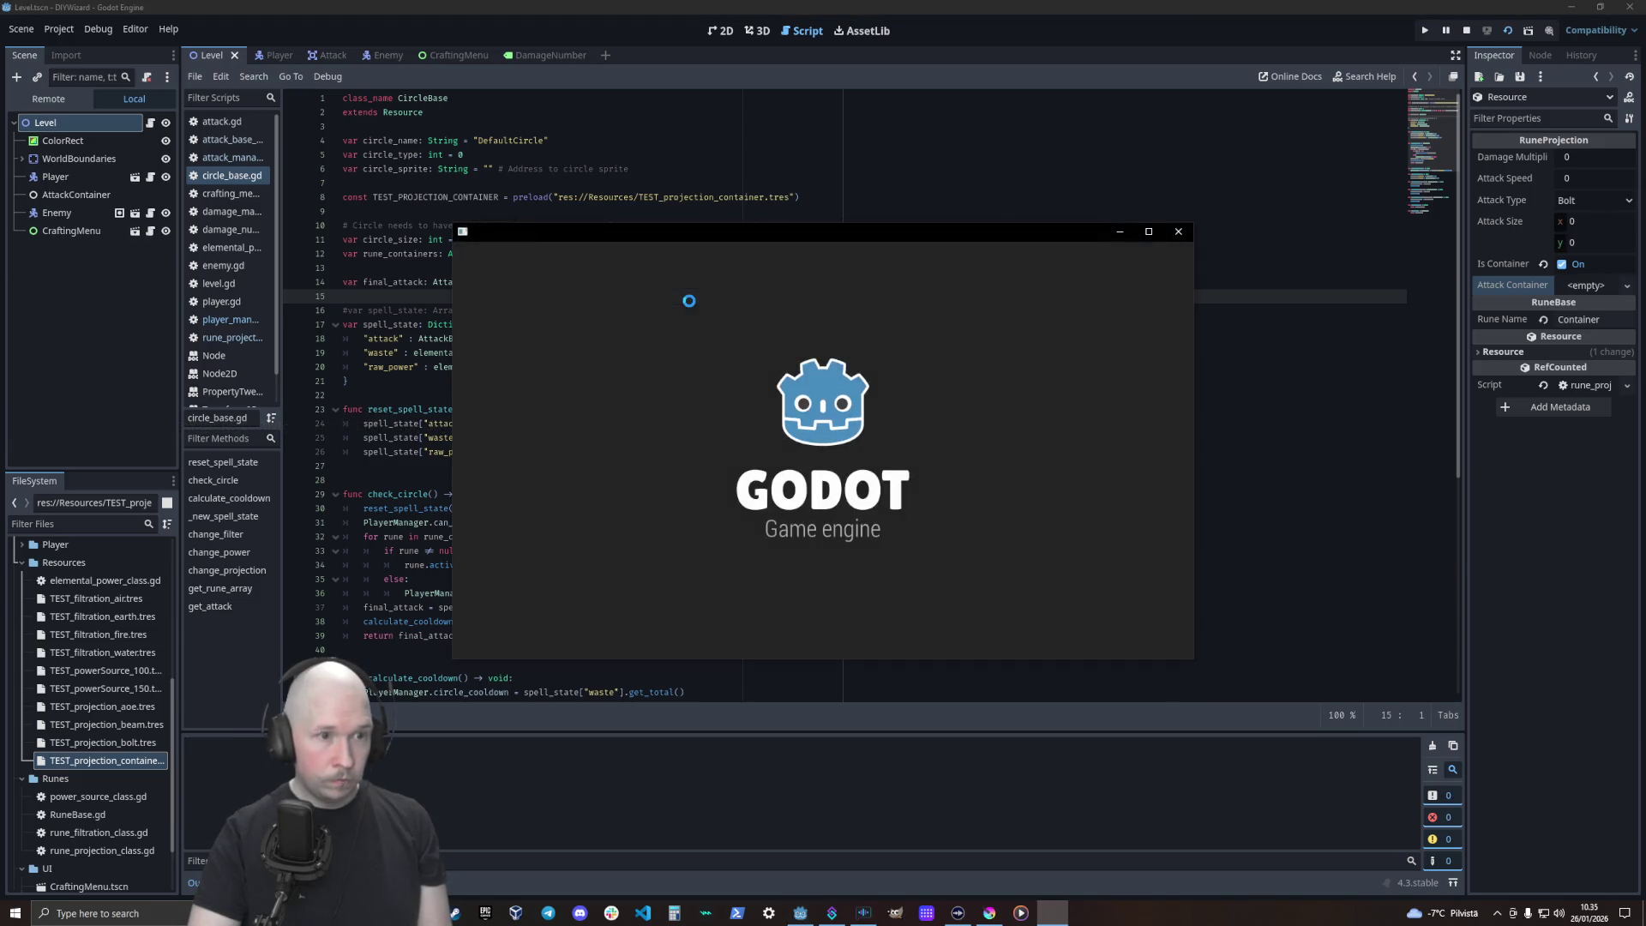
Pick the Air rune in the crafting menu, hitting the speed_multiplier error in rune_projection_class.gd
click(780, 268)
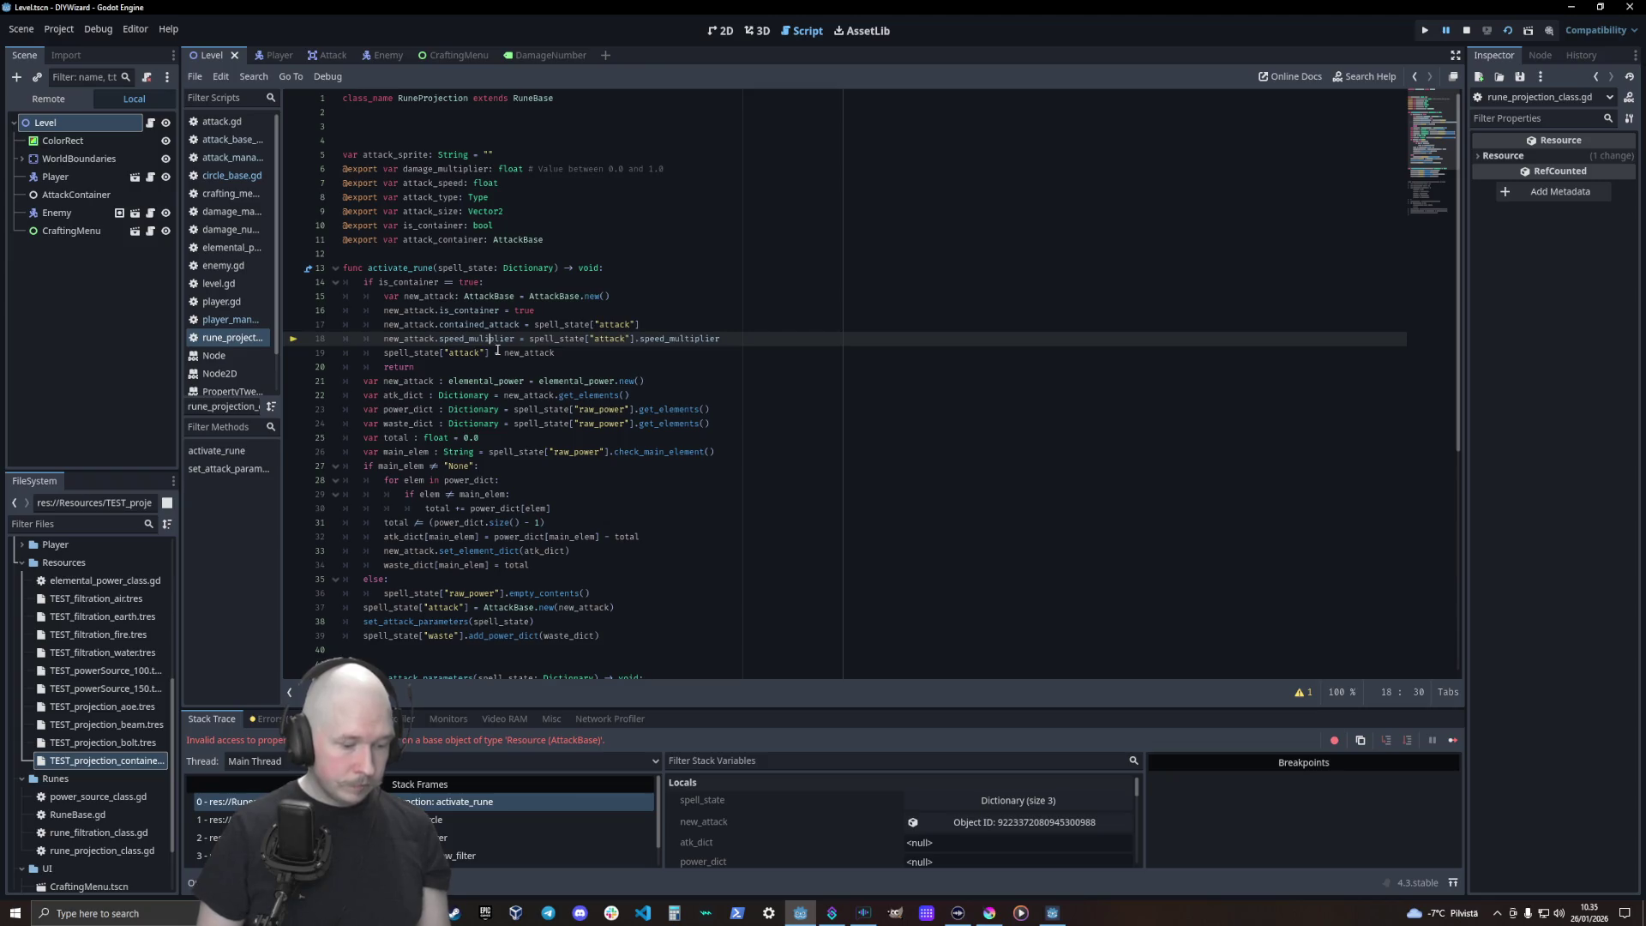
click(707, 250)
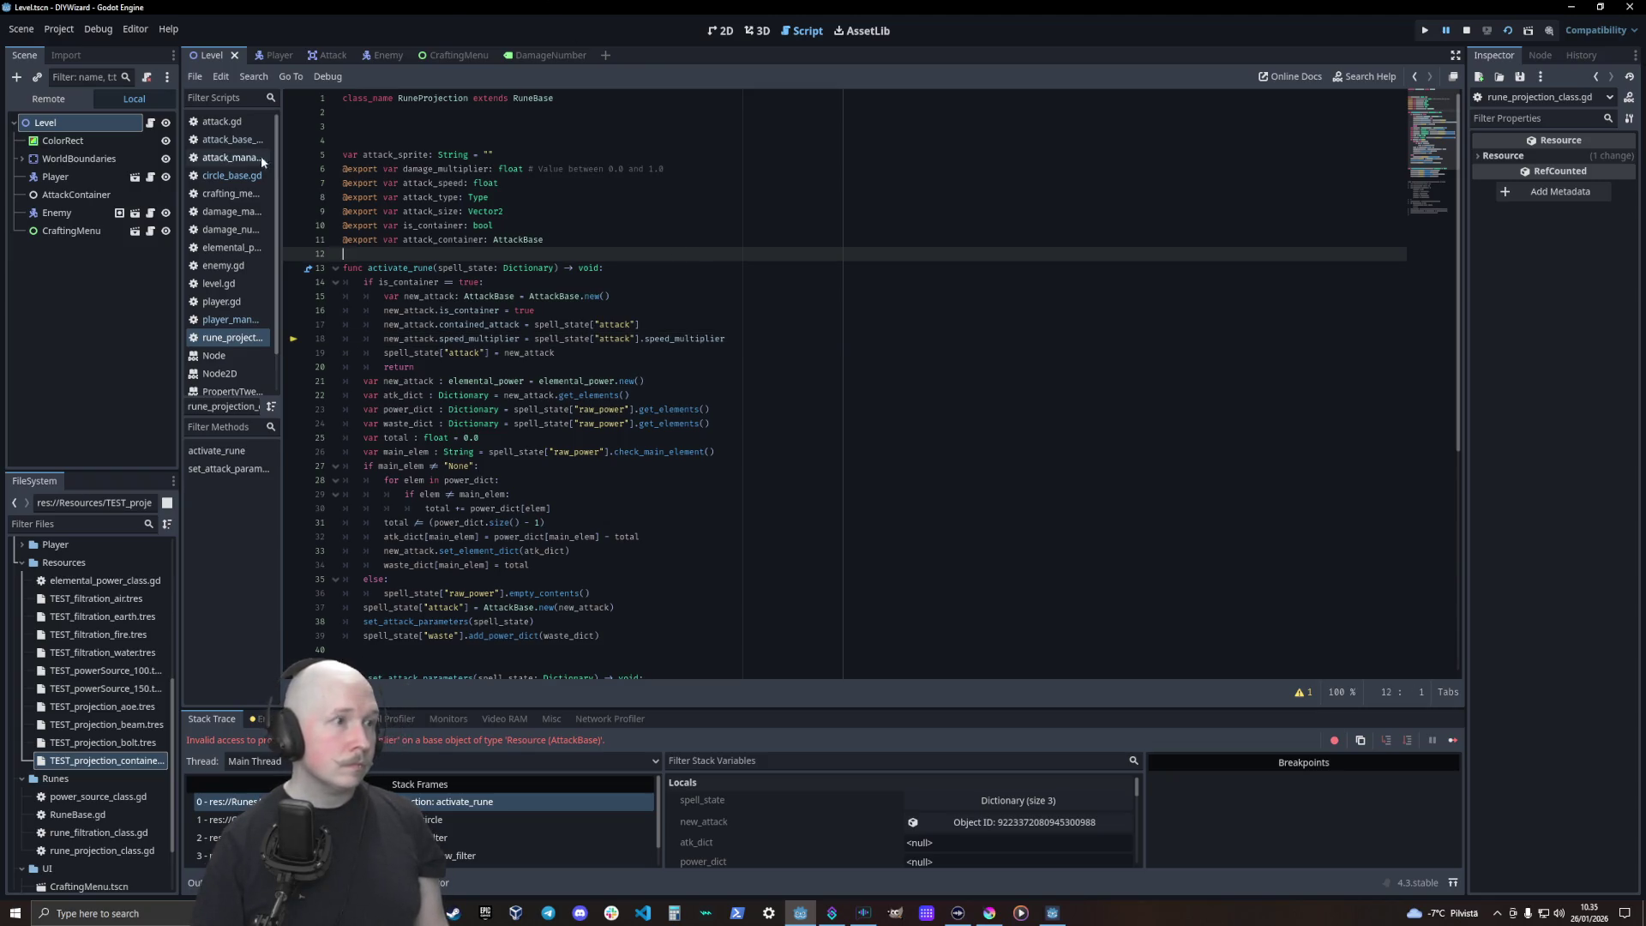
Correct 'speed_mulitplier' to 'speed_multiplier' on line 14 of attack_base_class.gd and save
click(230, 139)
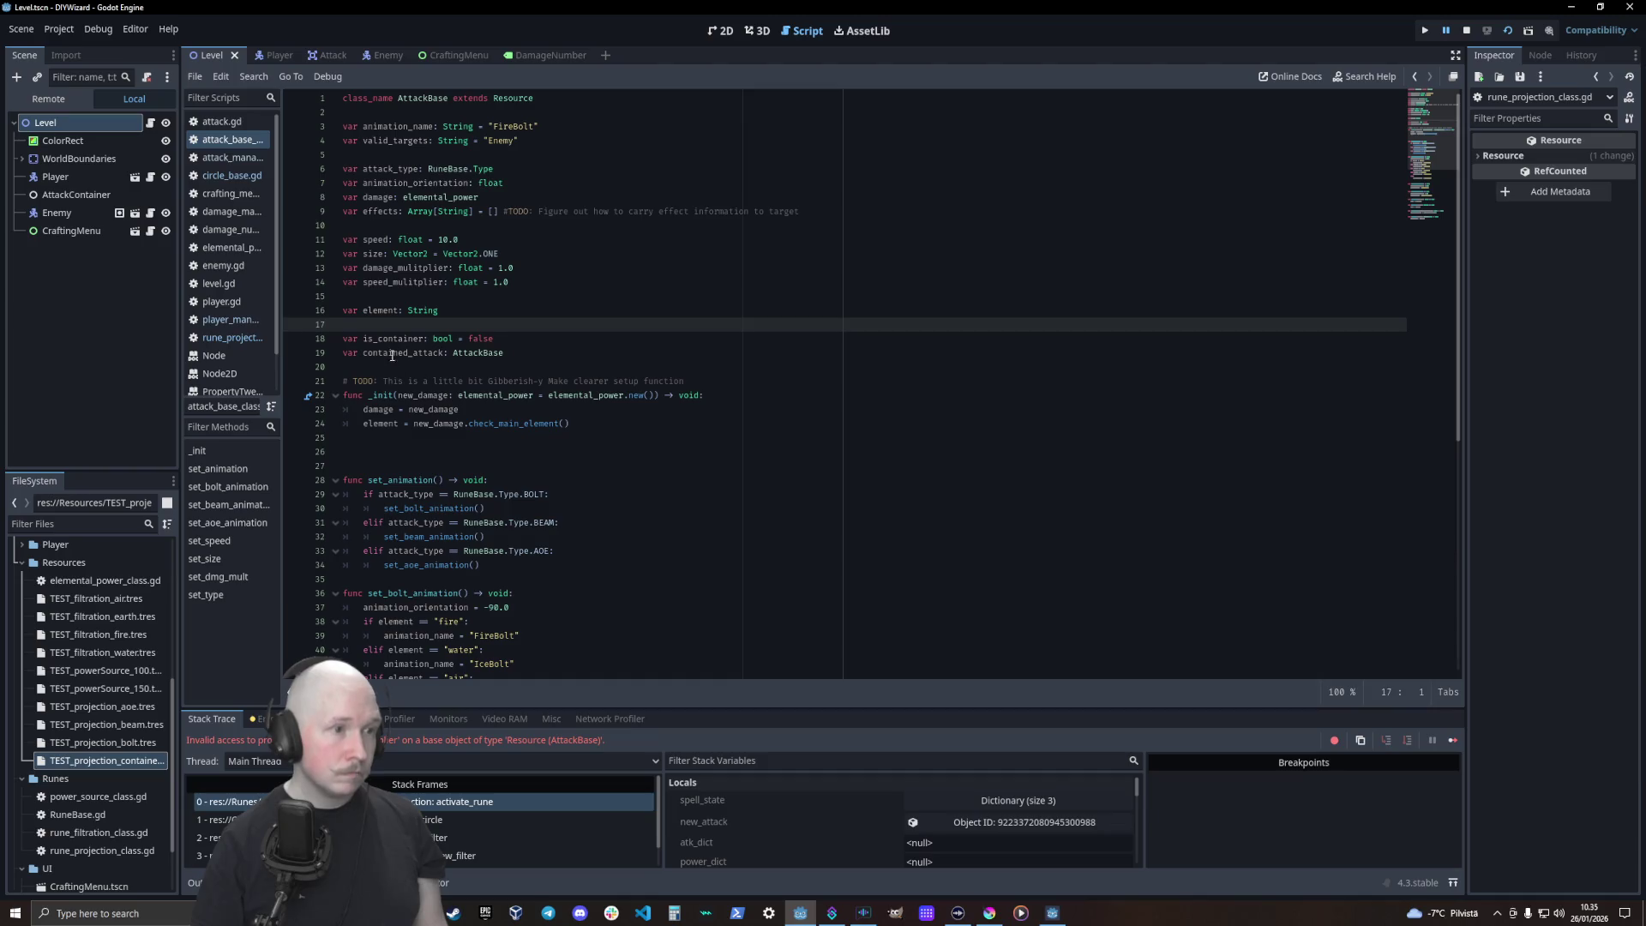
click(412, 282)
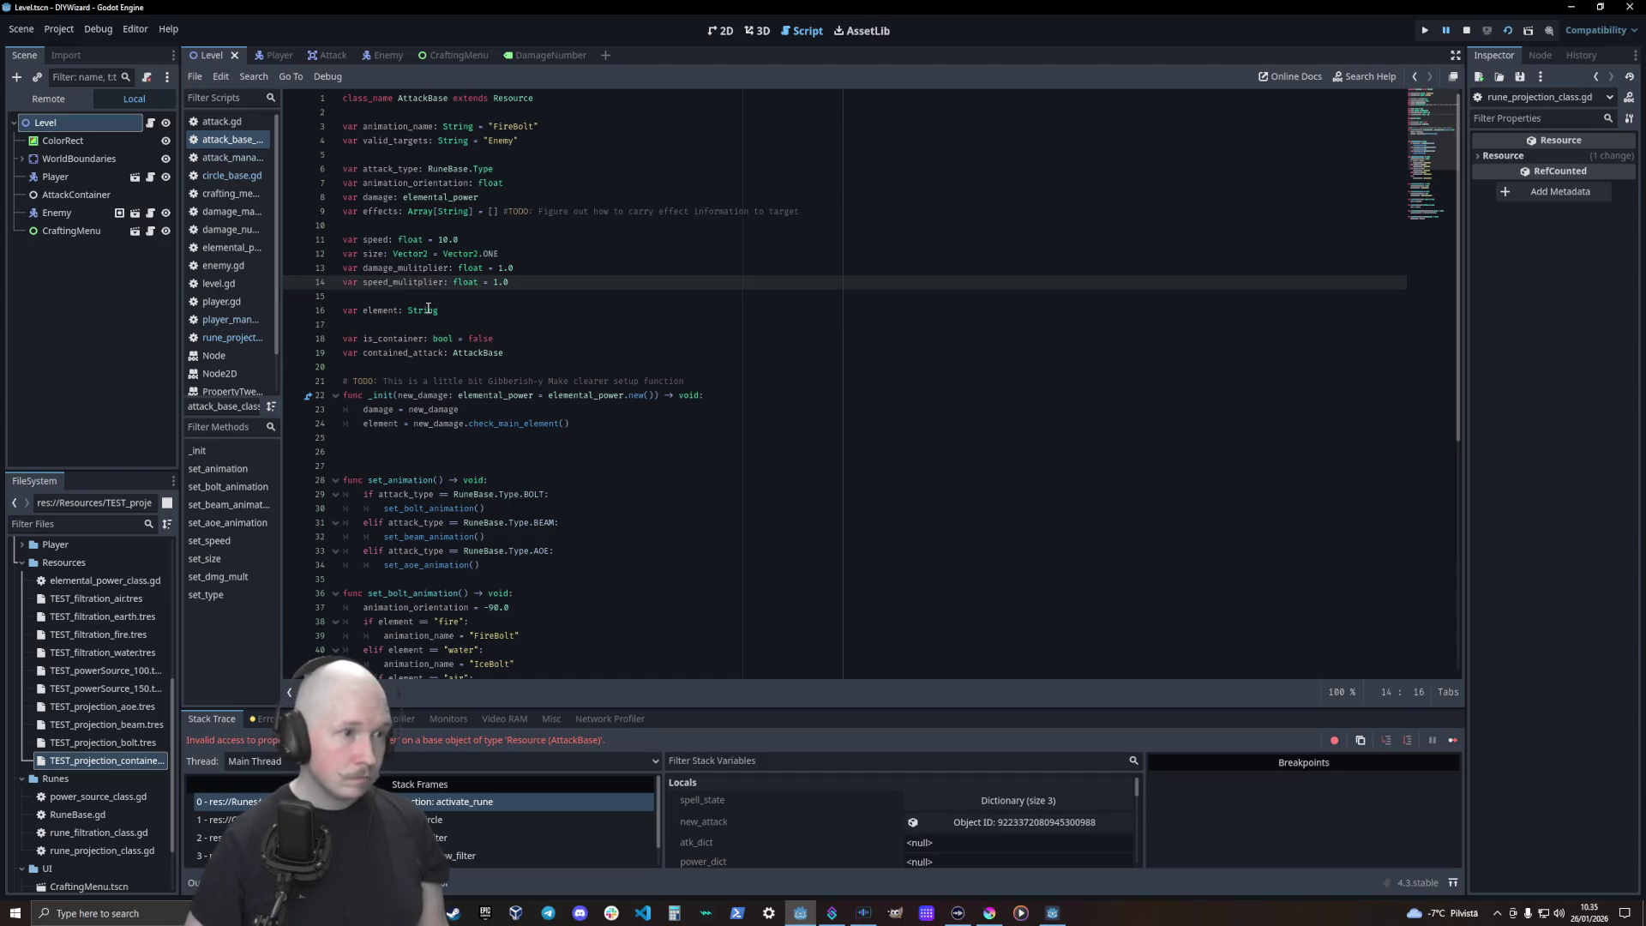
key(Delete)
key(Right)
text(i)
key(ctrl+s)
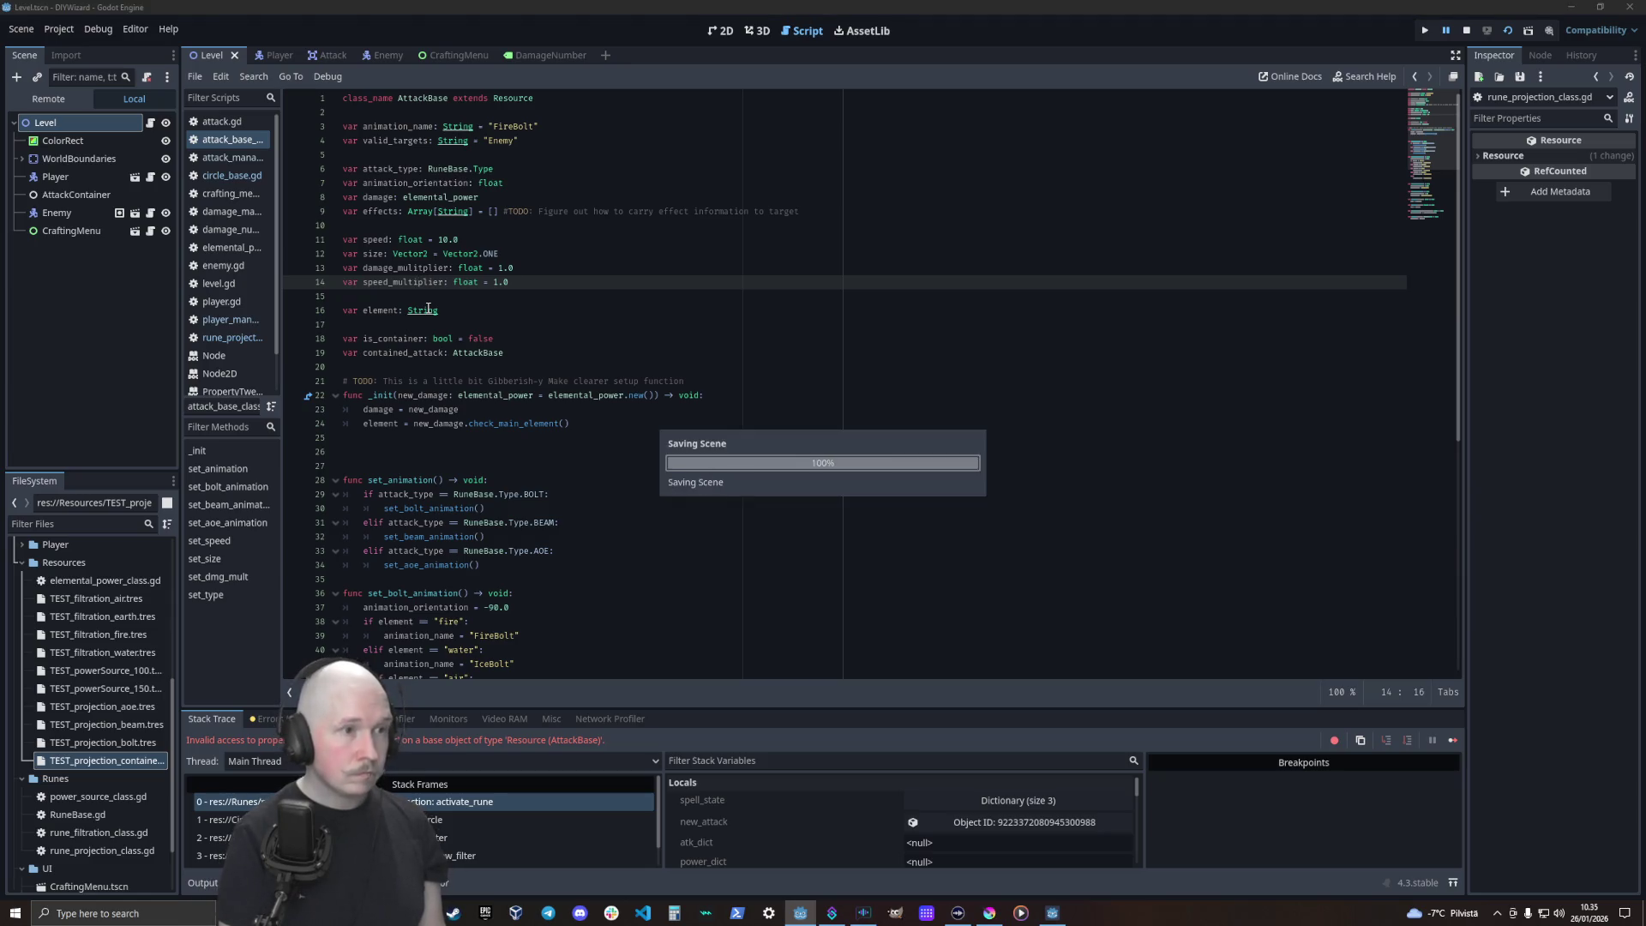
Stop the debug session, return to circle_base.gd, and run the game again
key(F8)
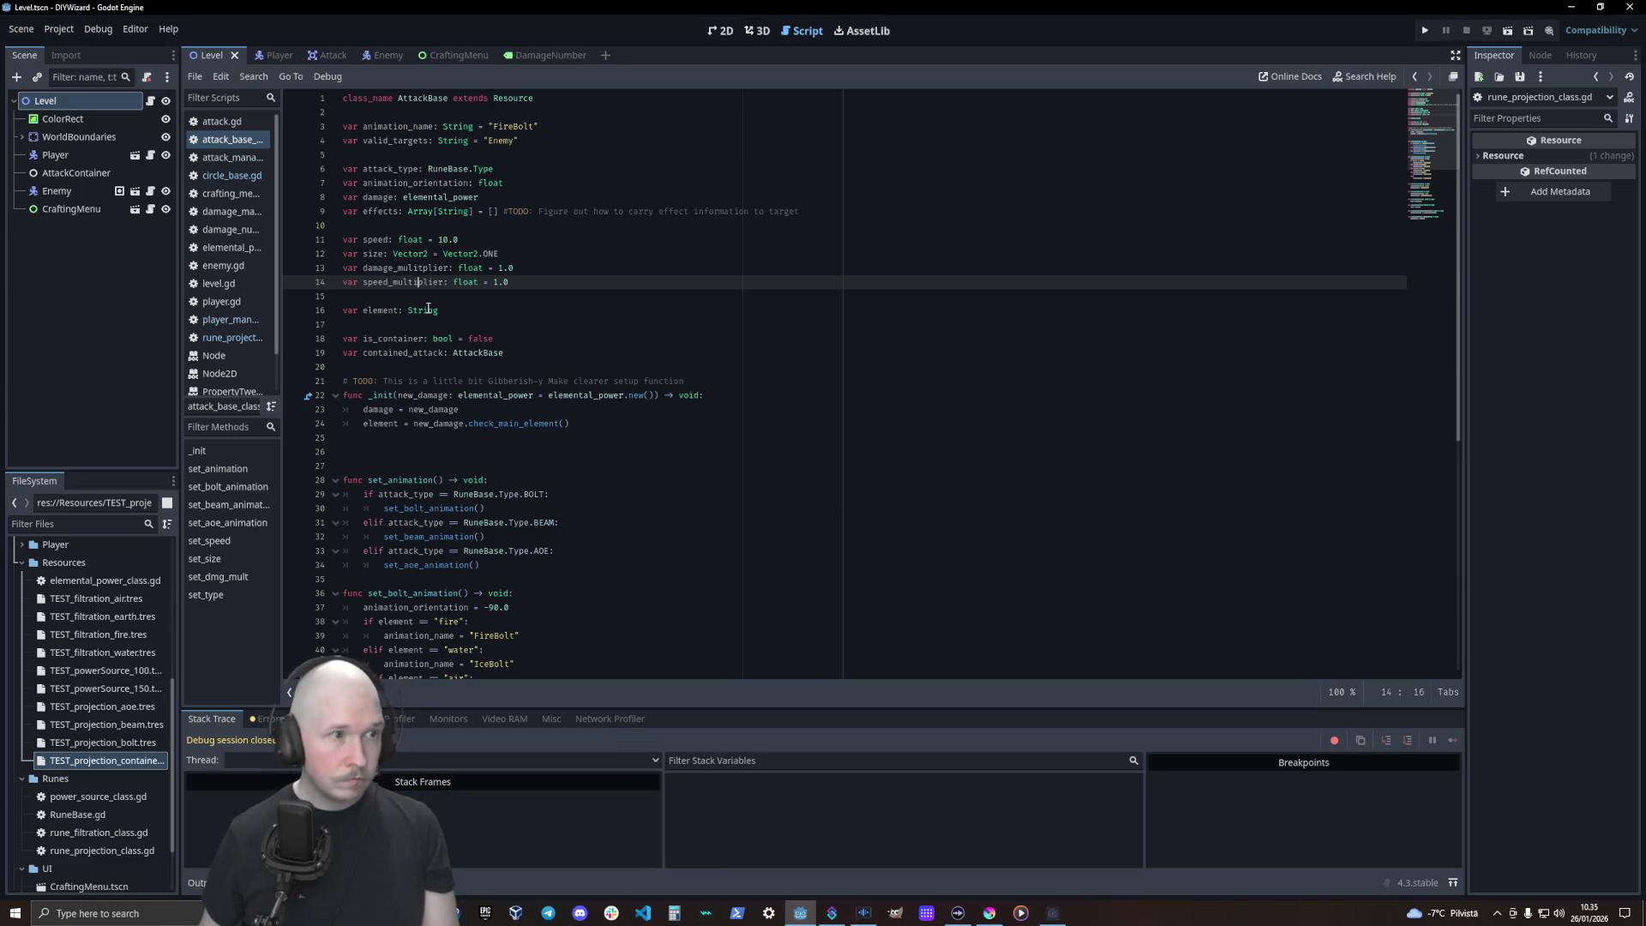
click(231, 174)
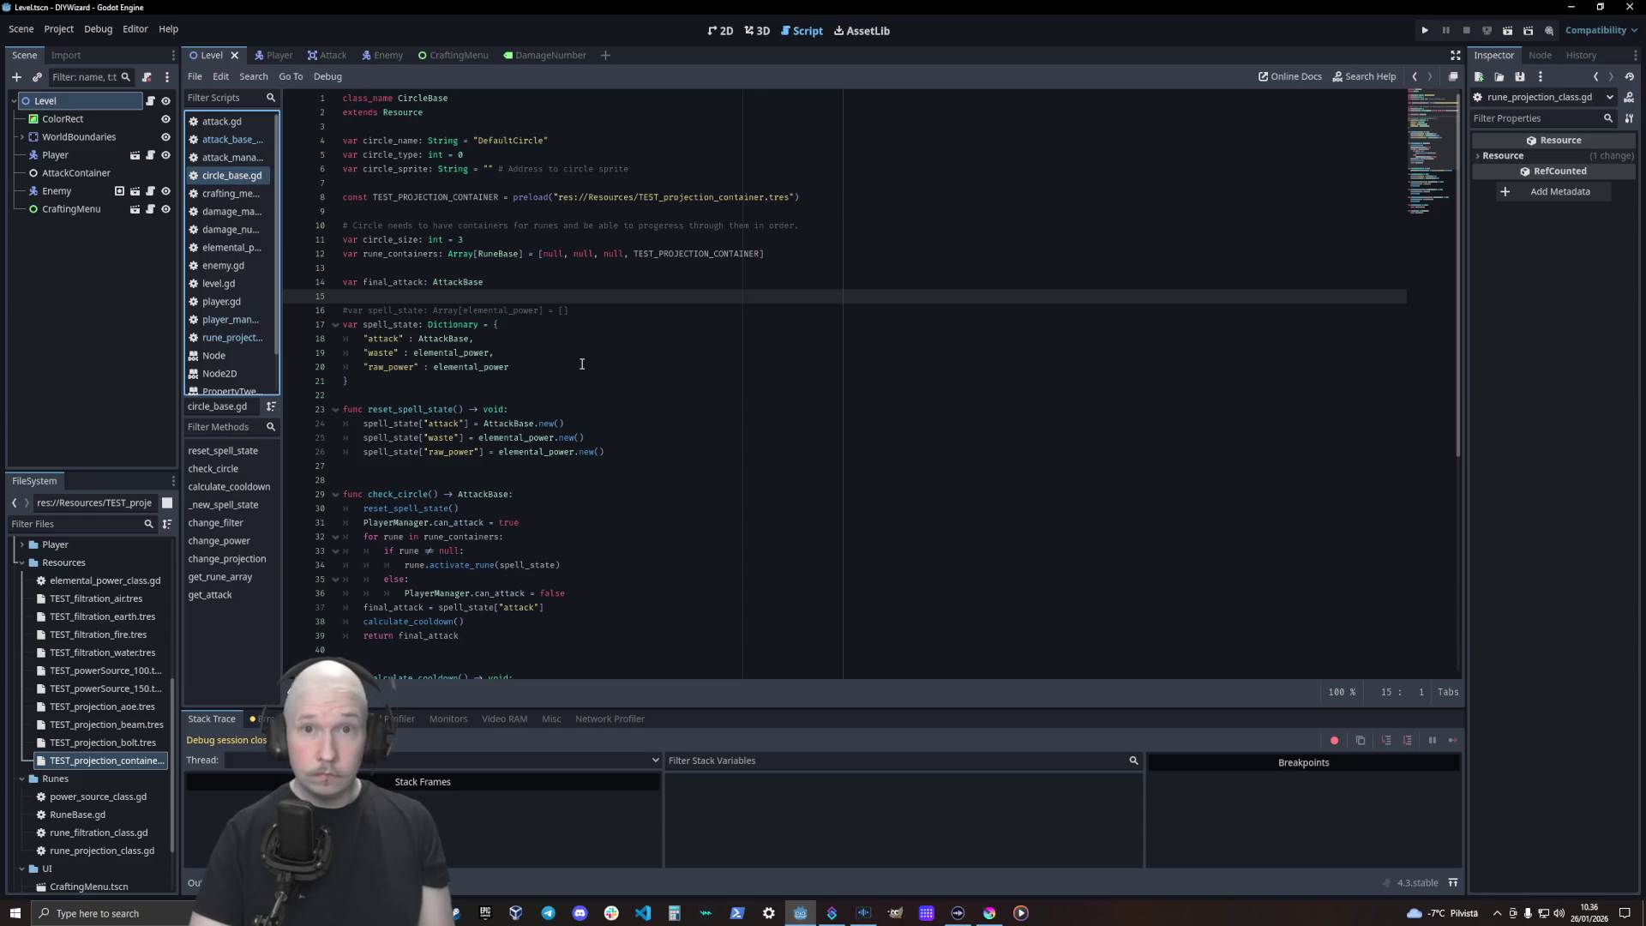
key(F5)
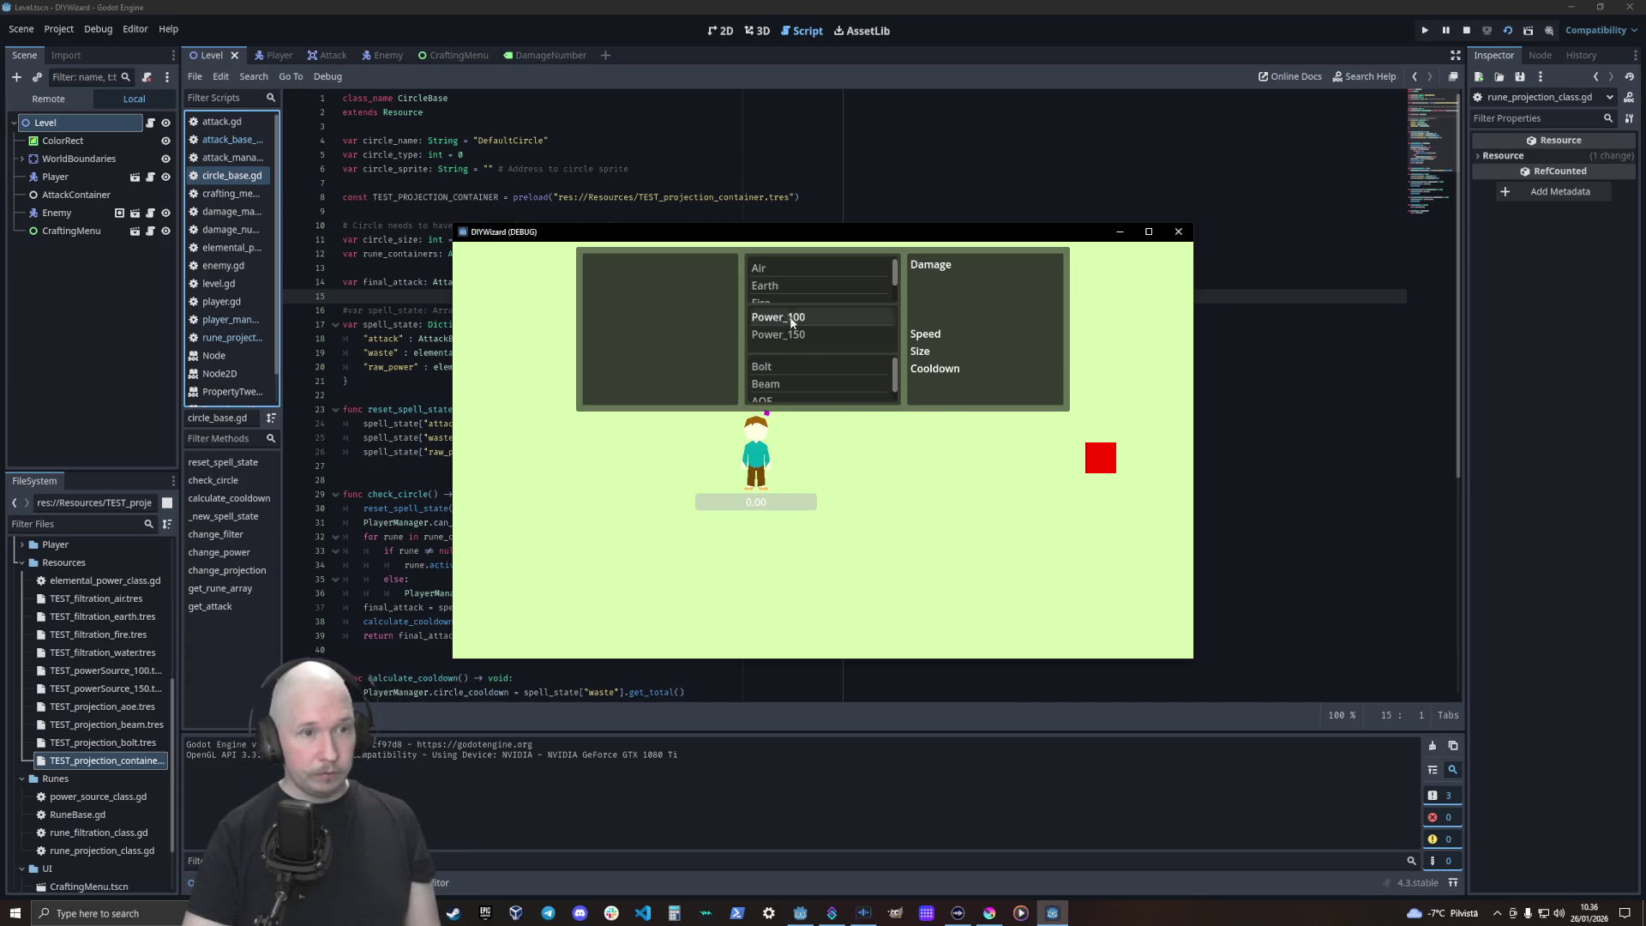
Try the Air, Power_100, AOE and then Bolt runes in the crafting menu, then close the game
click(790, 265)
click(811, 314)
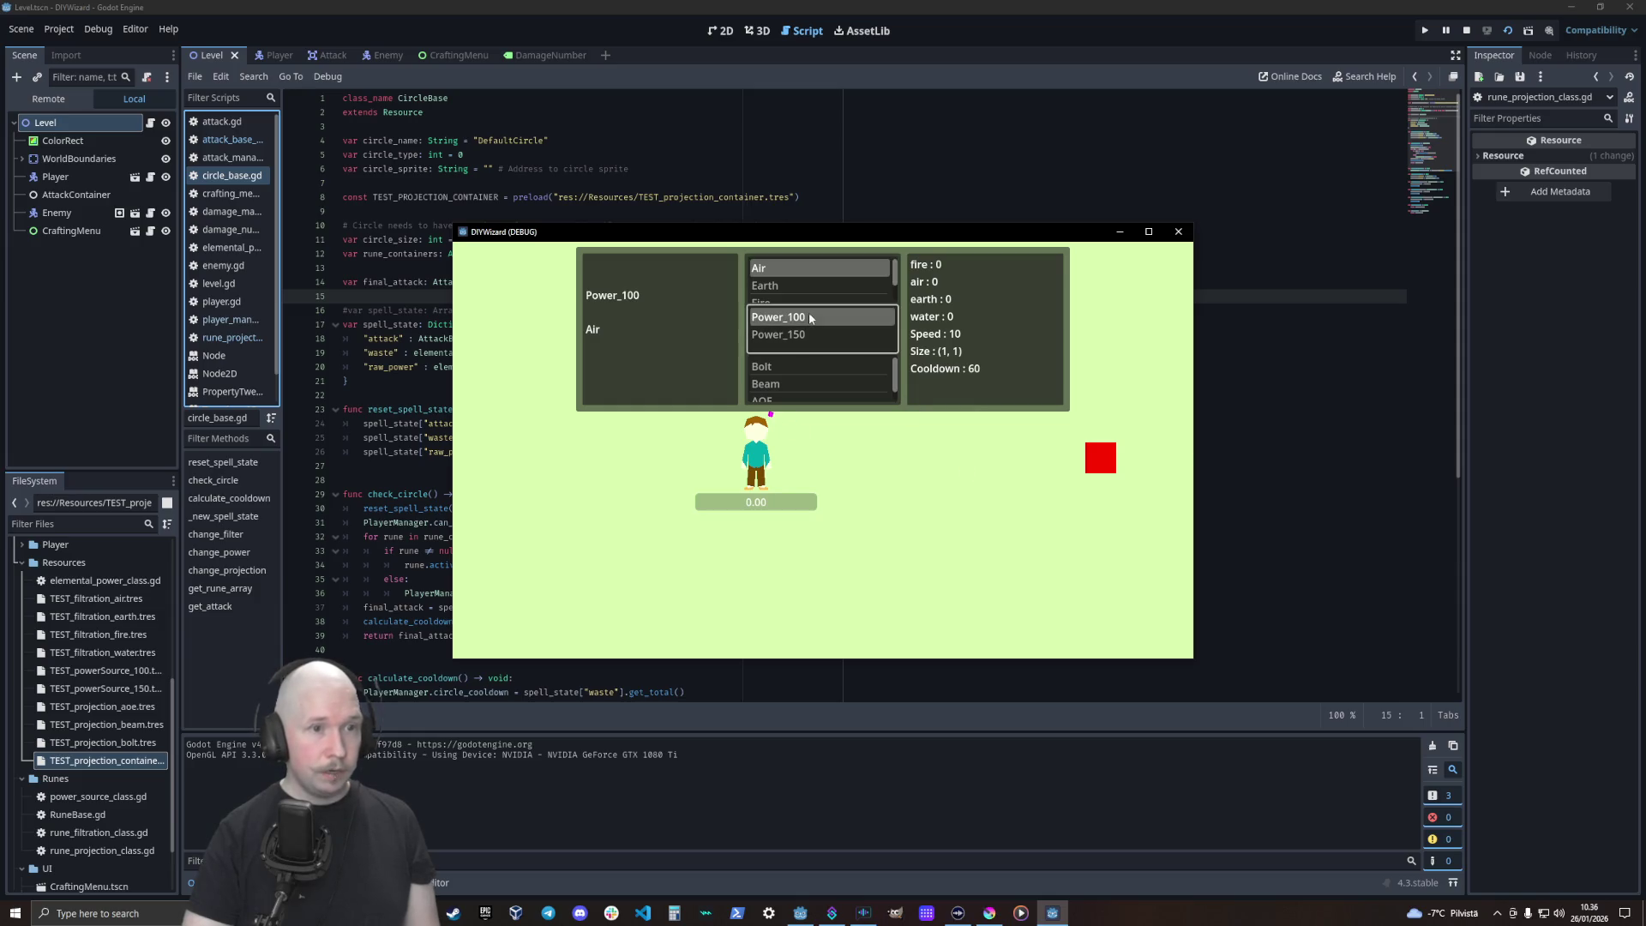
click(816, 396)
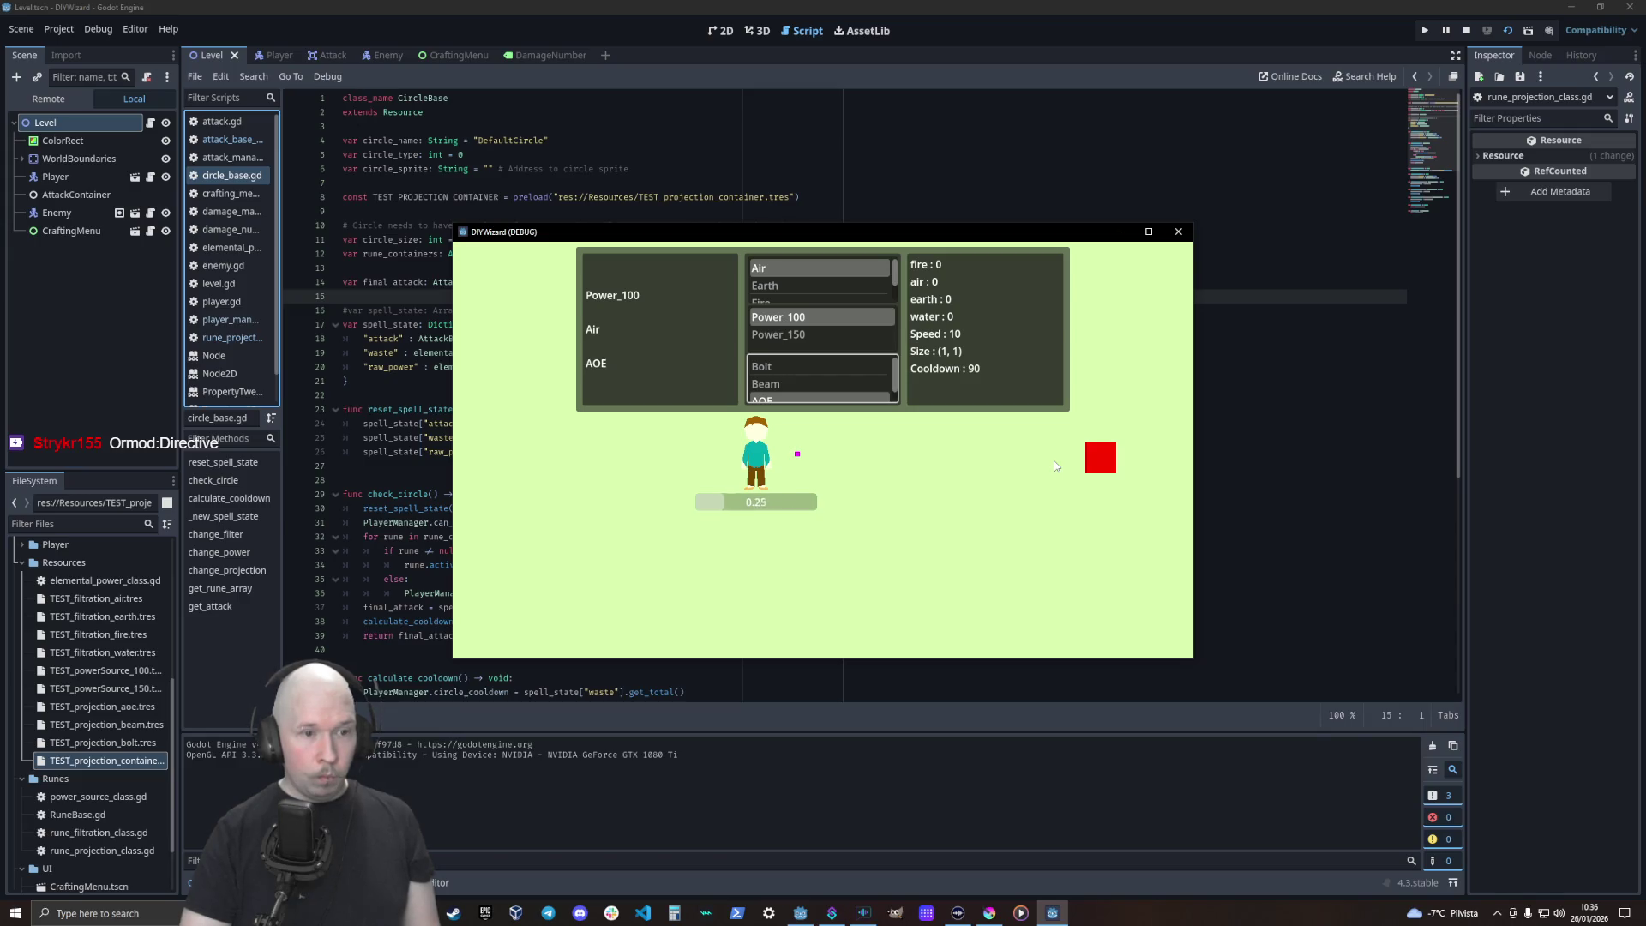
click(861, 369)
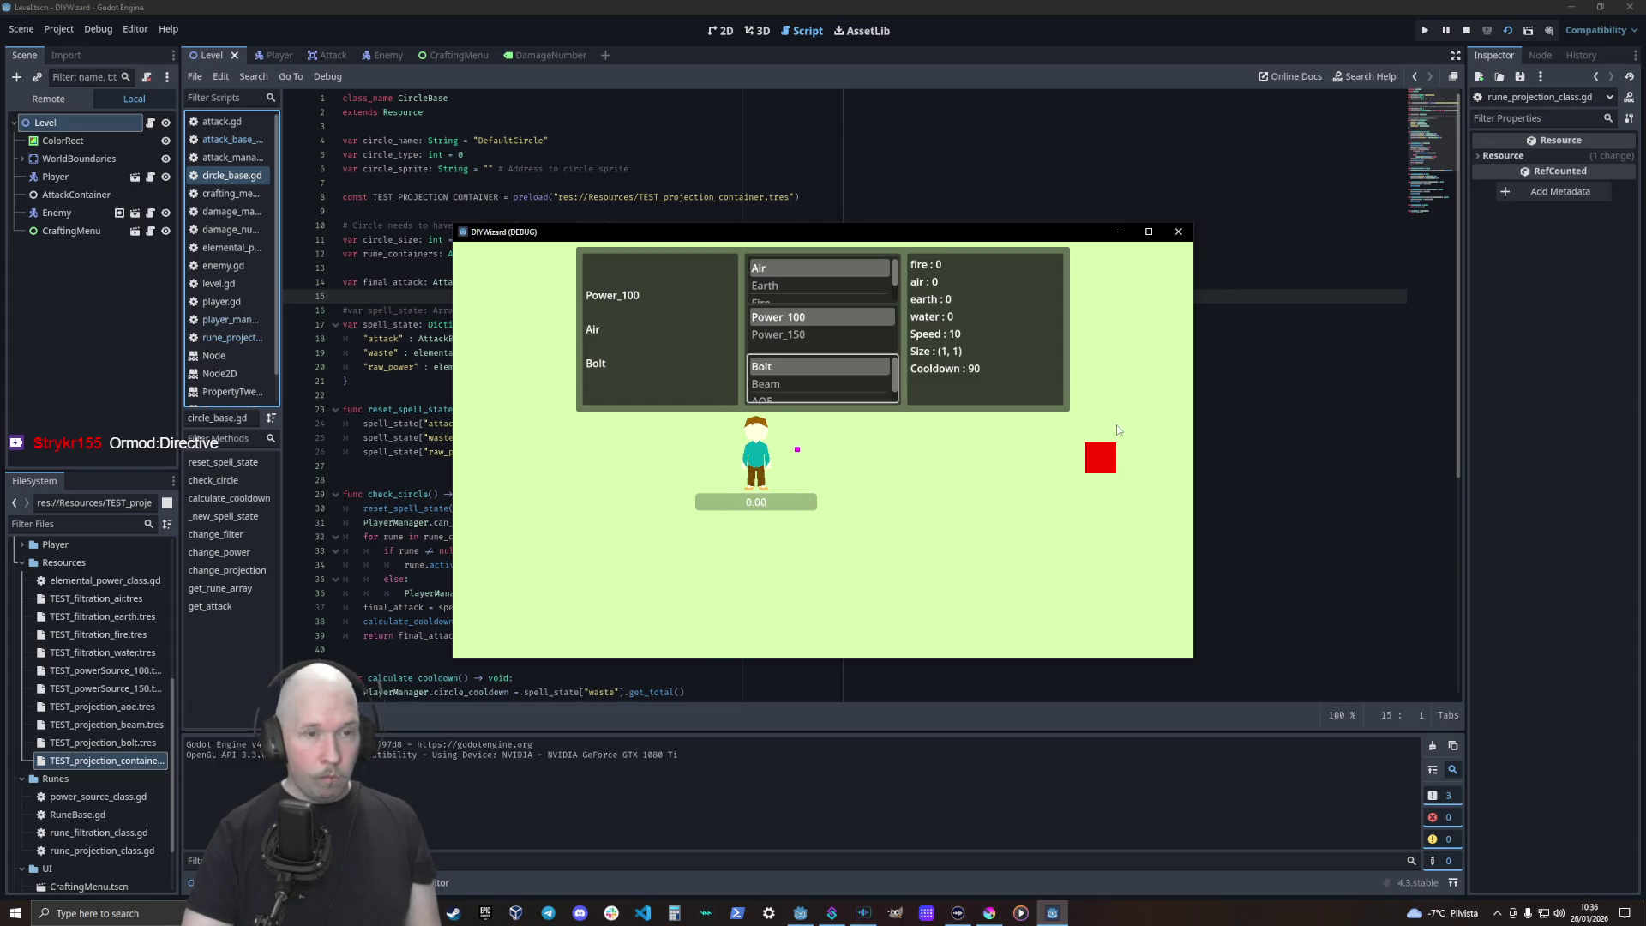
click(1177, 231)
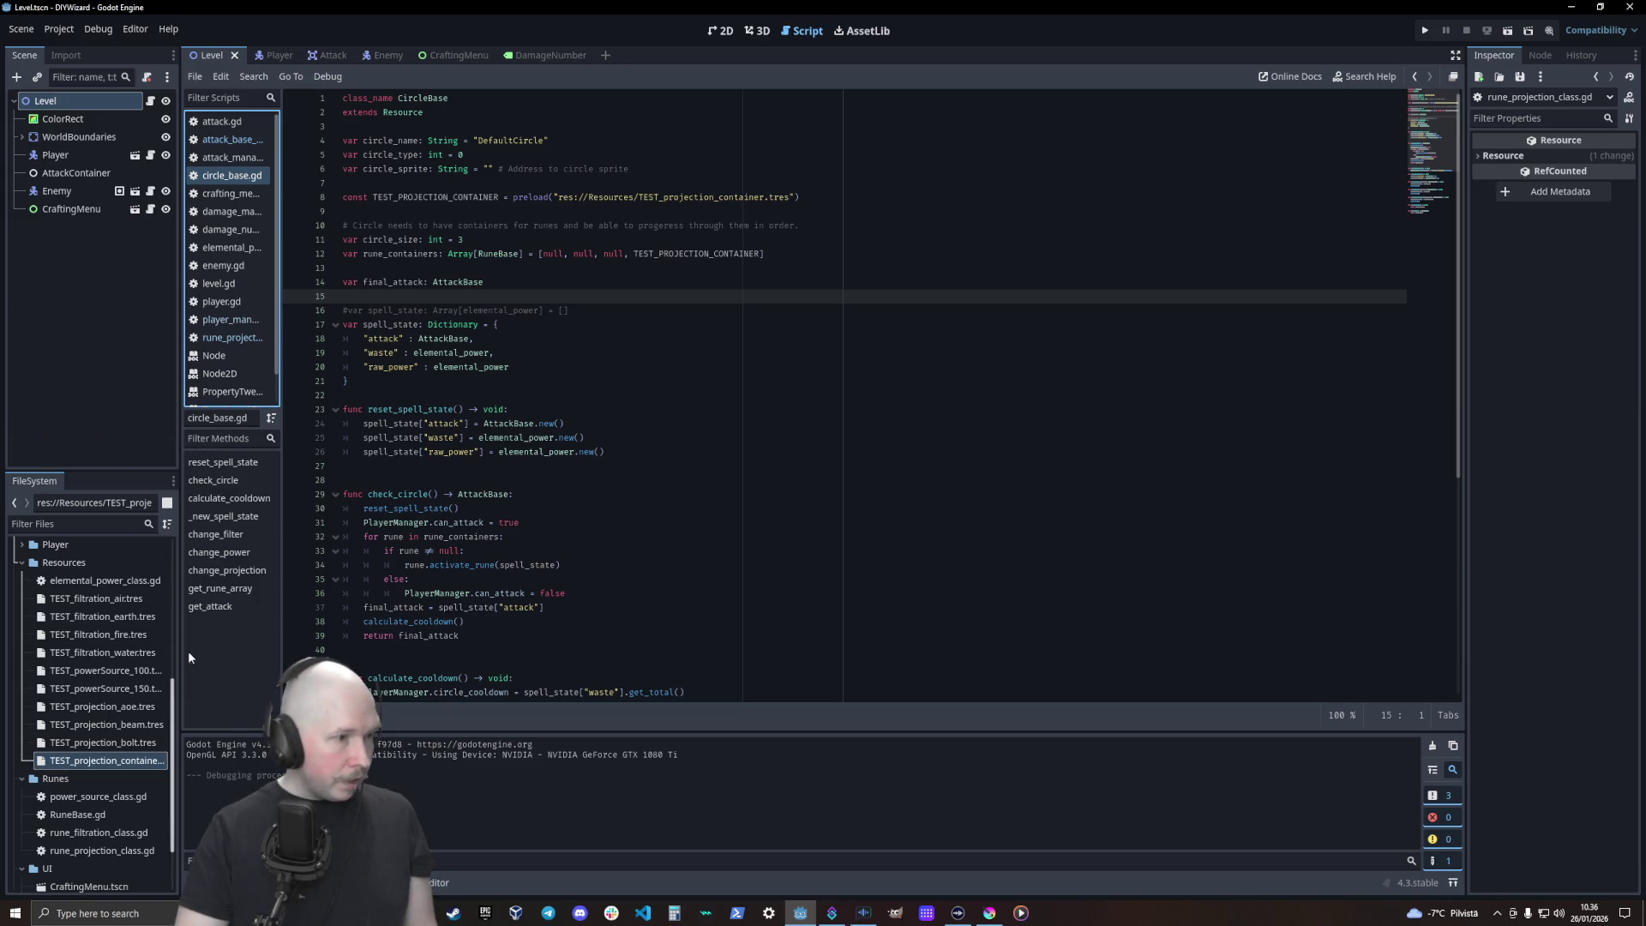
Preload the air filtration, power source 100 and projection AOE test runes in circle_base.gd
mouse_move(112, 607)
mouse_down()
mouse_move(214, 532)
mouse_move(523, 236)
mouse_move(523, 214)
mouse_up()
key(Return)
key(Return)
key(Return)
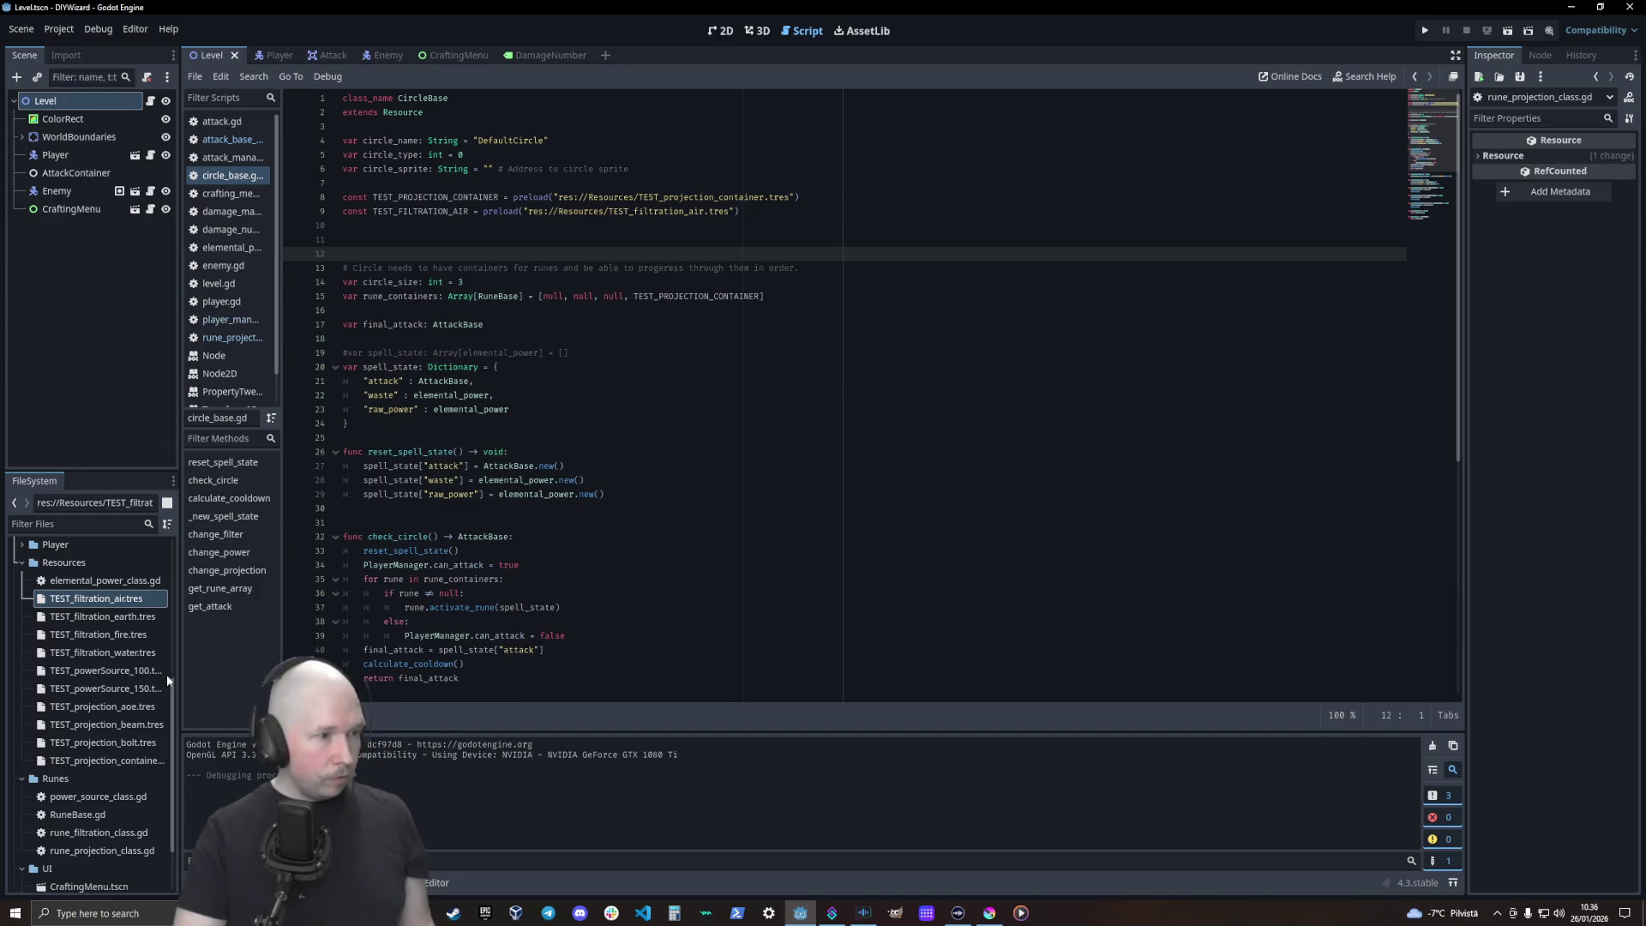
mouse_move(121, 671)
mouse_down()
mouse_move(506, 273)
mouse_move(508, 221)
mouse_up()
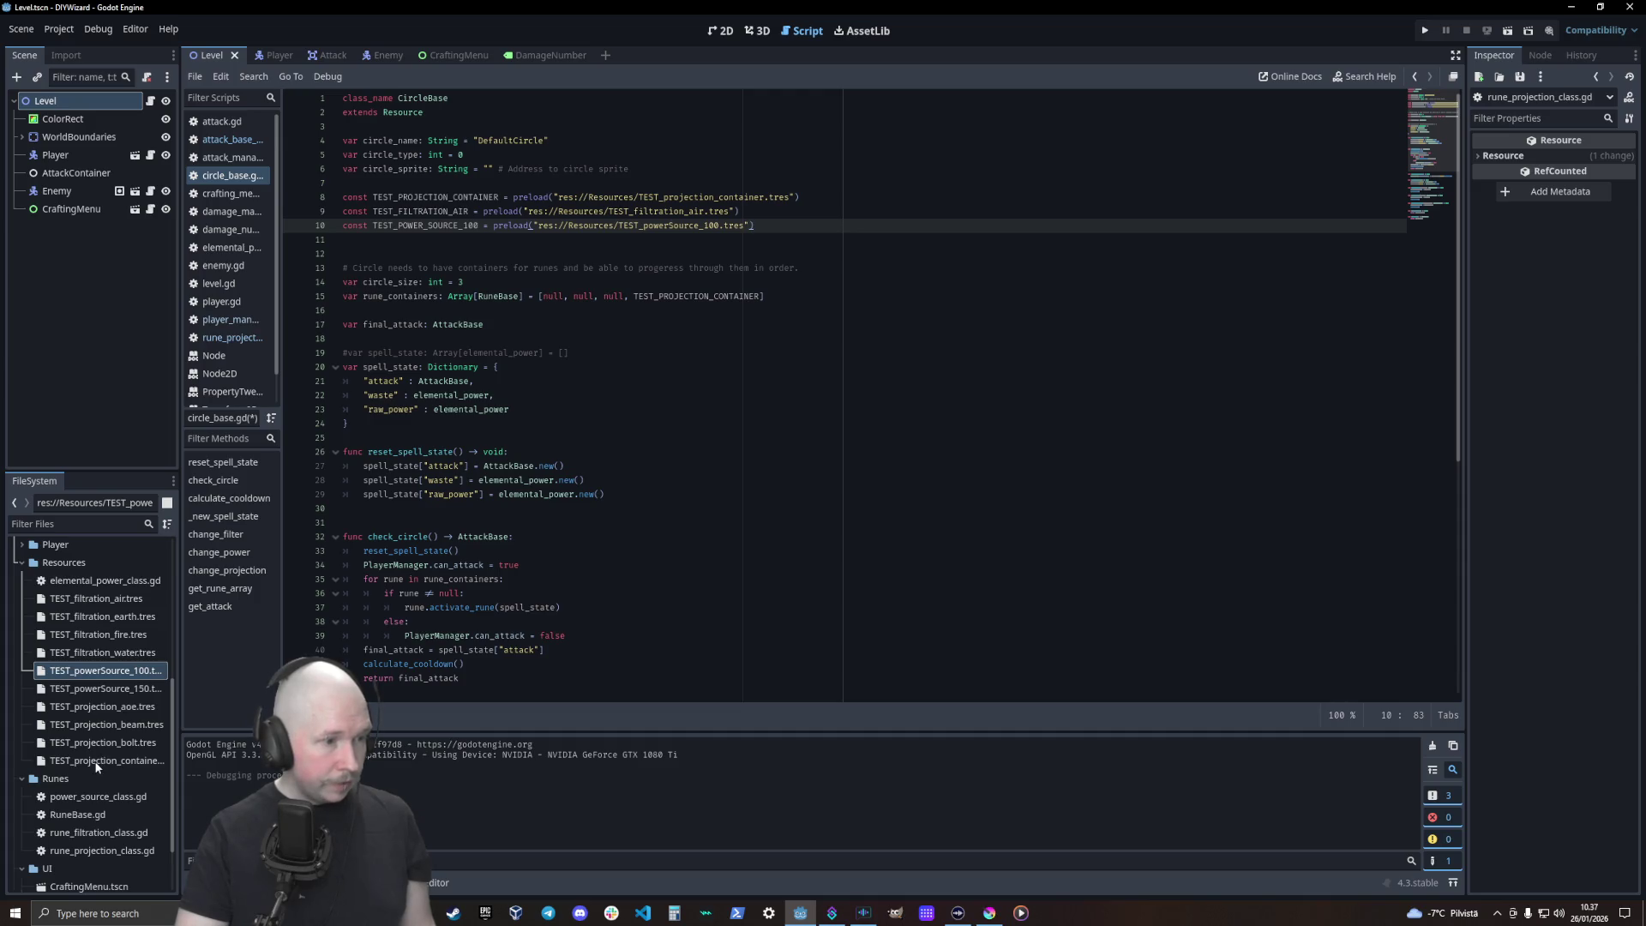
click(111, 714)
mouse_move(112, 714)
mouse_down()
mouse_move(480, 267)
mouse_move(476, 244)
mouse_move(450, 249)
mouse_up()
Put TEST_PROJECTION_AOE and TEST_FILTRATION_AIR into the third and second rune_containers slots
double_click(450, 239)
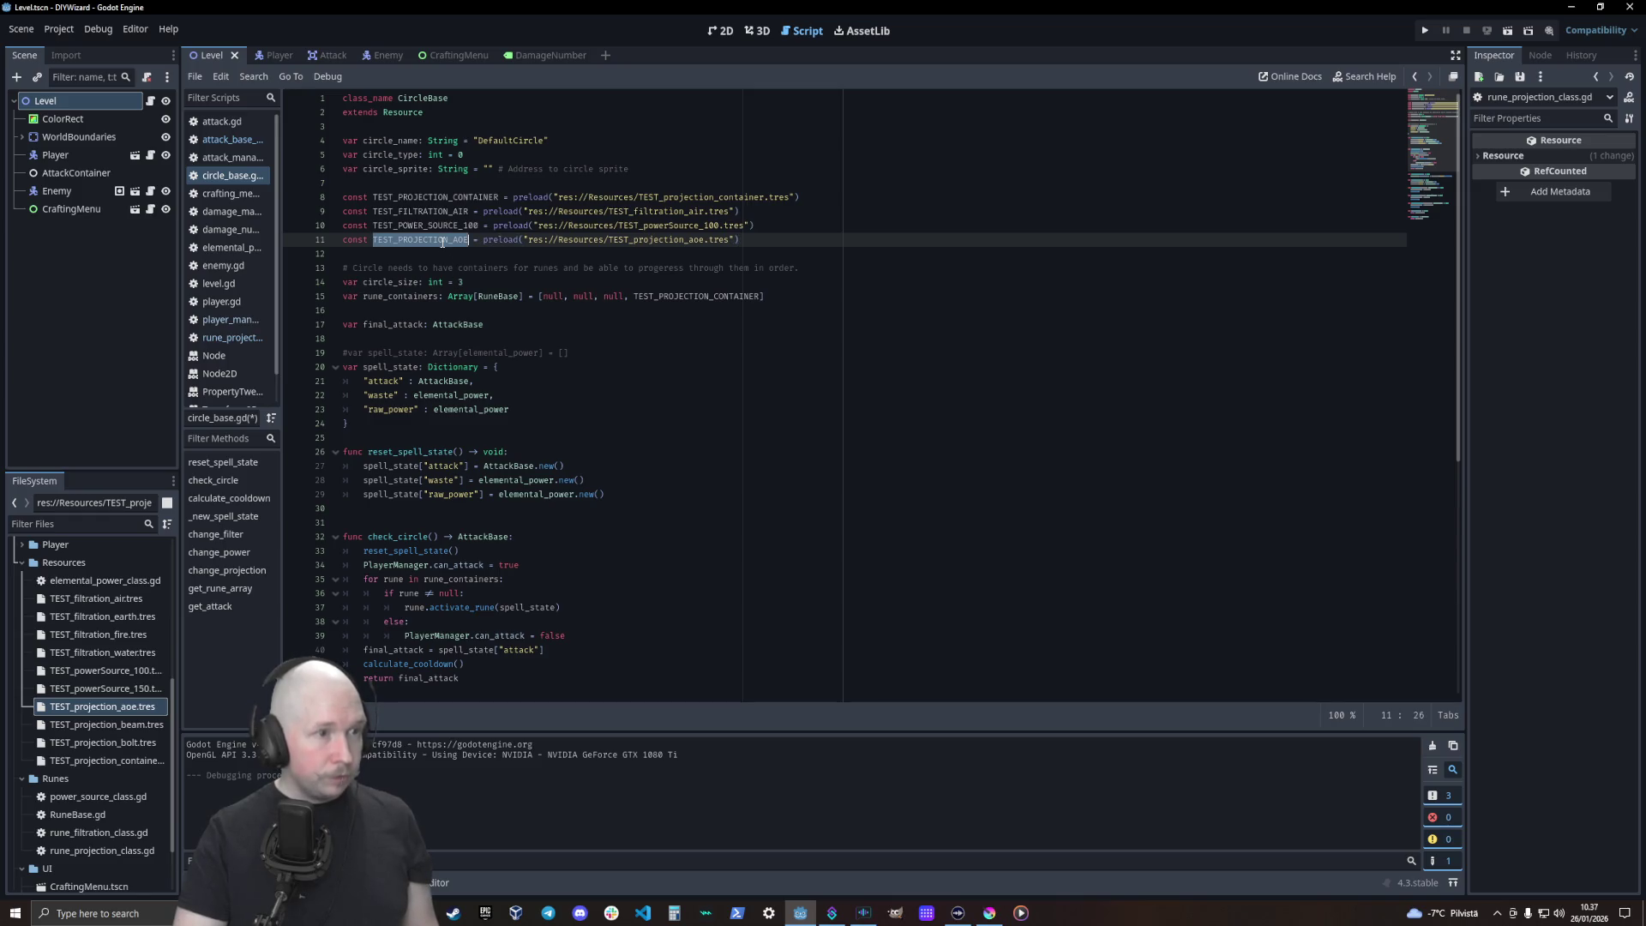
key(ctrl+c)
double_click(613, 296)
key(ctrl+v)
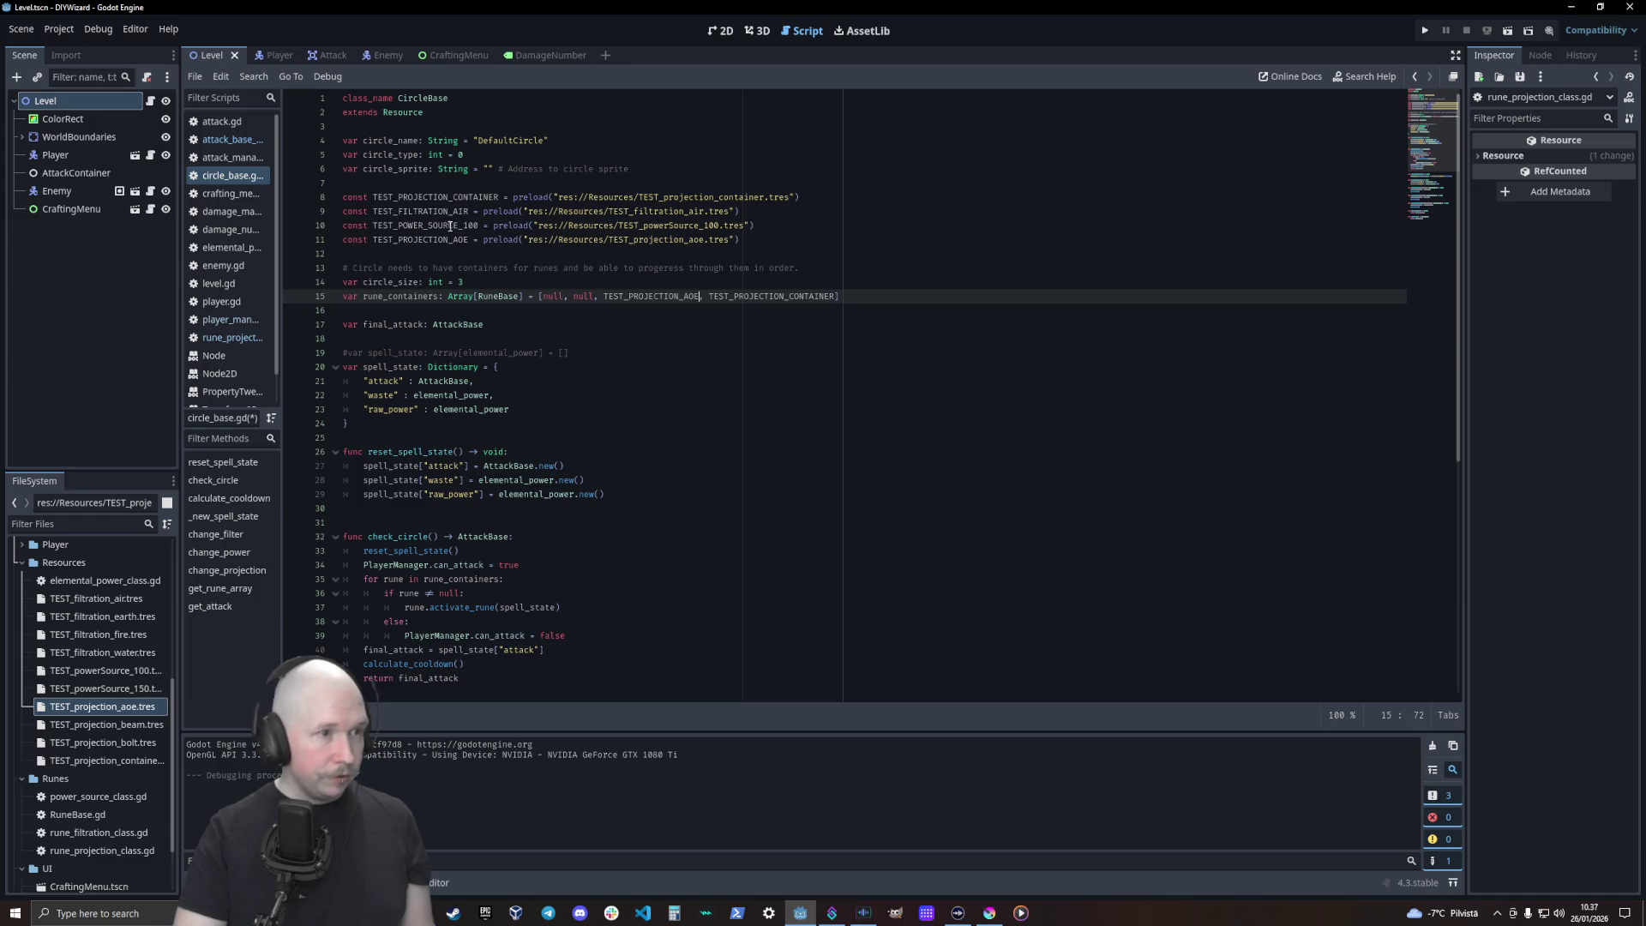
double_click(417, 211)
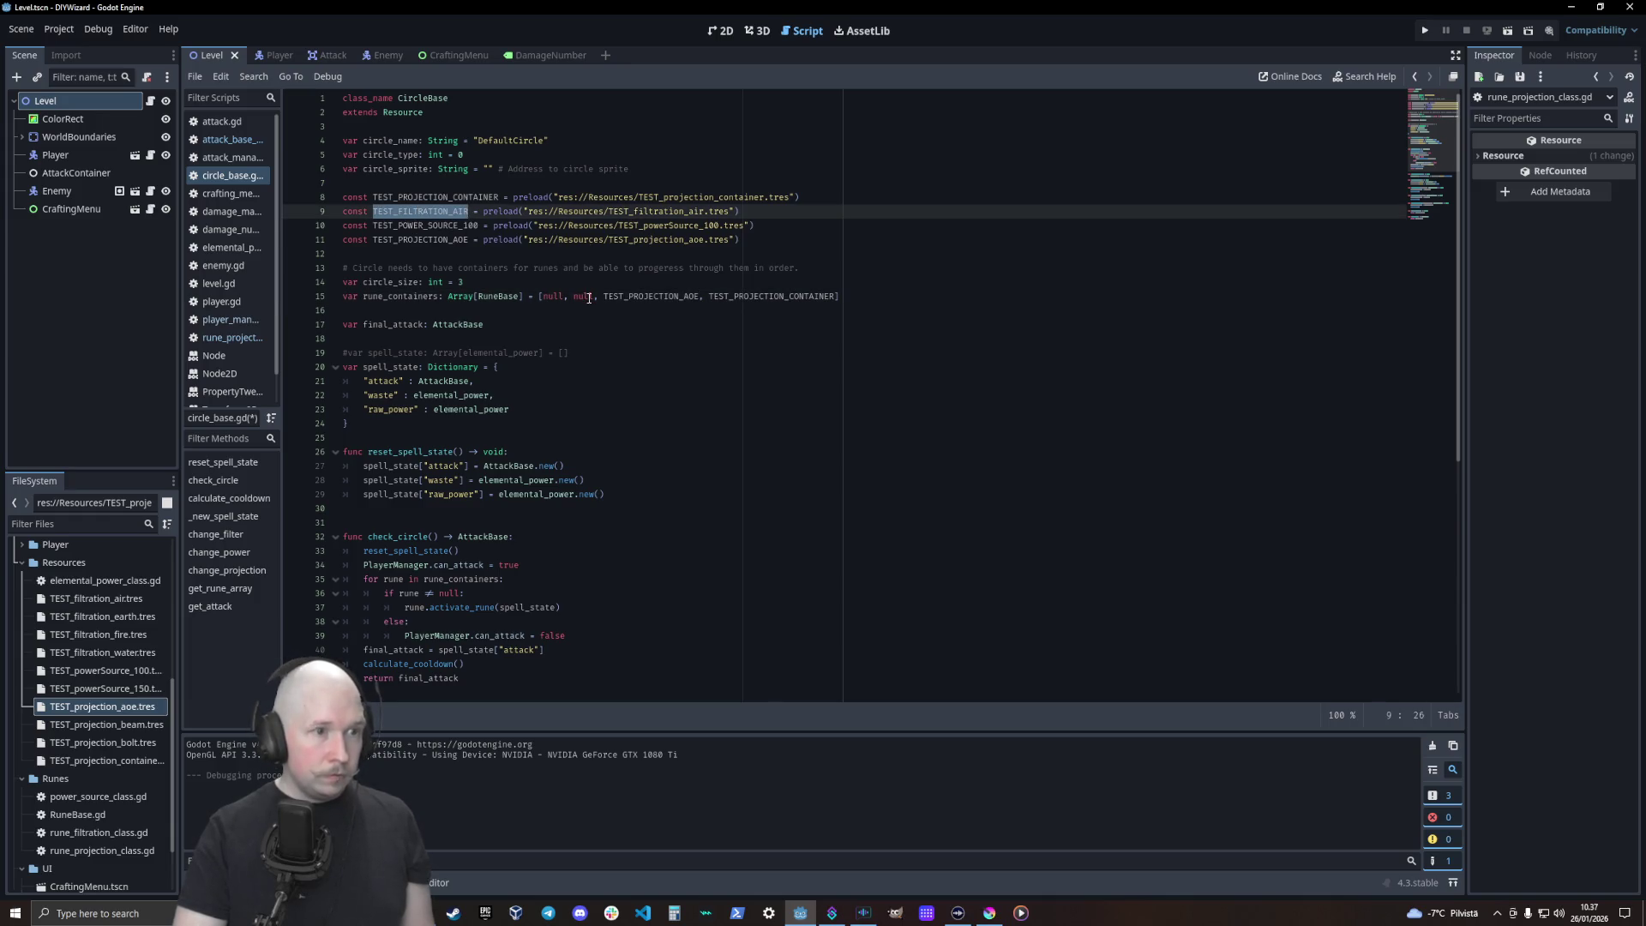
key(ctrl+c)
double_click(588, 296)
key(ctrl+v)
Put TEST_POWER_SOURCE_100 into the first rune_containers slot and run the game
double_click(436, 197)
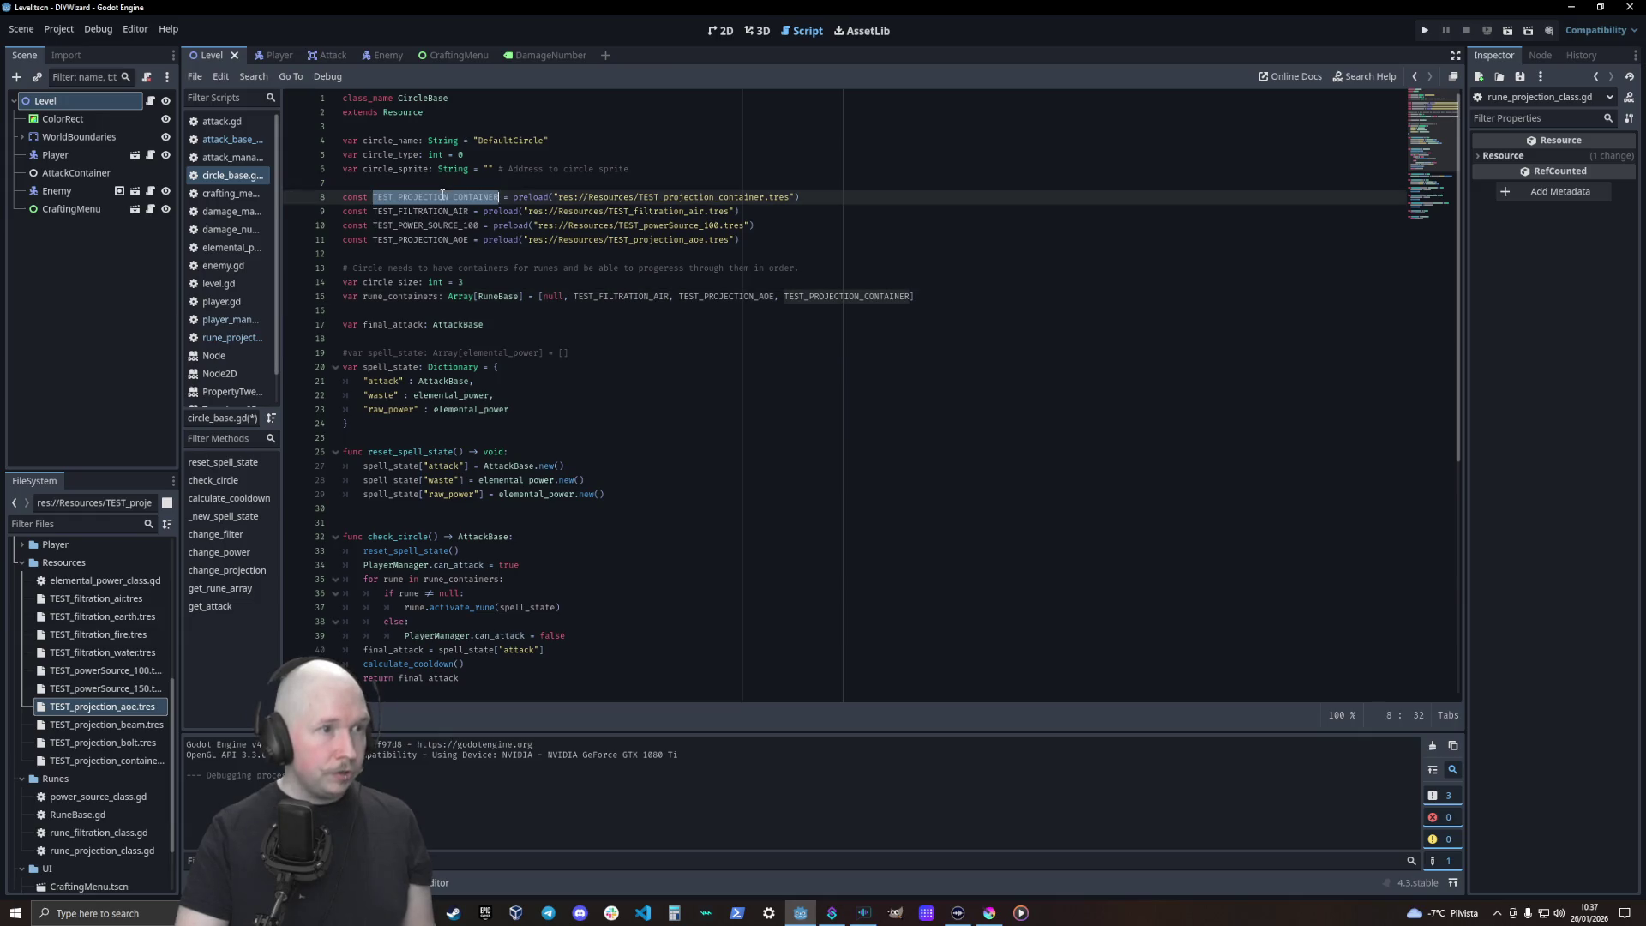
double_click(426, 225)
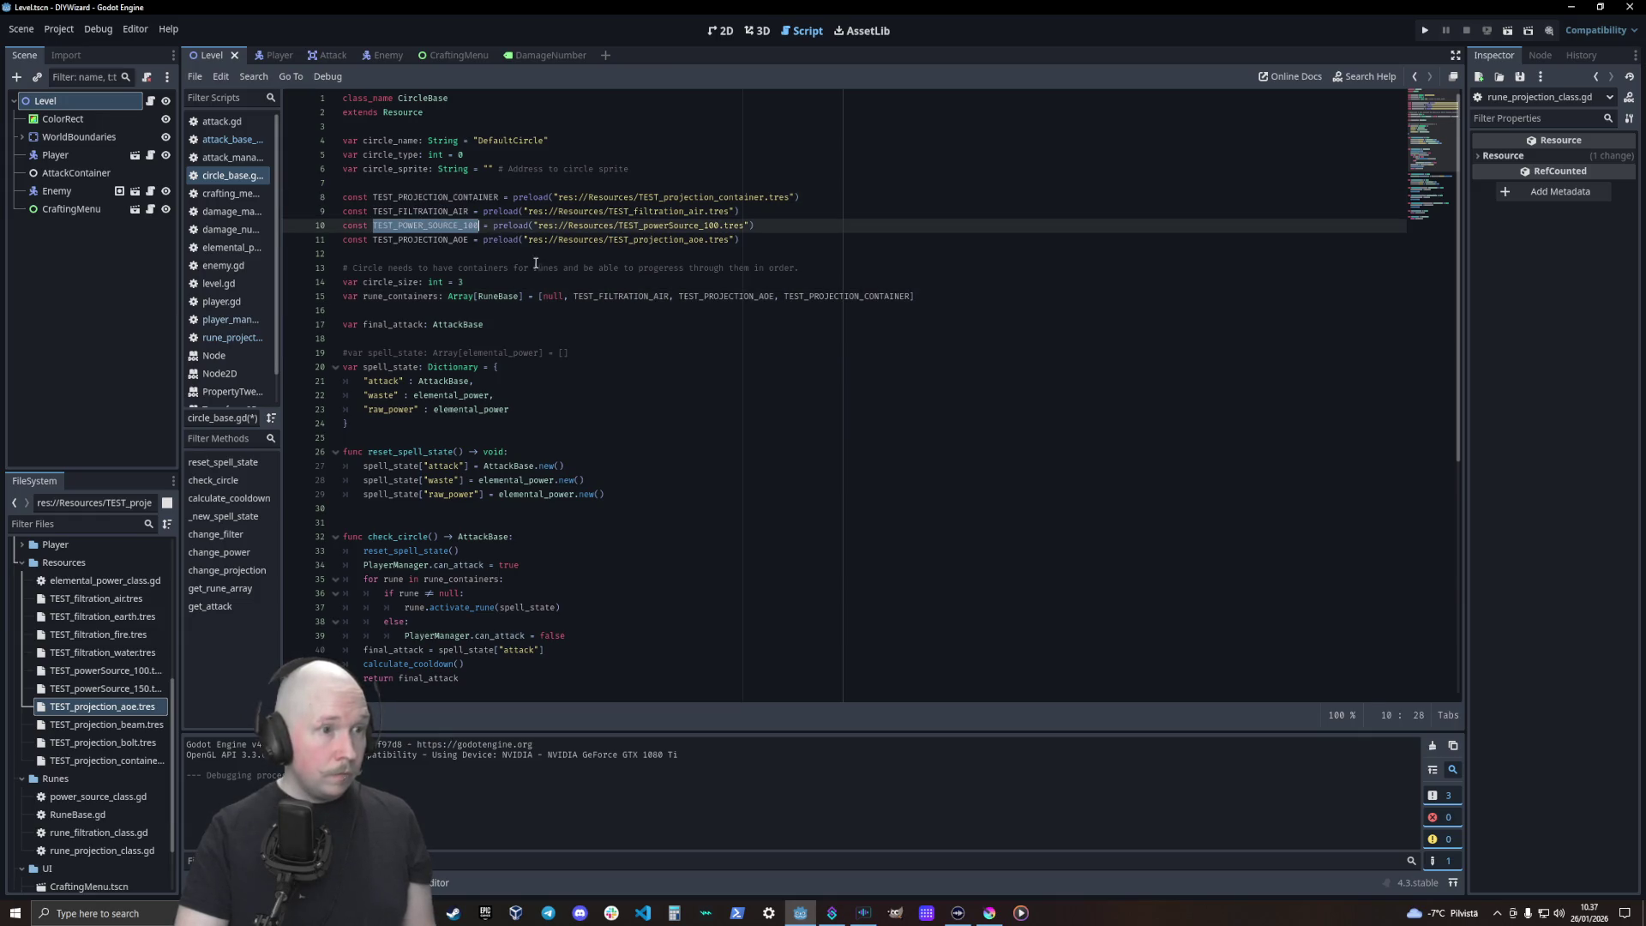
double_click(552, 295)
key(ctrl+v)
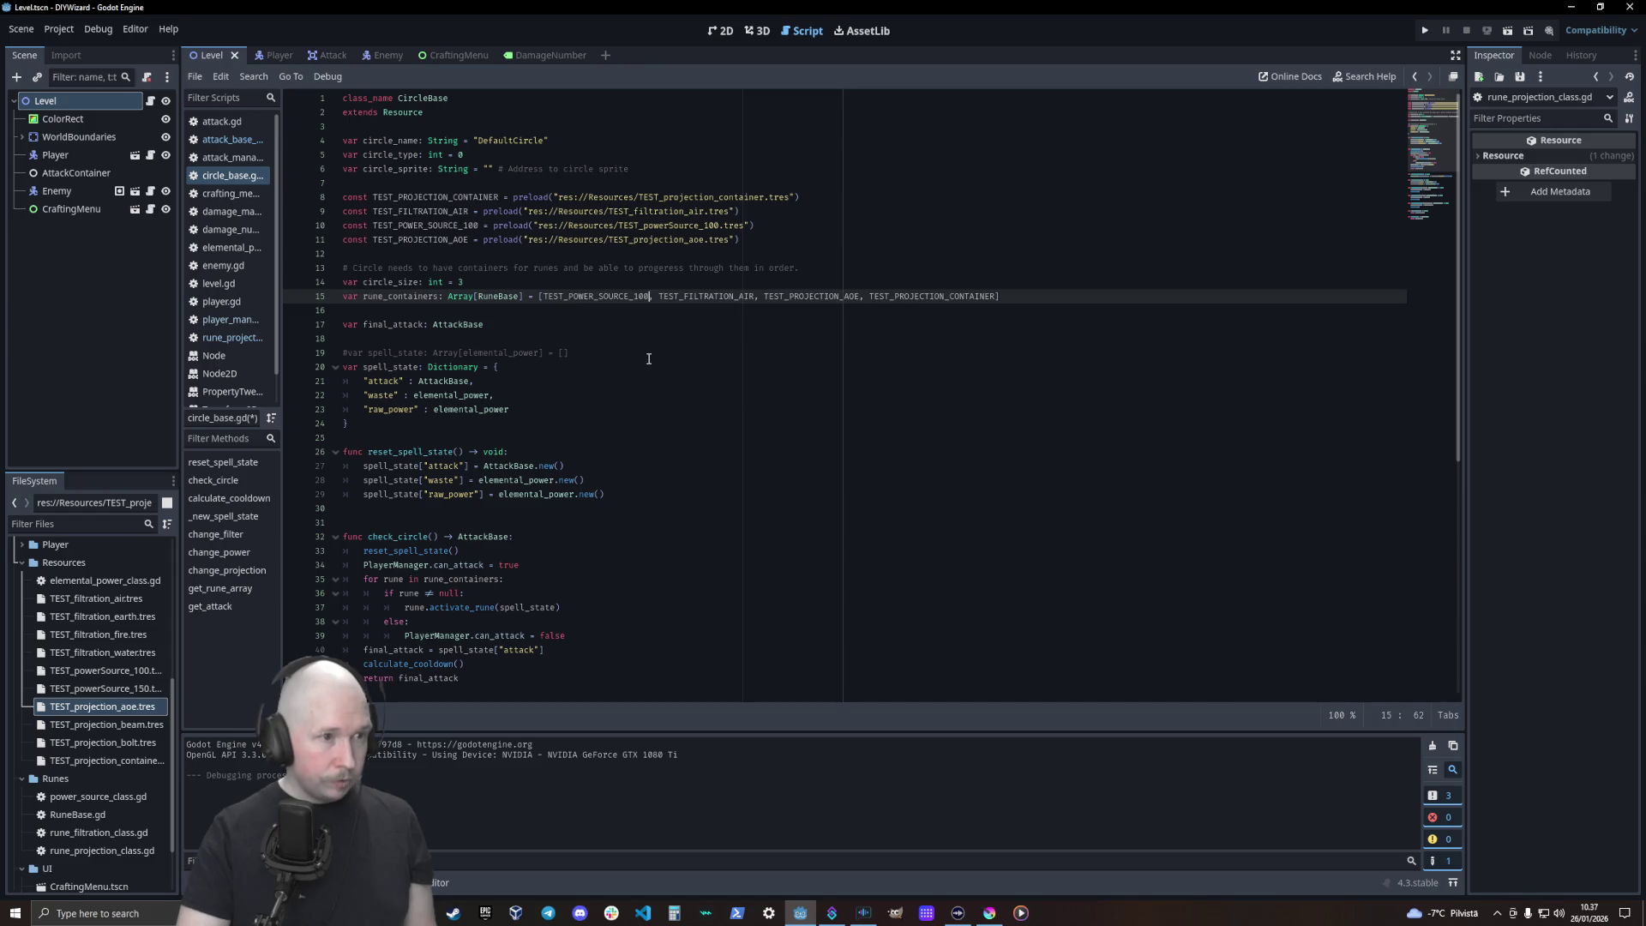
key(F5)
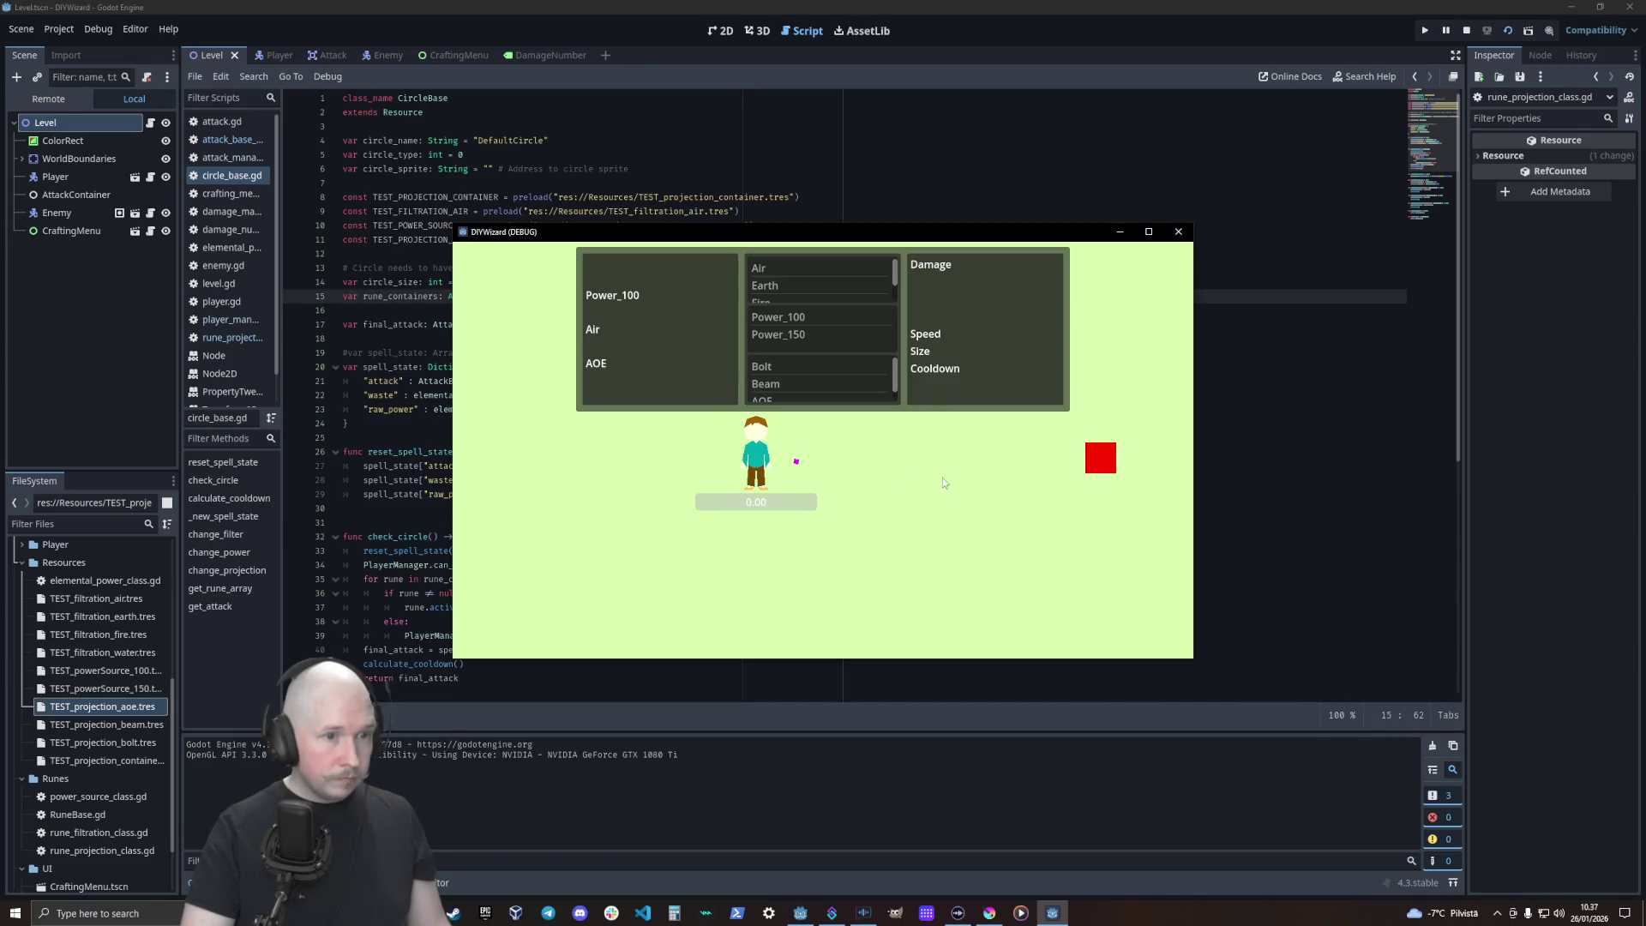
Move the player to check the preset Power_100, Air and AOE runes, then close the game
key(s)
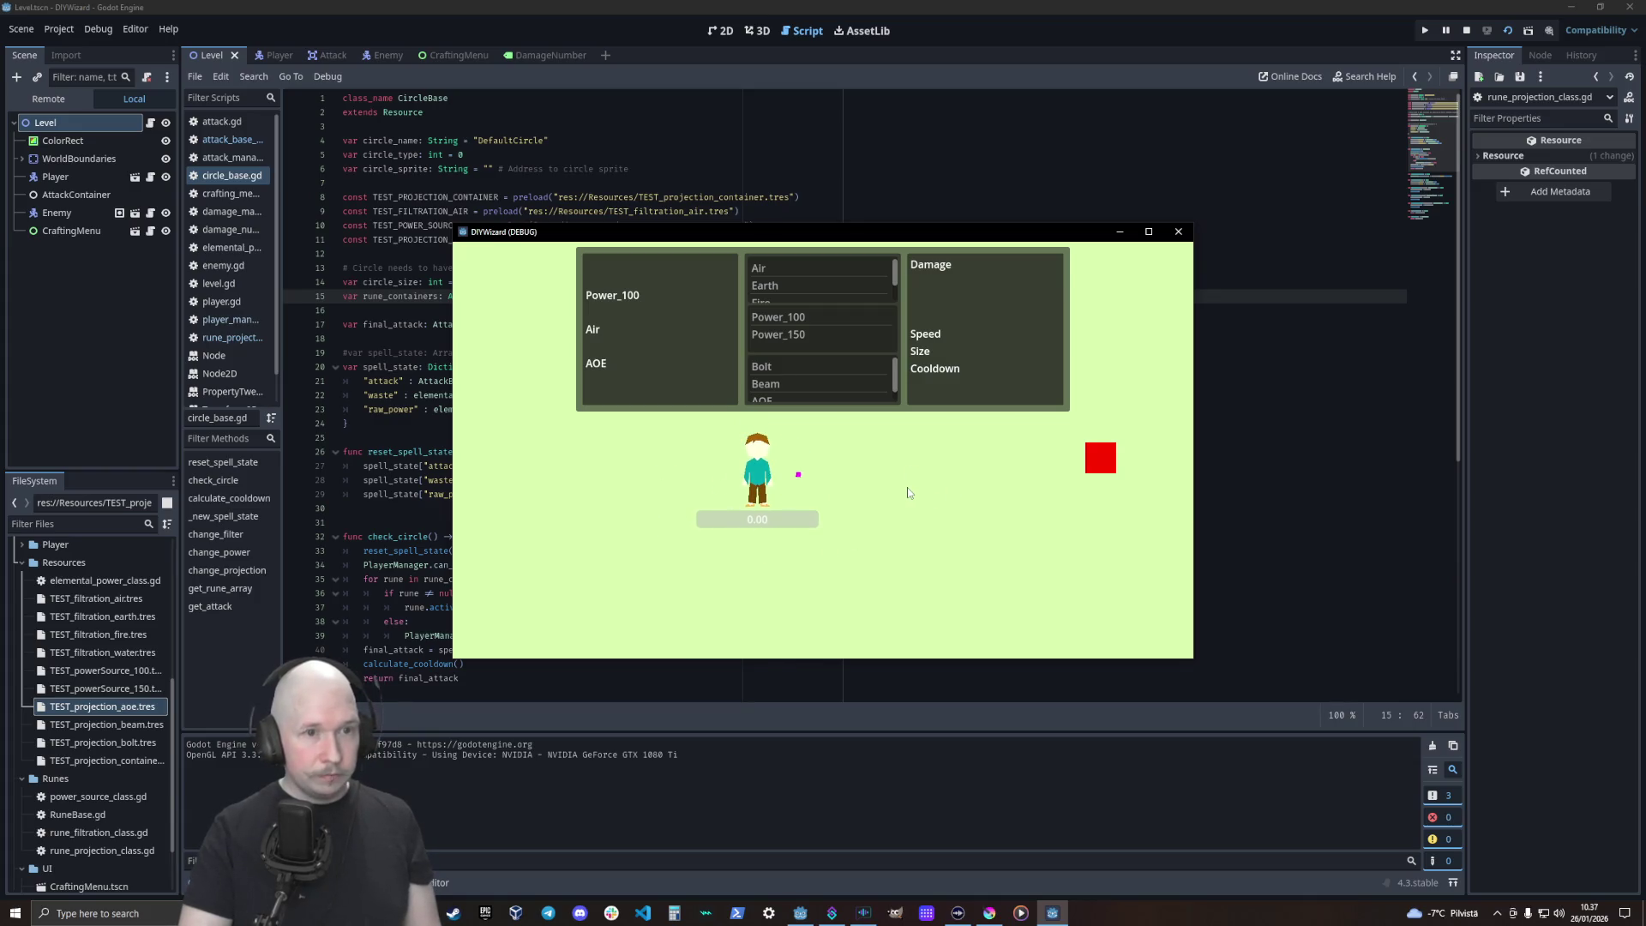
click(1178, 231)
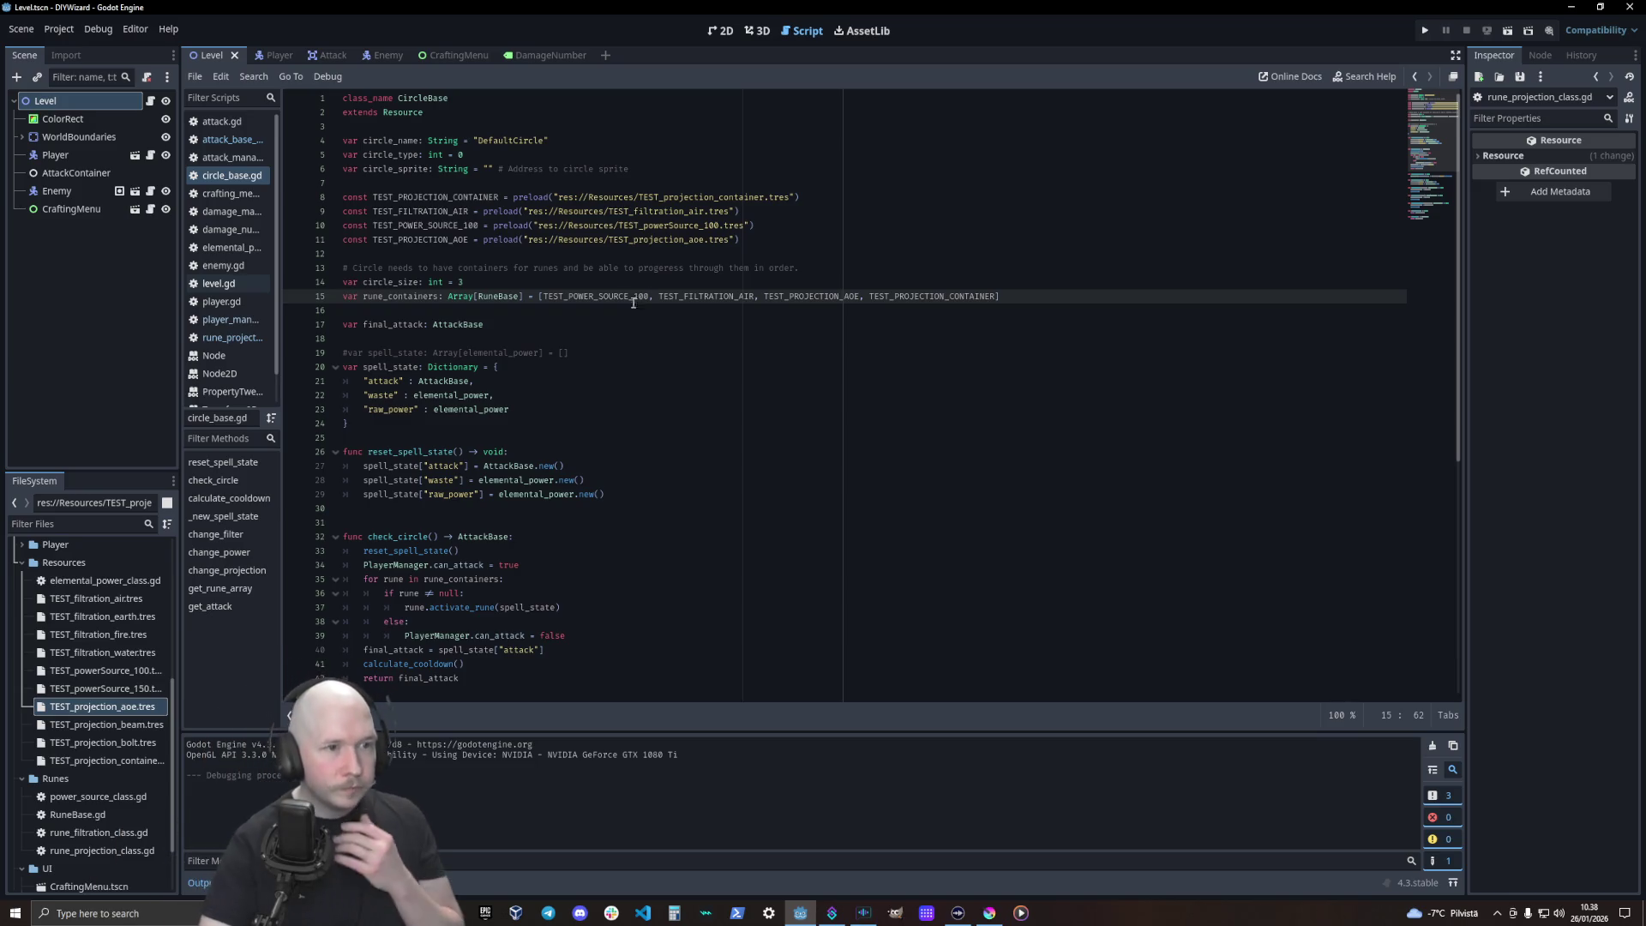
Collapse the Resources and Runes folders in FileSystem and switch to the CraftingMenu scene
click(626, 340)
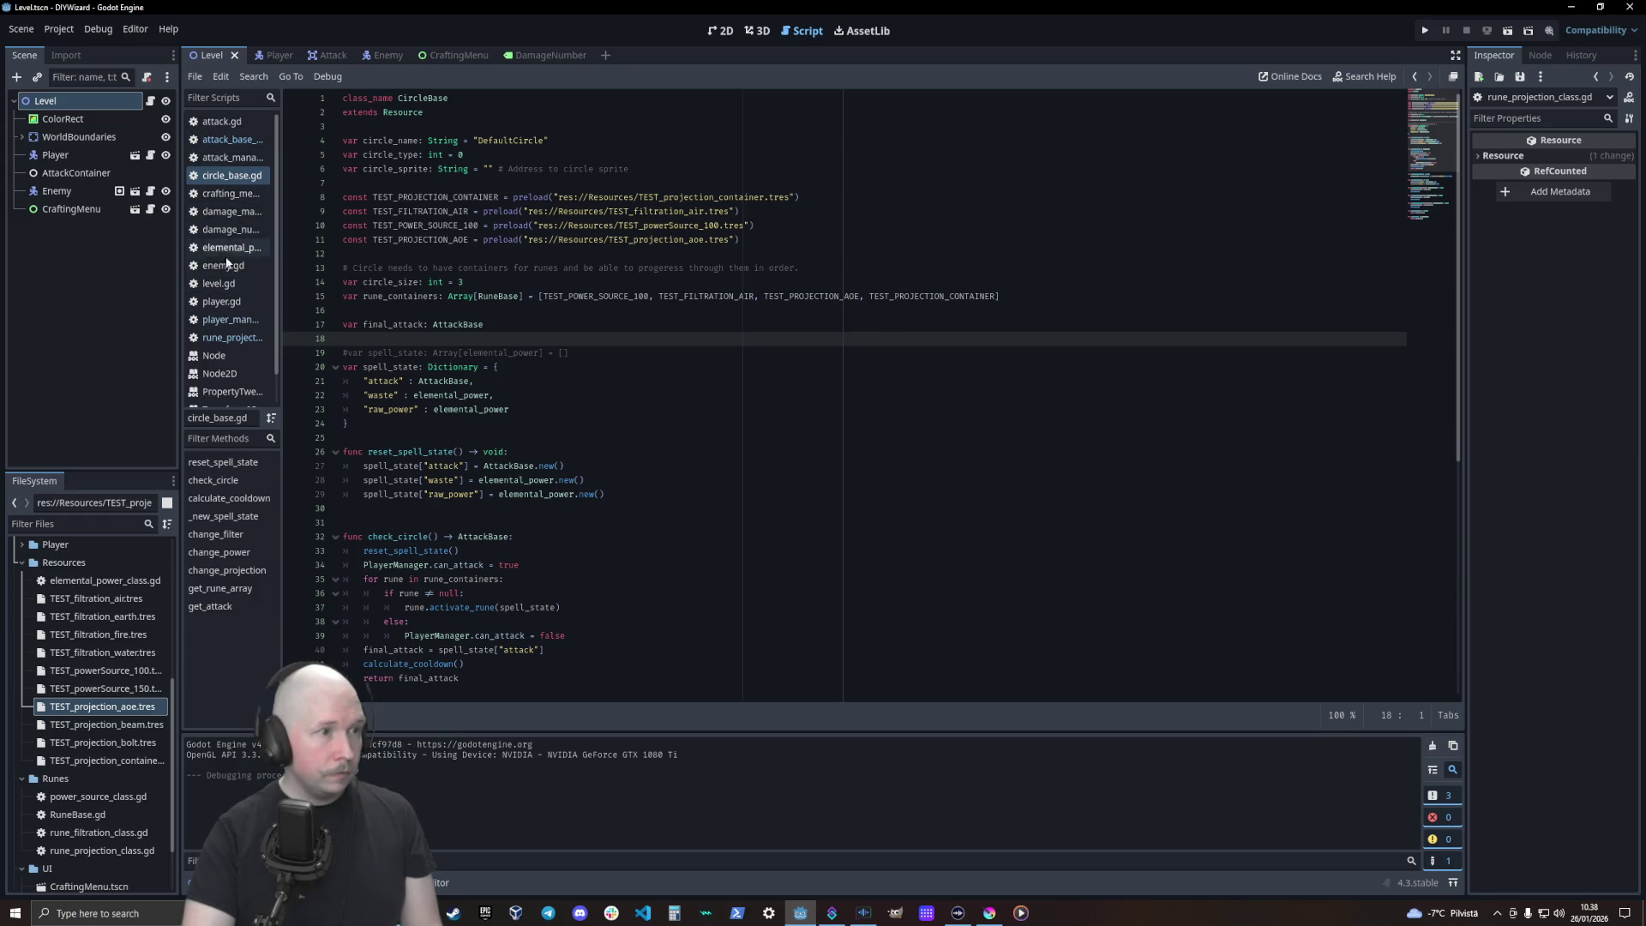
click(22, 562)
click(21, 697)
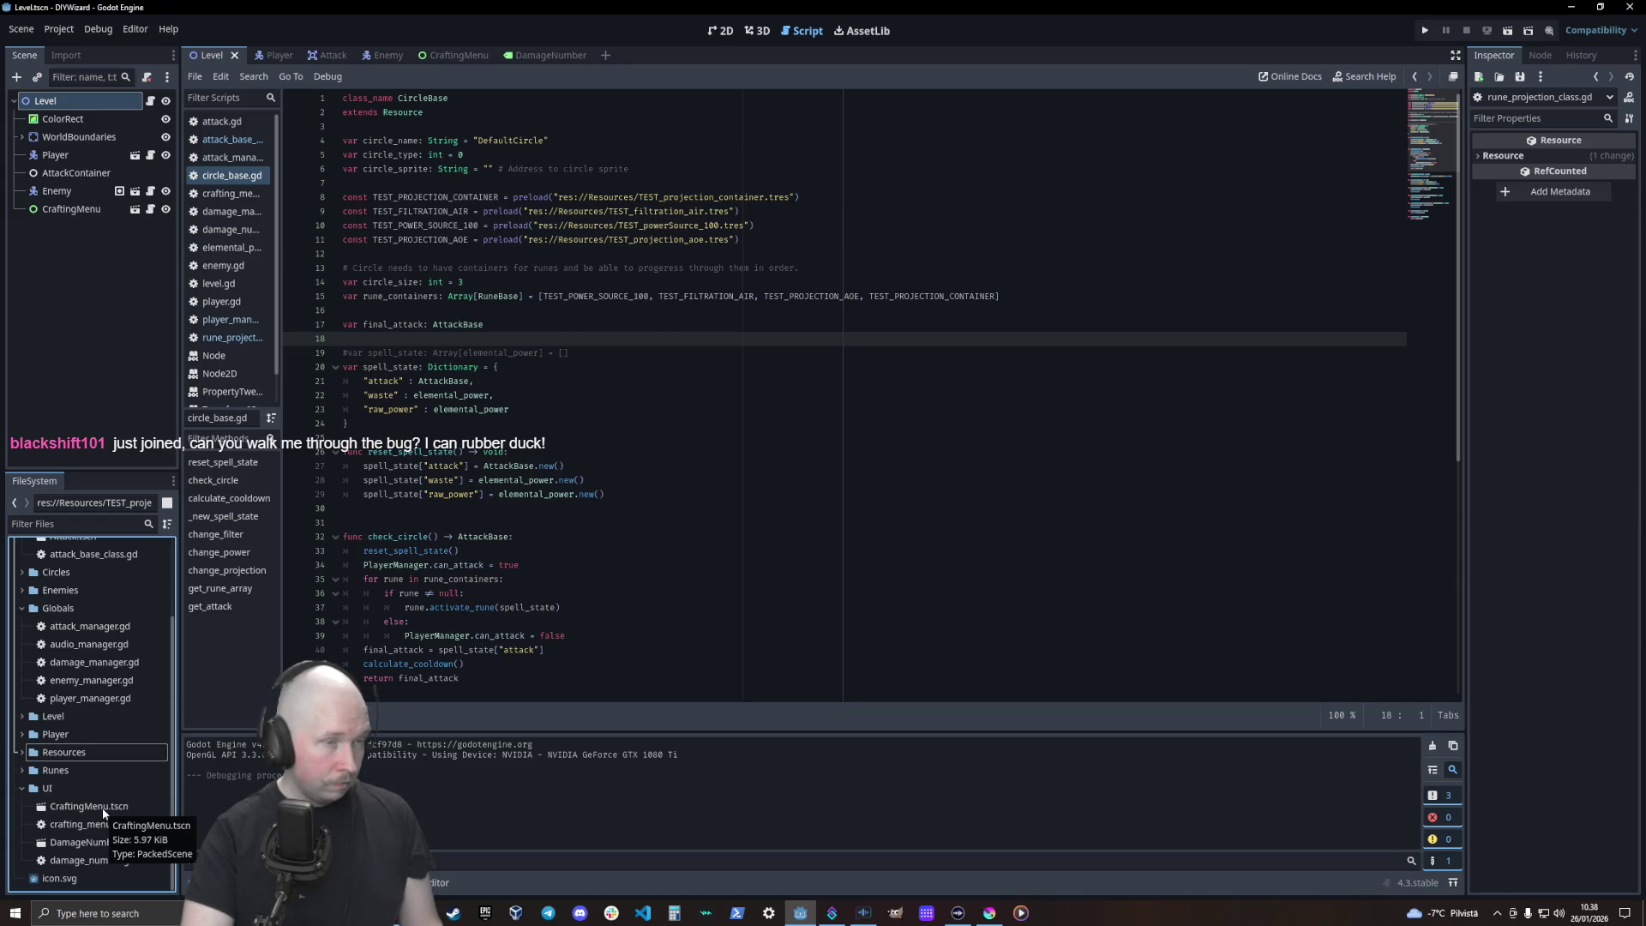
click(454, 55)
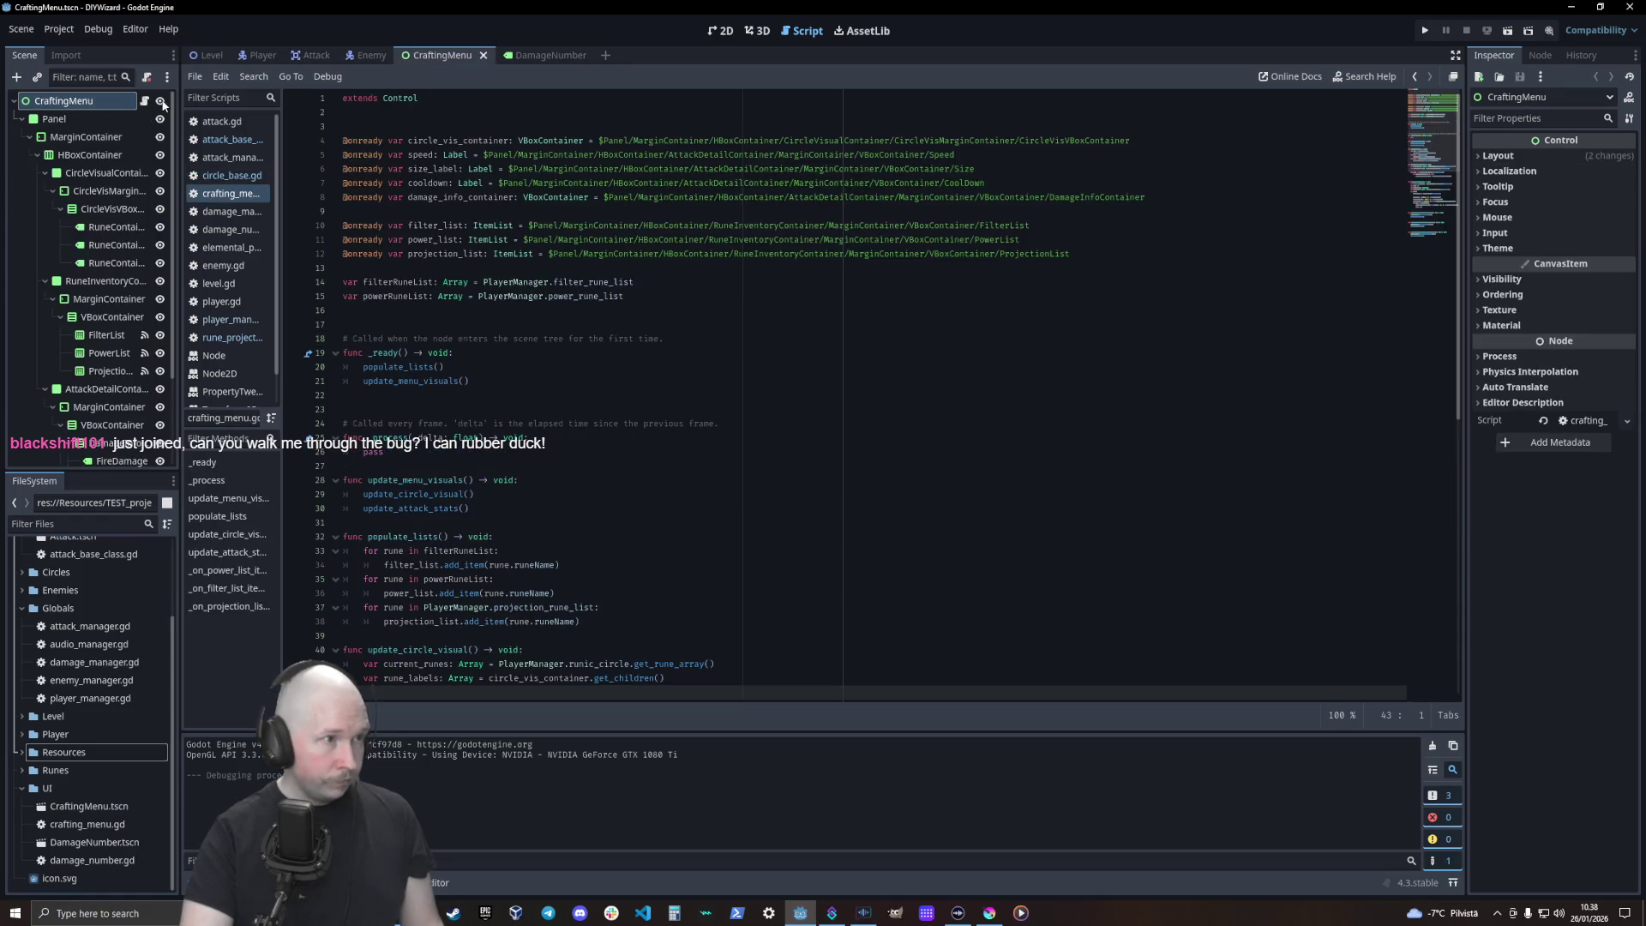
Read through crafting_menu.gd's list-filling and visual update code, then return to circle_base.gd
click(144, 101)
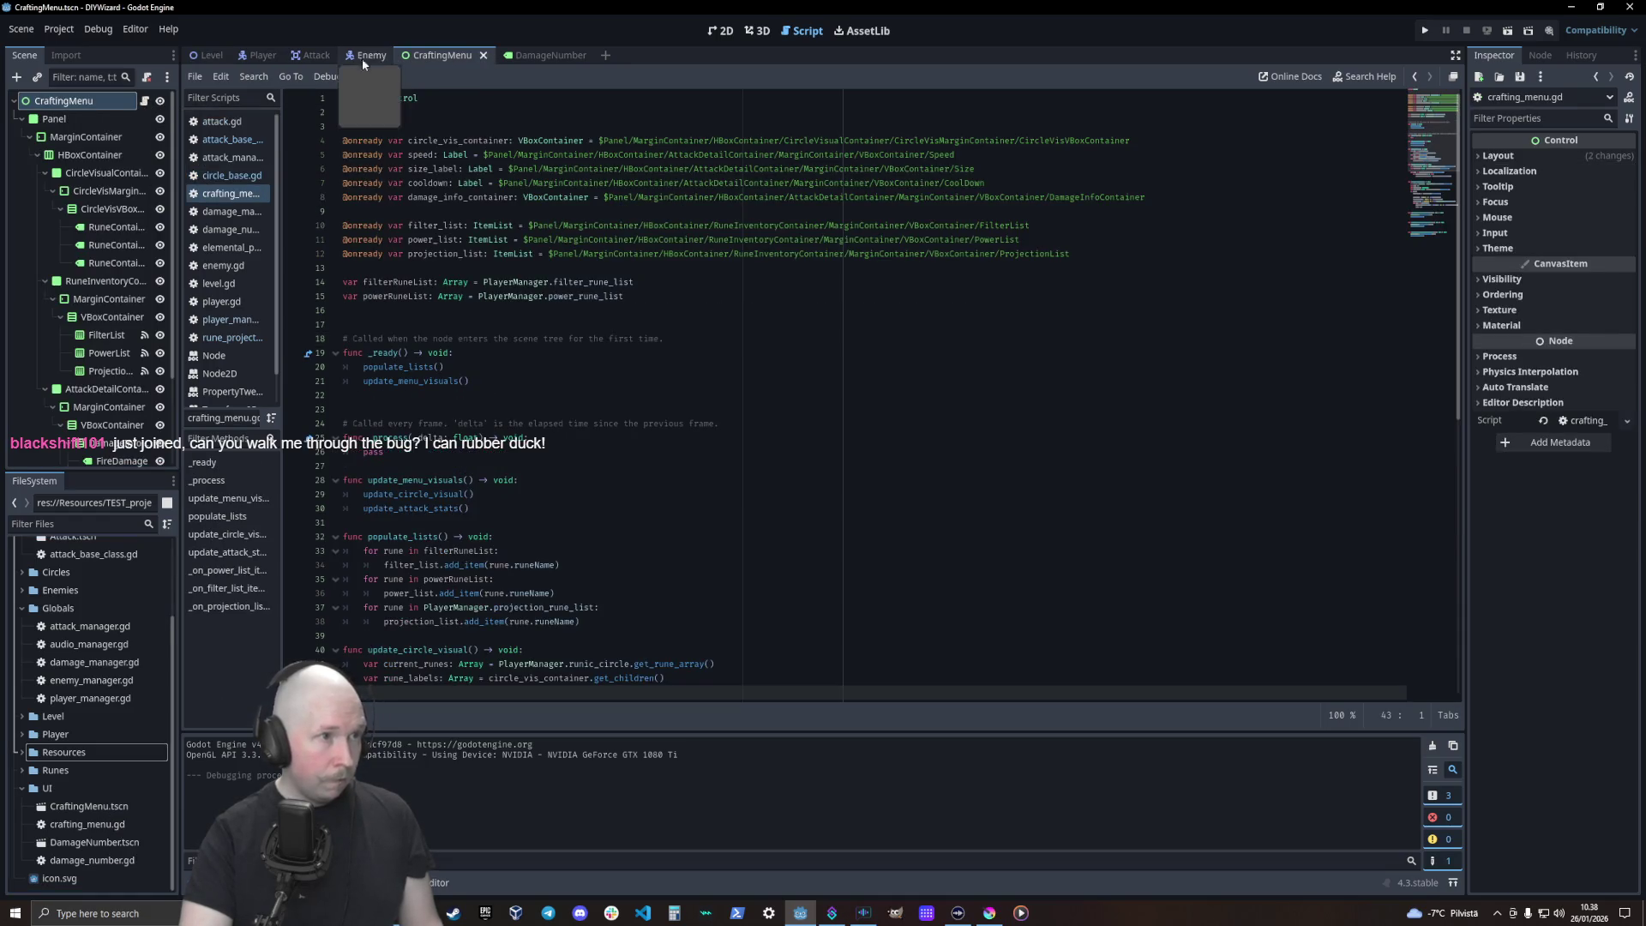
scroll(432, 211, down, 4)
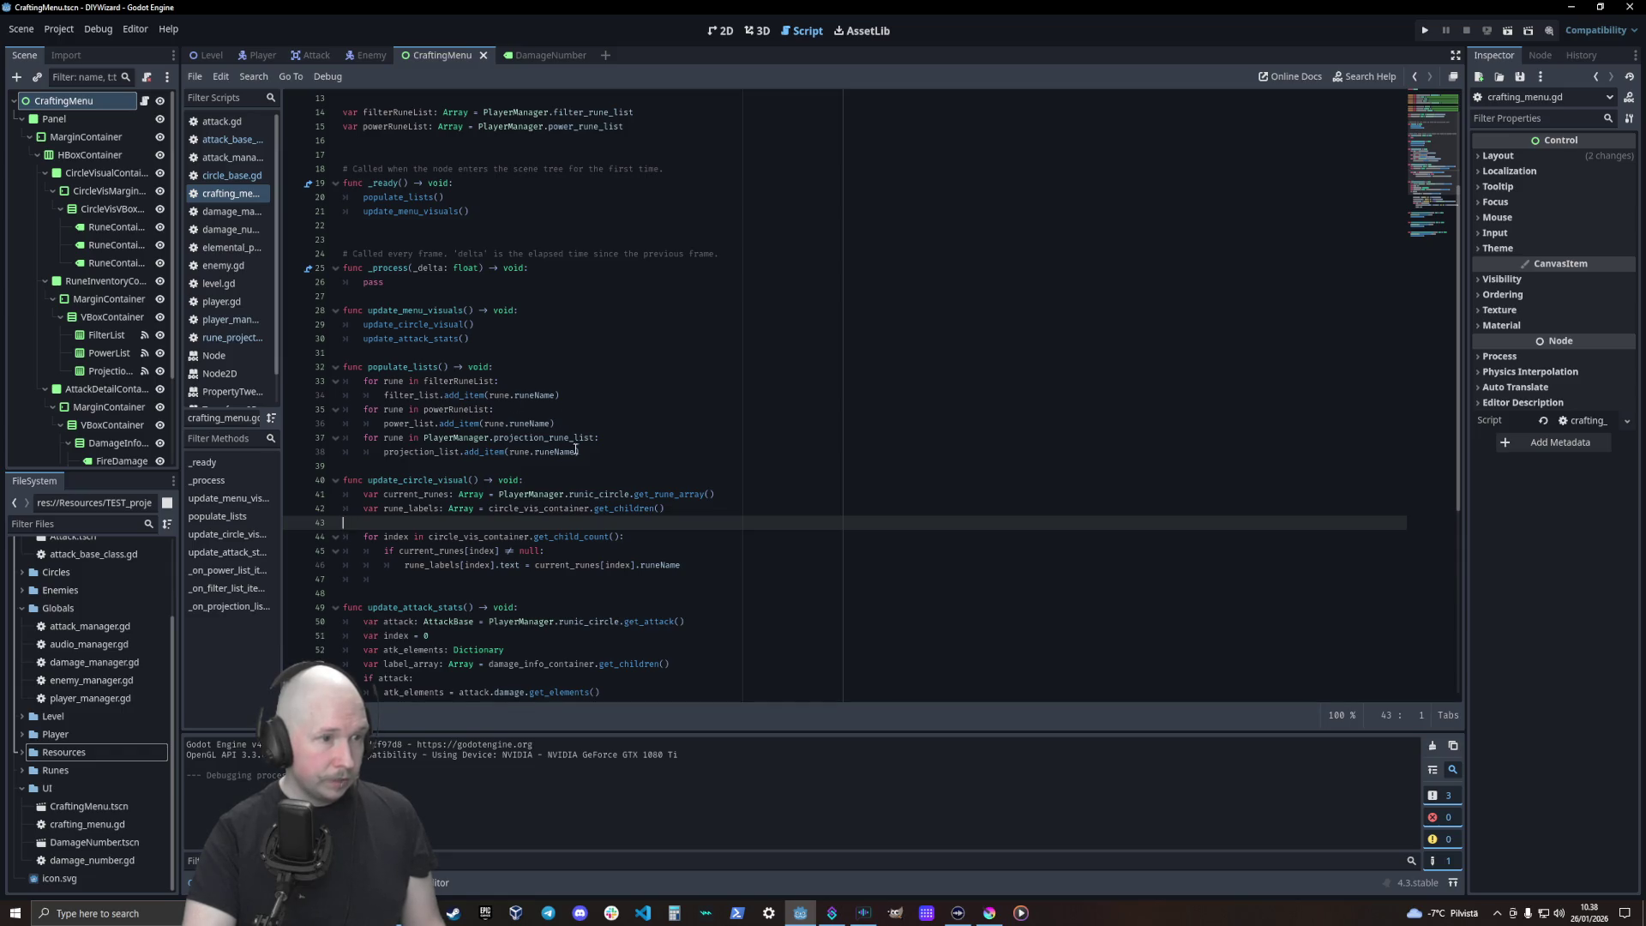
scroll(579, 429, down, 3)
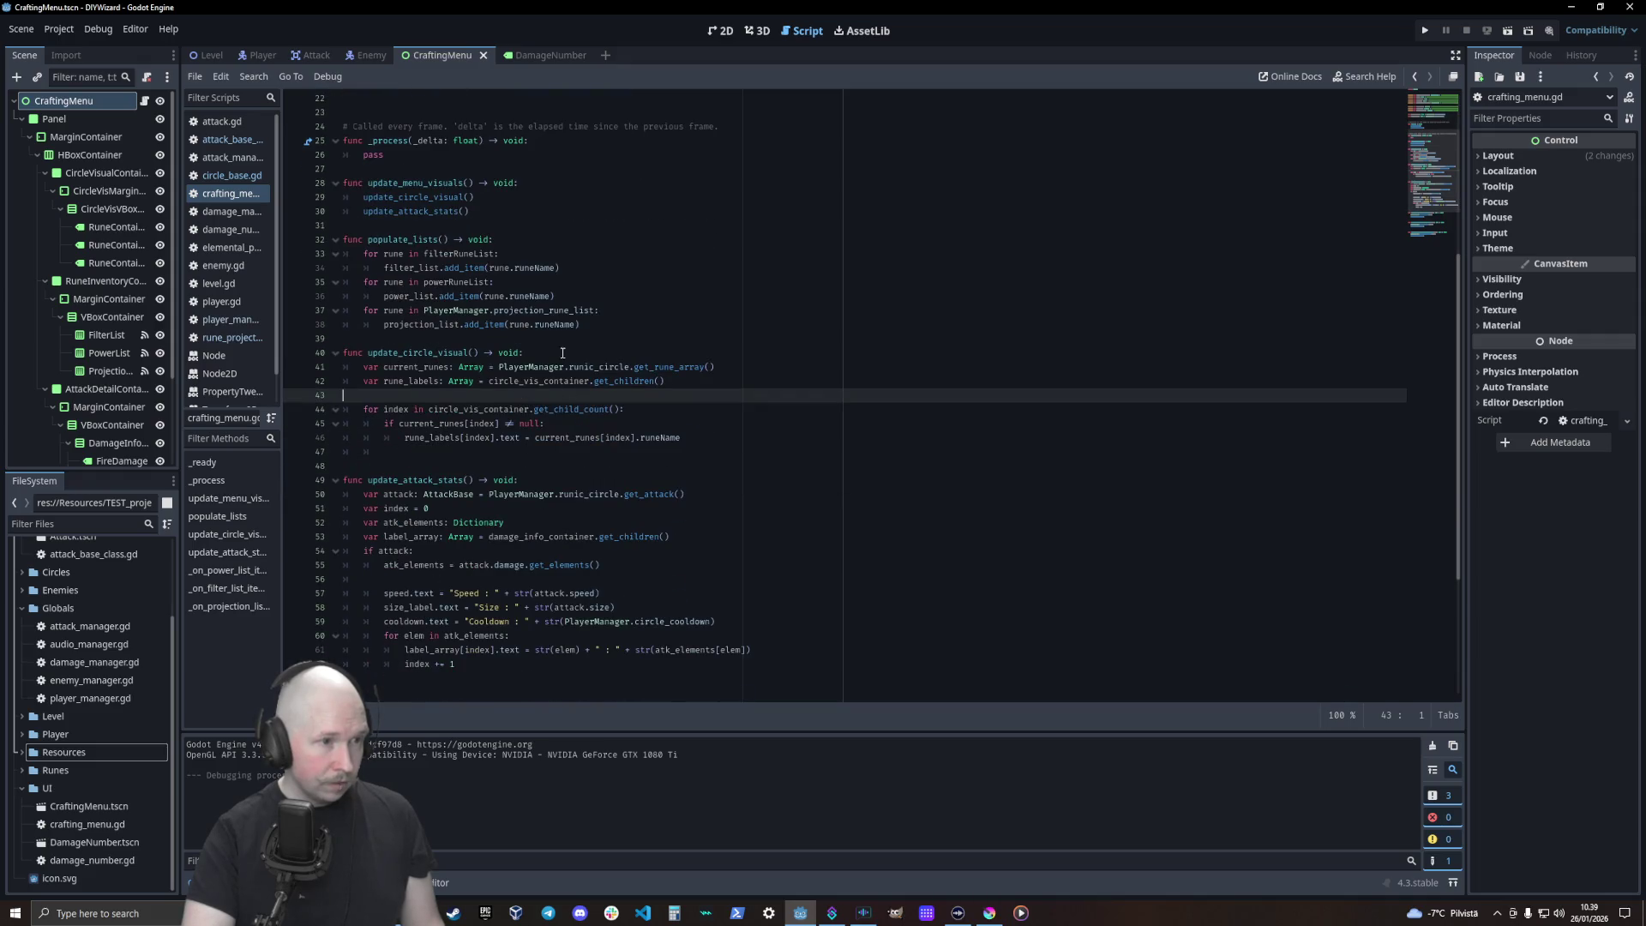
scroll(515, 380, down, 3)
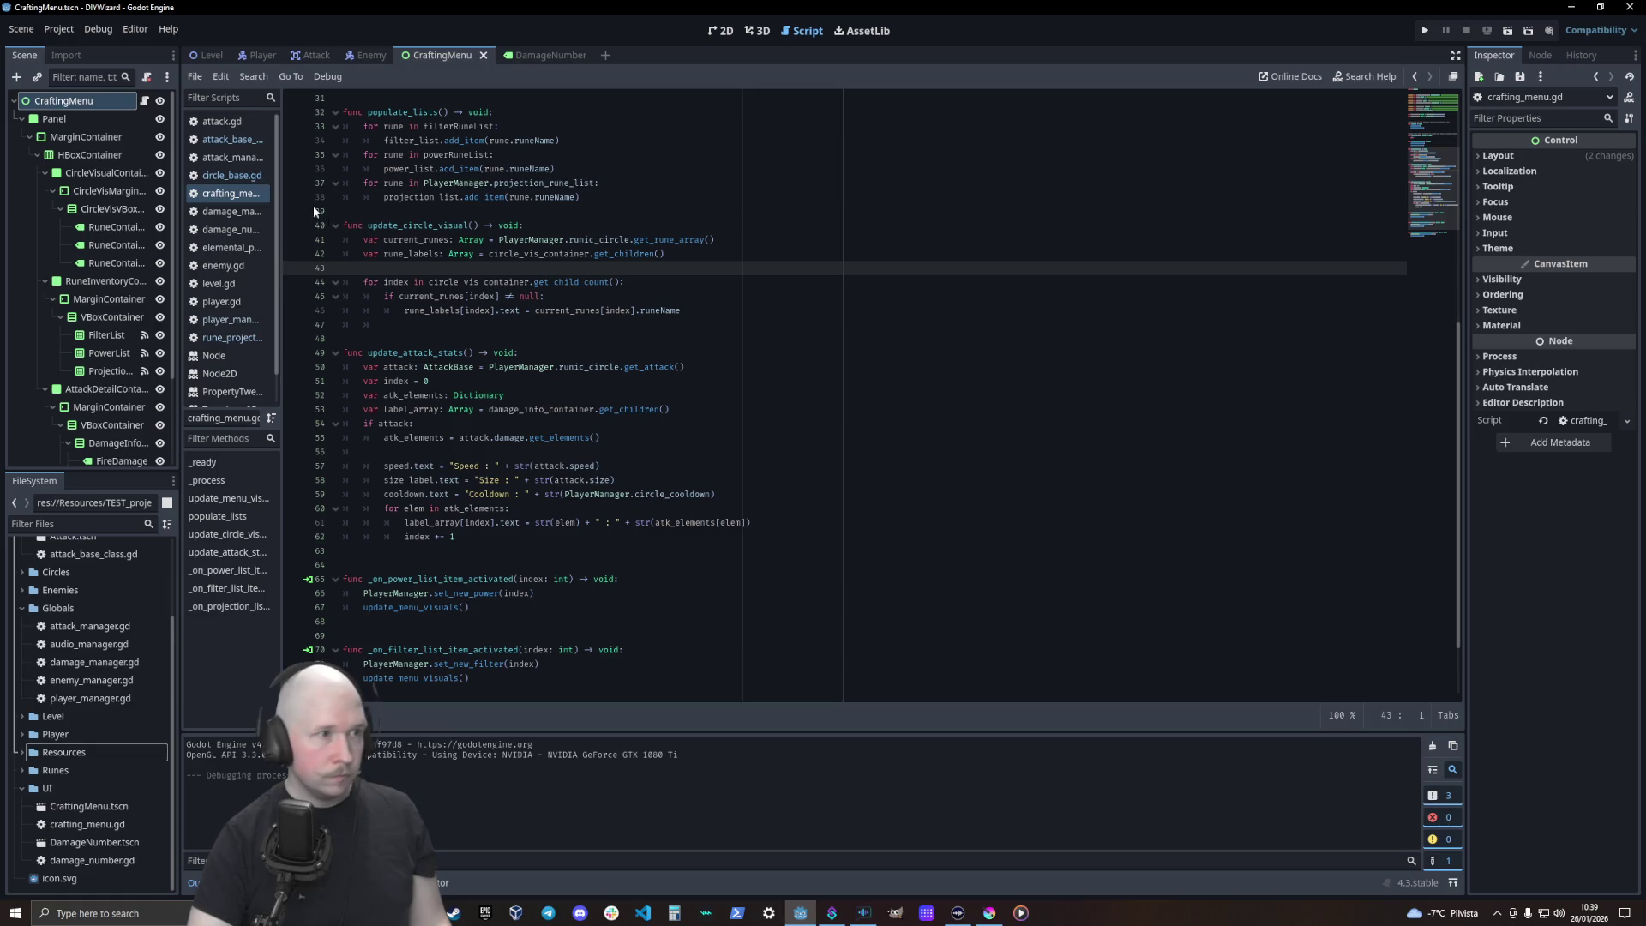
click(222, 175)
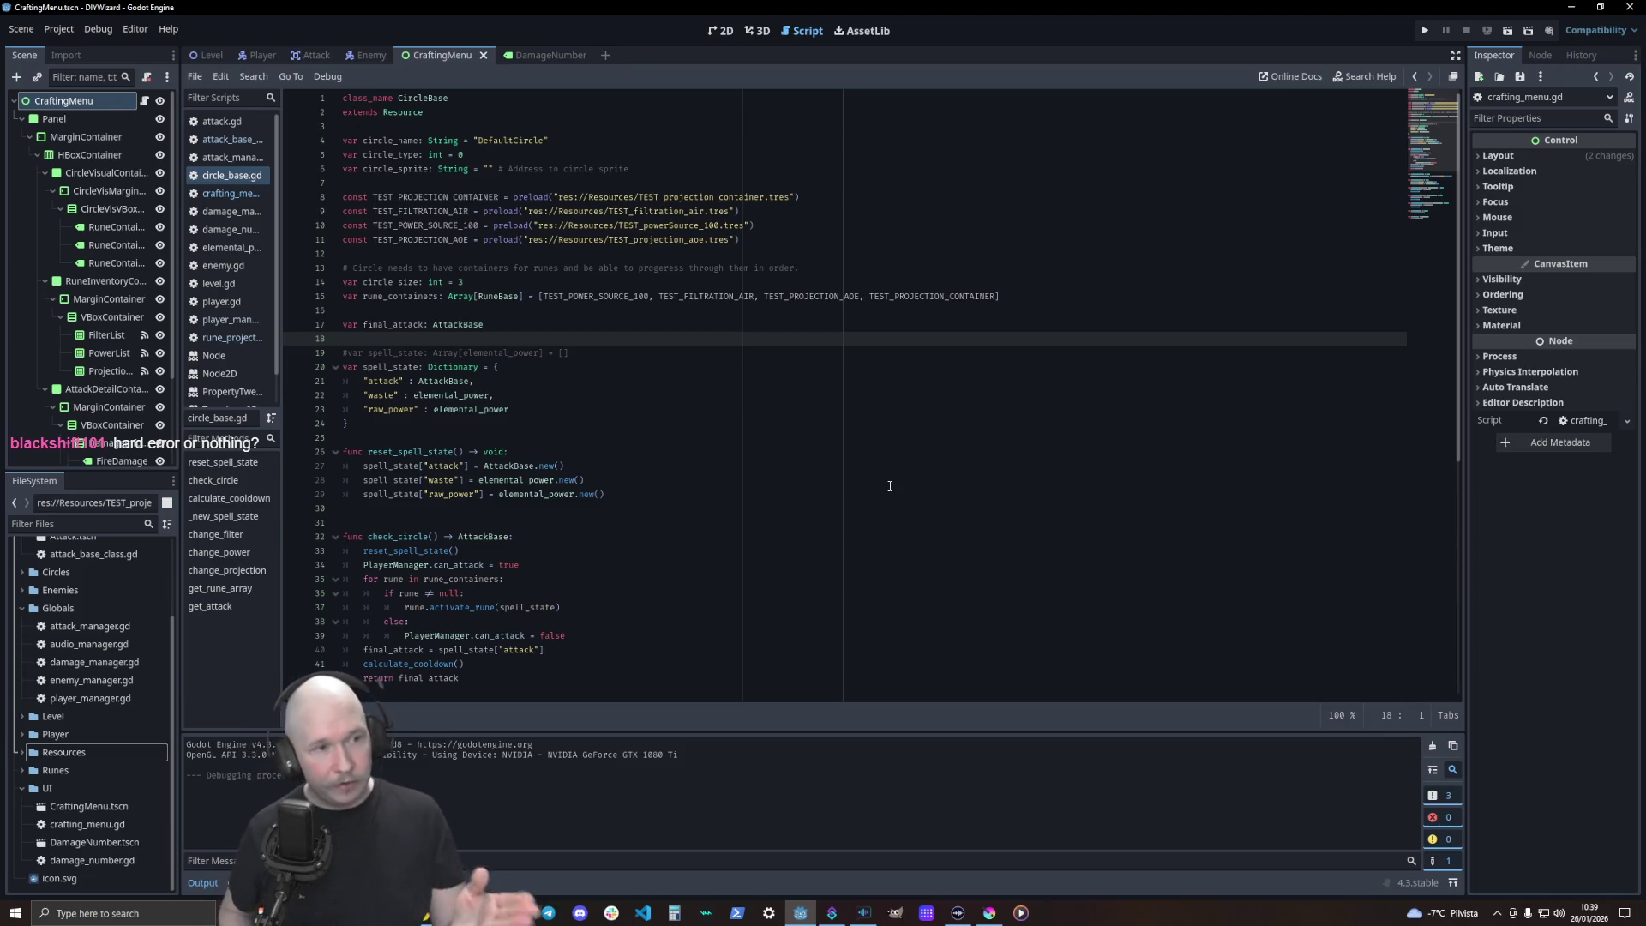
Look over circle_base.gd's check_circle code, then switch to player_manager.gd
scroll(754, 566, down, 4)
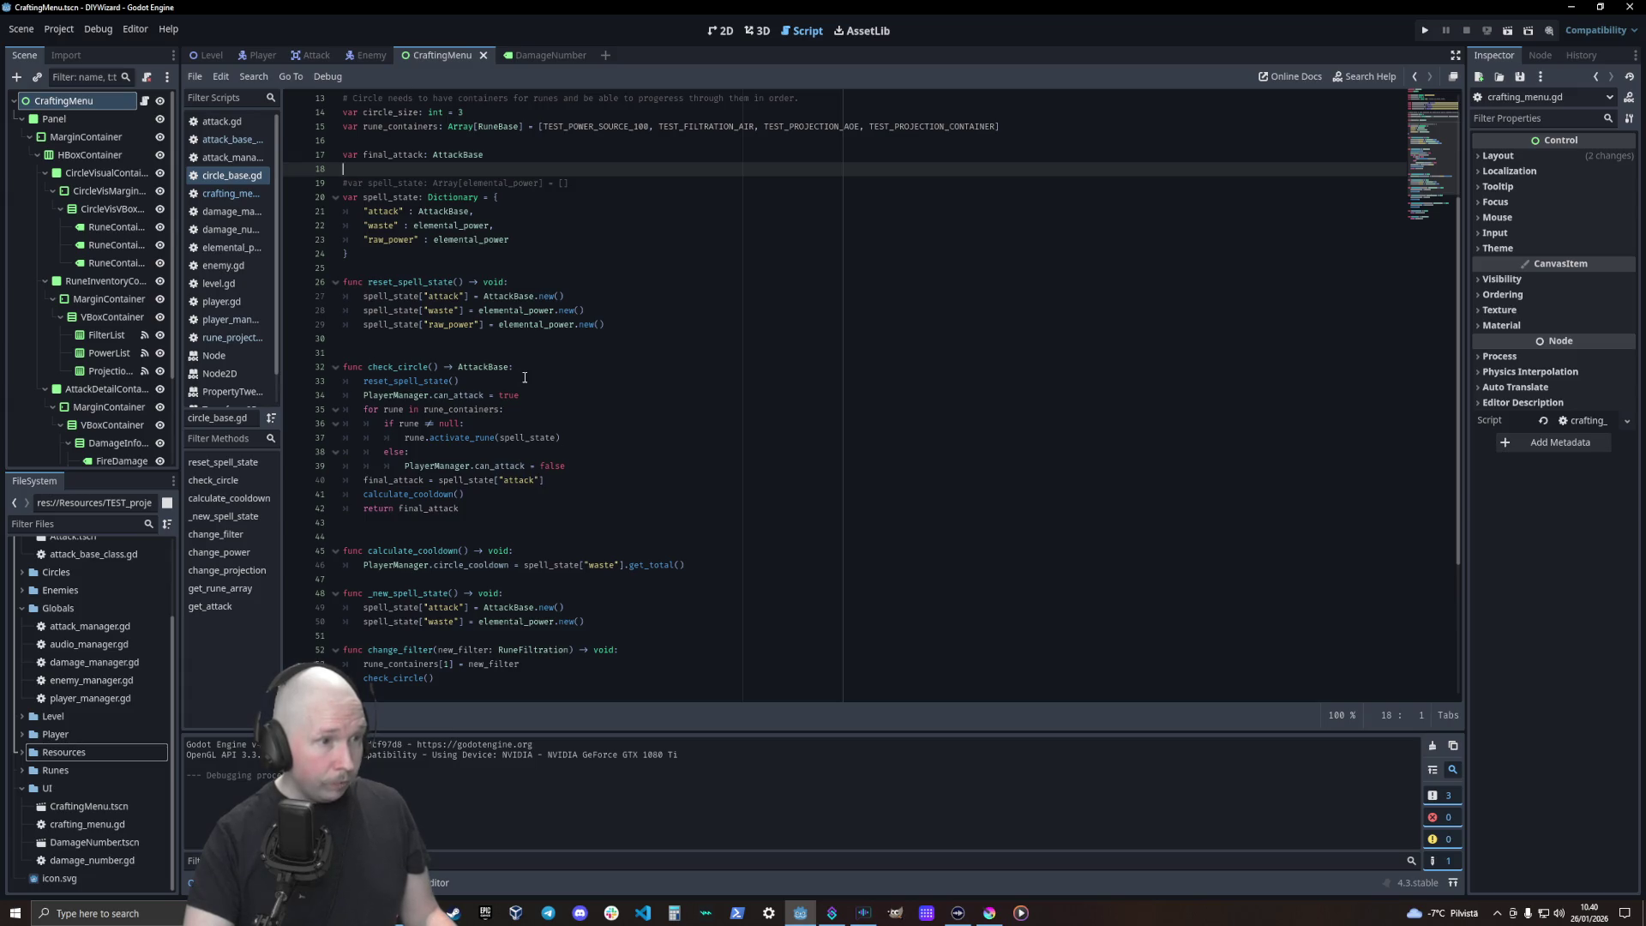
scroll(663, 428, up, 4)
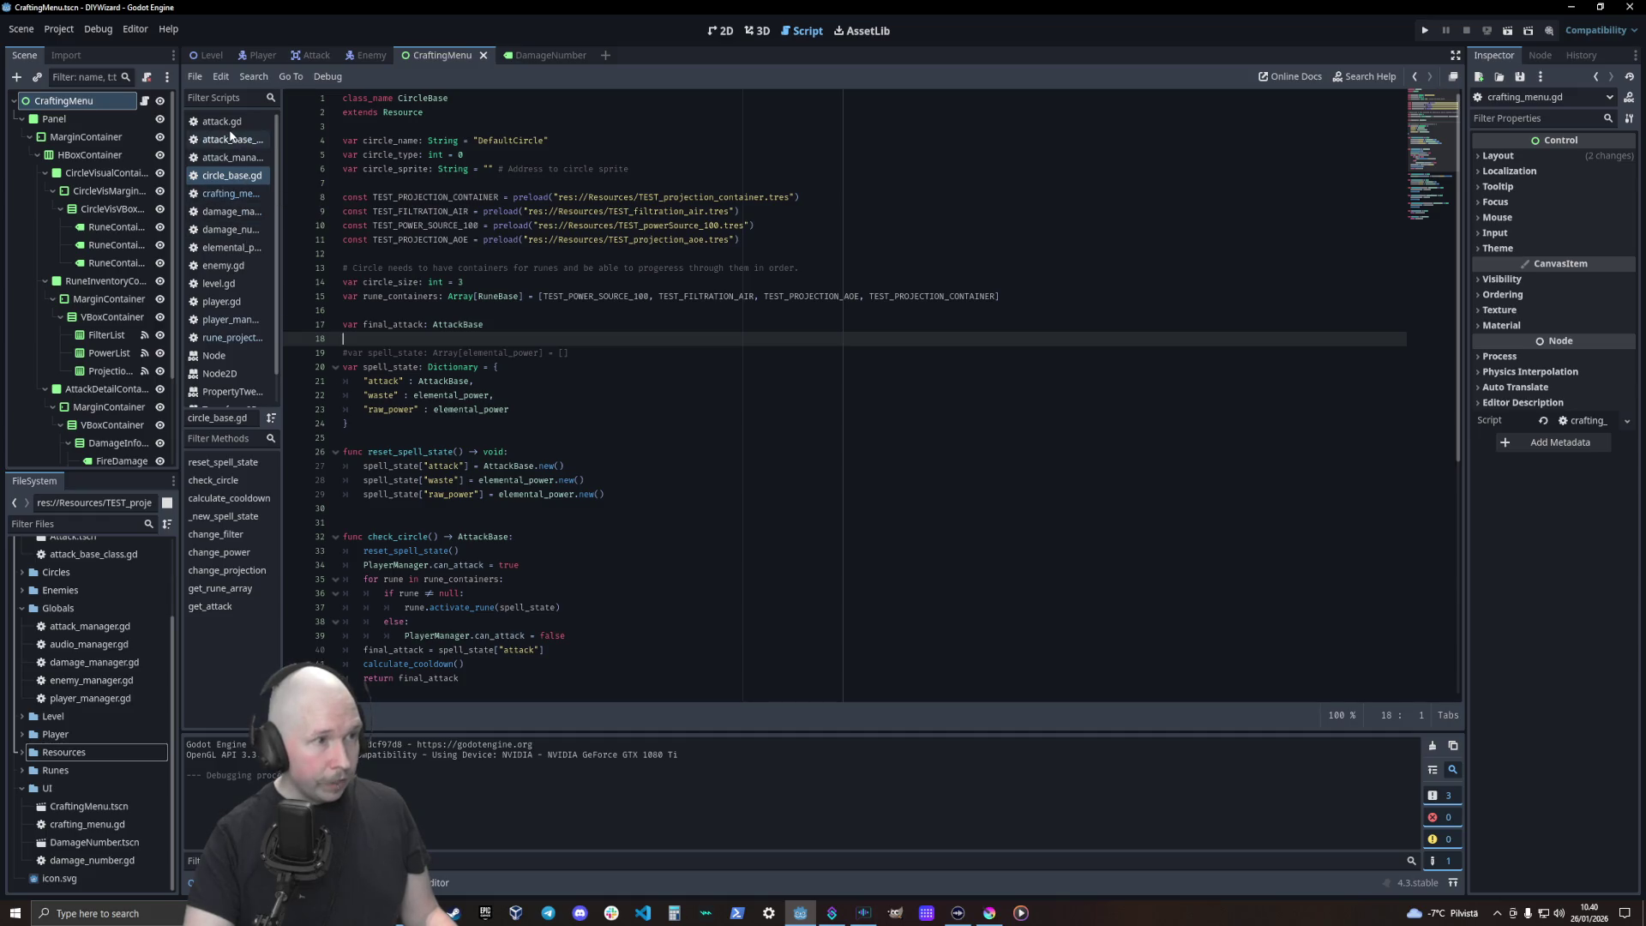
click(224, 319)
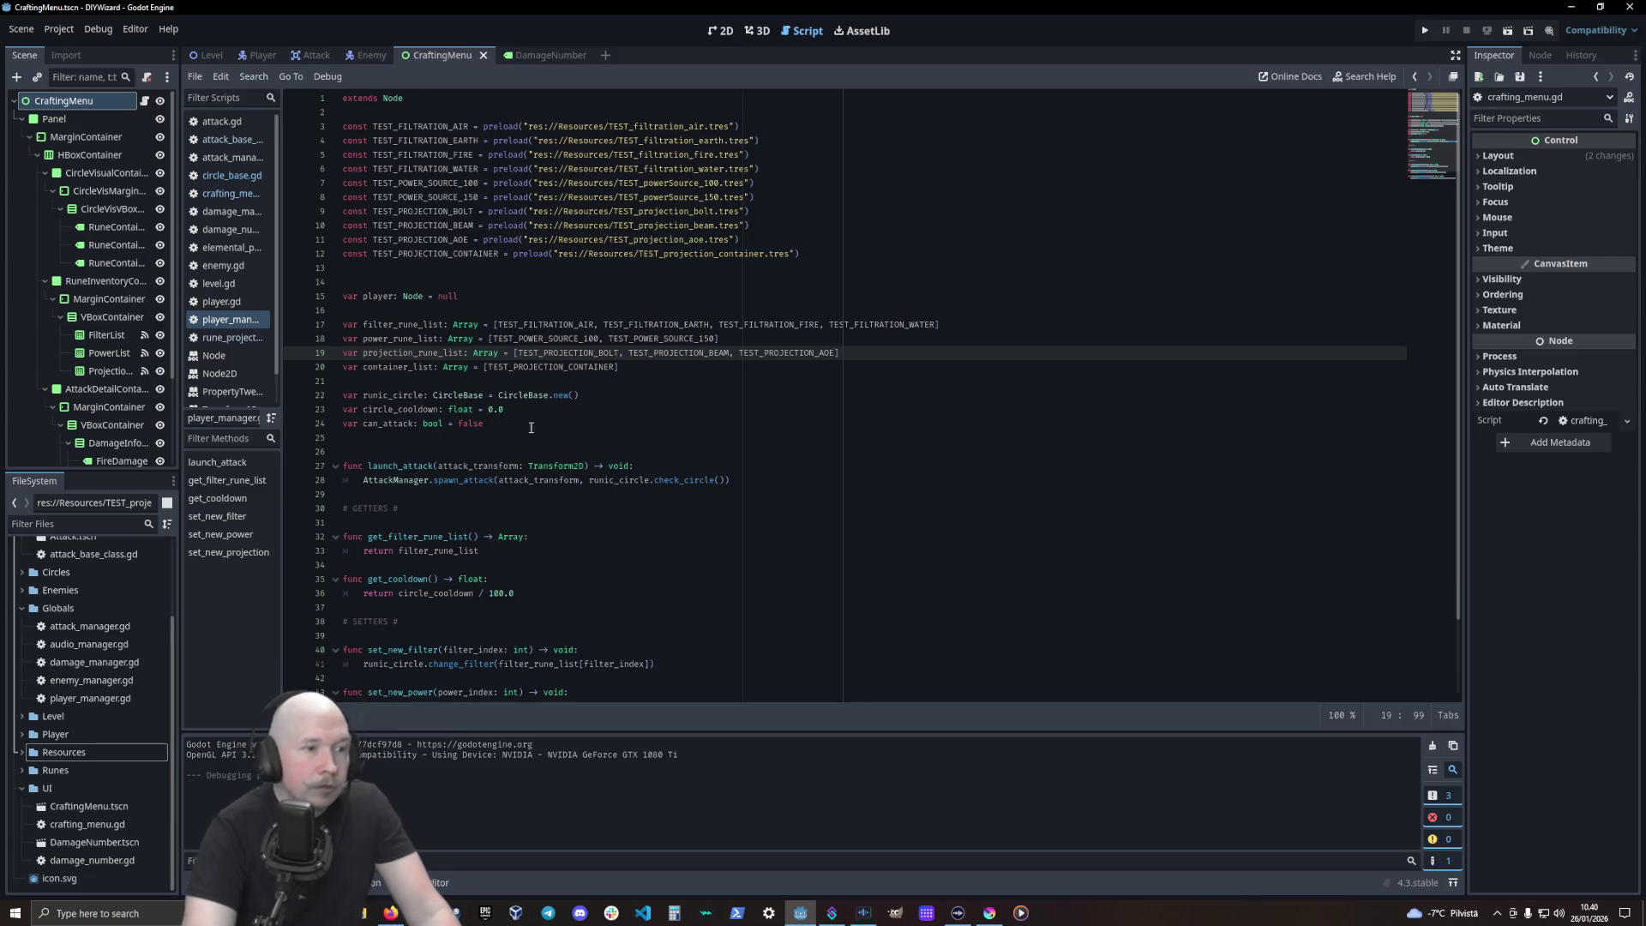
scroll(542, 424, down, 2)
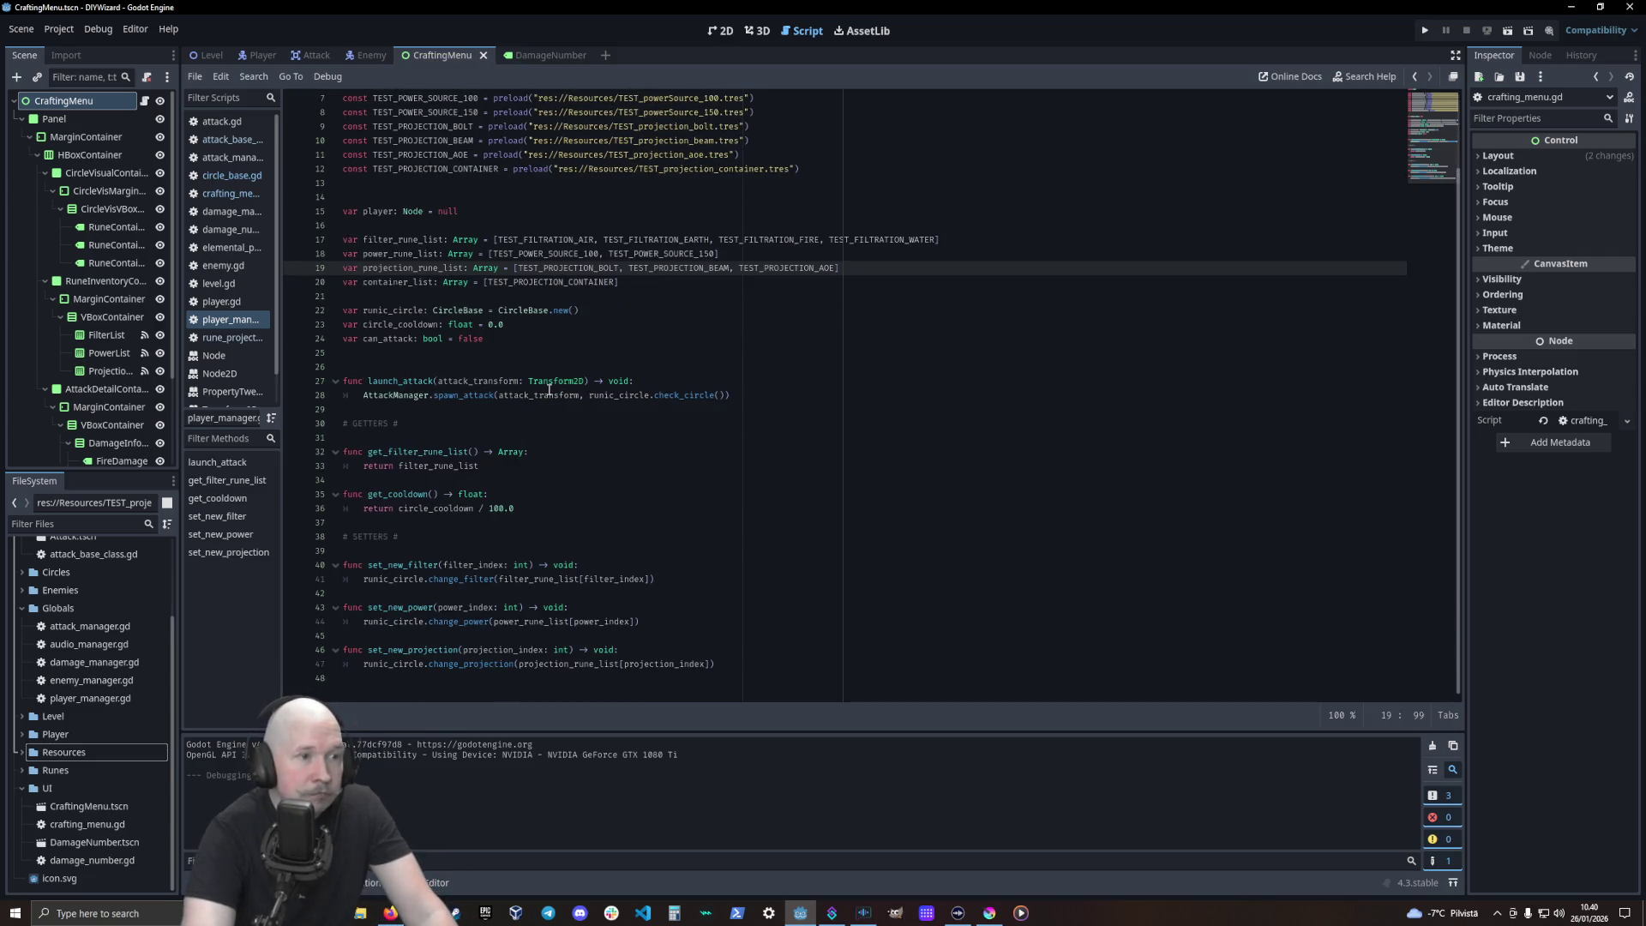